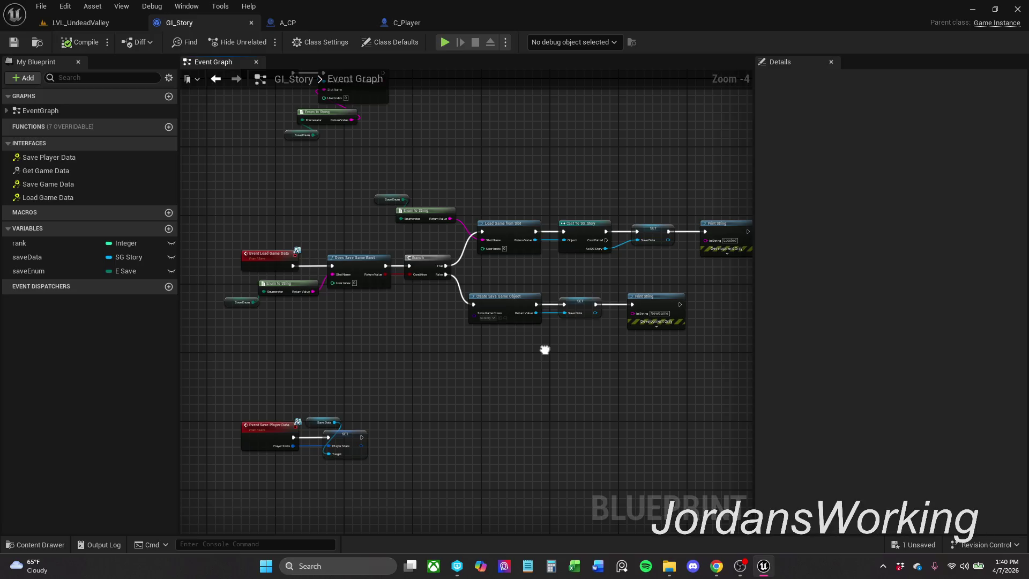
- Nudge A_CP's Save Game Data node slightly upward and save the blueprint
scroll(545, 350, up, 1)
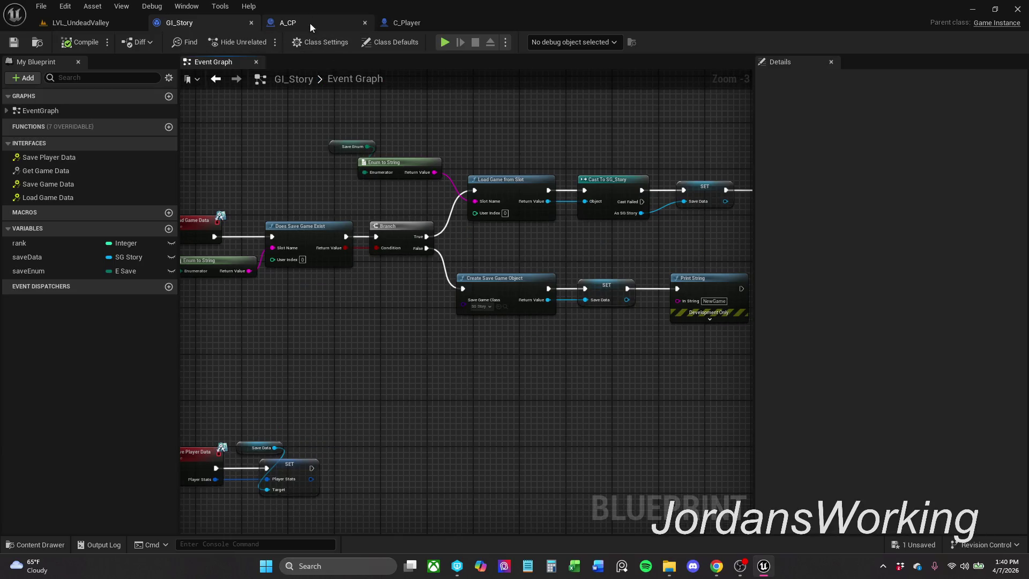
click(310, 23)
mouse_move(397, 133)
mouse_down()
mouse_move(538, 142)
mouse_move(446, 129)
mouse_up()
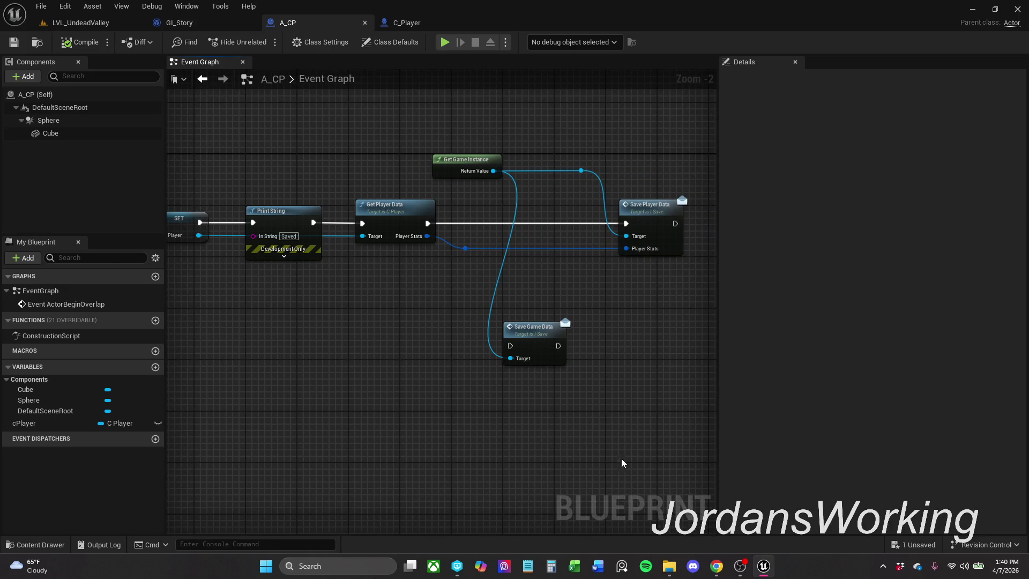
drag(538, 341, 539, 328)
click(607, 295)
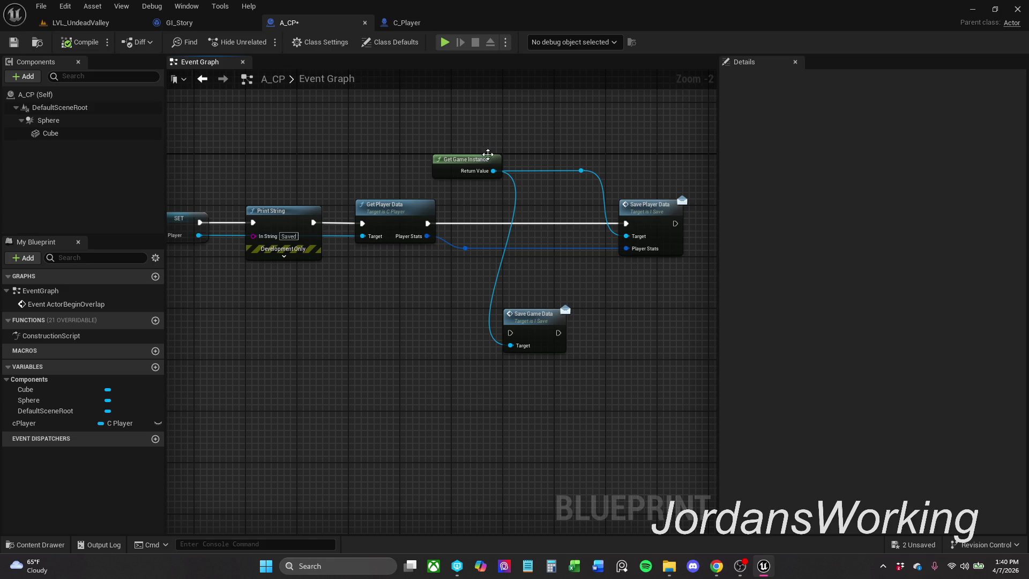
click(13, 42)
- Inspect the saveEnum getter in GI_Story's save events, then return to A_CP
click(208, 29)
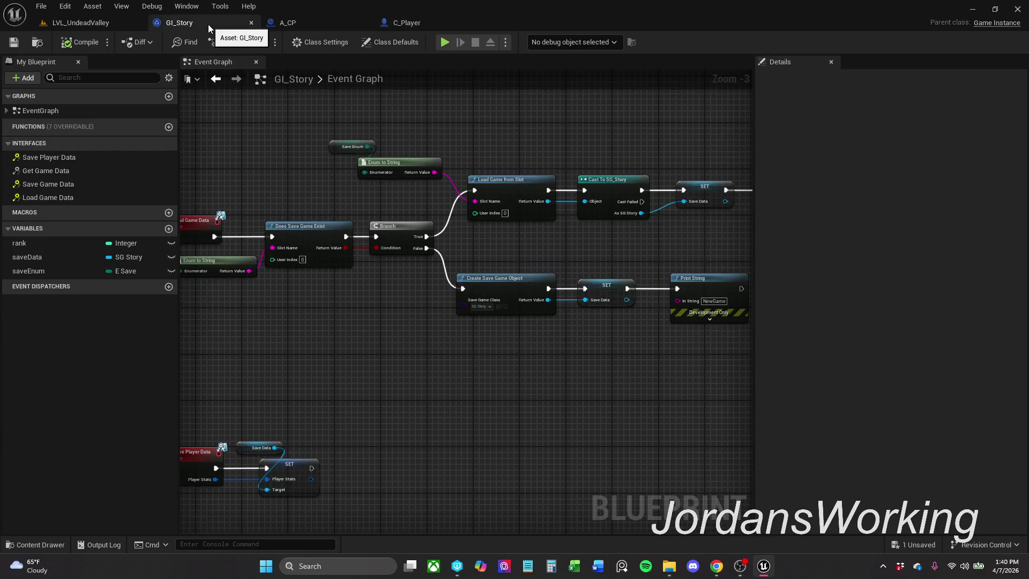
mouse_move(304, 176)
mouse_down()
mouse_move(334, 174)
mouse_move(352, 363)
mouse_up()
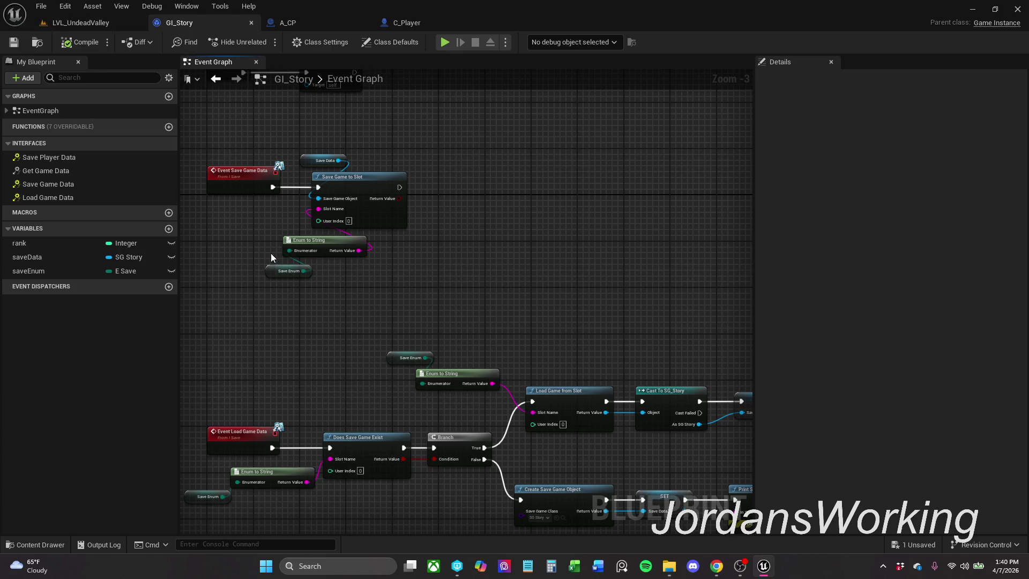
click(283, 271)
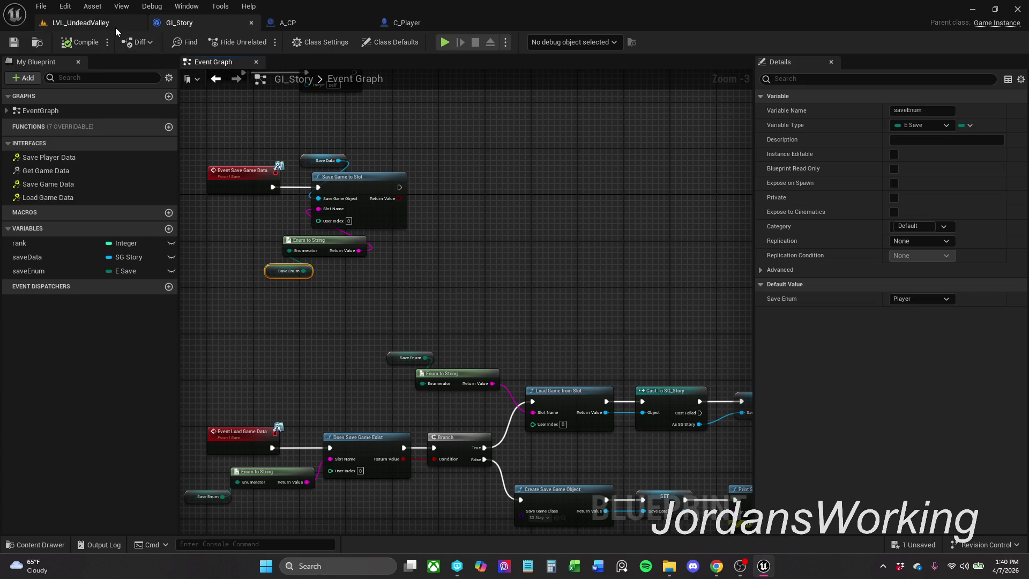
click(328, 24)
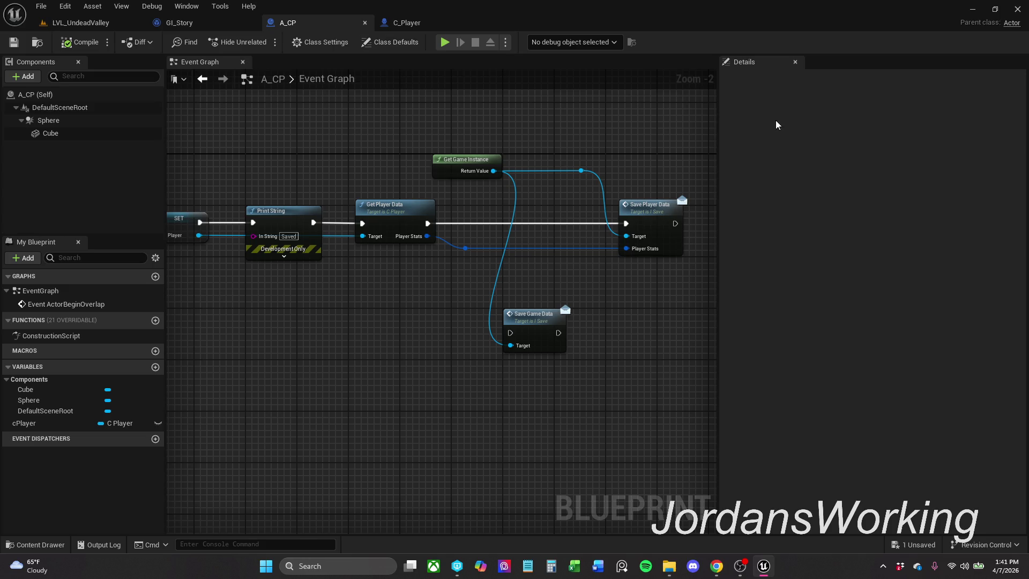
- Wire Save Game Data between Get Player Data and Save Player Data, then compile A_CP
mouse_move(510, 333)
mouse_down()
mouse_move(428, 224)
mouse_move(500, 224)
mouse_move(518, 212)
mouse_move(626, 223)
mouse_move(545, 224)
mouse_up()
key(Escape)
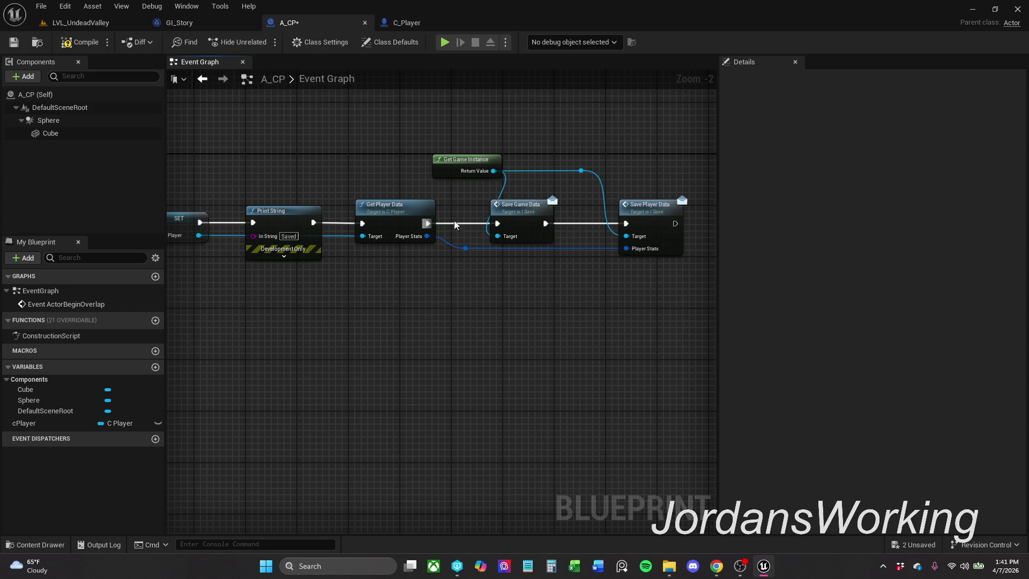
click(194, 24)
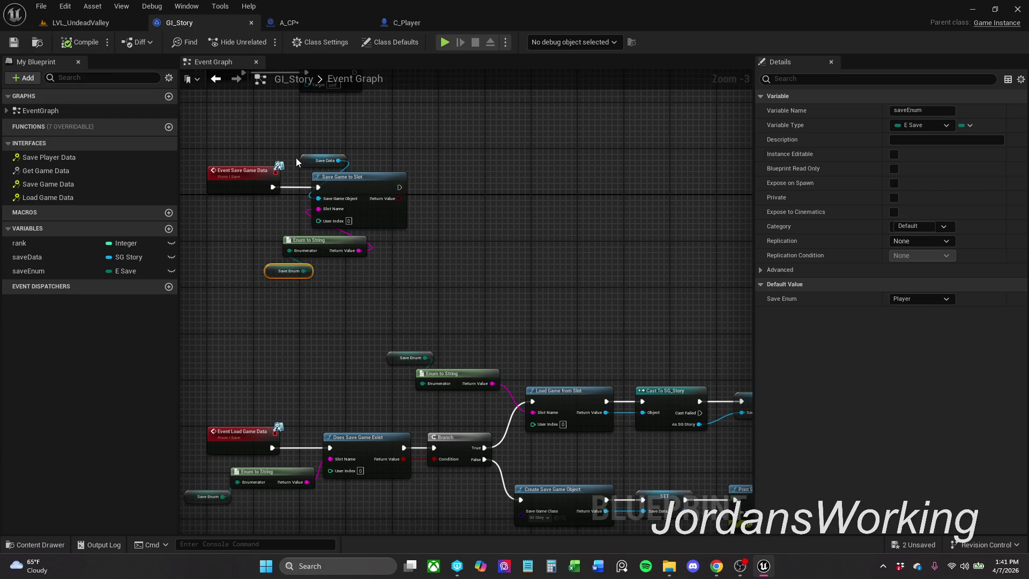
click(317, 21)
click(96, 44)
- Save A_CP, play-test LVL_UndeadValley three times, and return to GI_Story's event graph
click(13, 42)
click(80, 23)
click(262, 42)
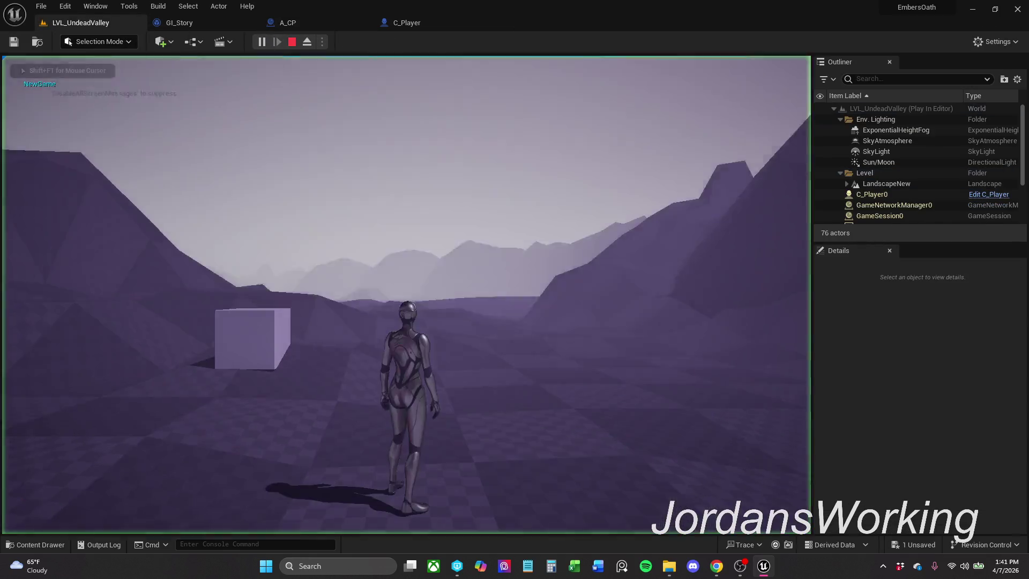
key(Escape)
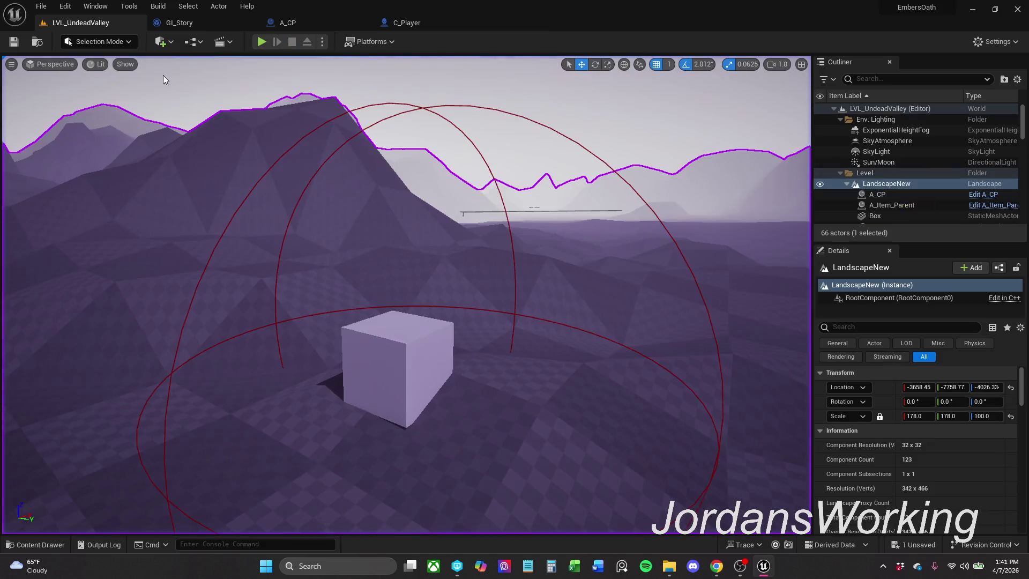
click(261, 40)
key(Escape)
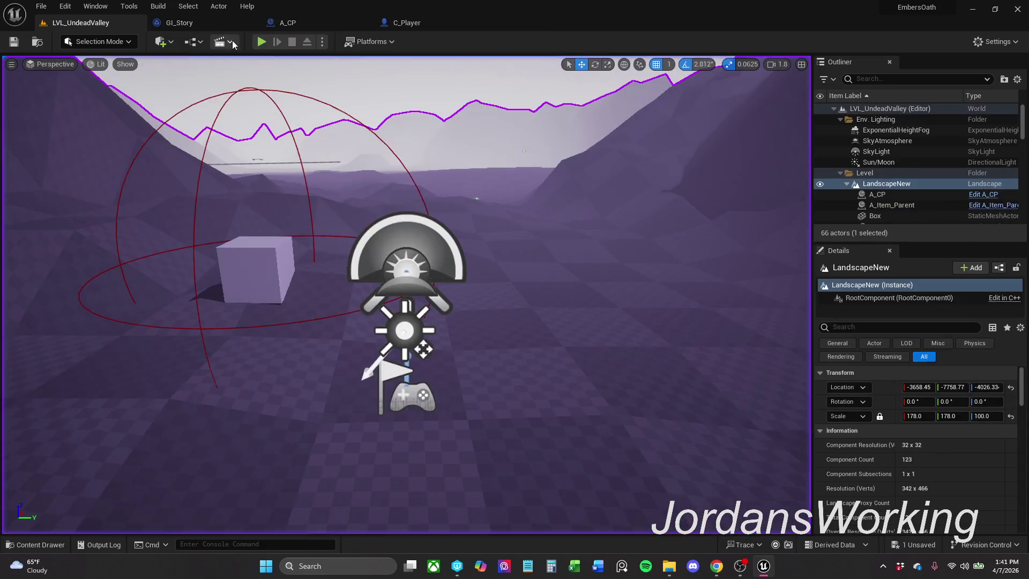
click(259, 42)
key(Escape)
click(223, 24)
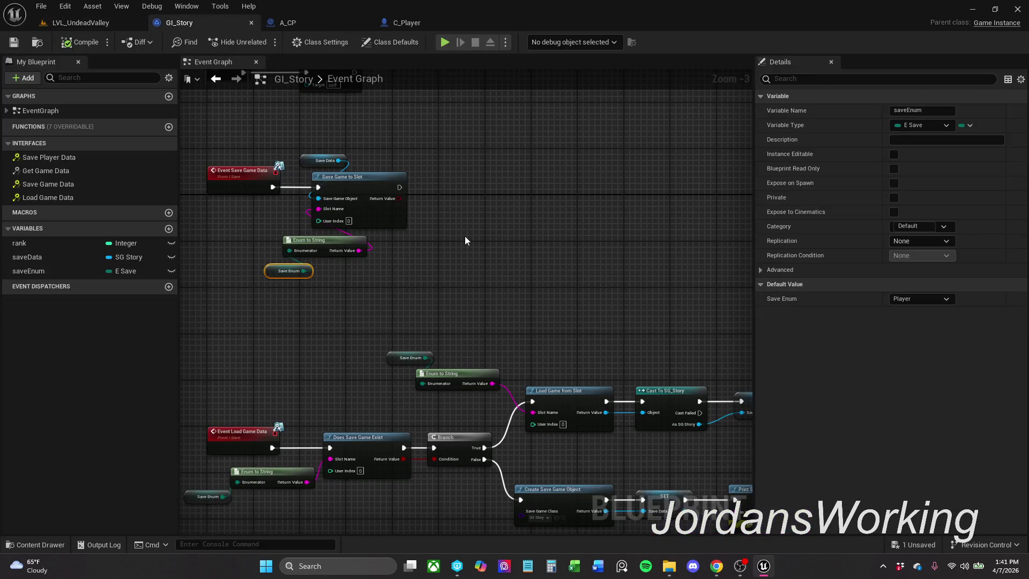
- Review GI_Story's Load Game branch, C_Player's Use Player Data graph, and A_CP
mouse_move(632, 300)
mouse_down()
mouse_move(555, 119)
mouse_move(515, 141)
mouse_up()
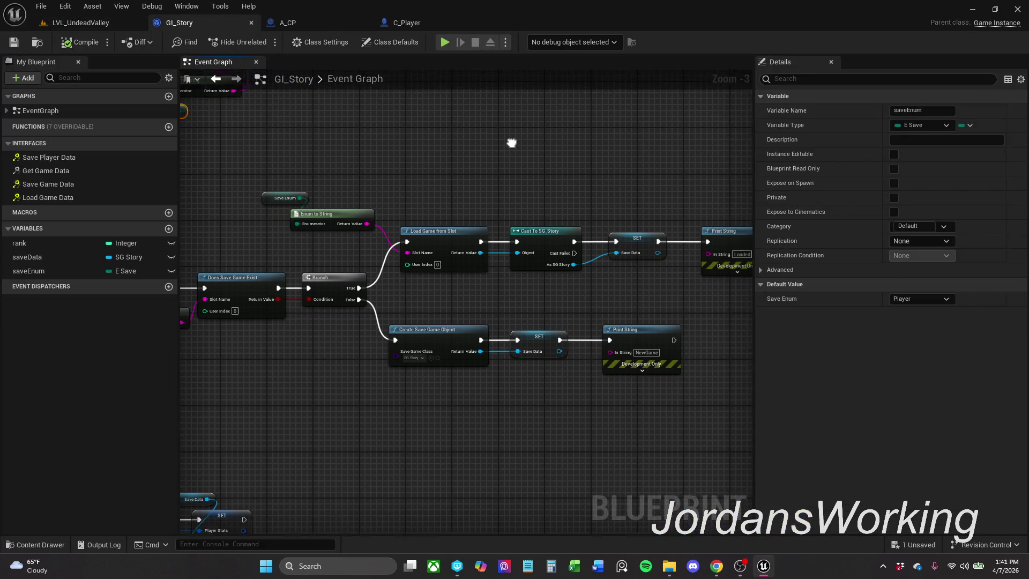
click(427, 27)
drag(497, 228, 488, 249)
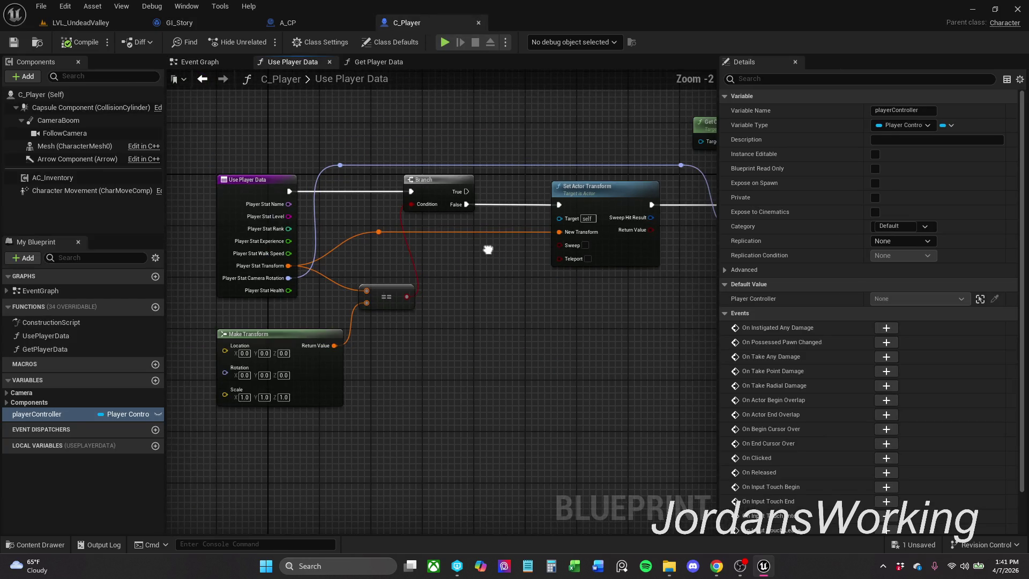
click(298, 21)
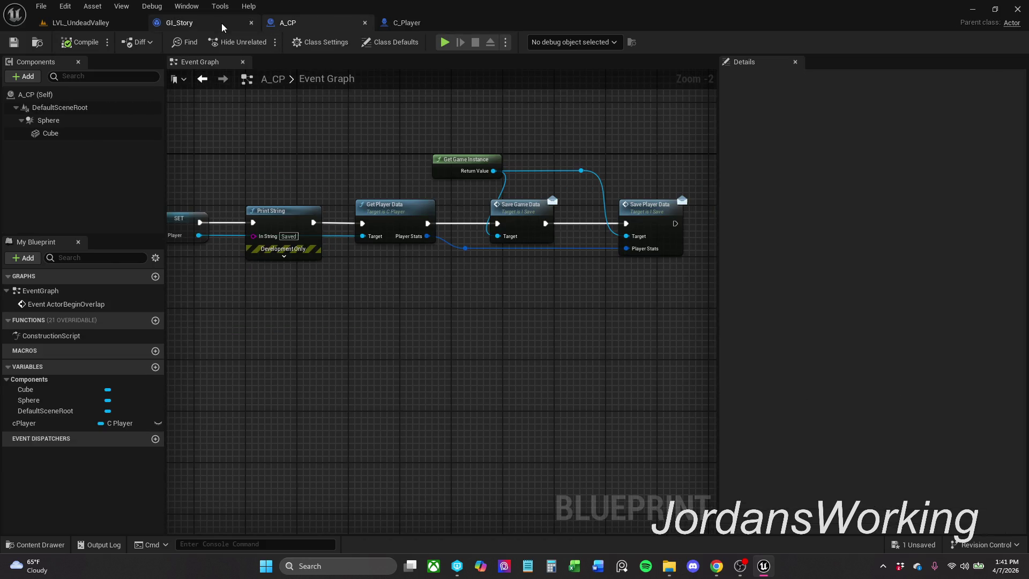
click(221, 23)
- Change the load-success Print String text to LoadedGame and open its Text Color picker
mouse_move(574, 303)
mouse_down()
mouse_move(662, 232)
mouse_move(609, 191)
mouse_move(323, 255)
mouse_up()
scroll(451, 234, up, 3)
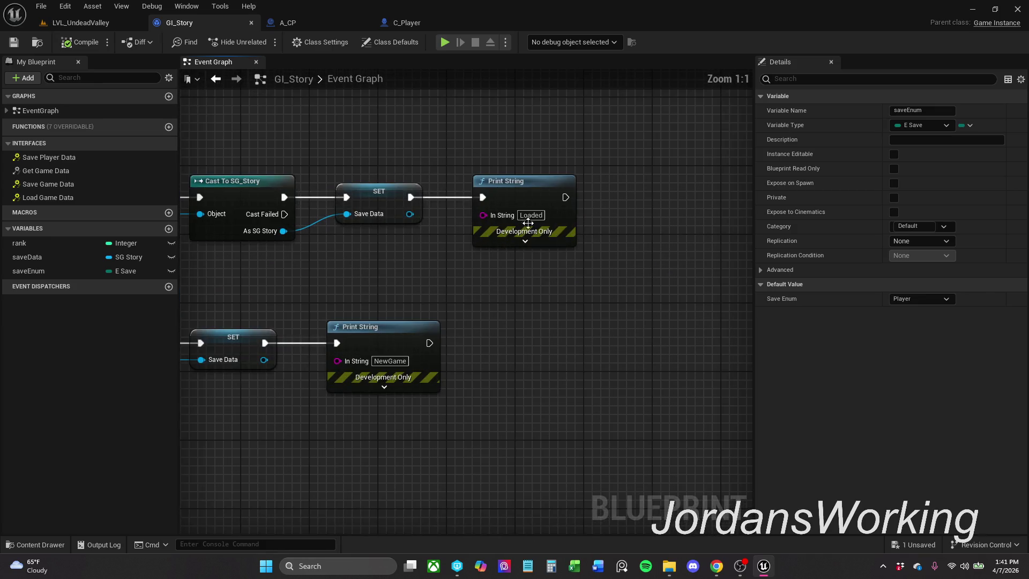
click(526, 216)
click(611, 215)
text(Game)
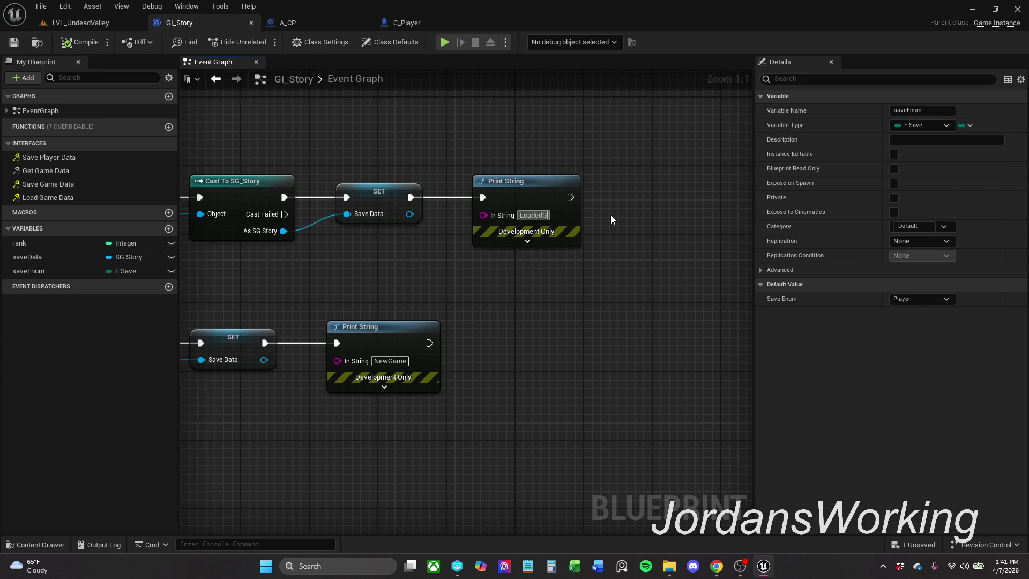
key(Return)
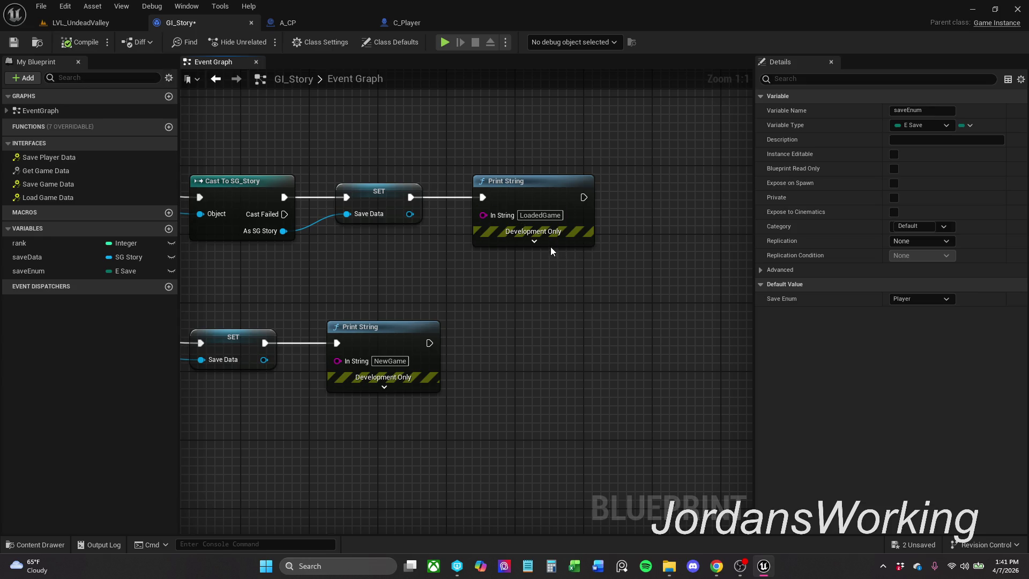
click(534, 241)
click(534, 241)
click(525, 270)
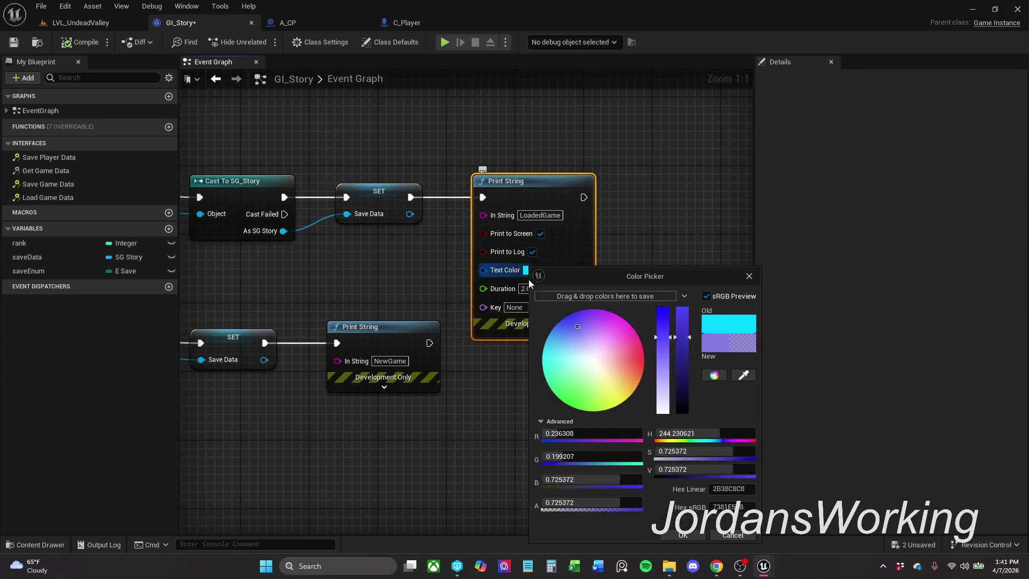
- Set the LoadedGame Print String's text colour to pure red (green 0)
click(643, 364)
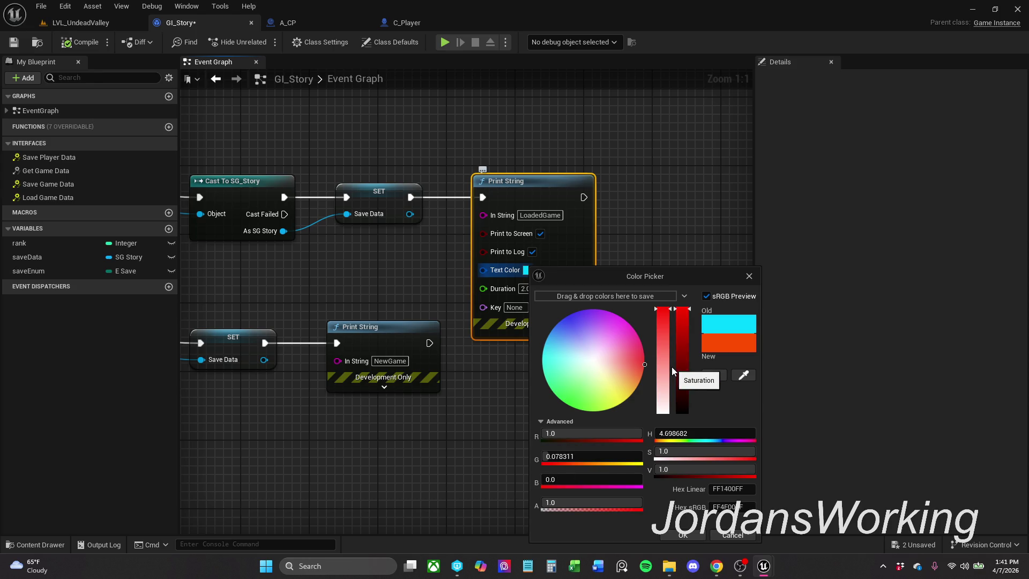
click(606, 453)
text(0)
key(Return)
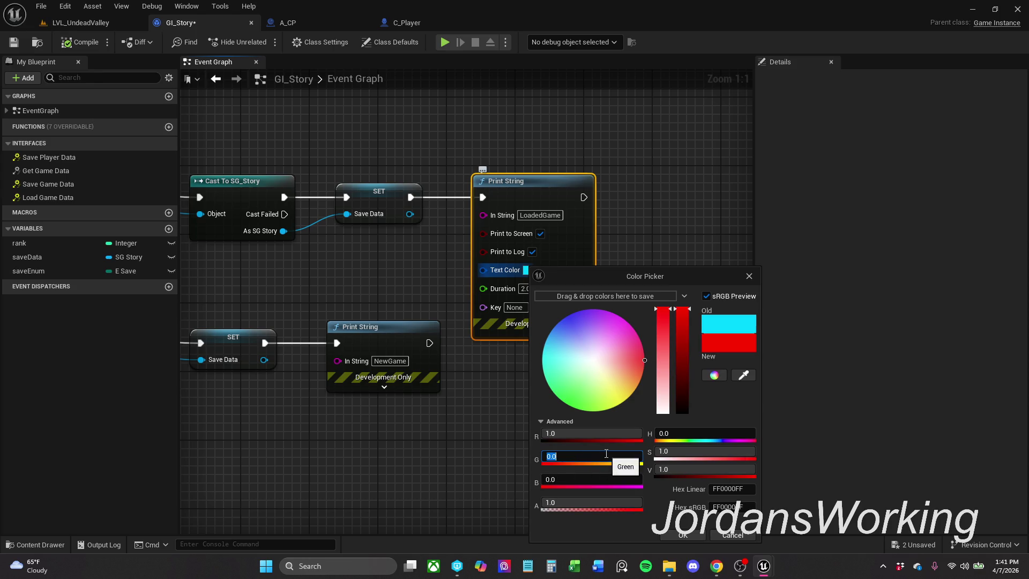
click(684, 535)
- Set the NewGame Print String's text colour to pure red as well
click(482, 394)
click(415, 388)
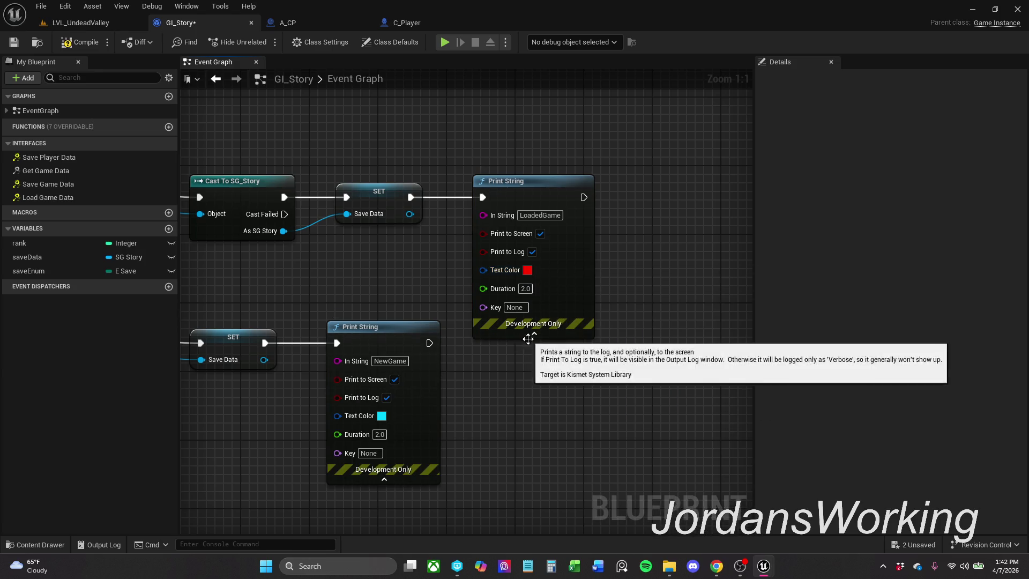
click(381, 415)
drag(480, 379, 542, 369)
click(486, 451)
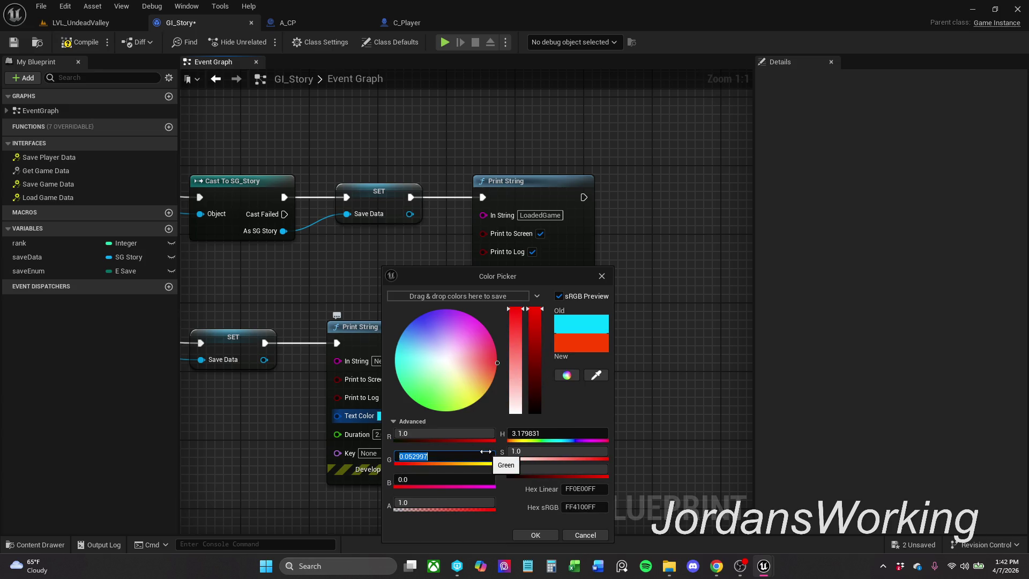
text(0)
key(Return)
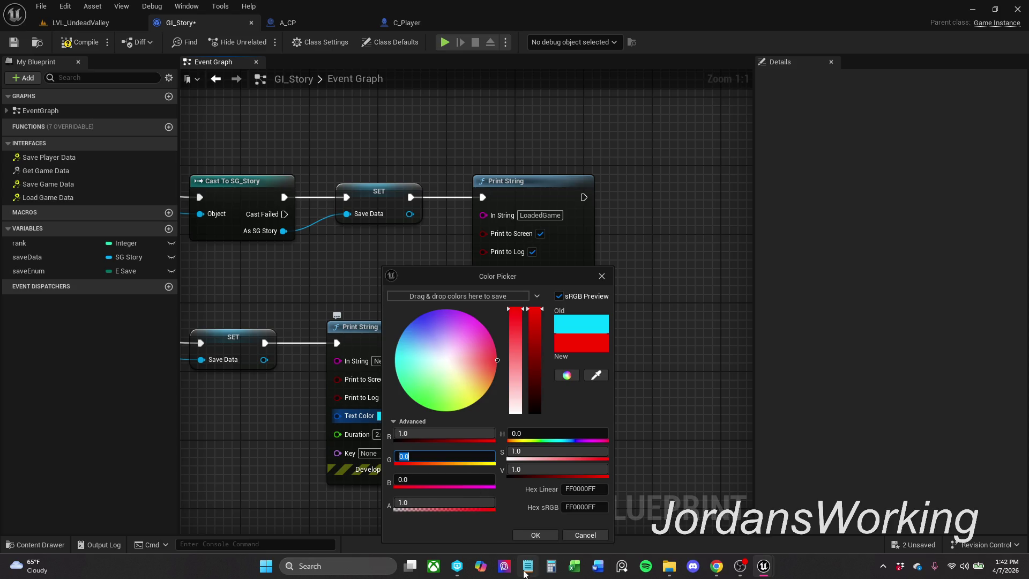
click(536, 534)
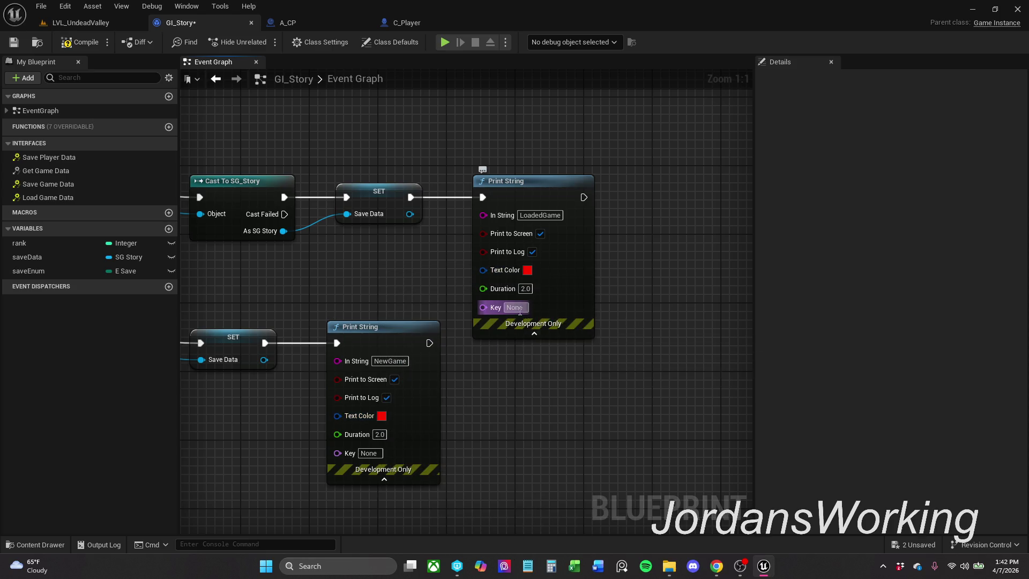
- Leave the Key of both LoadedGame and NewGame Print Strings as None
click(520, 310)
text(a)
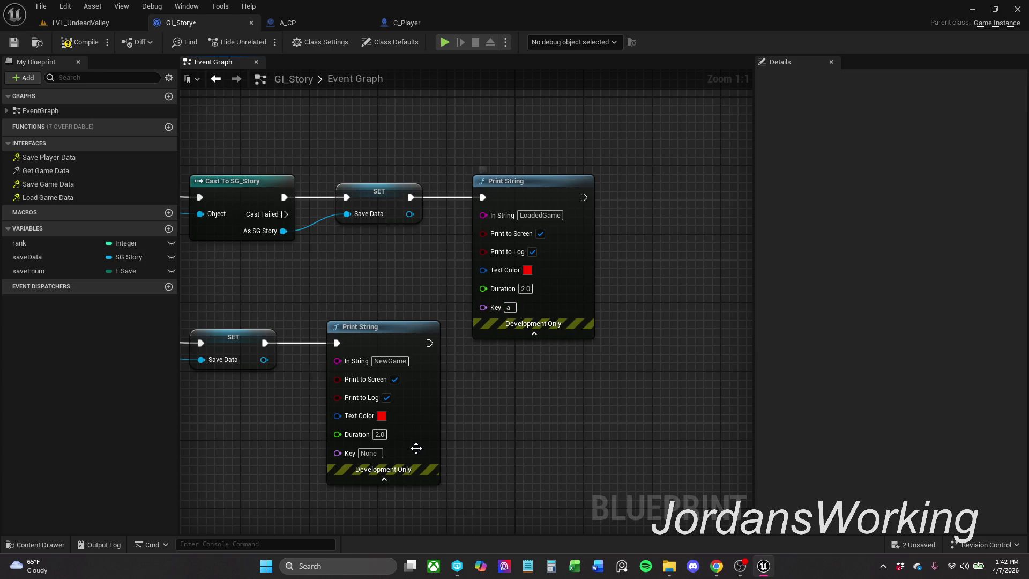
click(368, 453)
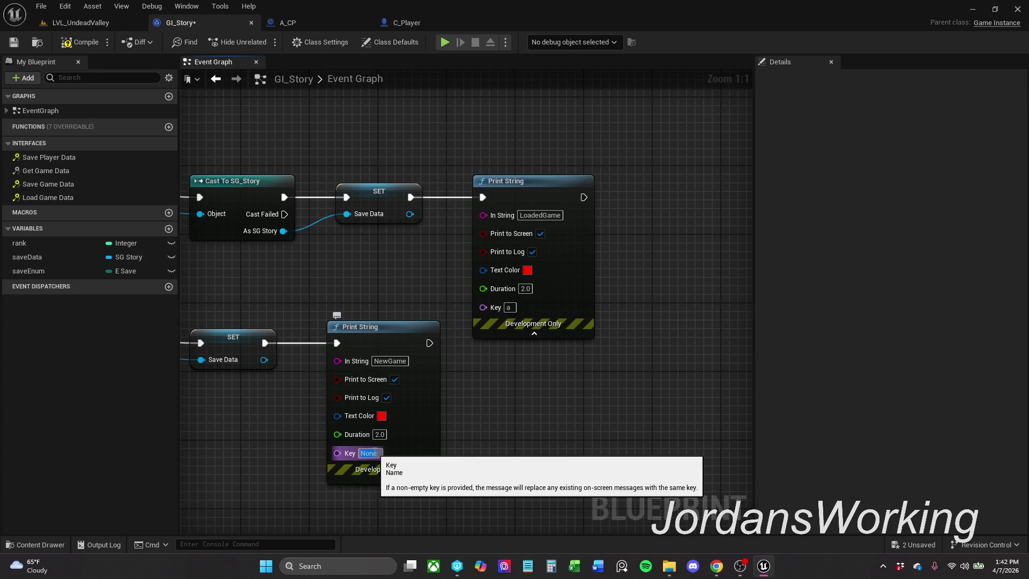
click(513, 308)
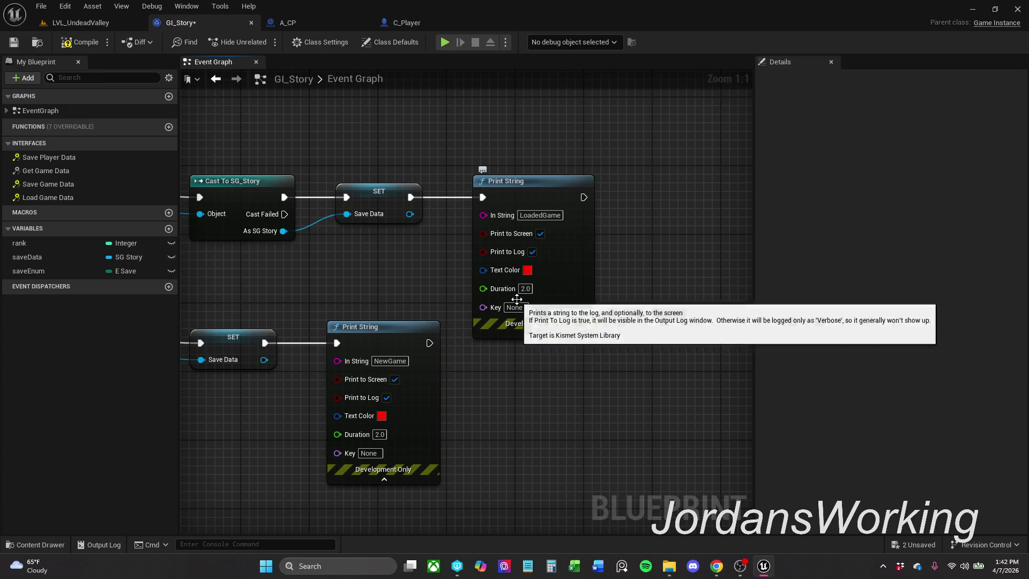
click(299, 122)
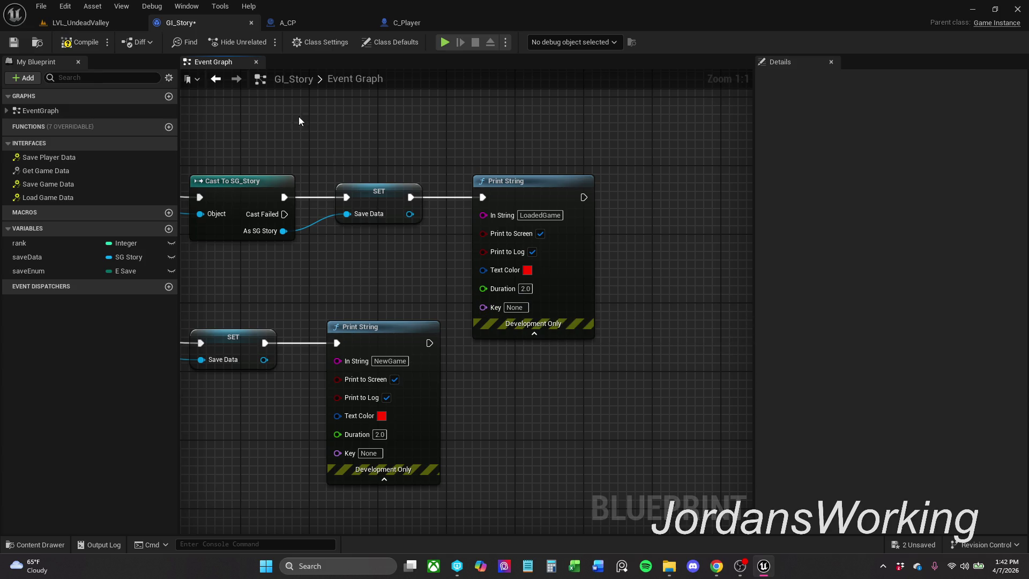
- Save GI_Story and run a quick play test of LVL_UndeadValley
click(14, 43)
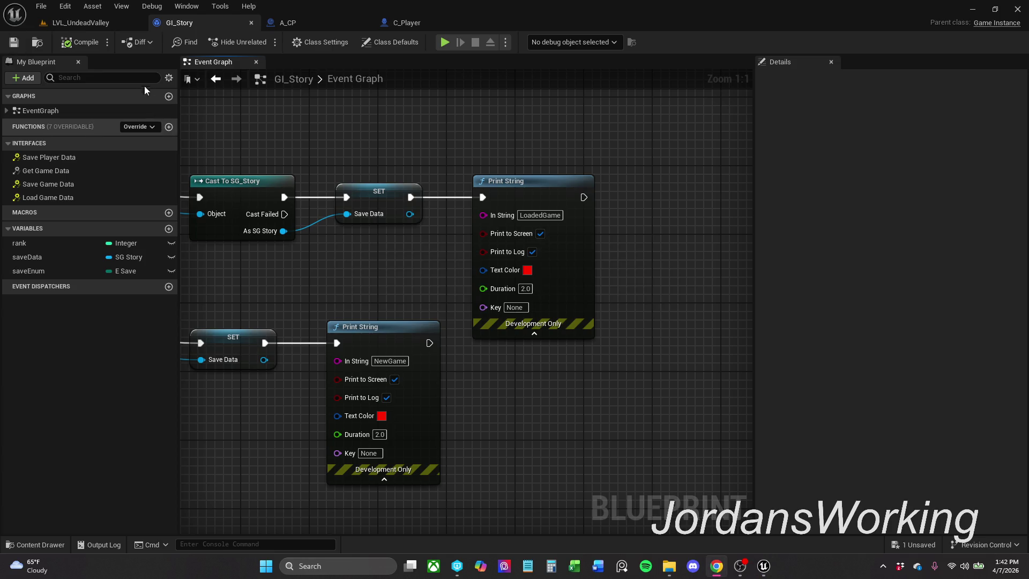
drag(92, 18, 285, 35)
click(262, 42)
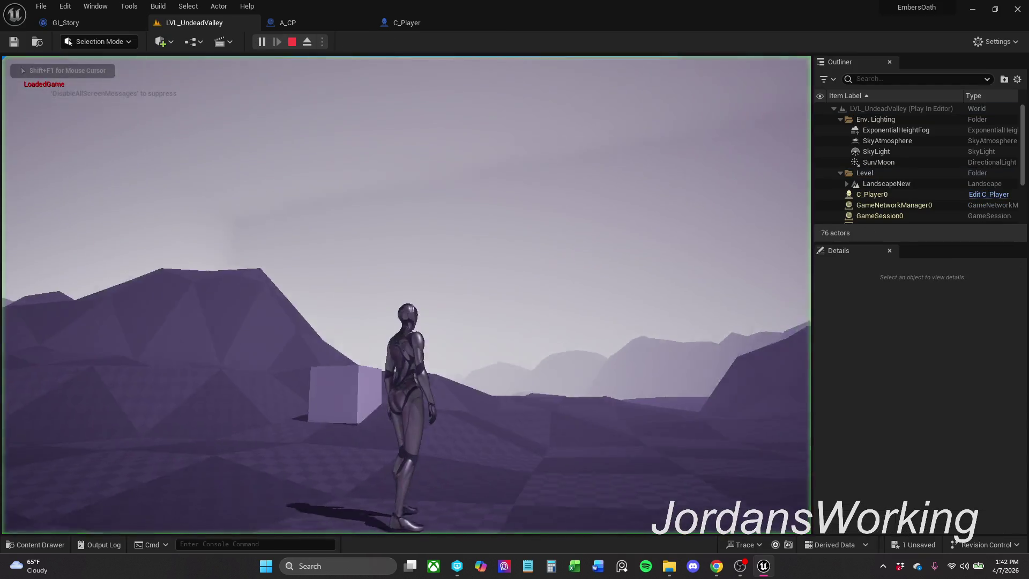
key(Escape)
drag(207, 24, 114, 26)
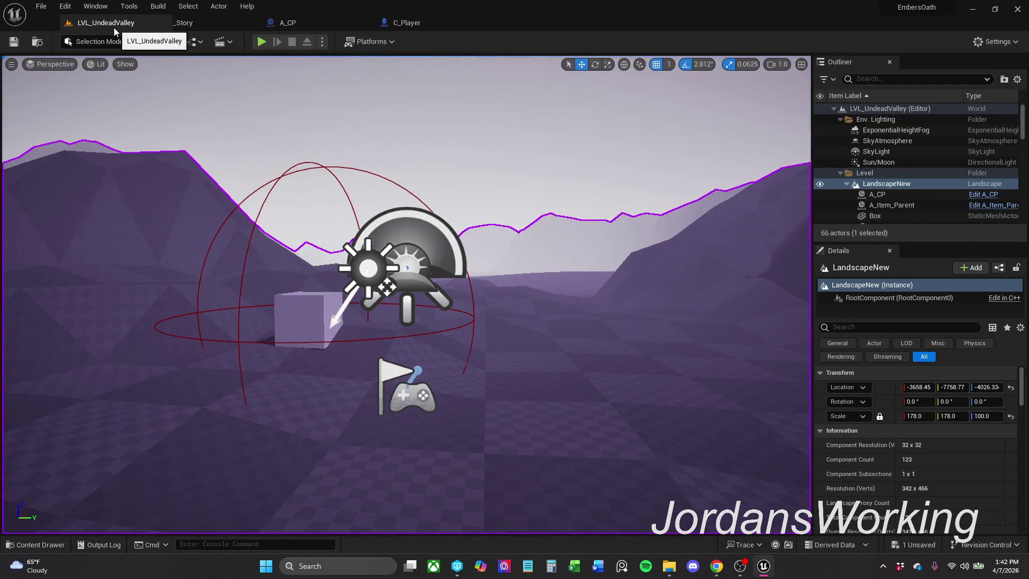
- Play-test again, running the character to the save point, then replay twice
click(259, 45)
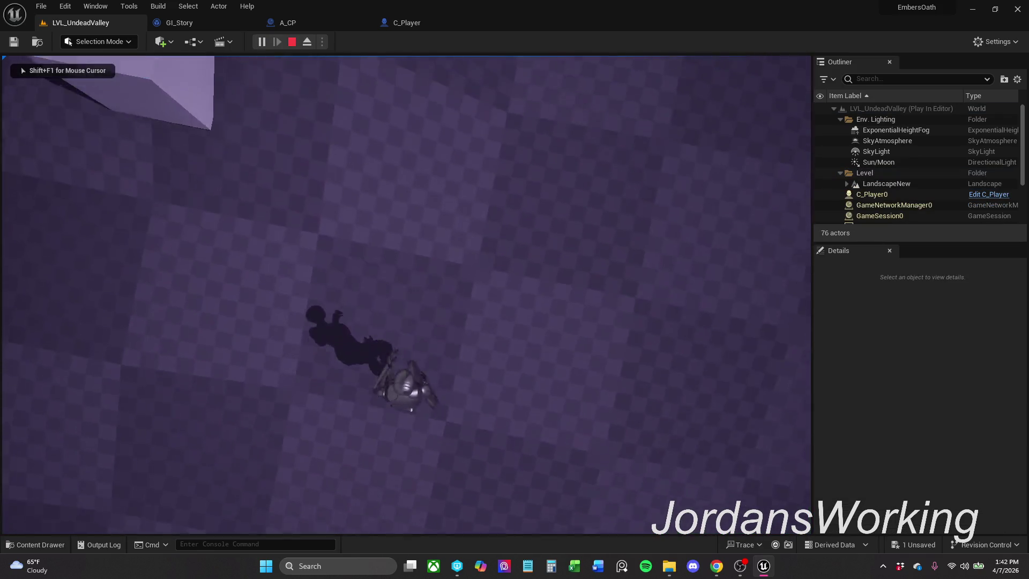
key(w)
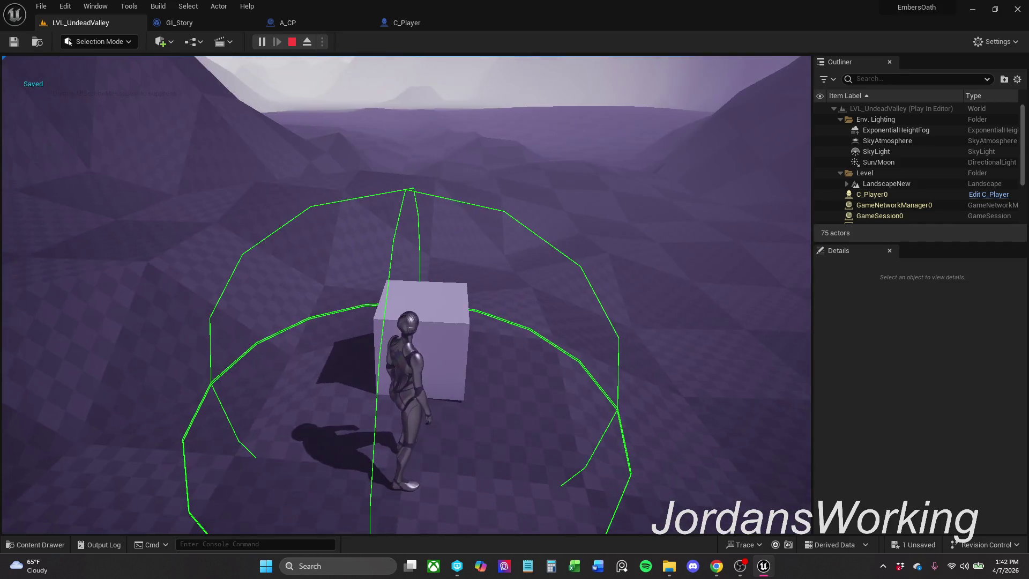
key(Escape)
click(262, 41)
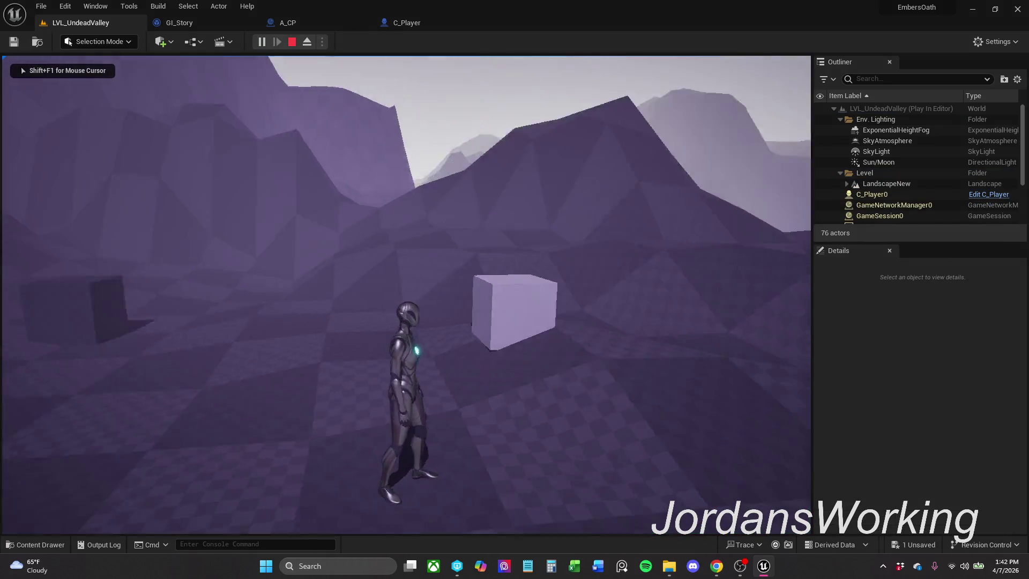
key(Escape)
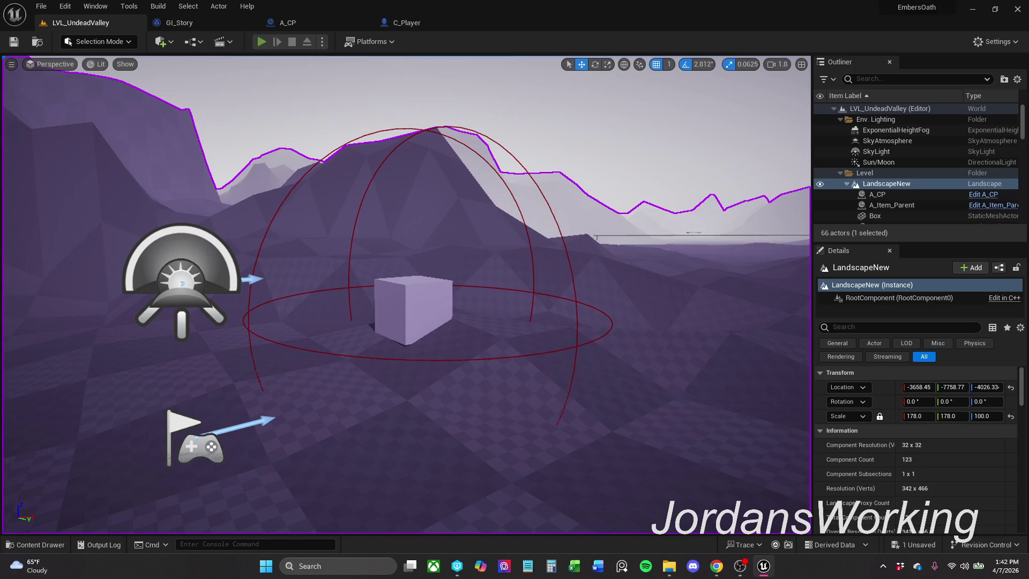
click(261, 41)
key(Escape)
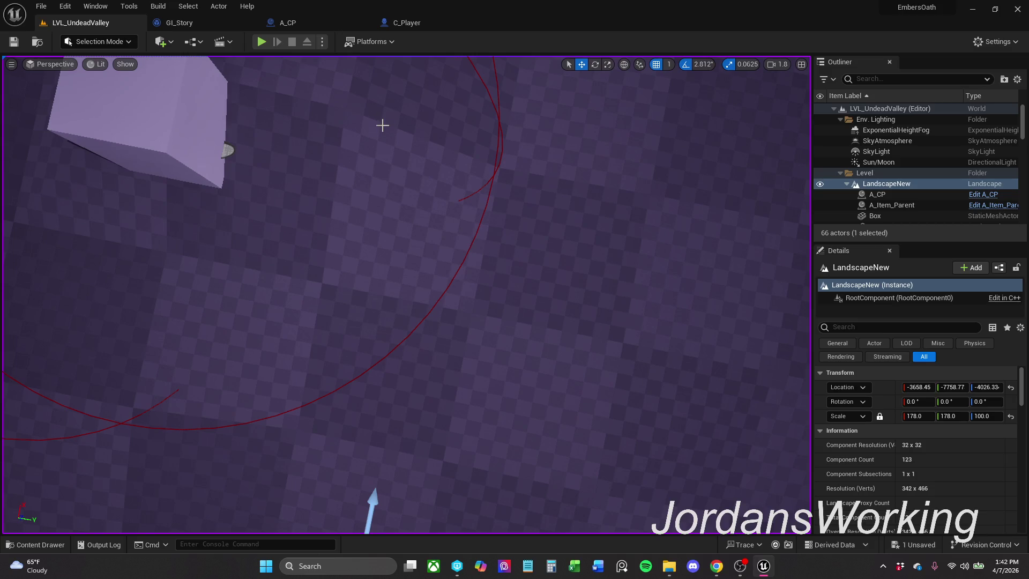
- Play with Alt+P, walk to the save cube, then replay to test loading the save
click(669, 566)
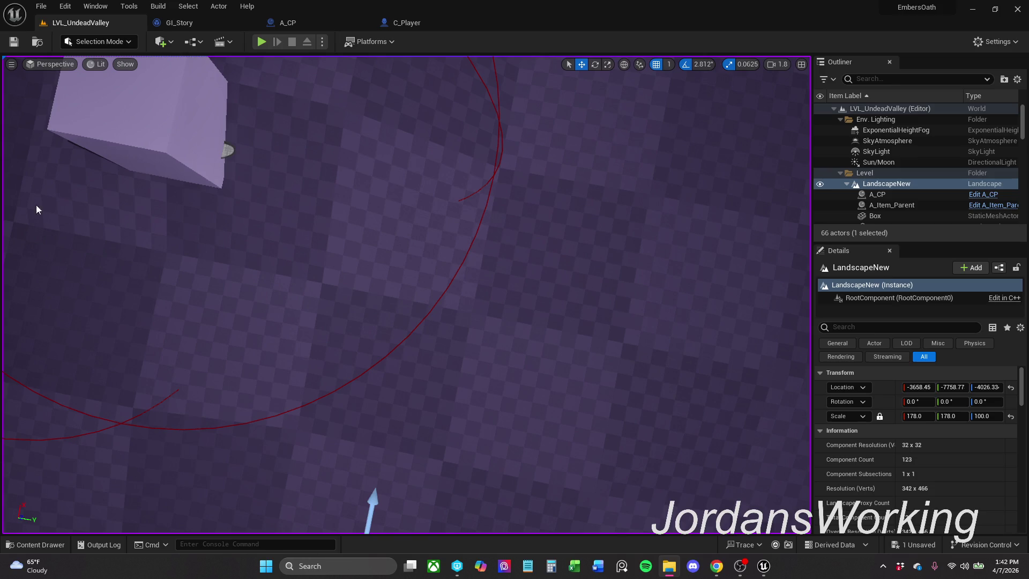
click(291, 14)
scroll(333, 156, down, 10)
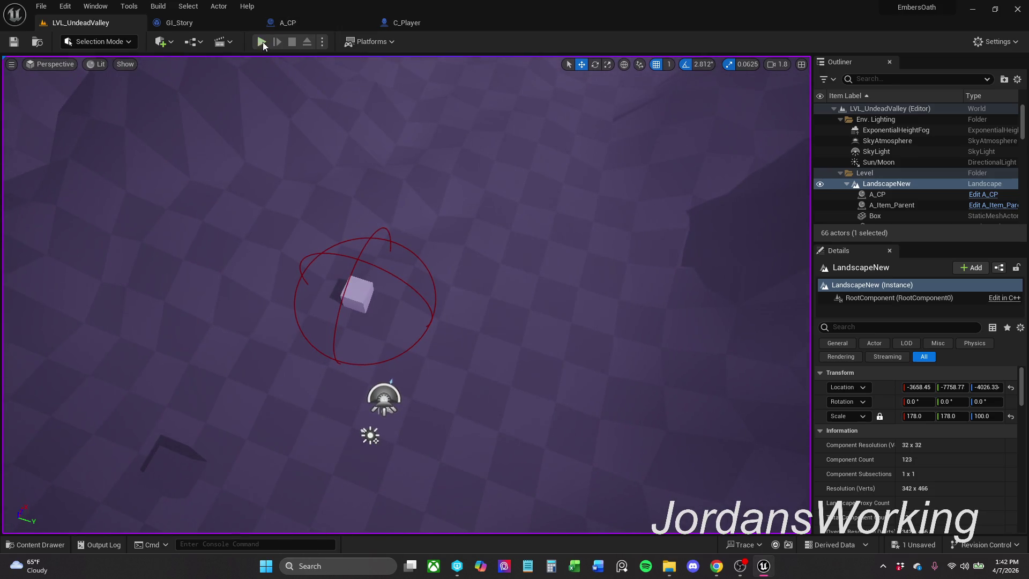
key(alt+p)
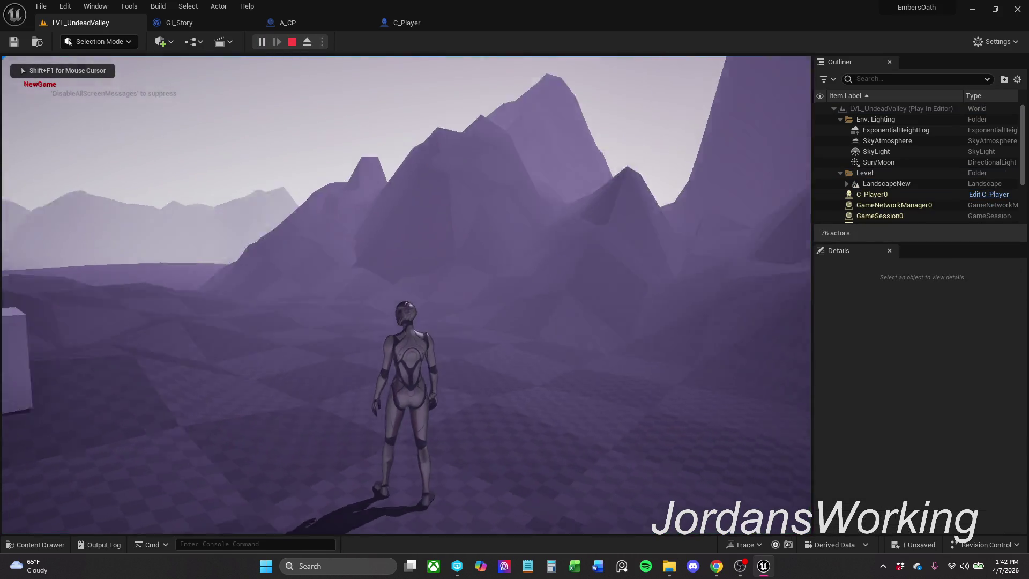
key(w)
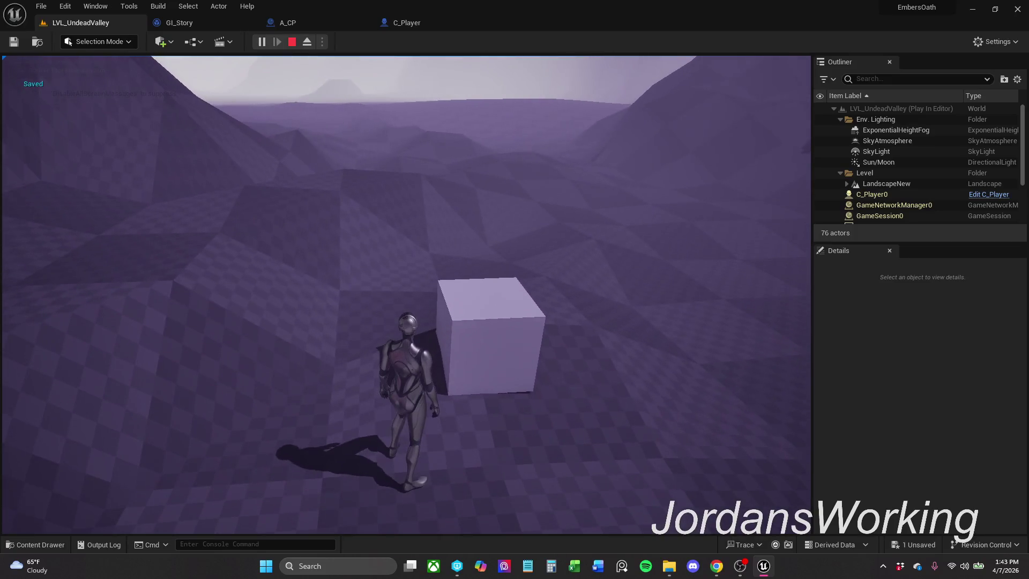
key(Escape)
scroll(524, 136, down, 5)
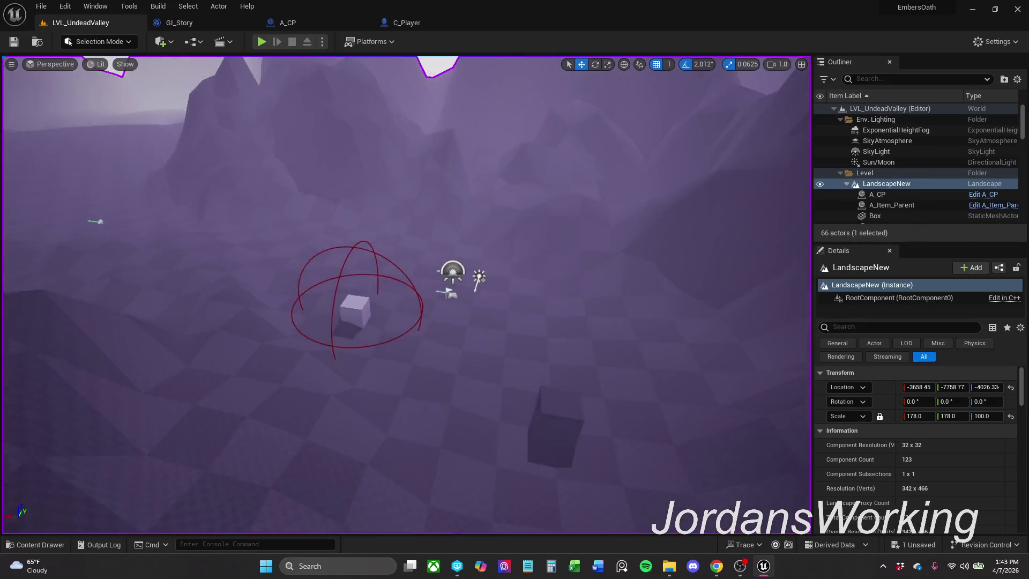
scroll(519, 378, up, 1)
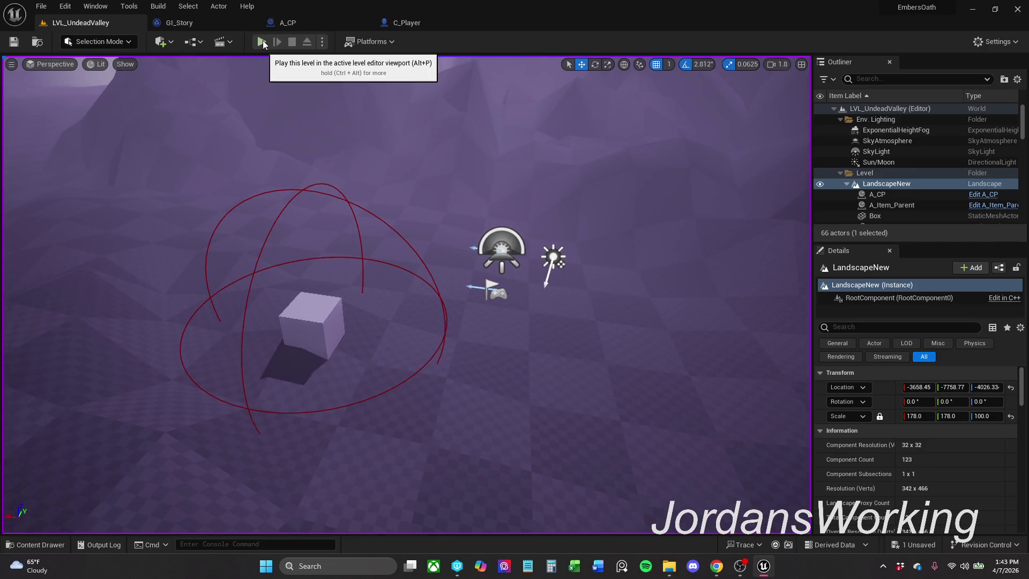
click(261, 41)
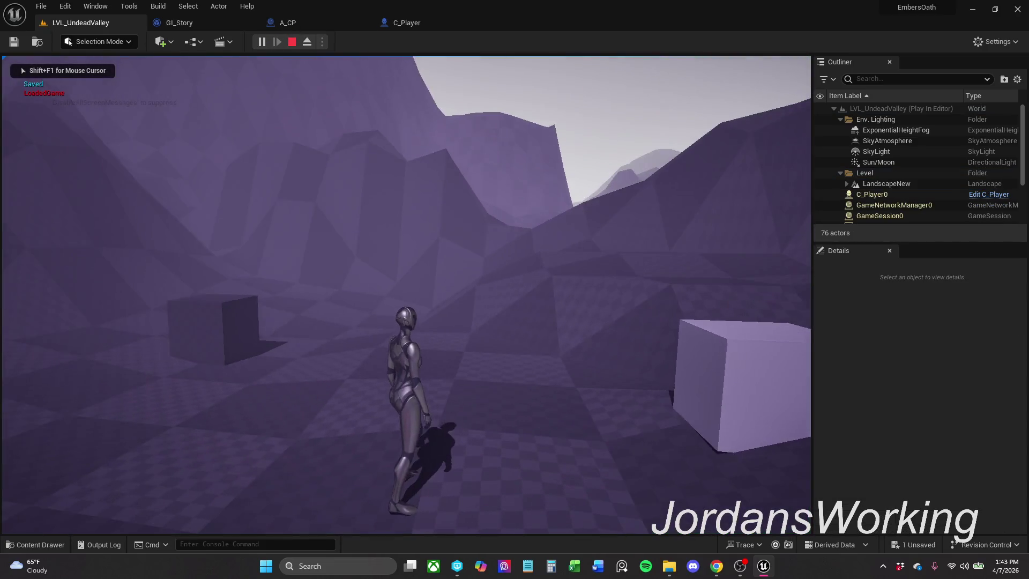
key(Escape)
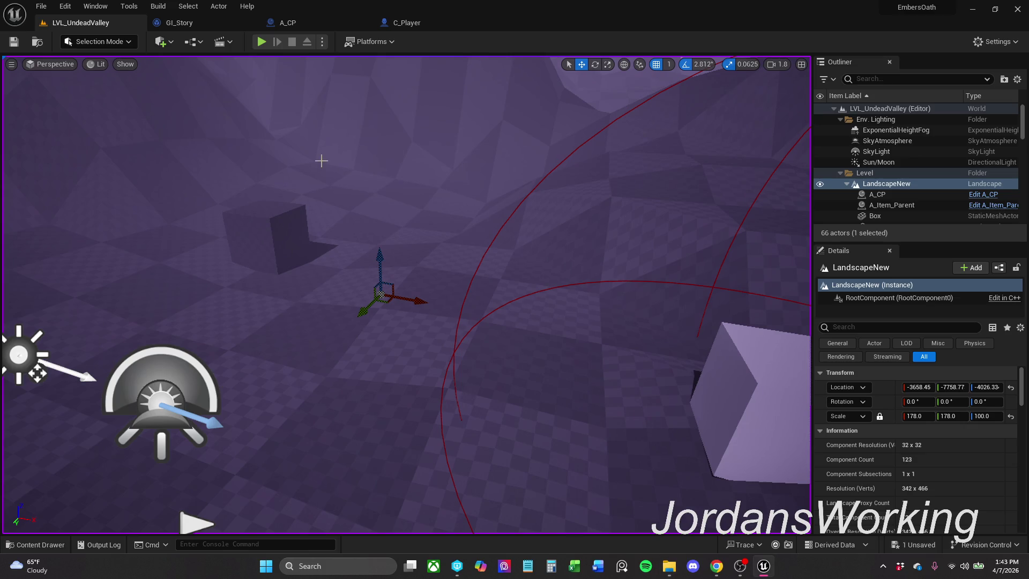
click(426, 33)
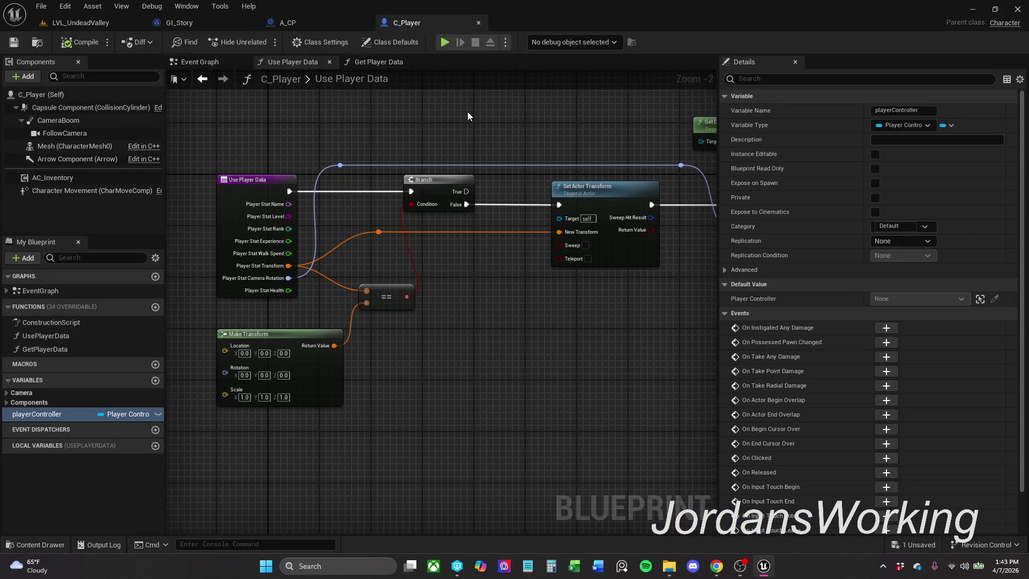
- Shift C_Player's transform and control rotation nodes slightly left and save C_Player
scroll(461, 128, down, 2)
mouse_move(582, 120)
mouse_down()
mouse_move(558, 145)
mouse_move(444, 151)
mouse_up()
drag(472, 182, 547, 220)
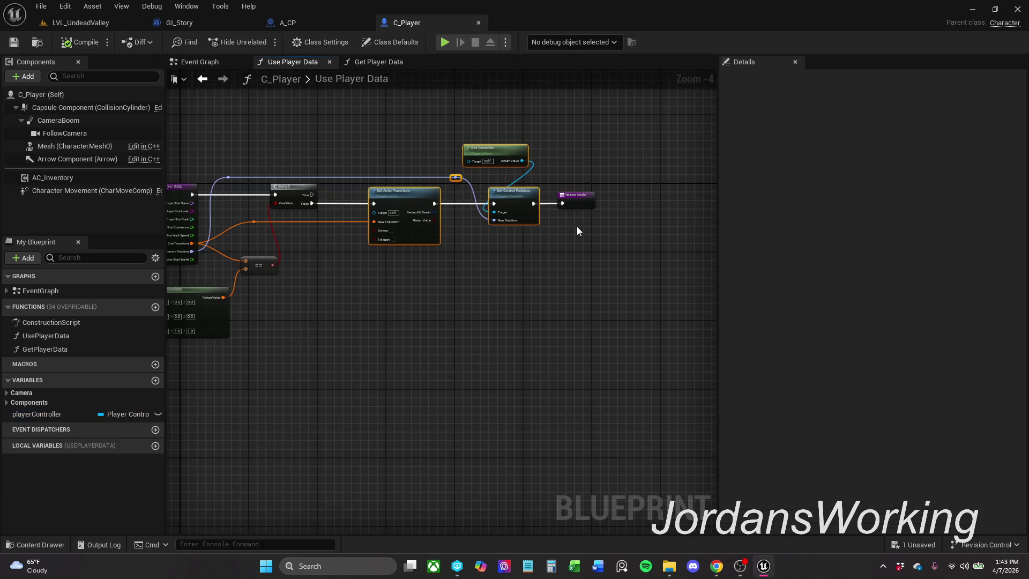
scroll(498, 205, up, 2)
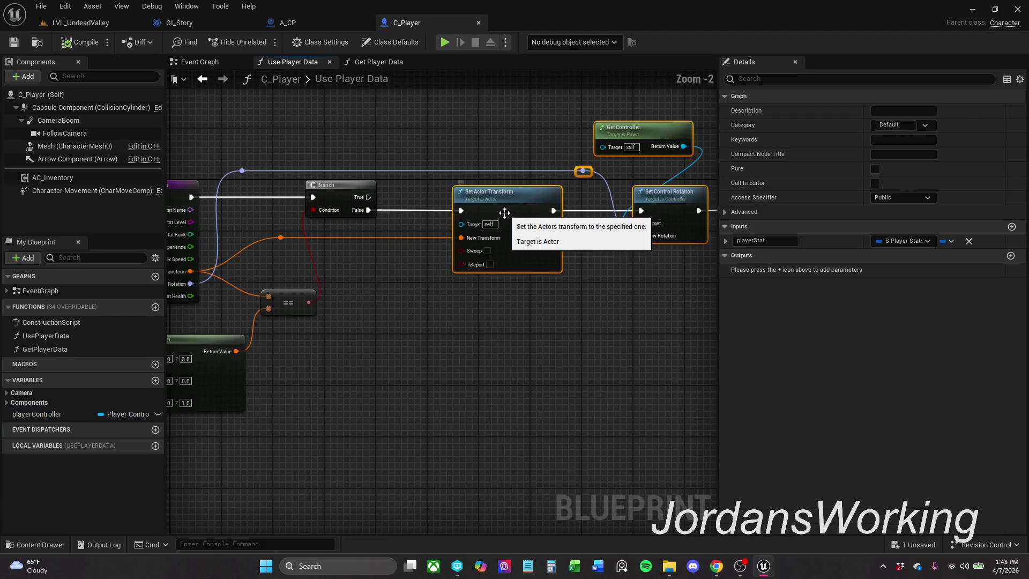
drag(498, 204, 481, 205)
click(580, 330)
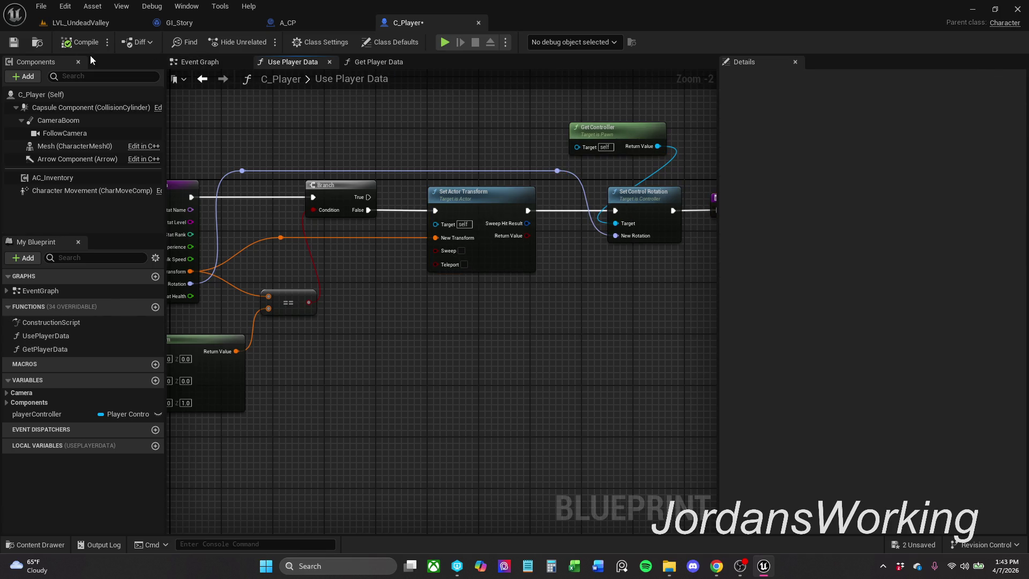
click(14, 41)
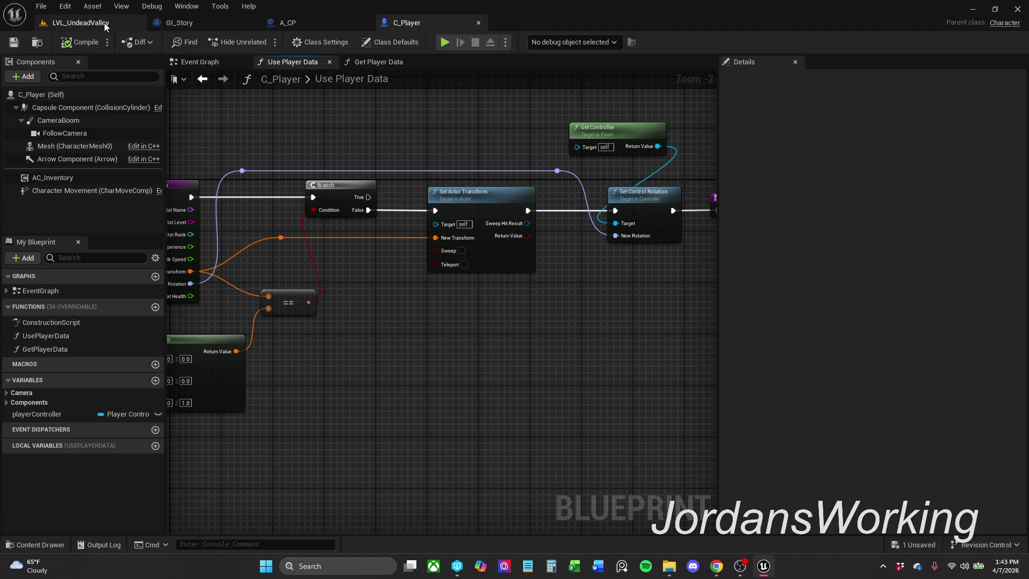
- Collapse the advanced options of GI_Story's NewGame and LoadedGame Print Strings and save GI_Story
click(104, 22)
click(336, 23)
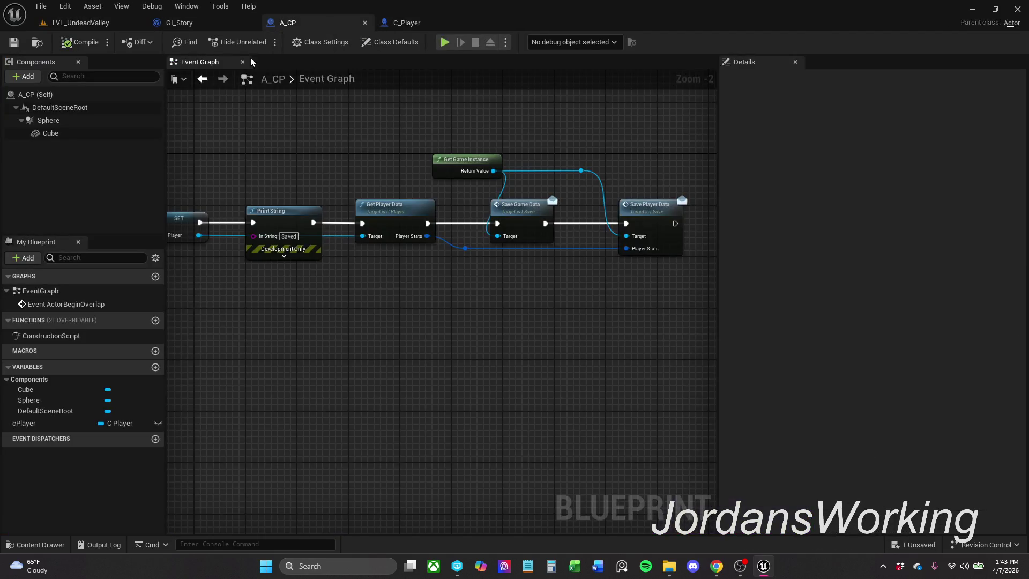
key(alt+Tab)
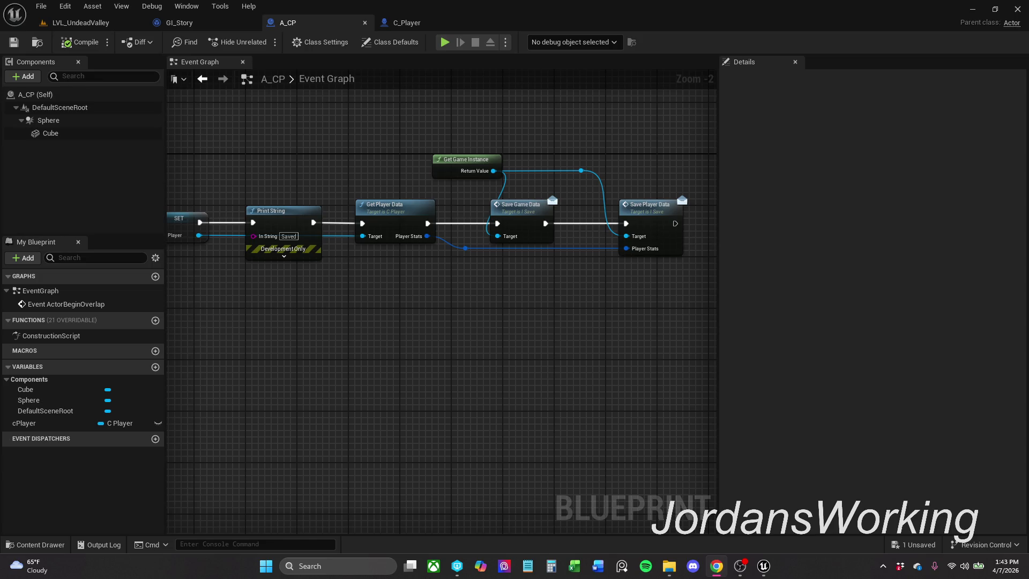
click(422, 24)
click(201, 23)
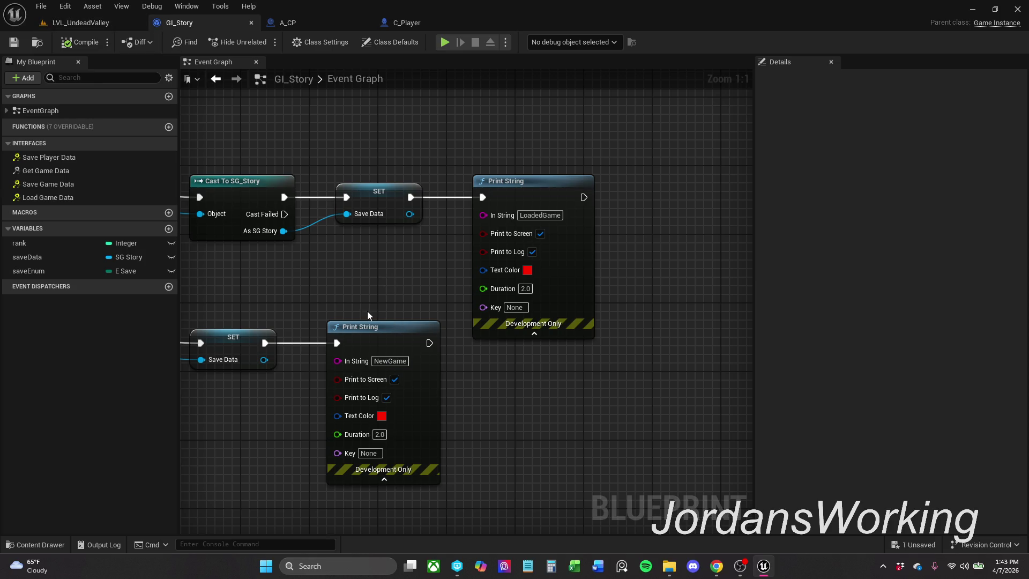
click(397, 479)
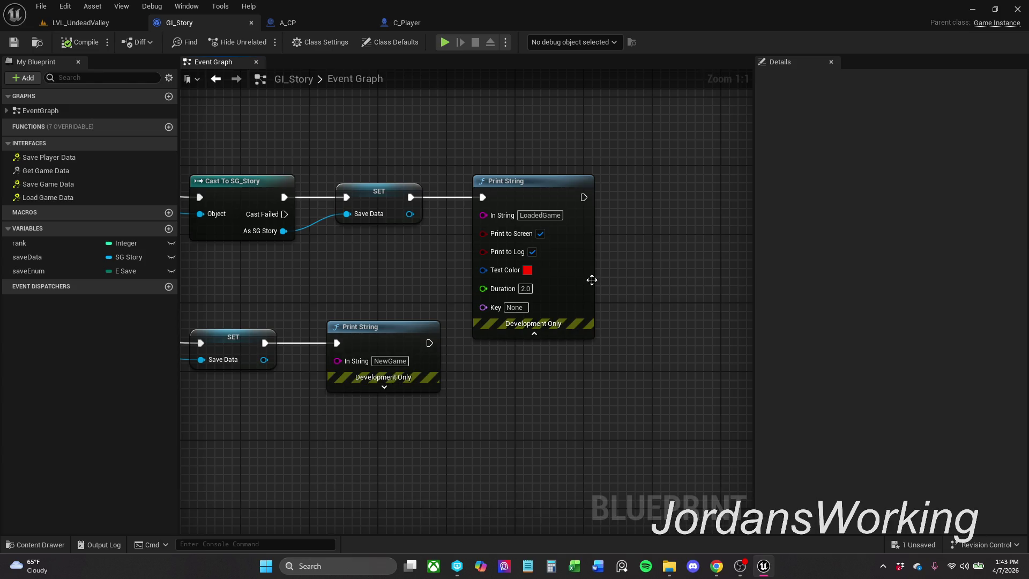
click(534, 333)
click(14, 42)
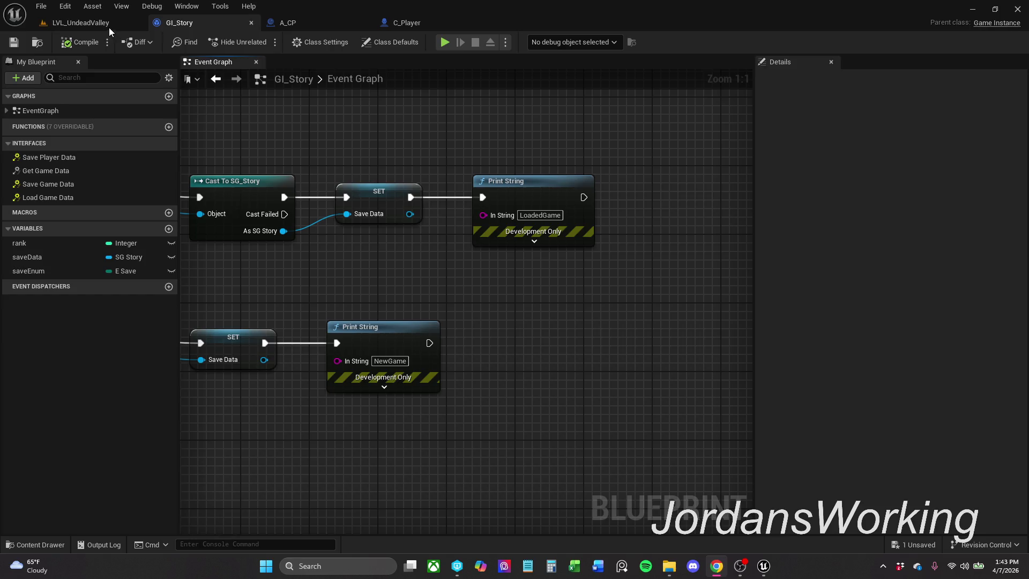
- Play-test LVL_UndeadValley briefly, then return to A_CP's Event Graph
click(107, 24)
click(260, 41)
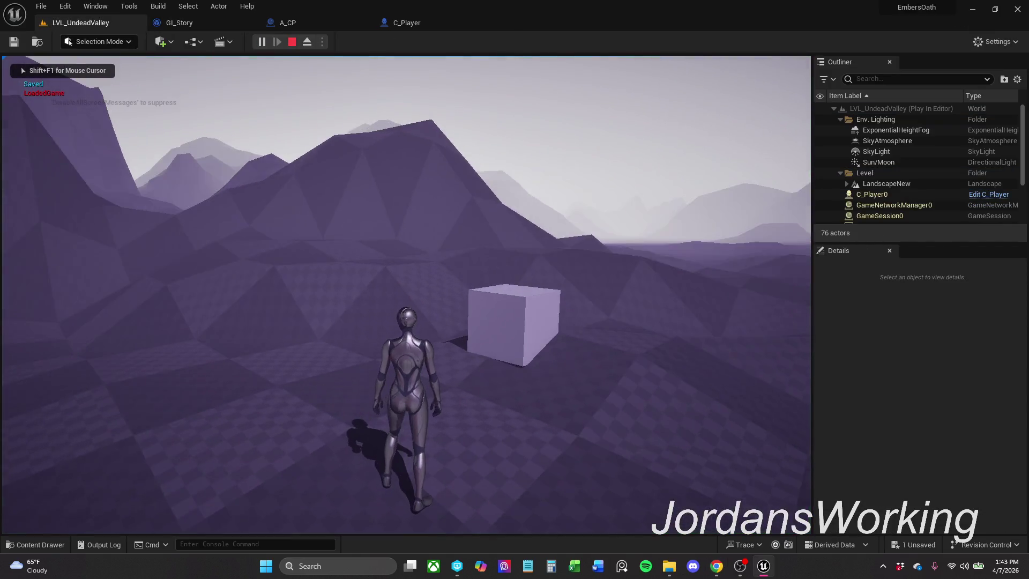
key(Escape)
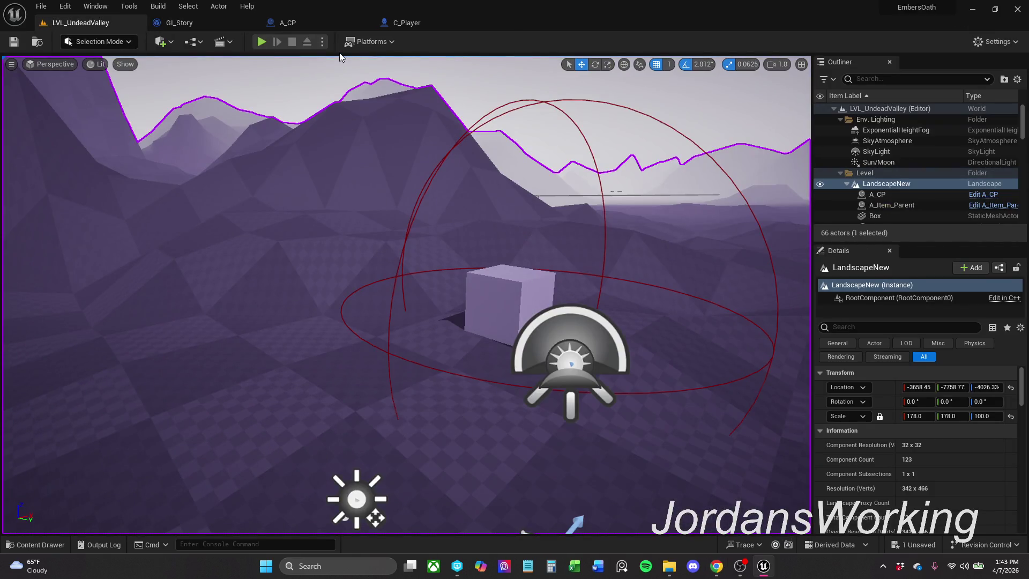
click(324, 23)
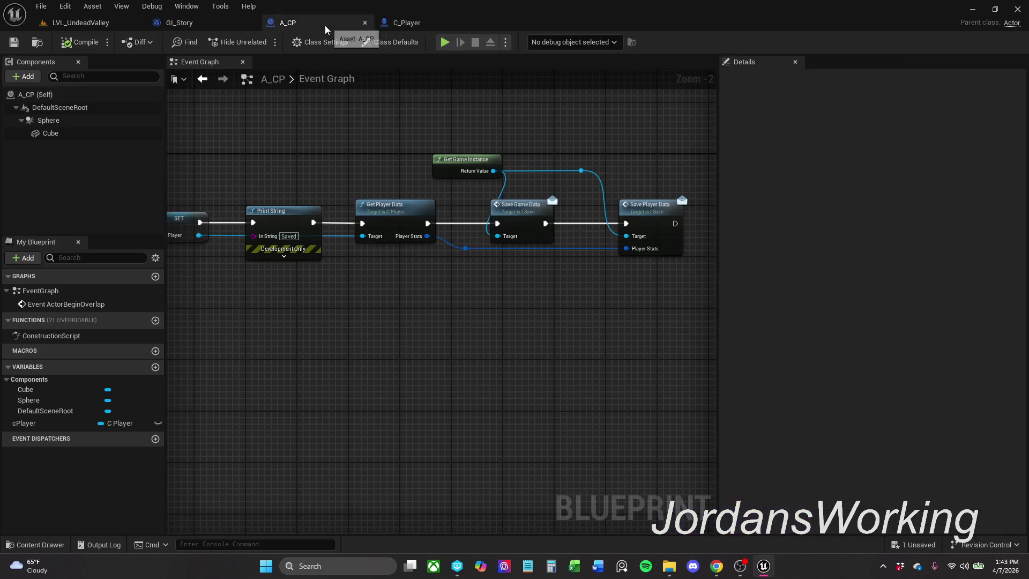
- Pan to A_CP's overlap chain, browse Content > Chars, then open Blueprints > ActorComponents
mouse_move(378, 291)
mouse_down()
mouse_move(699, 290)
mouse_move(648, 290)
mouse_up()
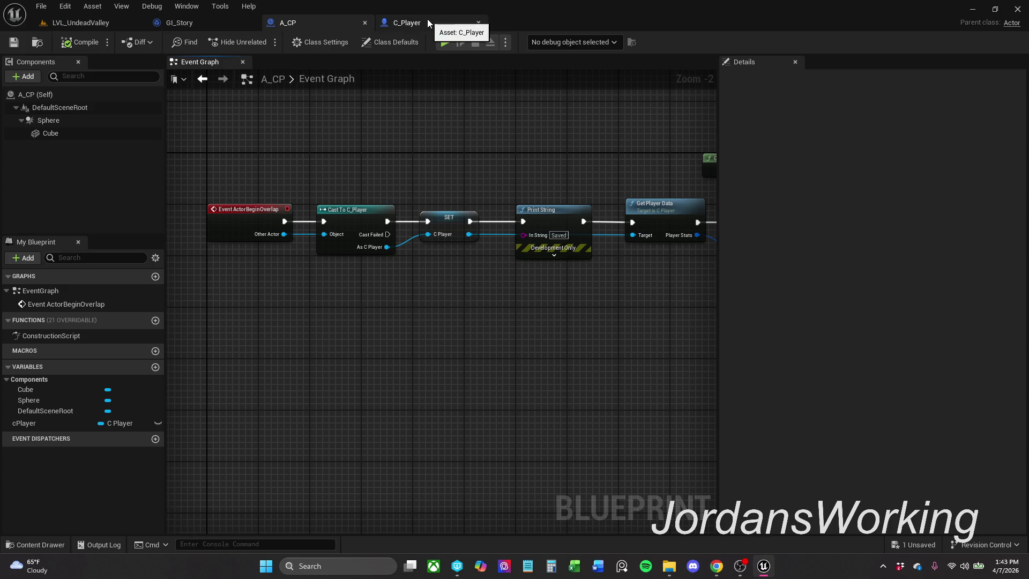
click(58, 543)
click(248, 393)
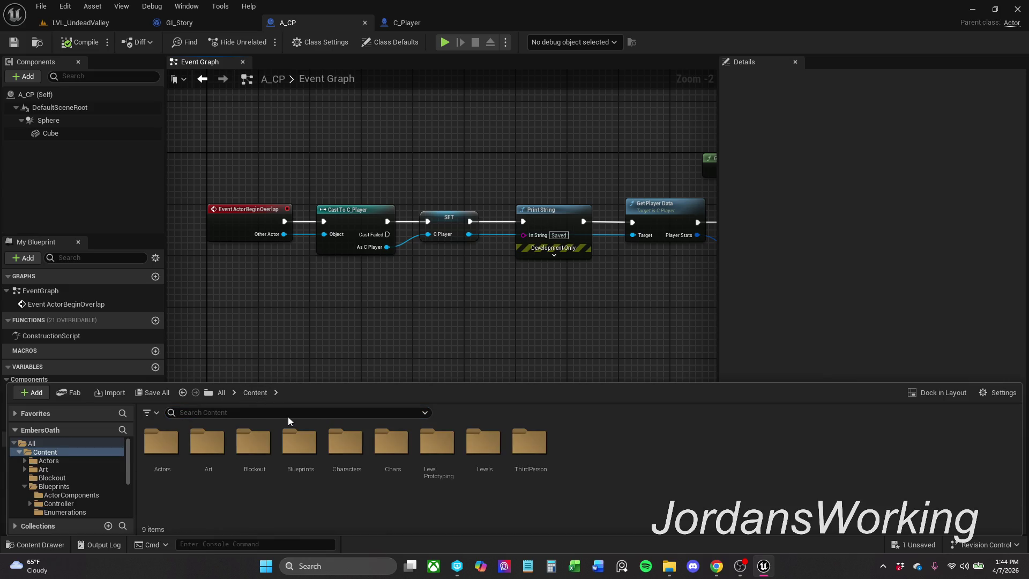
double_click(390, 477)
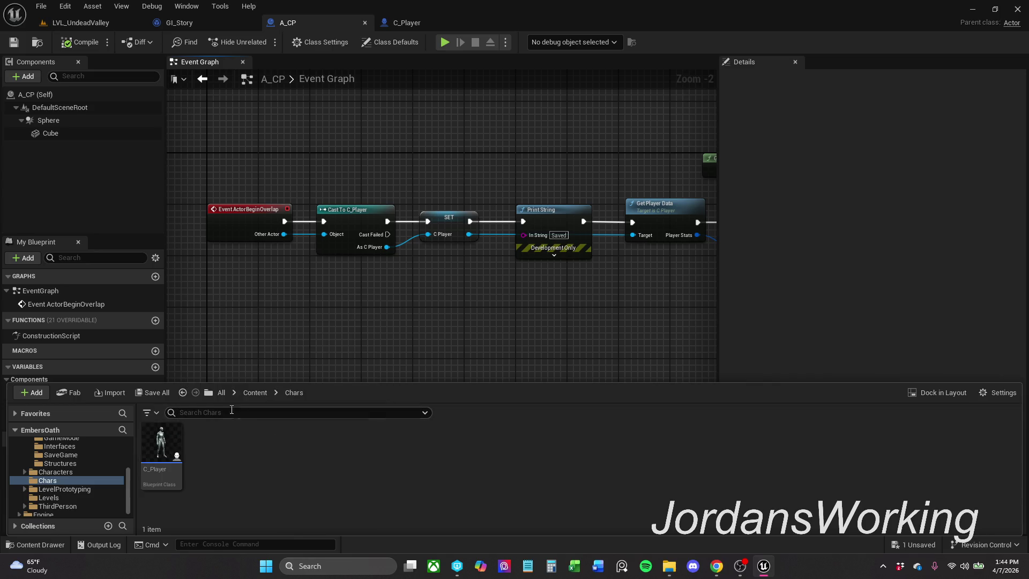
click(259, 393)
double_click(299, 461)
click(172, 476)
double_click(172, 477)
- Open AC_Inventory and add a hitActor getter near the Added Item call in Item Trace
double_click(171, 467)
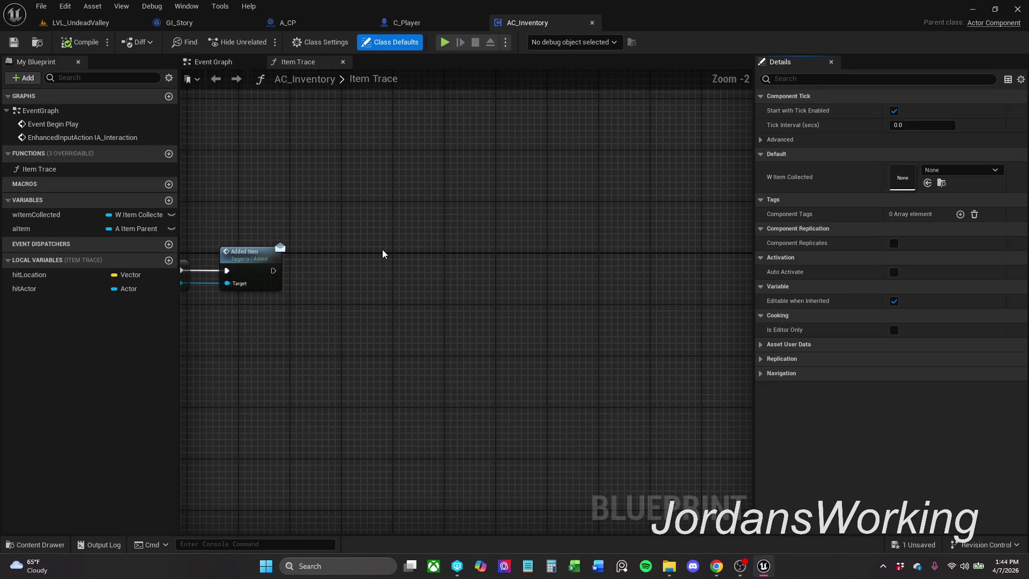
drag(308, 246, 759, 216)
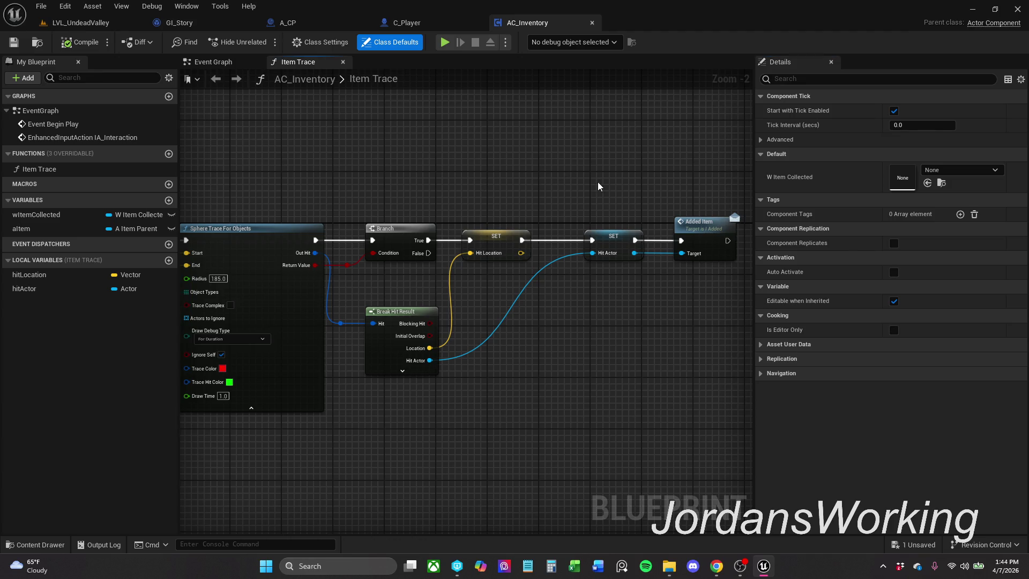
drag(598, 186, 399, 205)
drag(478, 219, 323, 216)
mouse_move(65, 292)
mouse_down()
mouse_move(401, 189)
mouse_move(412, 215)
mouse_up()
click(438, 206)
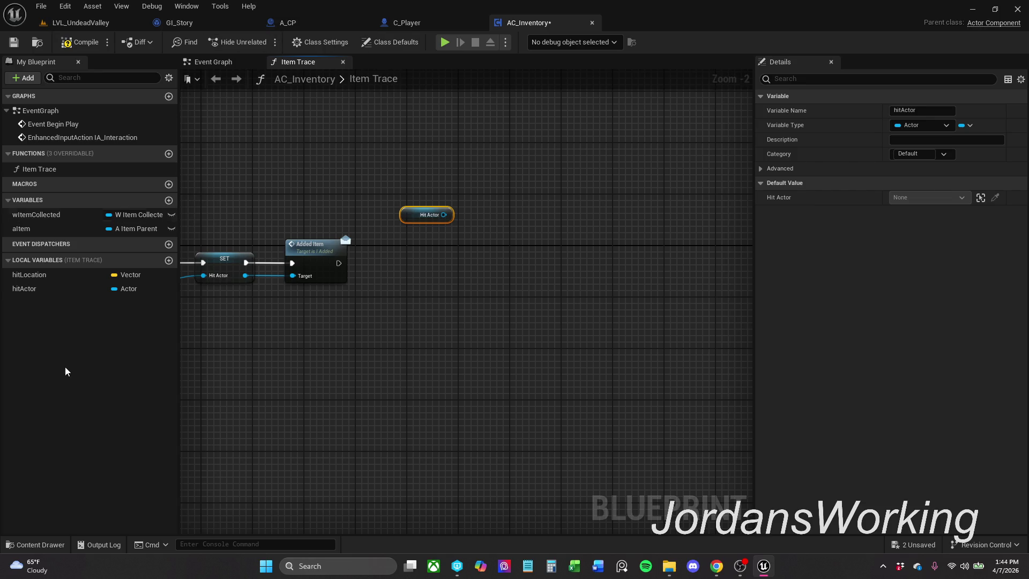
- Open the I_Save interface from Blueprints > Interfaces and review A_CP's Get Game Instance node
click(35, 545)
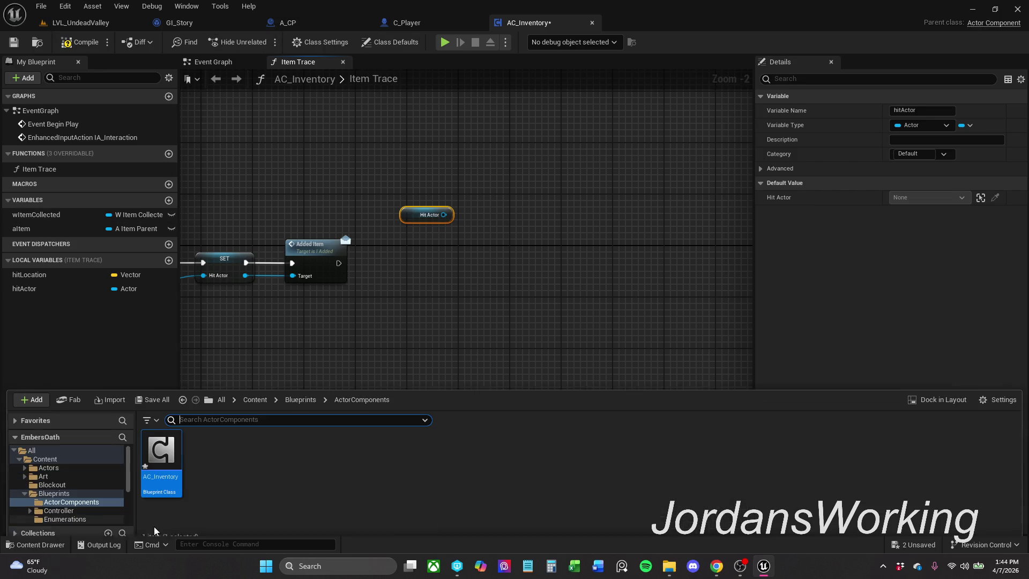
click(300, 393)
double_click(346, 461)
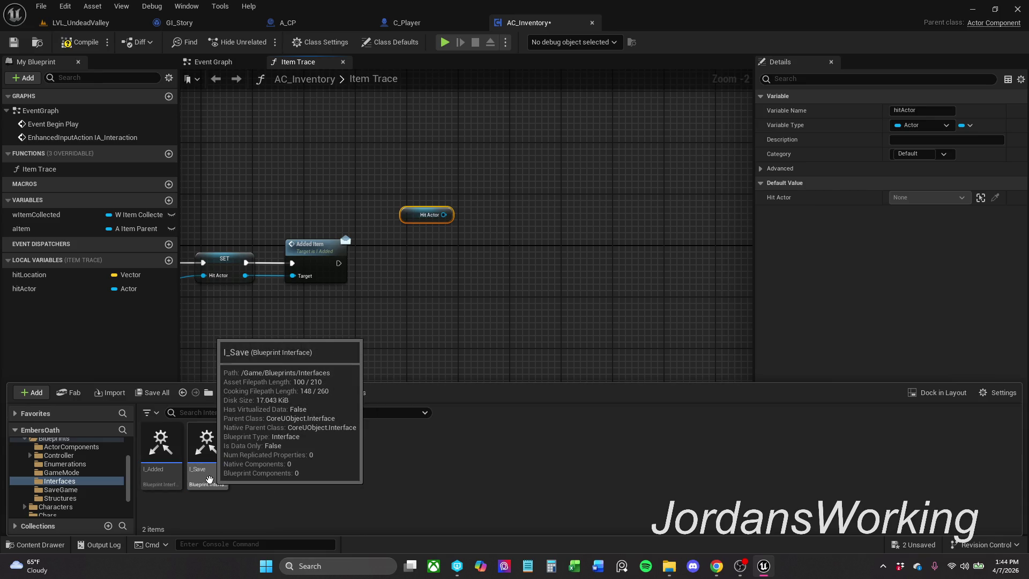
double_click(207, 453)
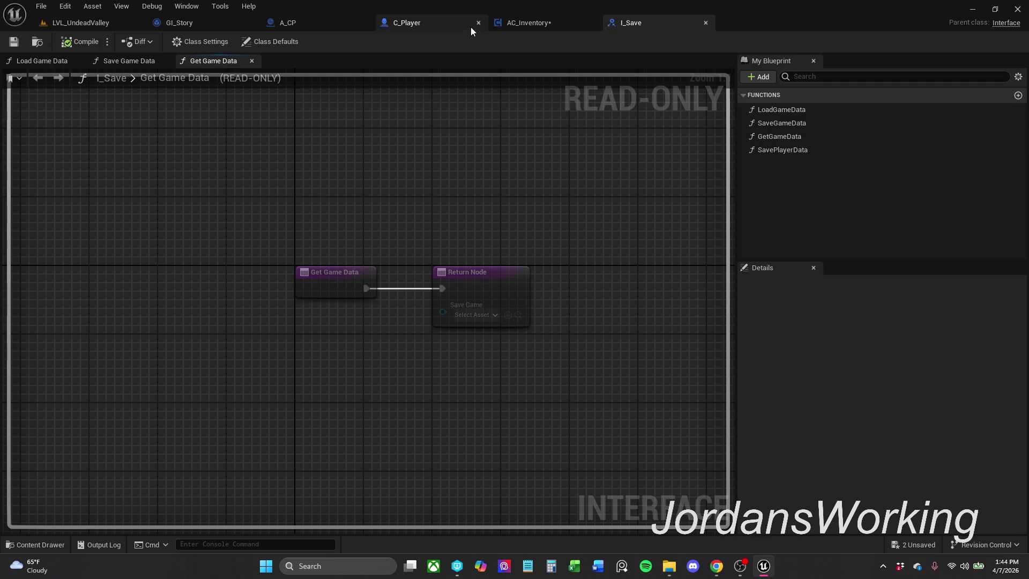
click(320, 23)
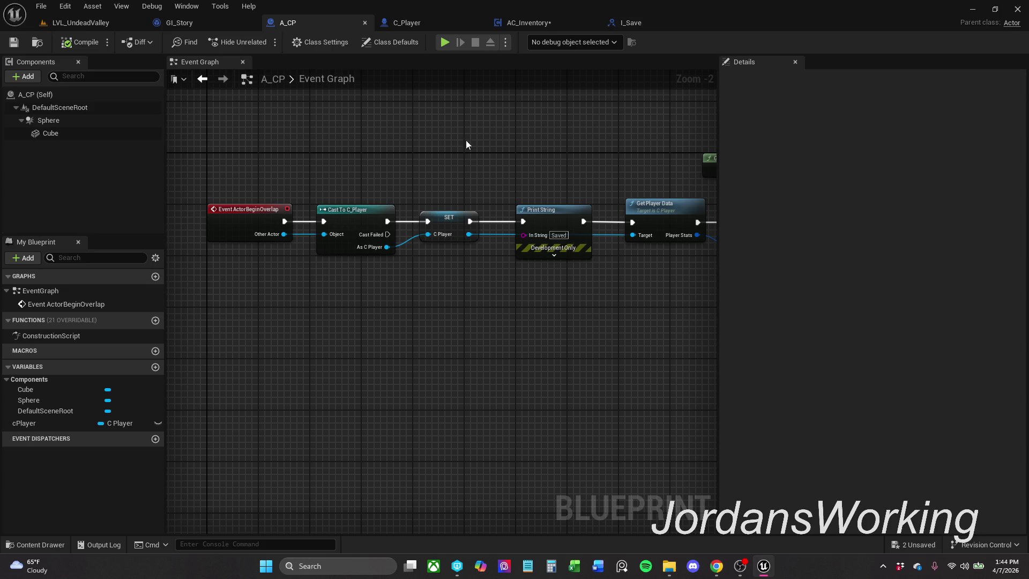
mouse_move(541, 145)
mouse_down()
mouse_move(497, 143)
mouse_move(473, 164)
mouse_move(515, 154)
mouse_up()
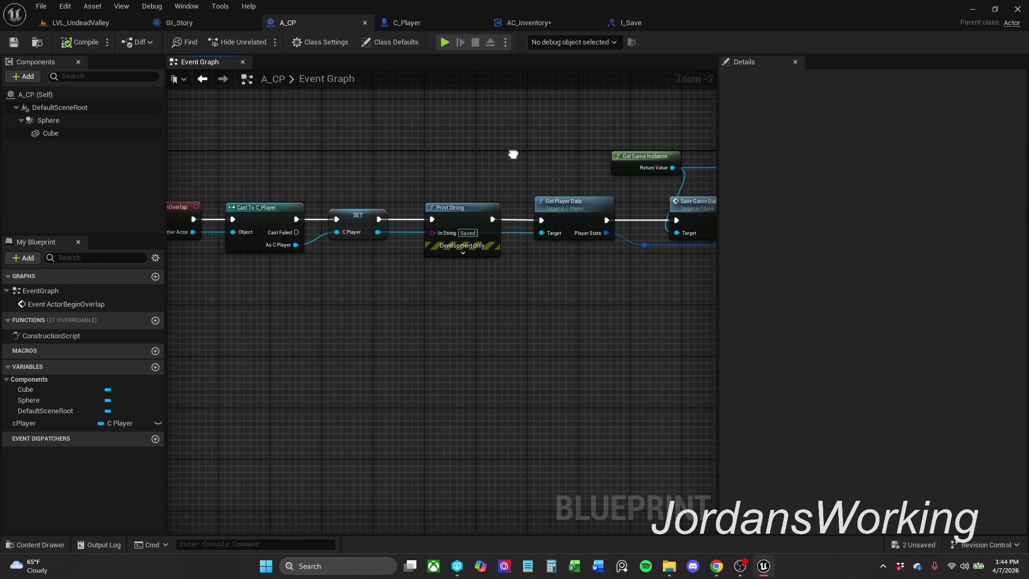
click(635, 22)
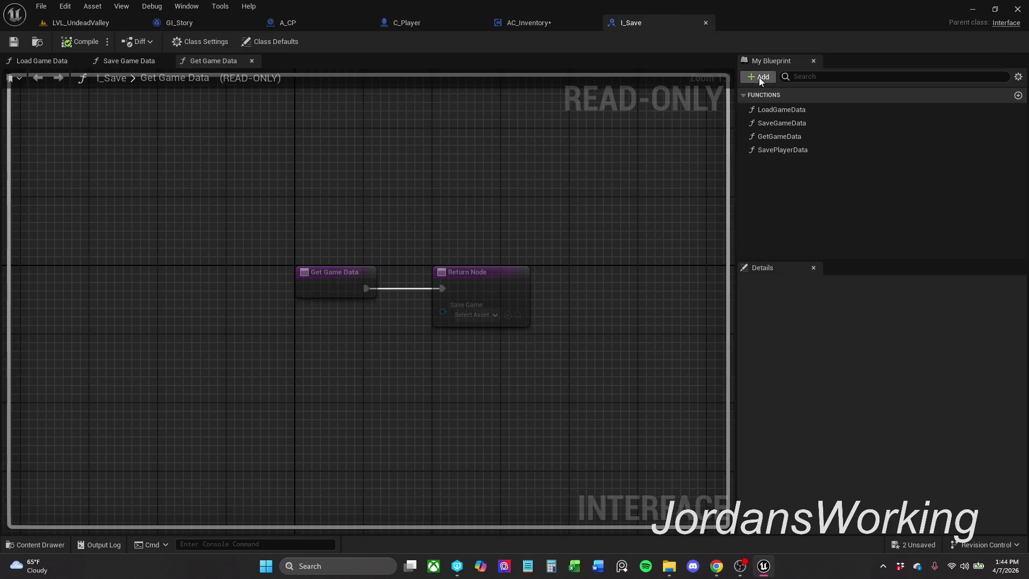
click(545, 22)
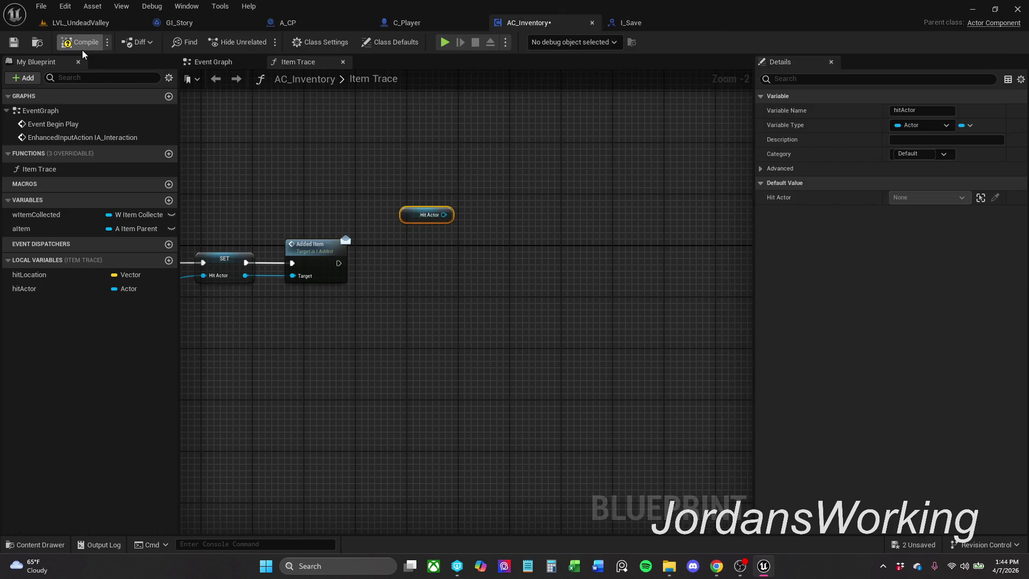
- Save AC_Inventory, close I_Save, and open I_Added to inspect its AddedItem function
click(16, 42)
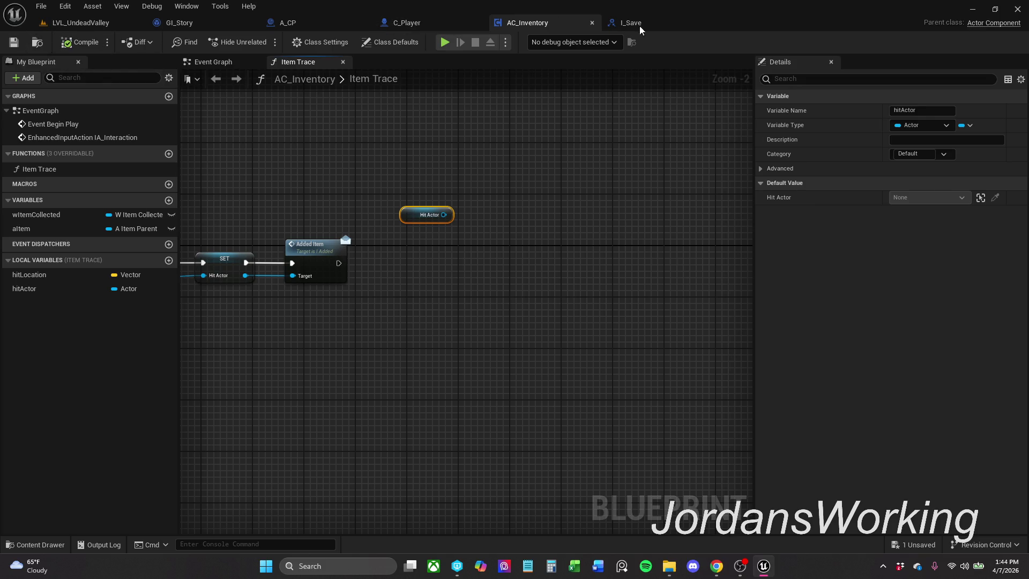
click(660, 29)
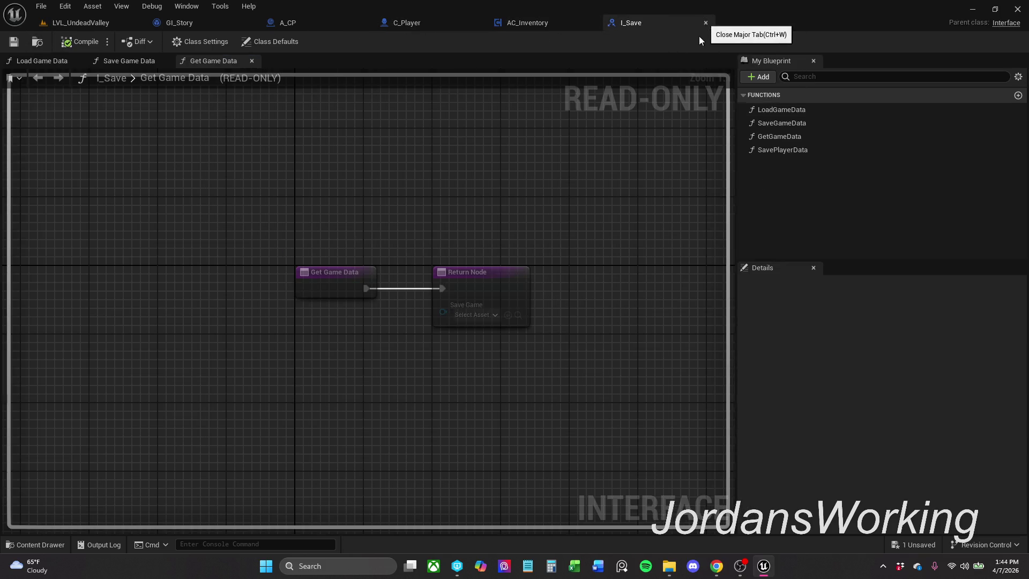
click(705, 23)
click(35, 544)
double_click(161, 462)
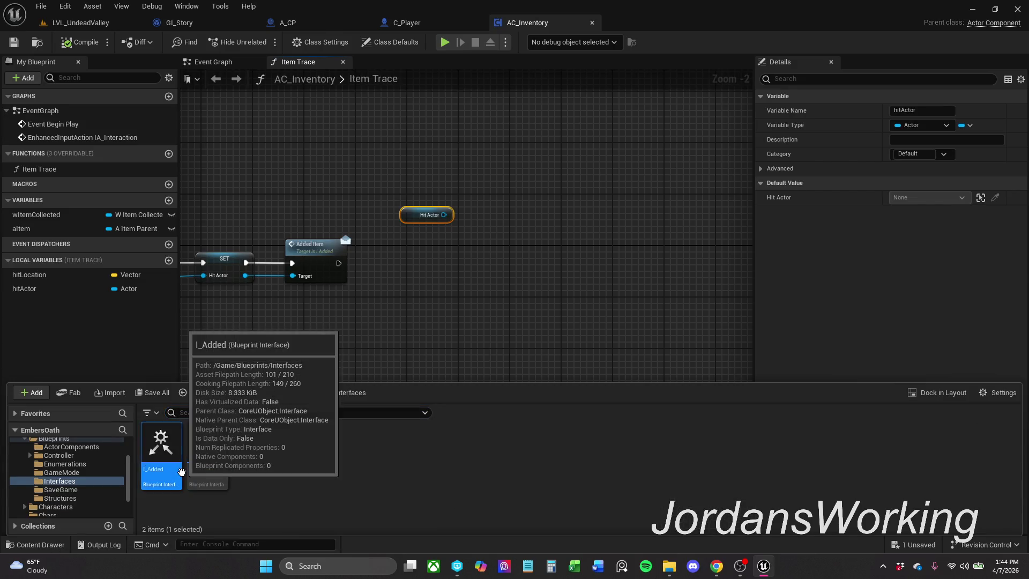
click(62, 113)
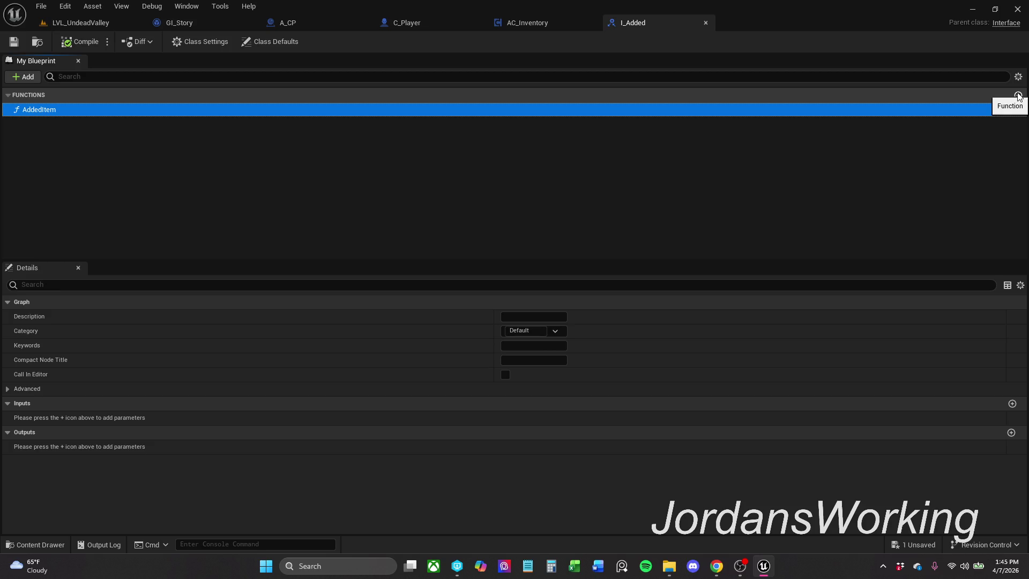
- Add a function named Interact to I_Added, then compile and save it
click(1018, 96)
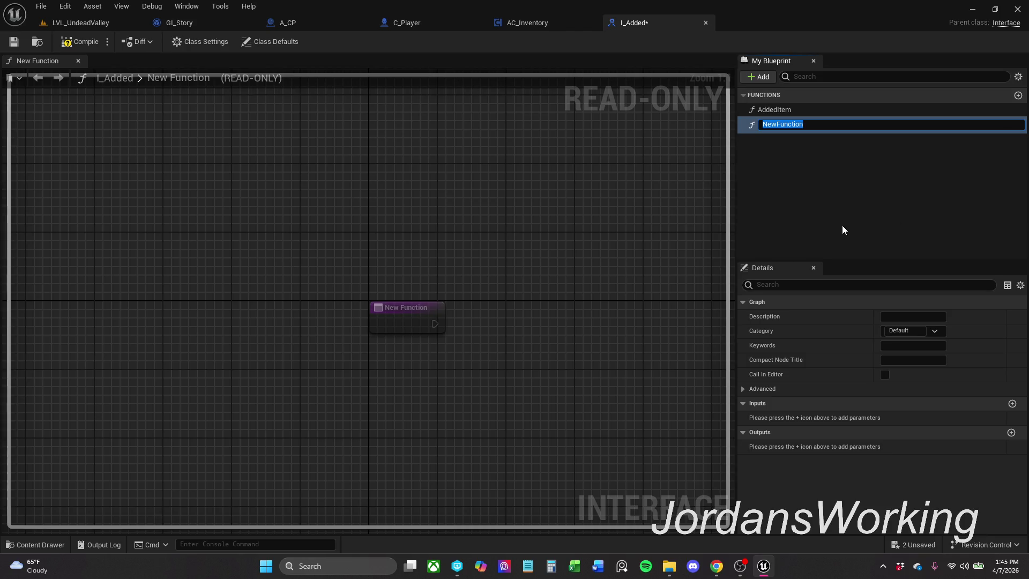
text(Interact)
key(Return)
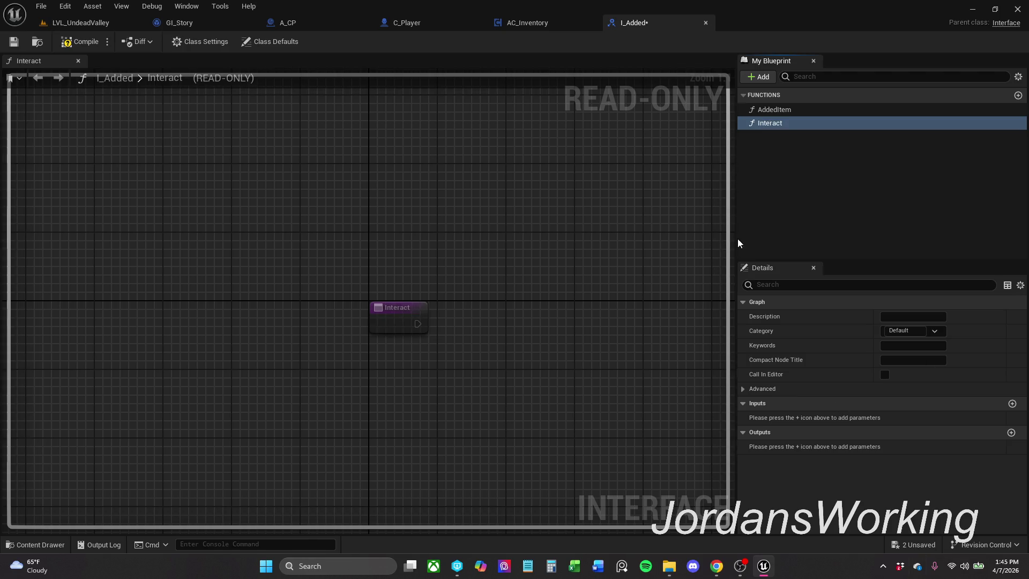
click(80, 42)
click(20, 42)
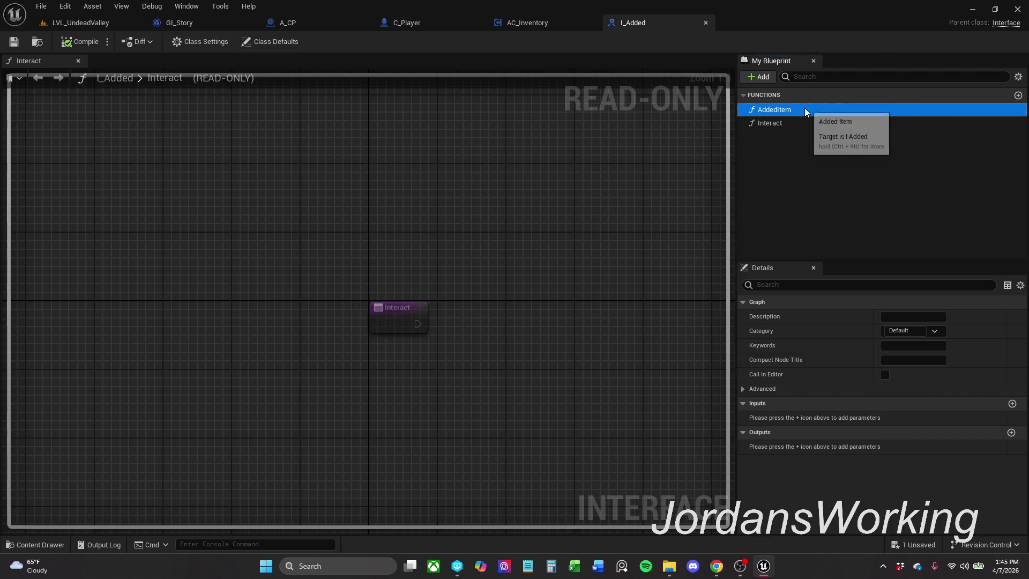
- Rename the Interact function to InteractWith, then compile and save I_Added
click(805, 124)
key(Right)
text(With)
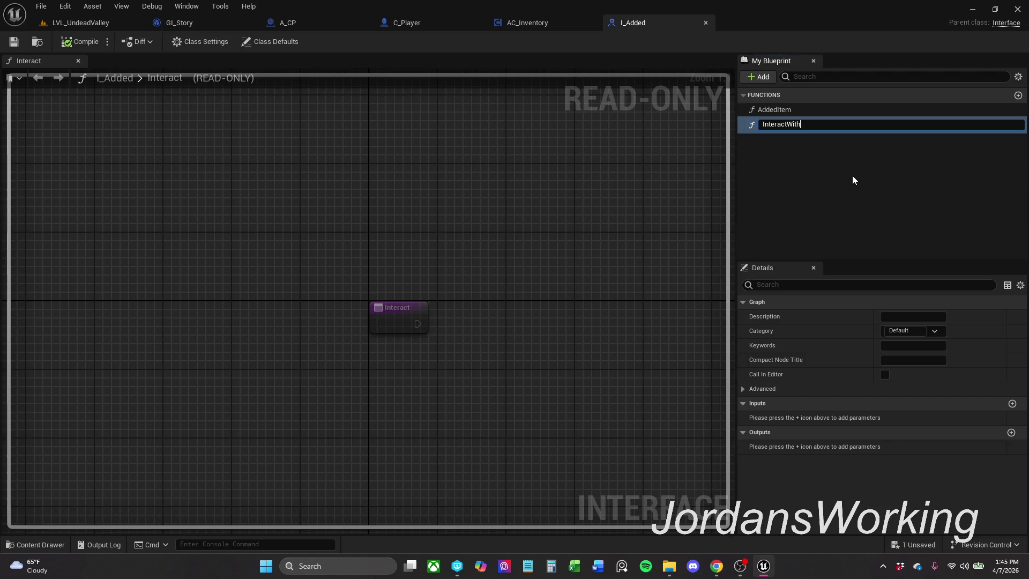
key(Return)
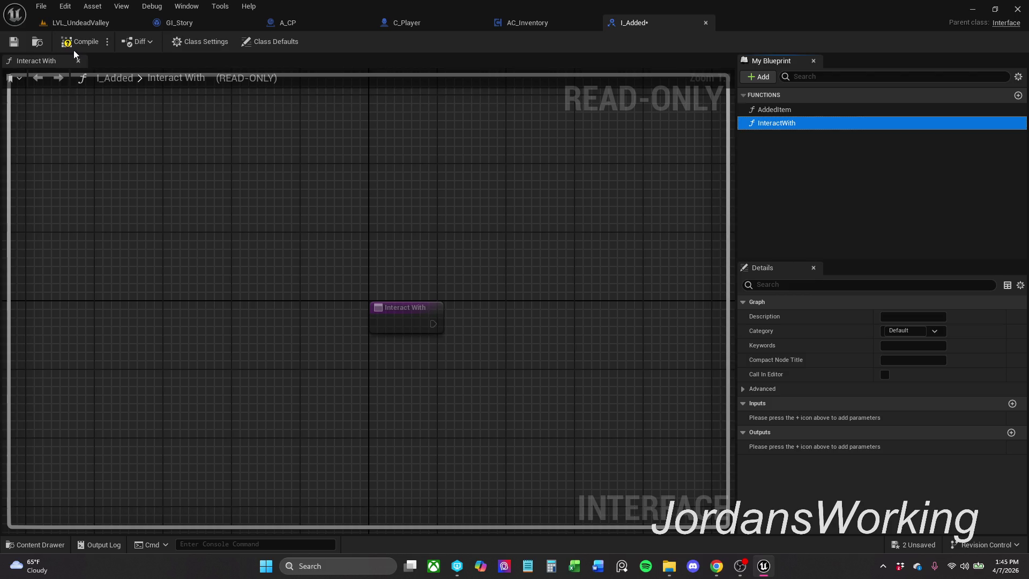
click(75, 47)
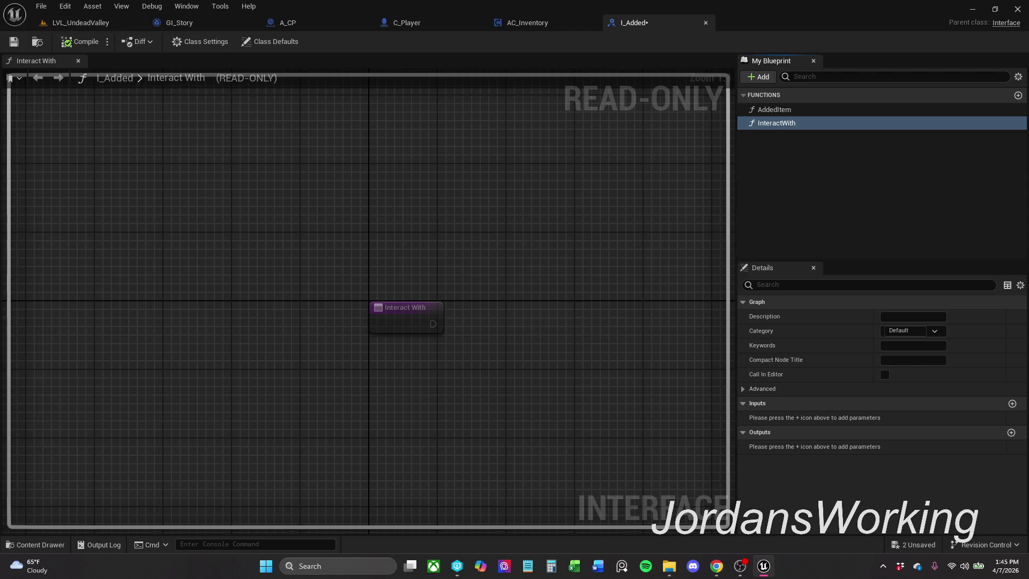
click(14, 41)
- In Item Trace, add an Interact With message call on Hit Actor, executed after Added Item
click(706, 22)
mouse_move(433, 253)
mouse_down()
mouse_move(523, 239)
mouse_move(508, 200)
mouse_move(550, 239)
mouse_move(514, 248)
mouse_up()
text(Inetr)
key(BackSpace)
key(BackSpace)
key(BackSpace)
text(ter)
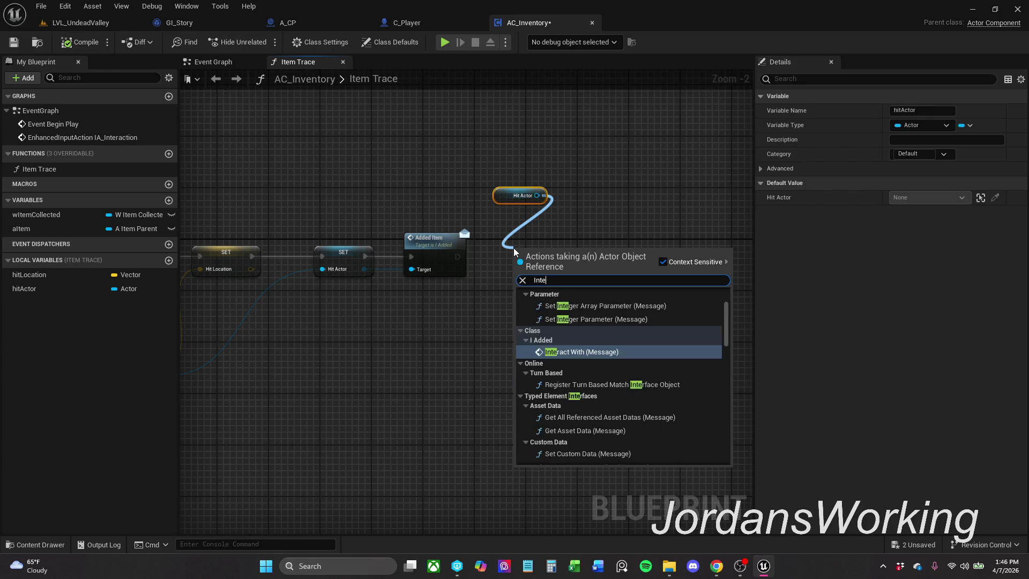
key(Return)
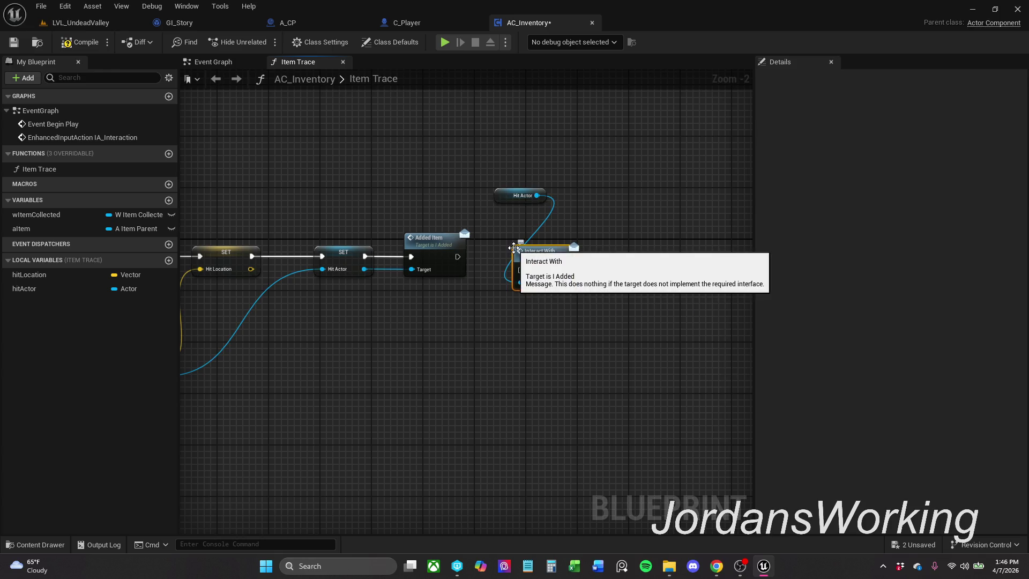
mouse_move(513, 248)
mouse_down()
mouse_move(514, 235)
mouse_move(459, 257)
mouse_up()
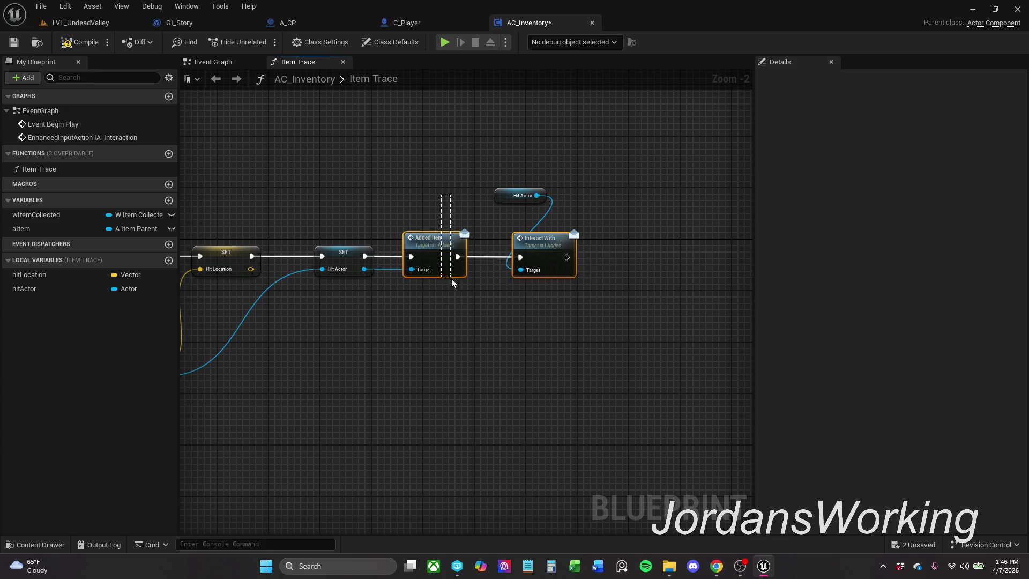
click(513, 350)
mouse_move(522, 195)
mouse_down()
mouse_move(522, 221)
mouse_move(567, 269)
mouse_move(571, 242)
mouse_up()
click(593, 199)
- Compile AC_Inventory, tidy the Added Item node and save the blueprint
click(80, 46)
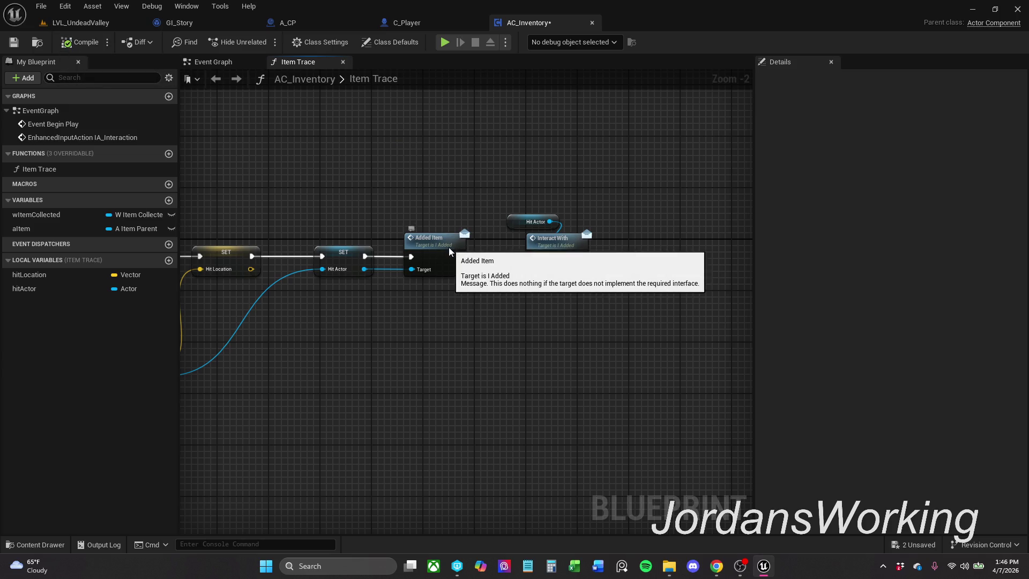
drag(449, 247, 455, 247)
click(414, 163)
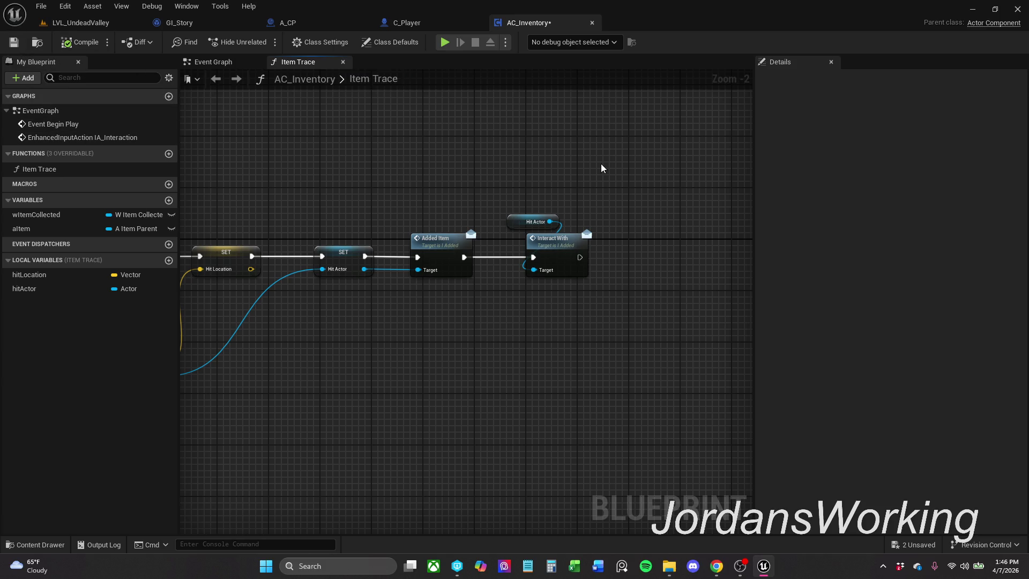
drag(600, 164, 715, 143)
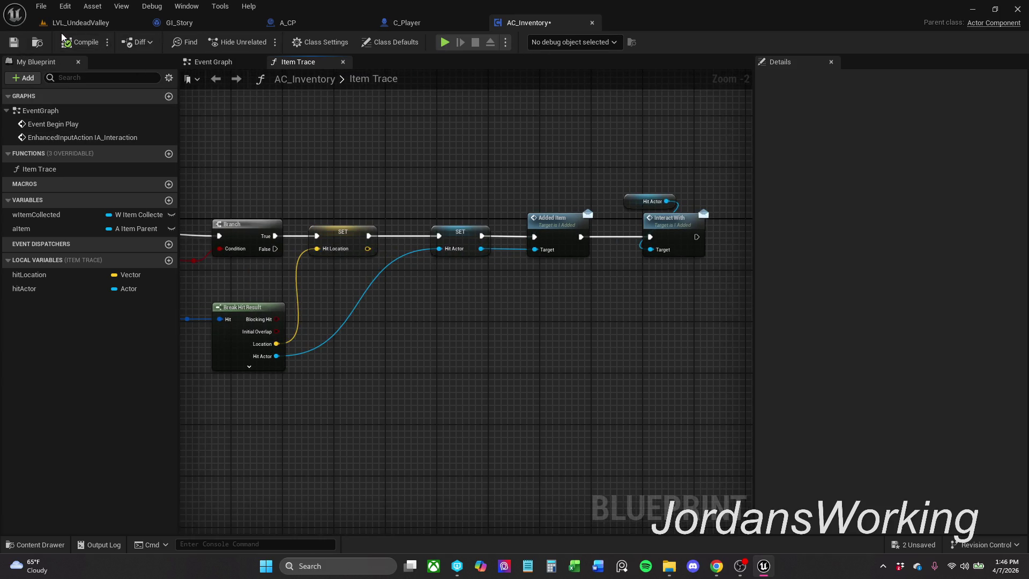
click(14, 41)
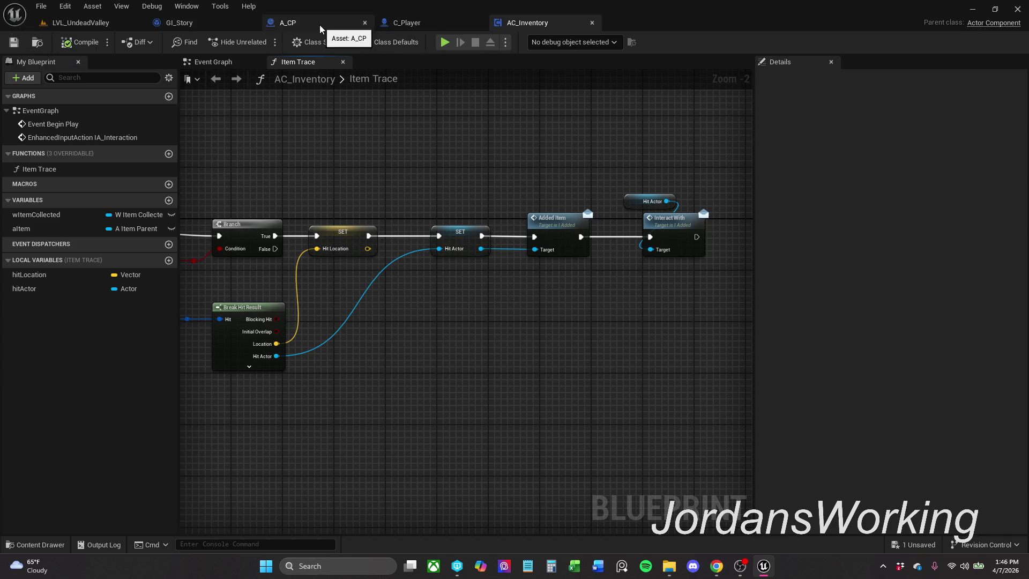
- In A_CP, delete the Event ActorBeginOverlap node
click(320, 24)
drag(397, 156, 394, 183)
mouse_move(330, 167)
mouse_down()
mouse_move(278, 267)
mouse_move(302, 282)
mouse_up()
key(Delete)
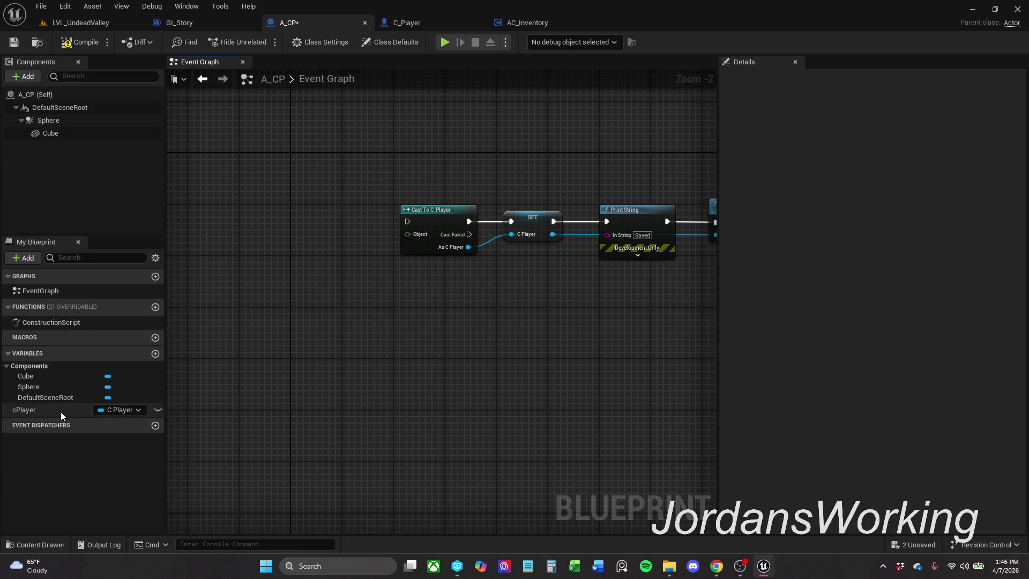
click(12, 368)
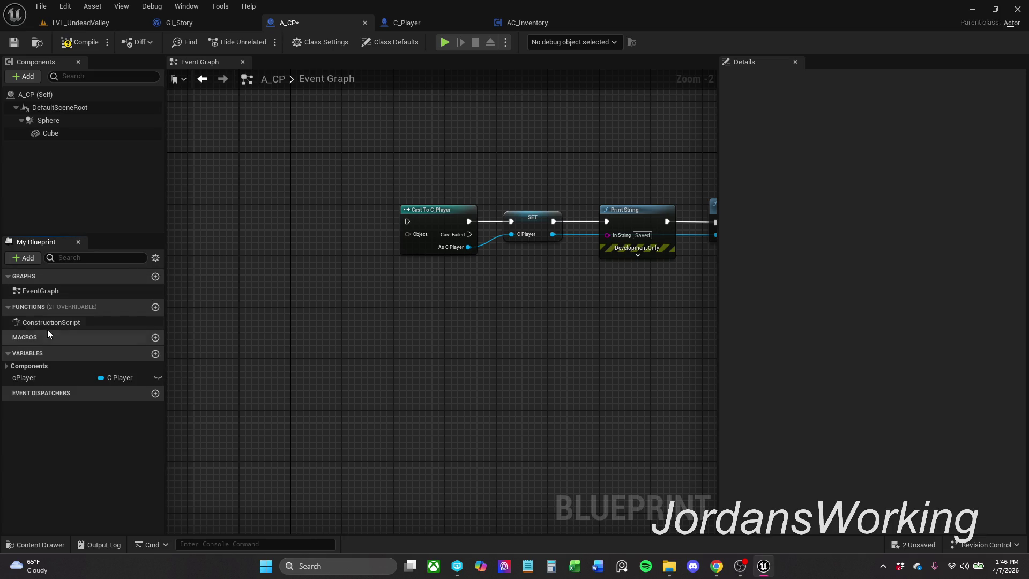
- Implement the I_Added interface and wire Event Interact With into Cast To C_Player
click(324, 44)
click(881, 328)
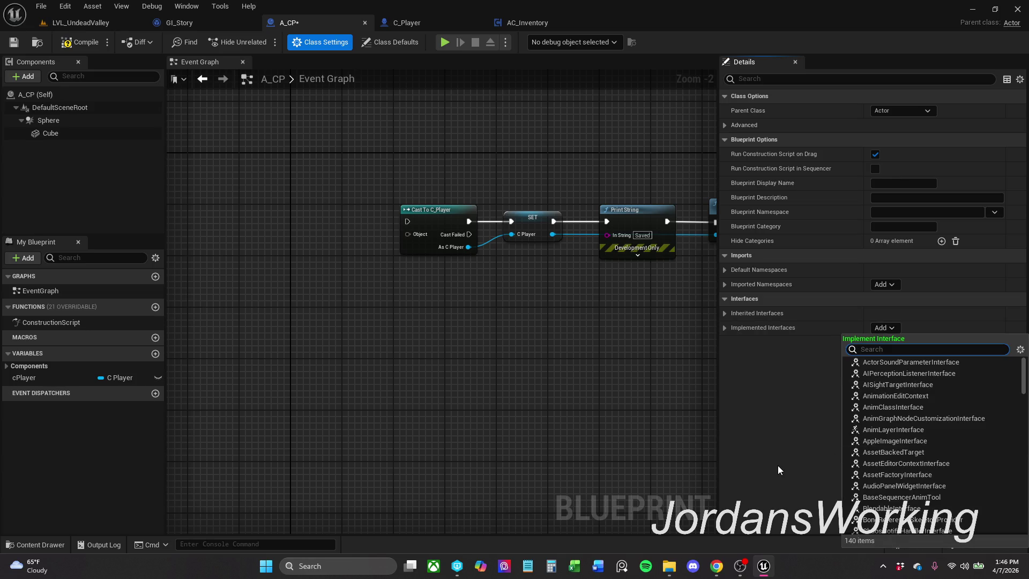
text(I_A)
click(965, 362)
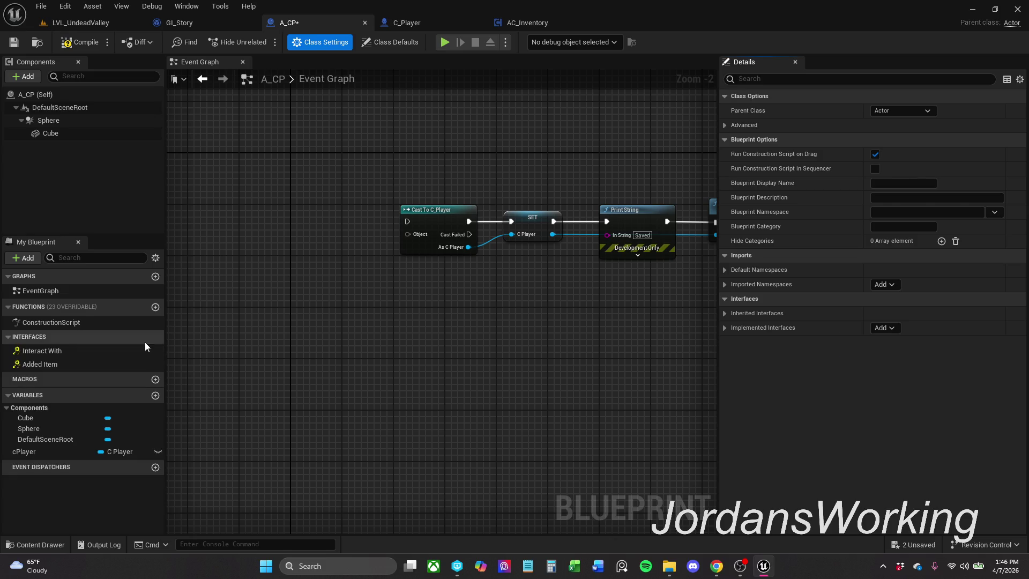
double_click(66, 351)
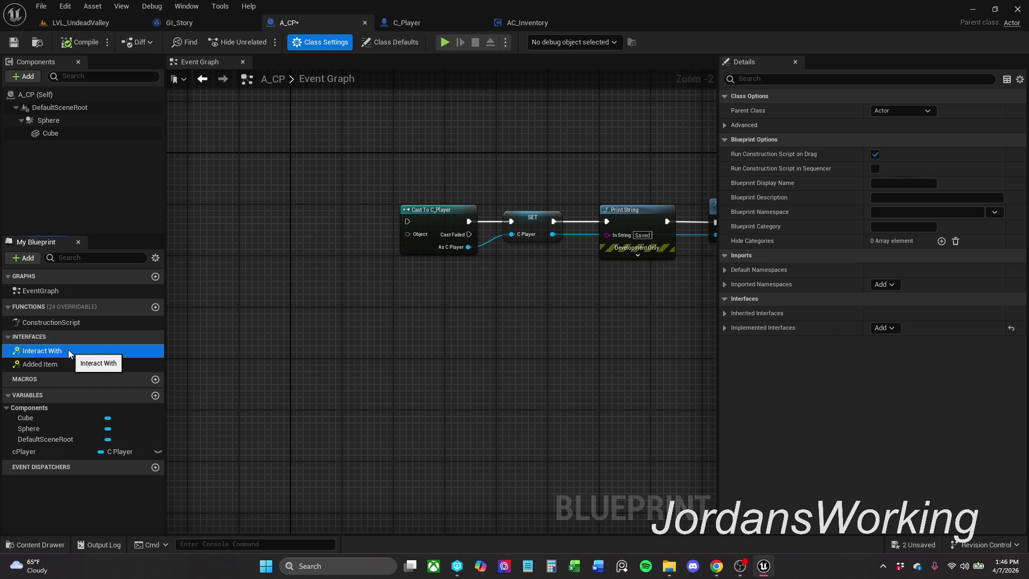
mouse_move(436, 379)
mouse_down()
mouse_move(303, 225)
mouse_move(304, 182)
mouse_move(320, 200)
mouse_move(428, 195)
mouse_move(345, 194)
mouse_up()
key(Escape)
- Feed the cast's Object input with a Get Player Character node
drag(417, 210, 380, 240)
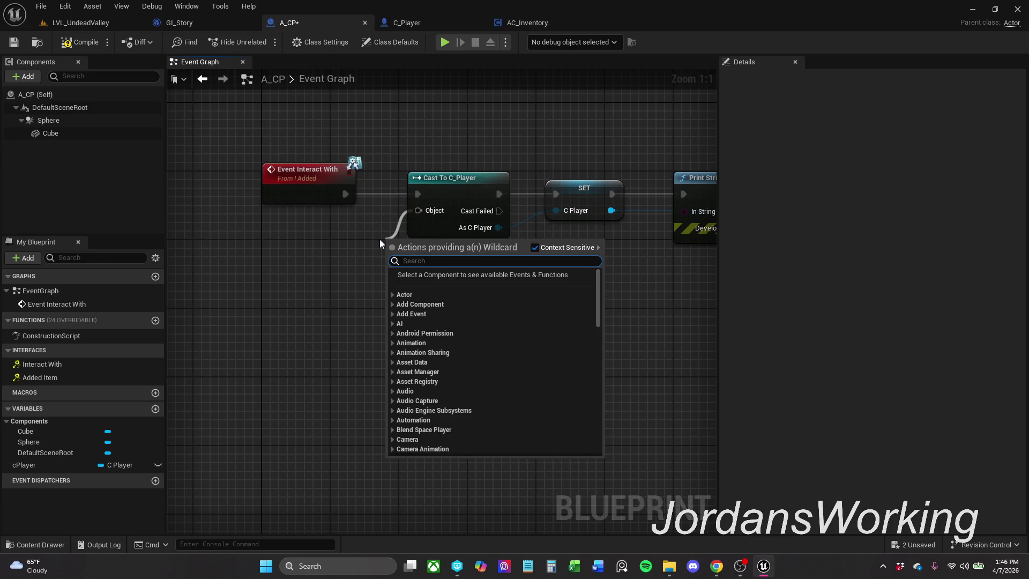
text(h)
key(BackSpace)
text(get)
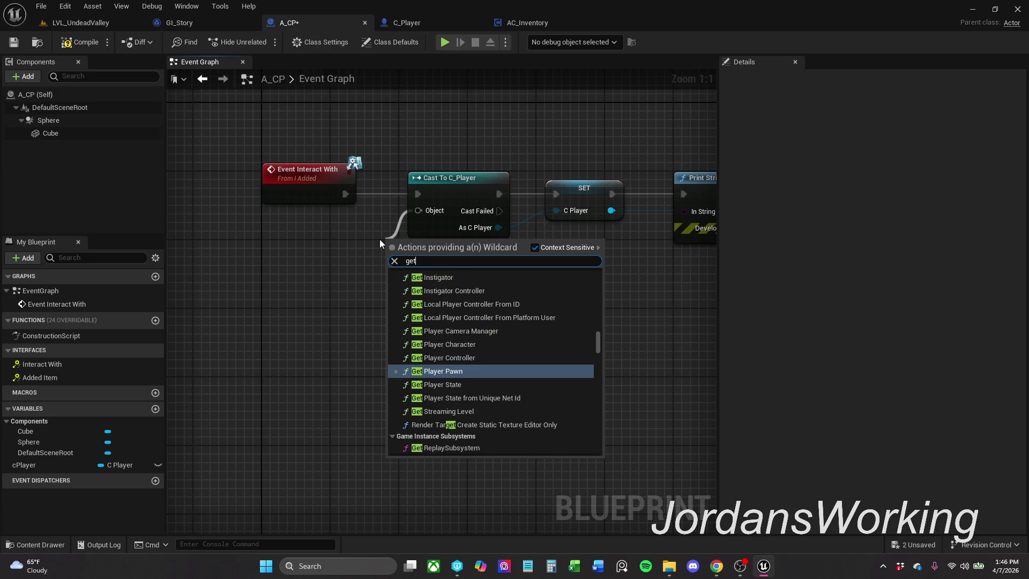
click(484, 345)
mouse_move(430, 240)
mouse_down()
mouse_move(368, 265)
mouse_move(317, 262)
mouse_up()
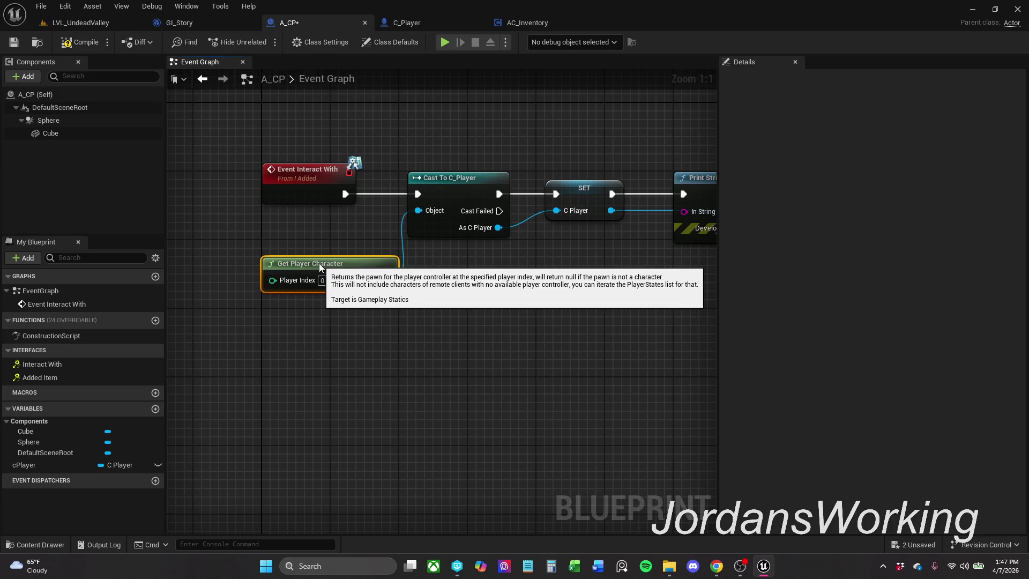
click(299, 214)
- Compile and save the A_CP blueprint
click(68, 44)
click(14, 43)
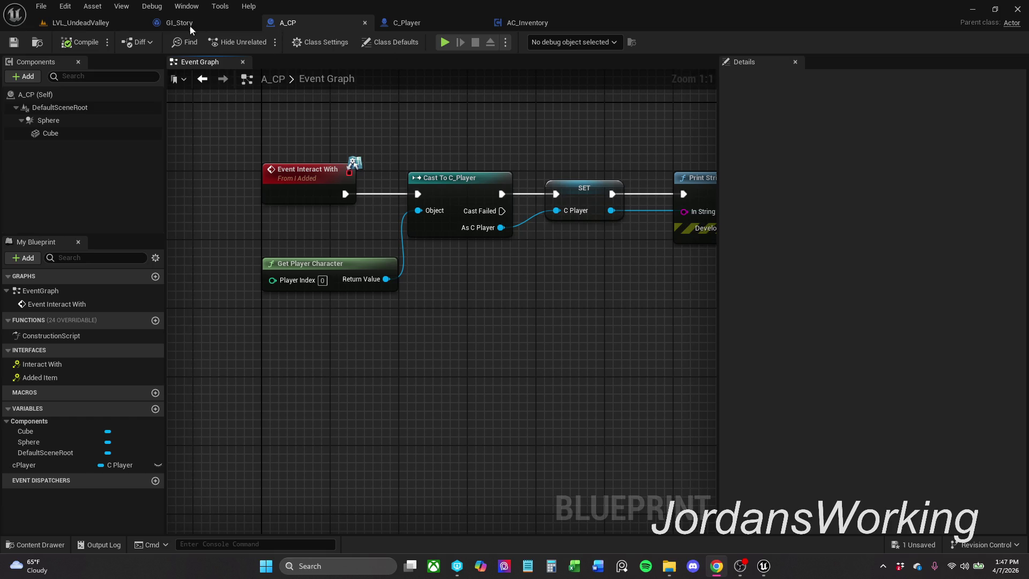
click(85, 24)
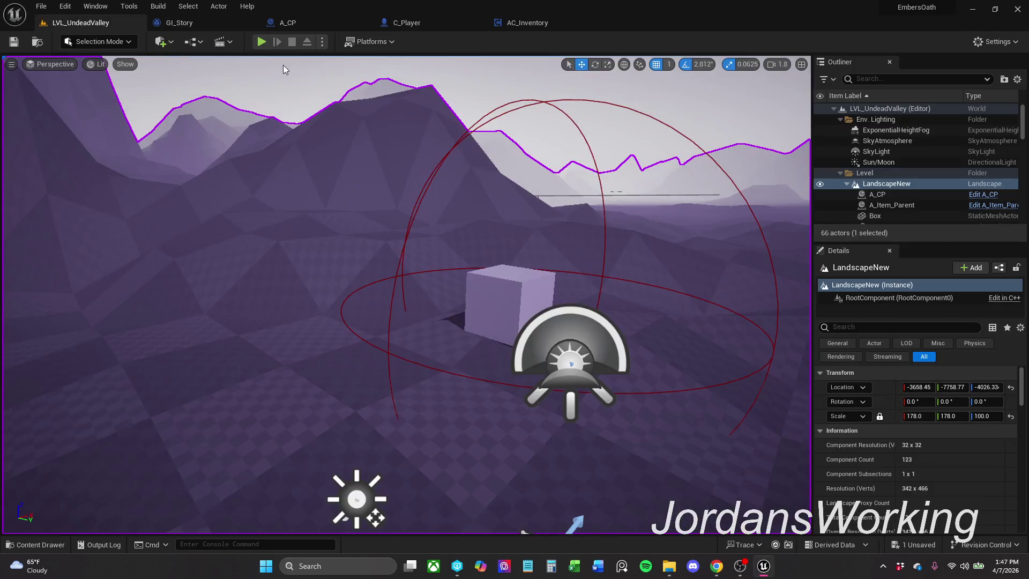
- Play LVL_UndeadValley, walk to the cube and interact to print Saved
click(262, 42)
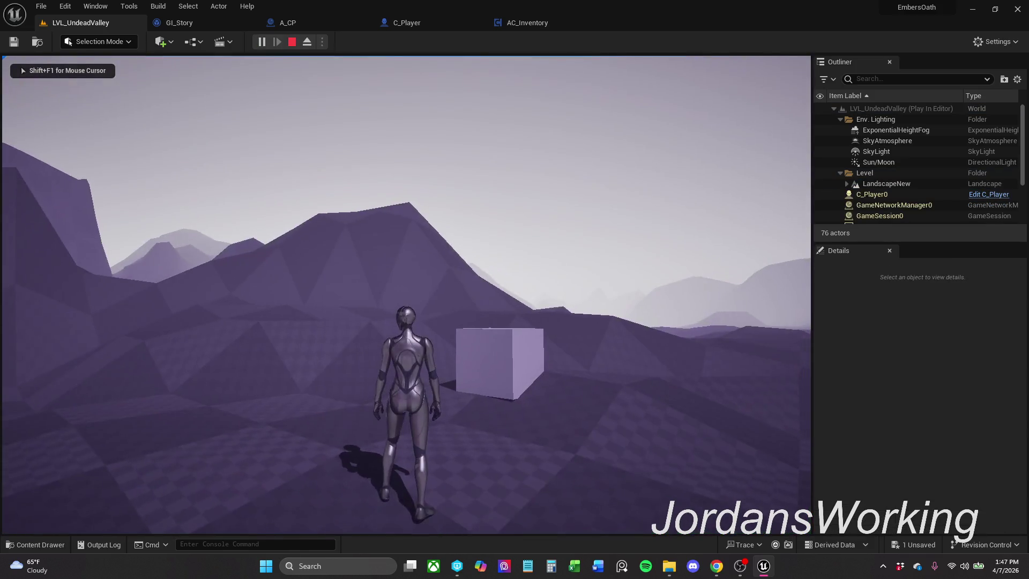
key(Escape)
click(669, 566)
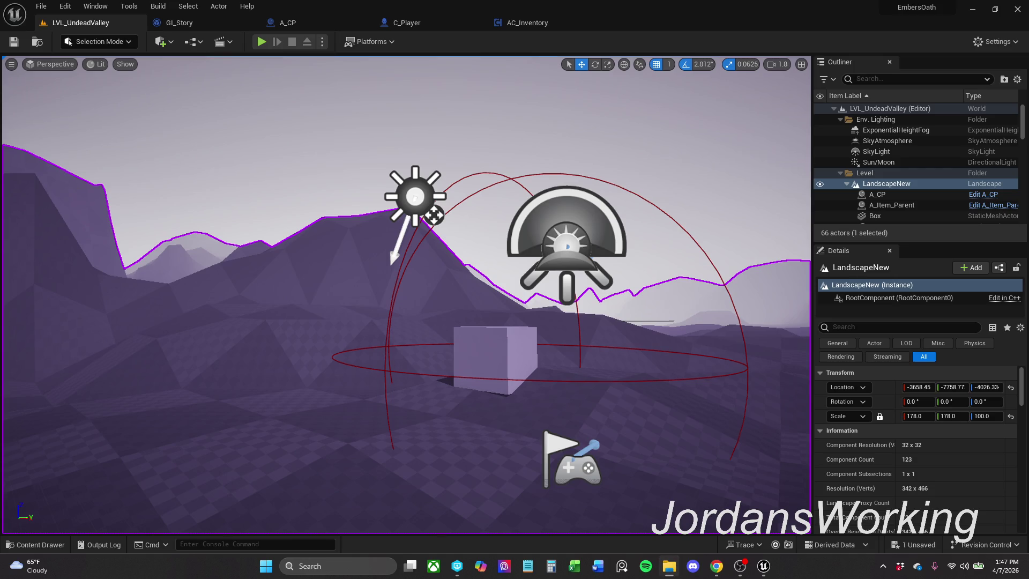
click(261, 42)
key(w)
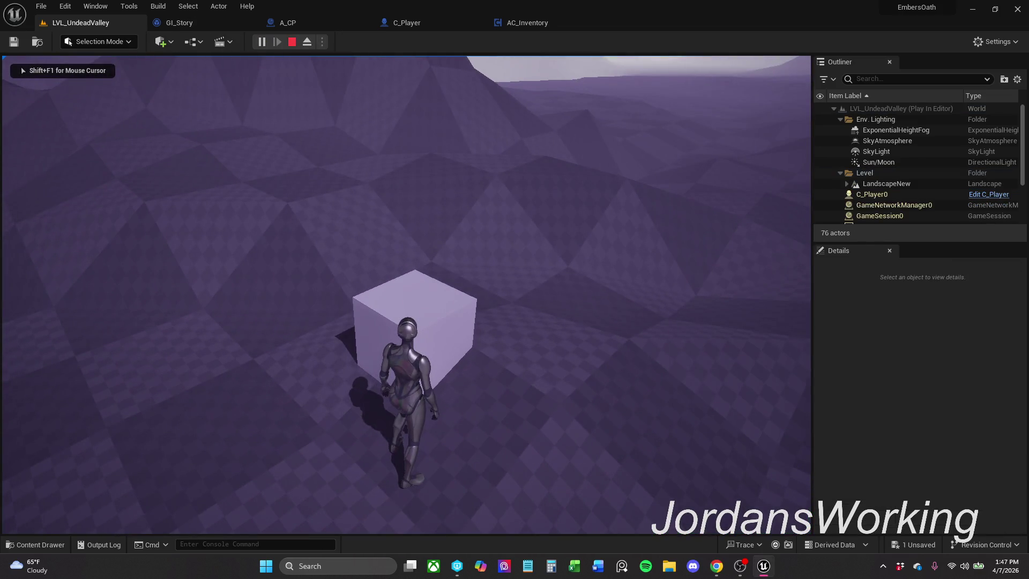
key(e)
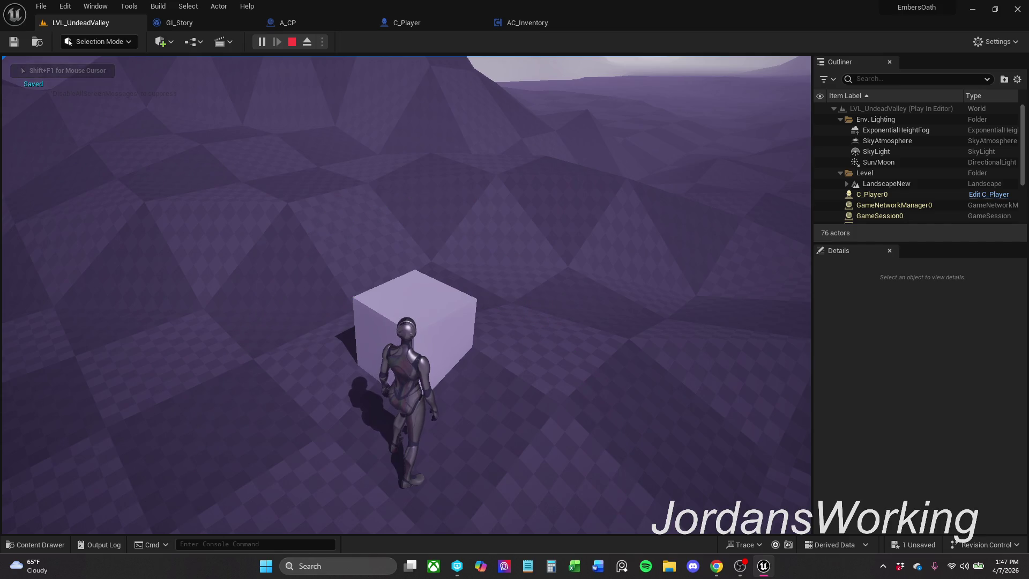
key(Escape)
- Replay the level to confirm the LoadedGame message, then stop play
click(261, 42)
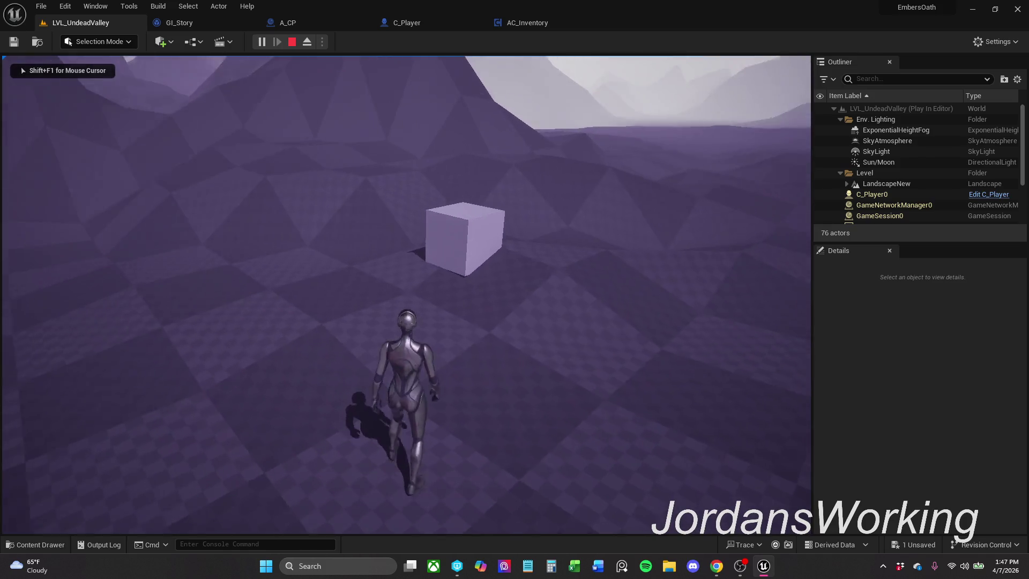
key(w)
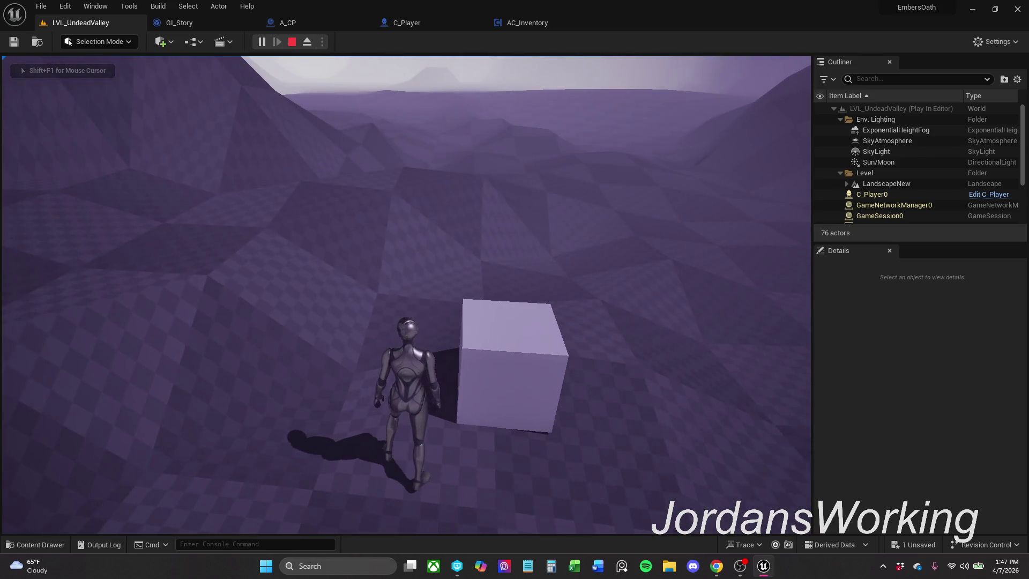
key(Escape)
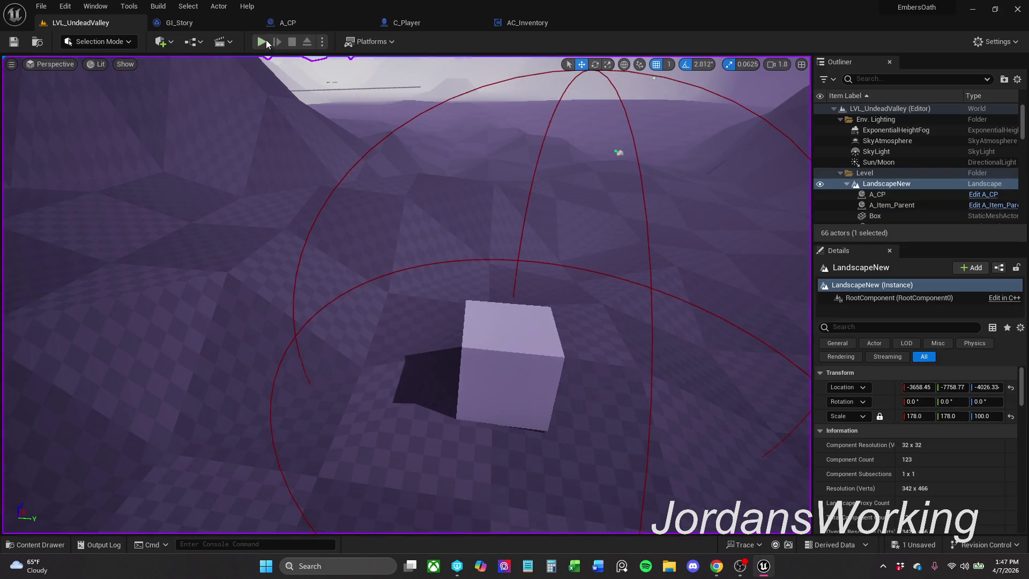
click(262, 42)
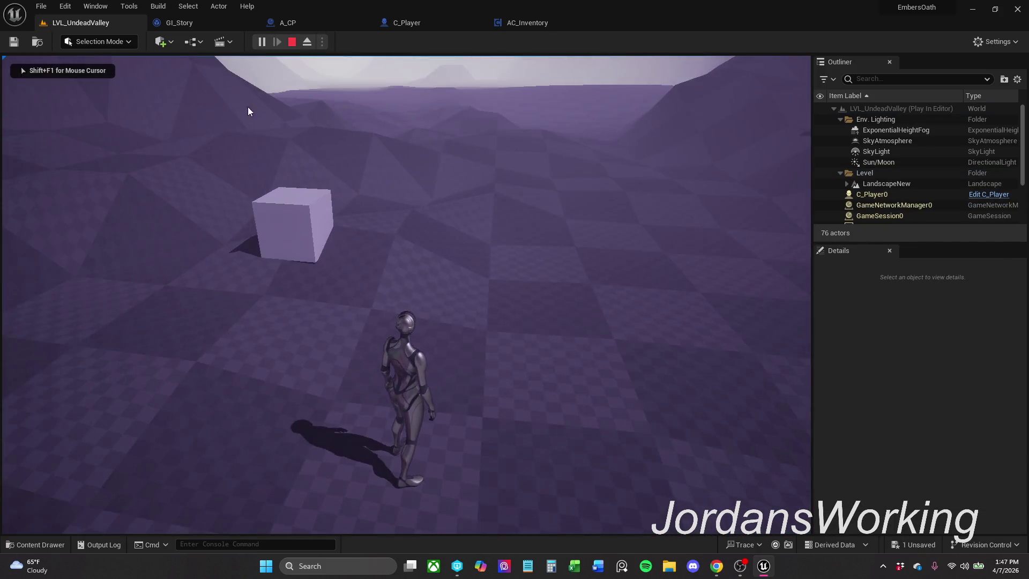
key(Escape)
click(212, 27)
- Review GI_Story's load chain, A_CP's Save Player Data nodes and C_Player's Use Player Data
scroll(316, 170, down, 1)
mouse_move(316, 170)
mouse_down()
mouse_move(479, 152)
mouse_move(748, 171)
mouse_up()
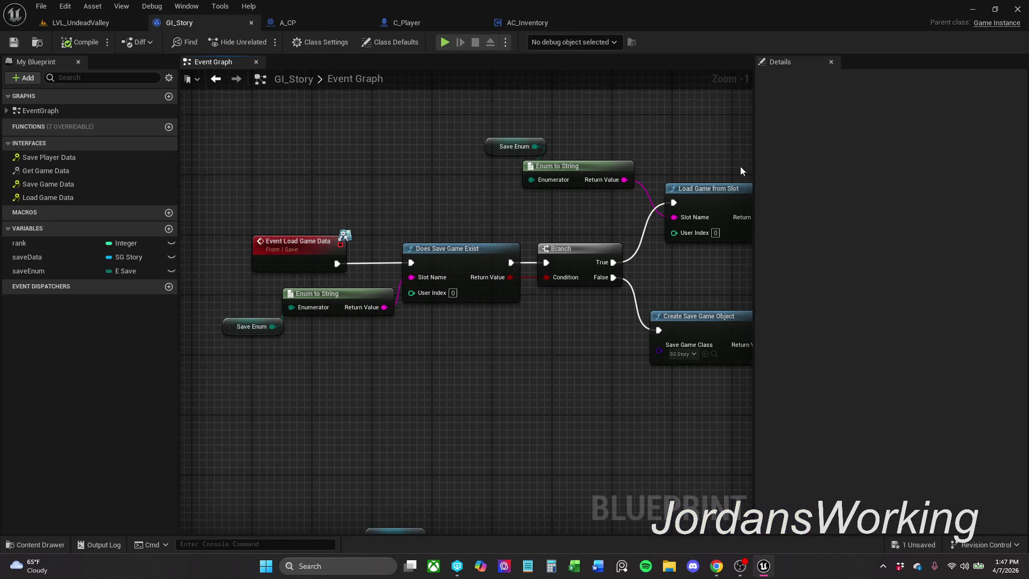
click(305, 20)
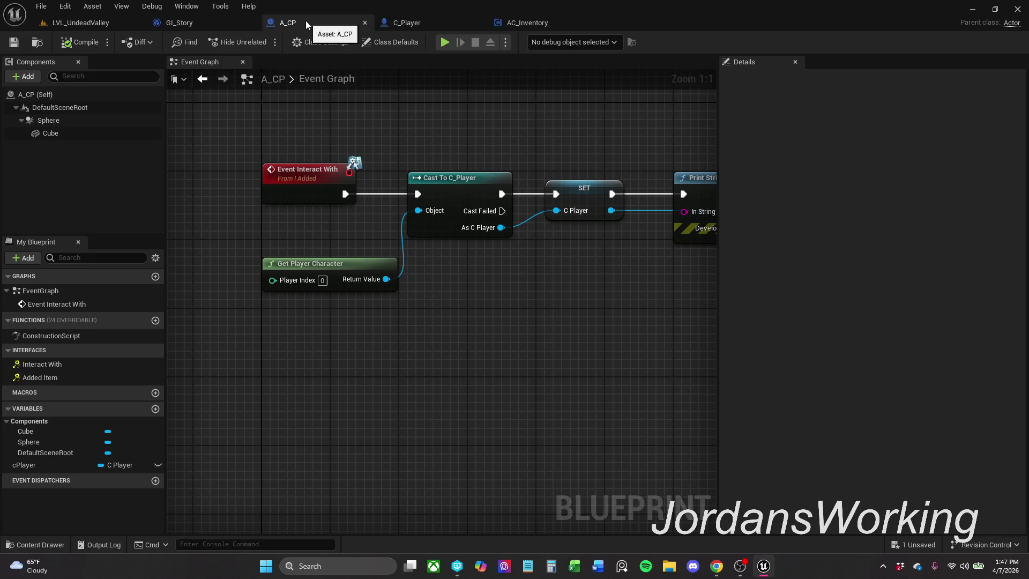
drag(520, 156, 231, 177)
scroll(185, 182, down, 2)
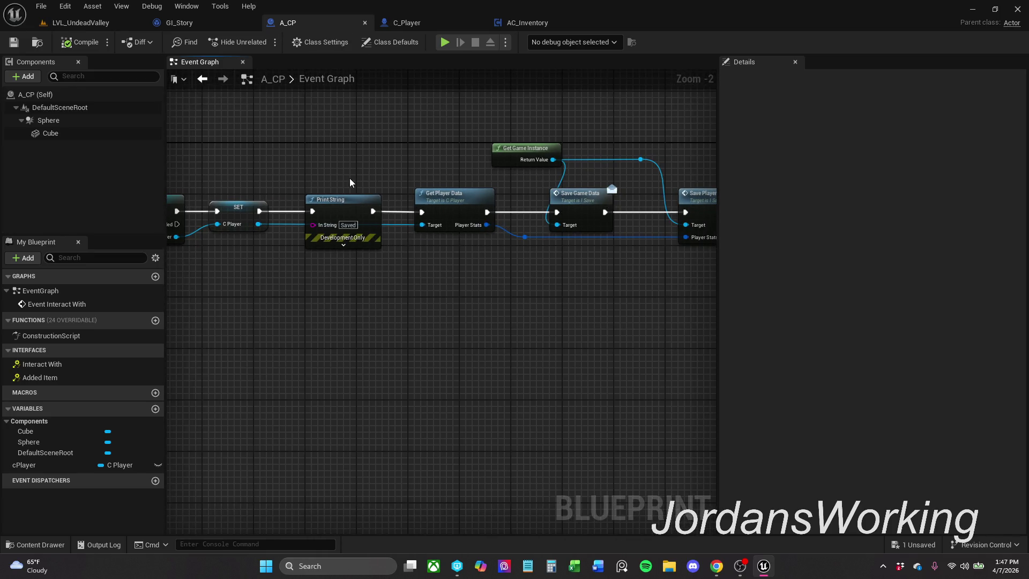
drag(345, 183, 306, 155)
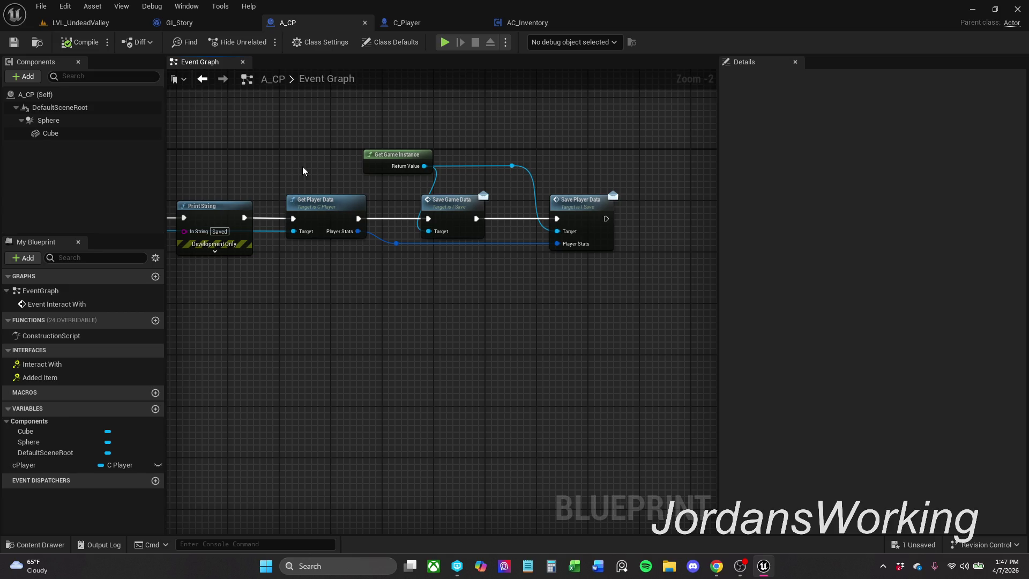
click(420, 26)
mouse_move(476, 130)
mouse_down()
mouse_move(322, 138)
mouse_move(406, 127)
mouse_up()
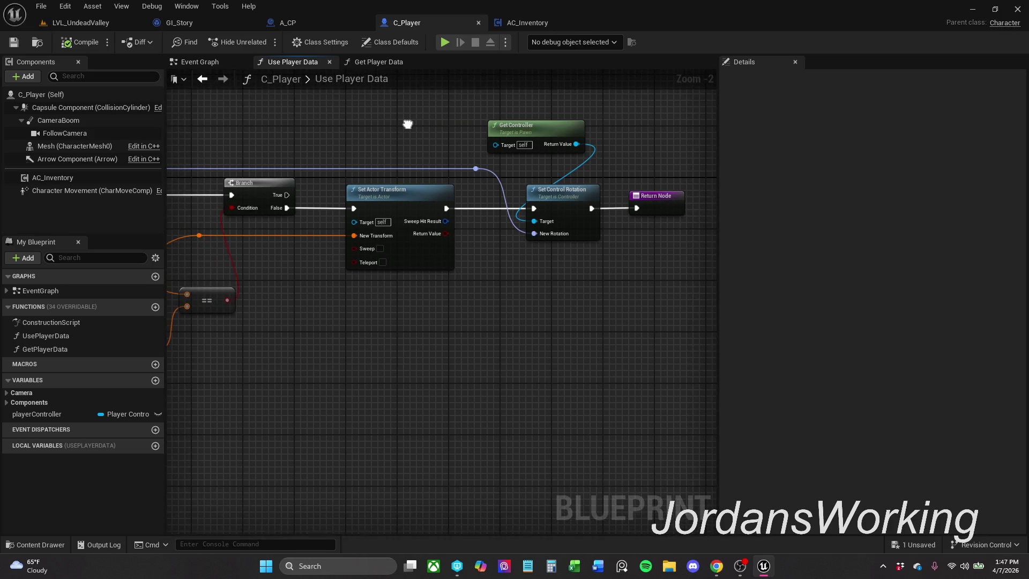
scroll(408, 127, down, 1)
drag(351, 156, 484, 161)
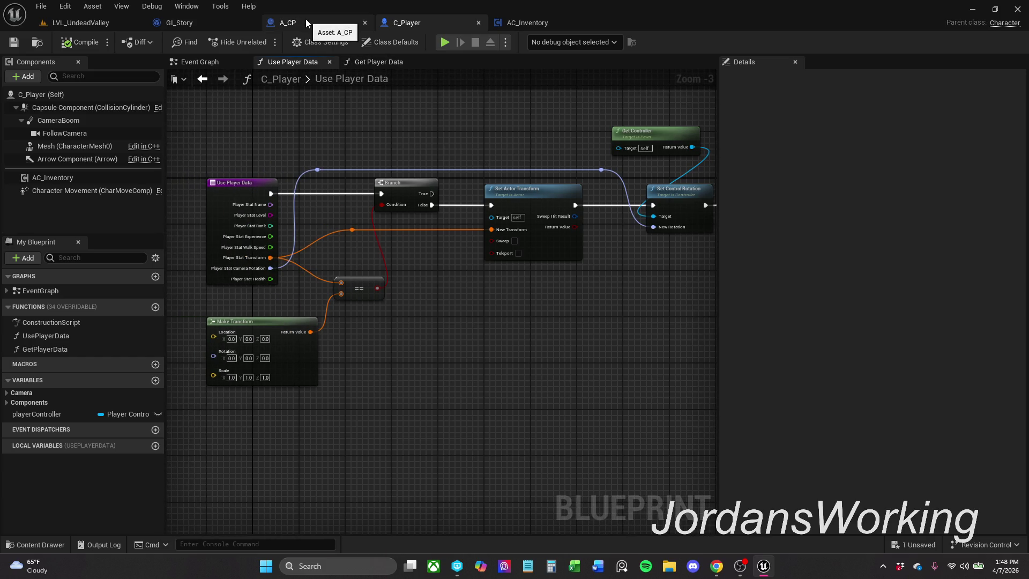
- Compare C_Player's Get Player Data and Use Player Data graphs against A_CP's Interact With chain
click(319, 23)
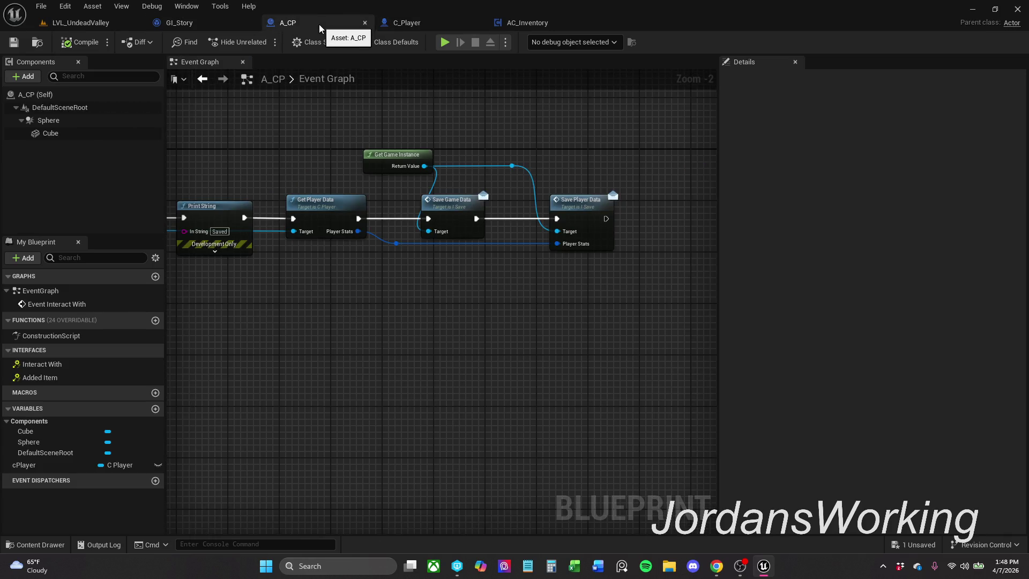
mouse_move(262, 177)
mouse_down()
mouse_move(611, 162)
mouse_move(368, 154)
mouse_up()
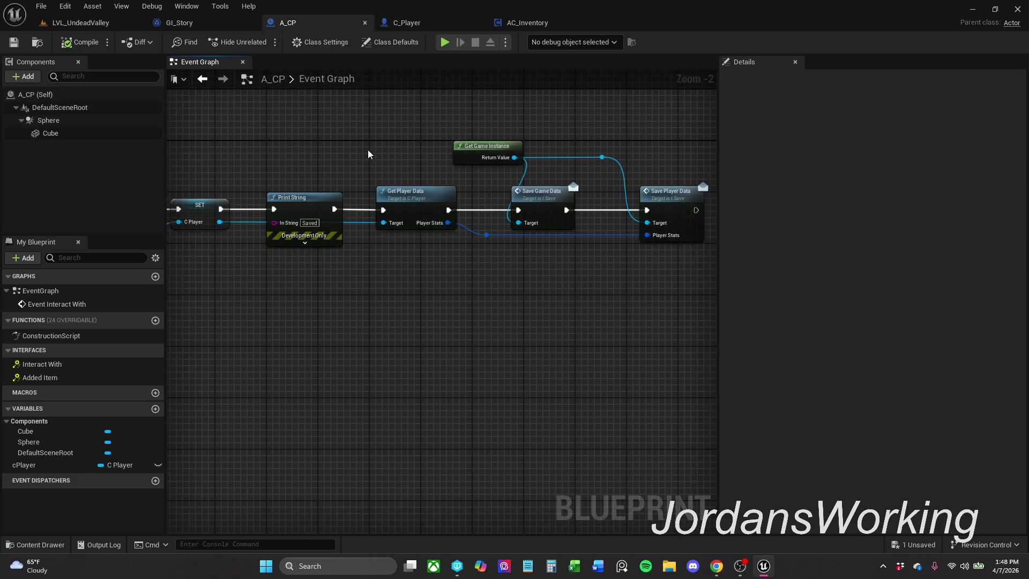
click(416, 16)
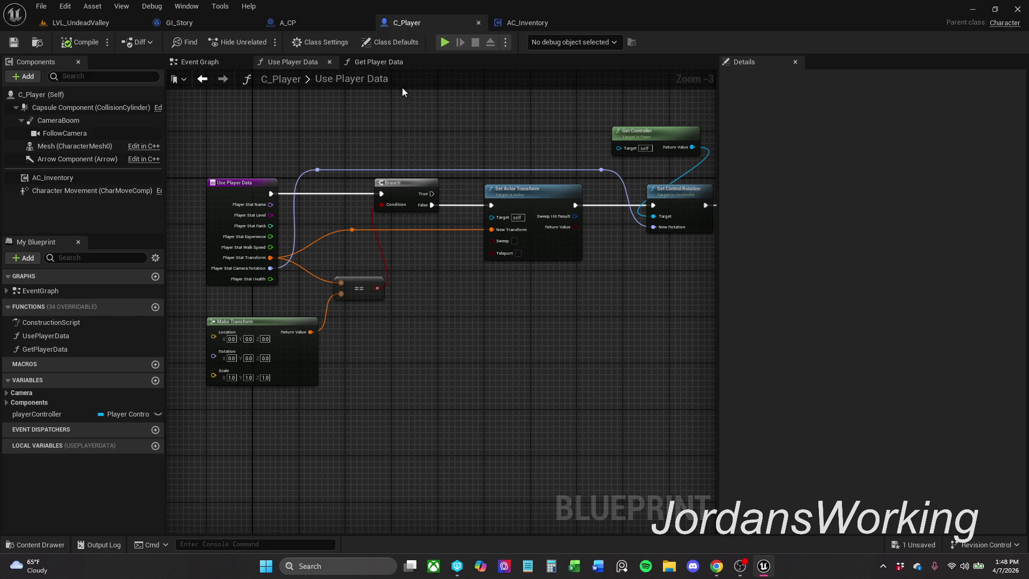
click(368, 62)
drag(373, 104, 364, 147)
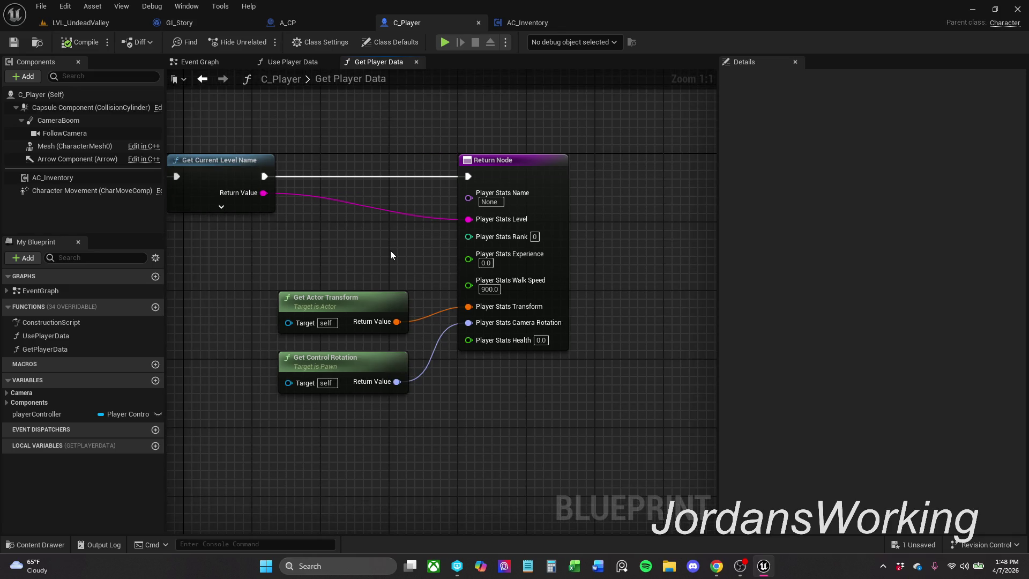
click(323, 21)
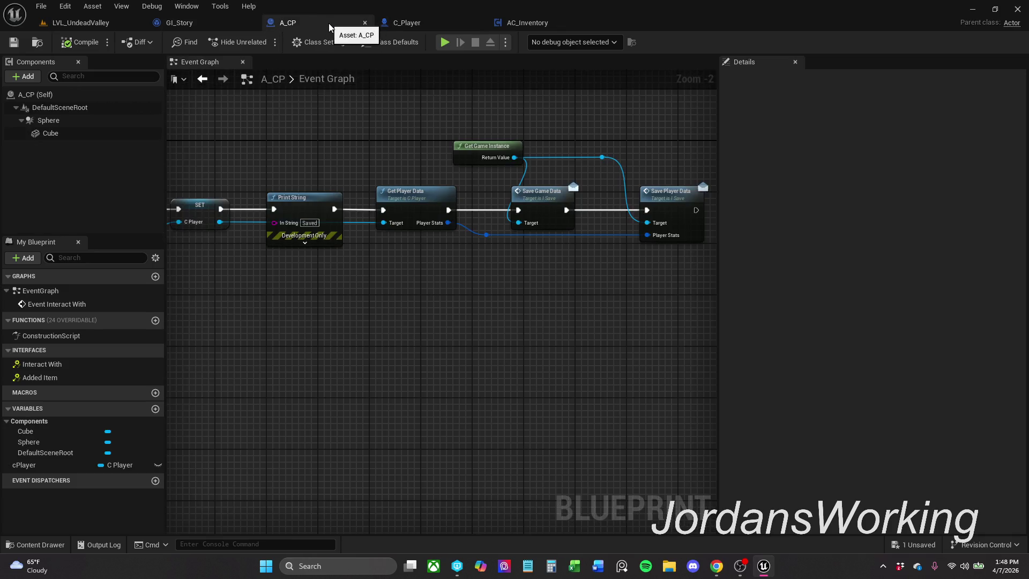
drag(347, 120, 491, 112)
click(403, 23)
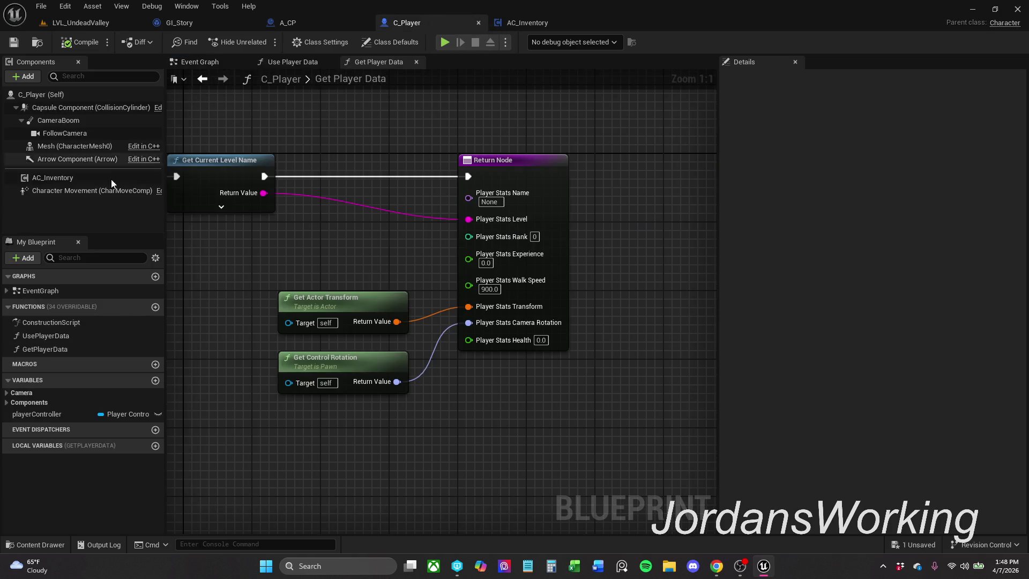
click(298, 62)
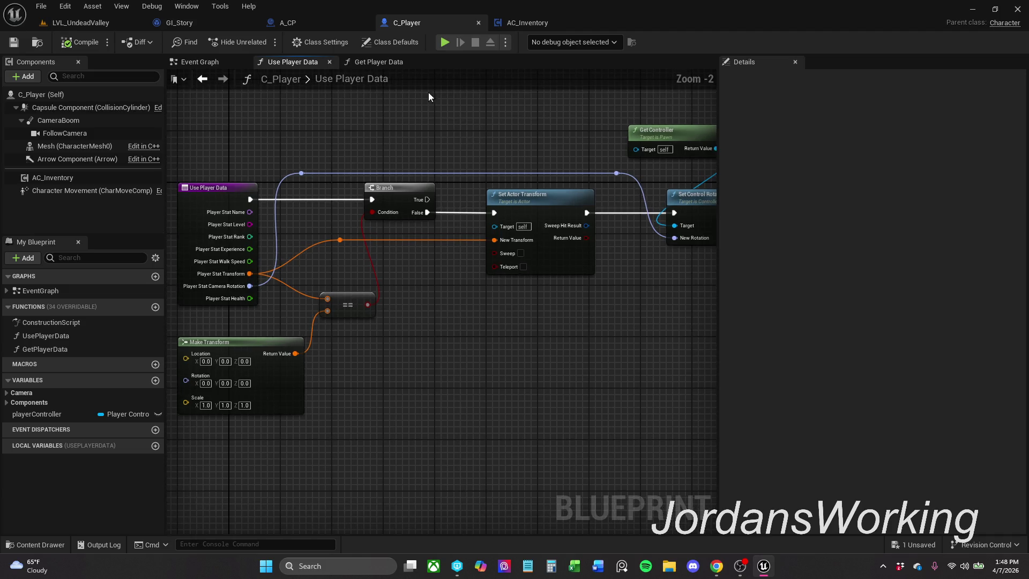
click(389, 65)
mouse_move(335, 139)
mouse_down()
mouse_move(503, 120)
mouse_move(386, 120)
mouse_up()
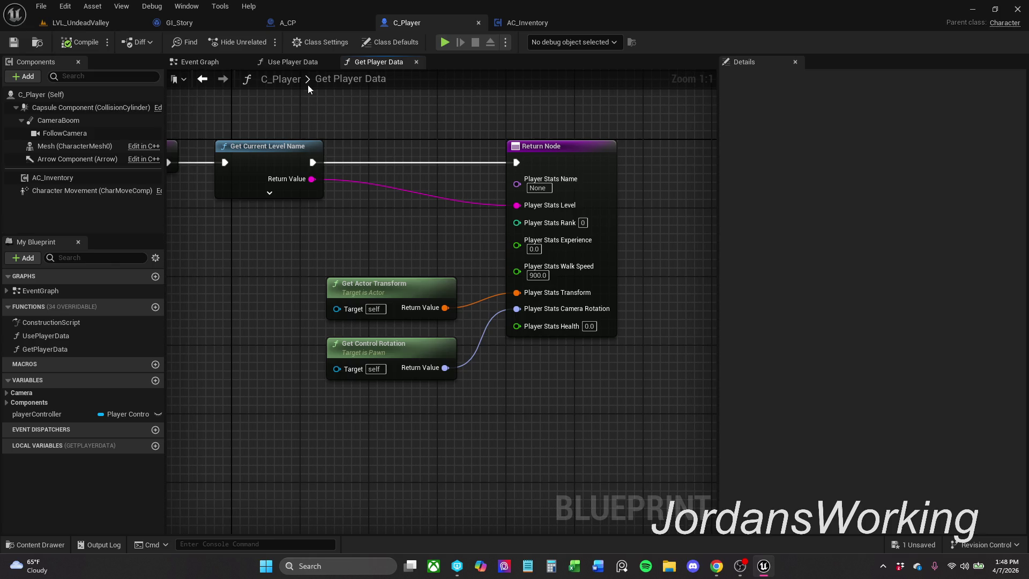
click(296, 65)
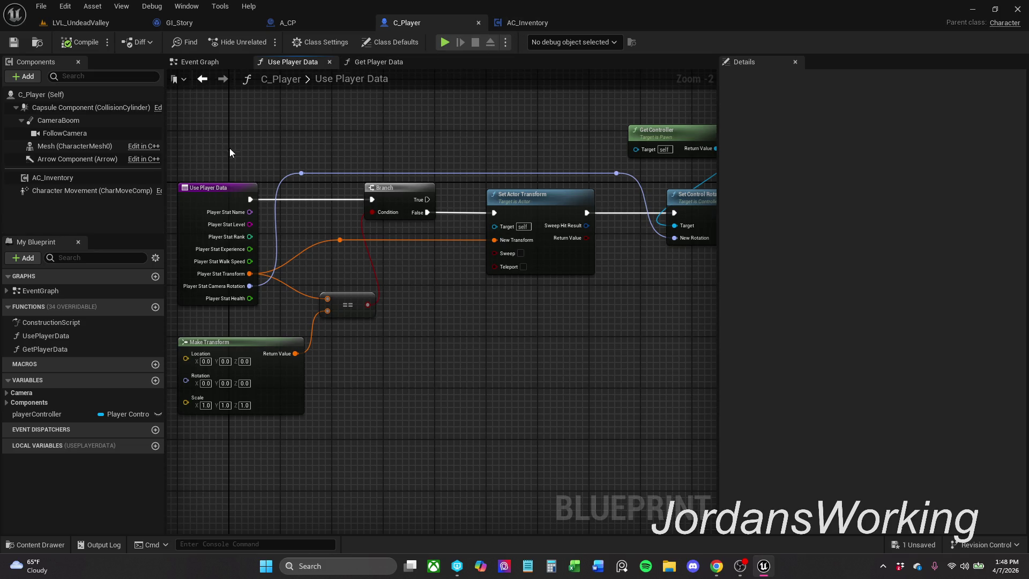
- Find references to Use Player Data and inspect its call in C_Player's Event Graph
click(208, 188)
right_click(207, 188)
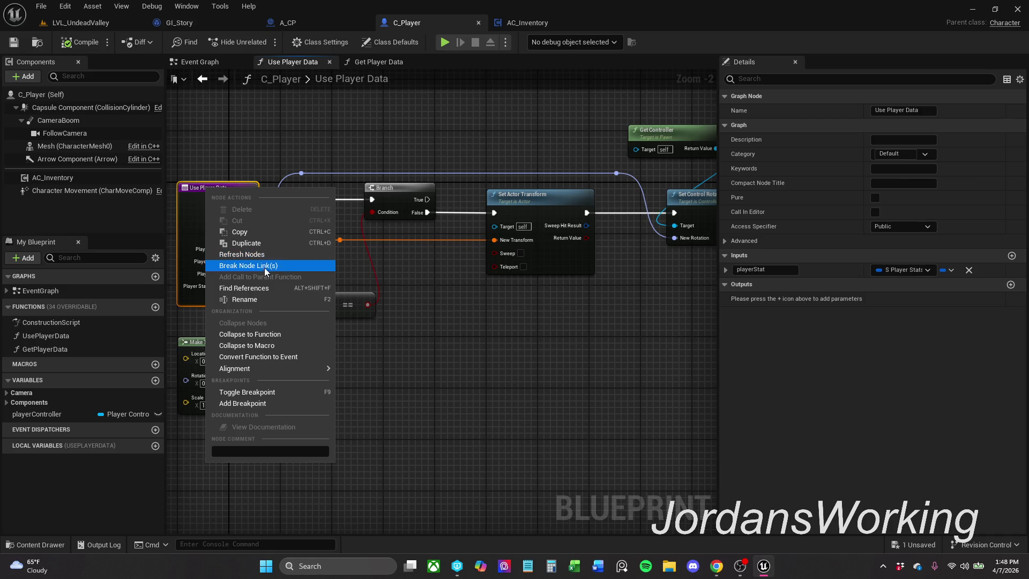
click(267, 288)
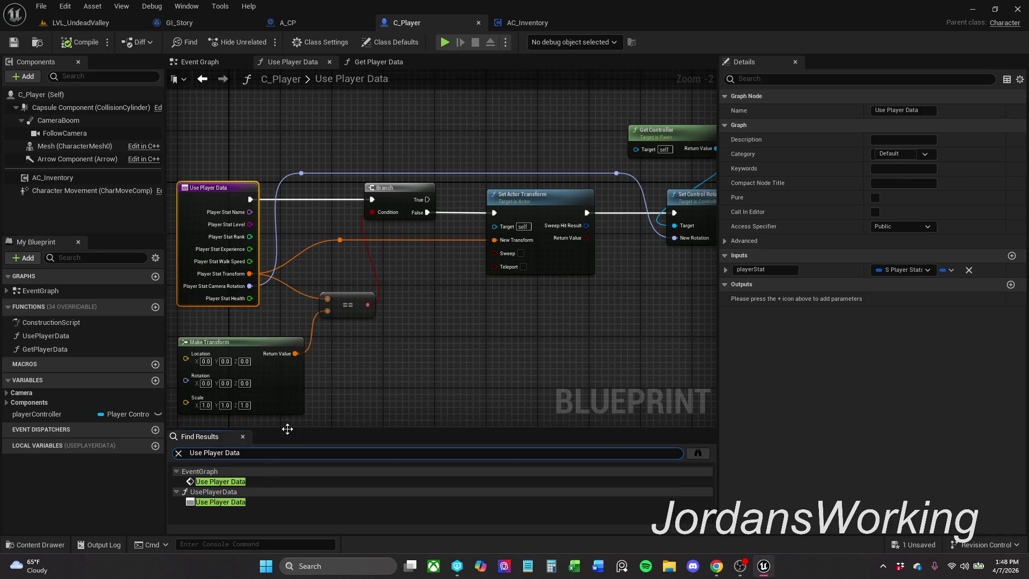
click(265, 482)
drag(298, 362, 363, 349)
scroll(363, 349, down, 1)
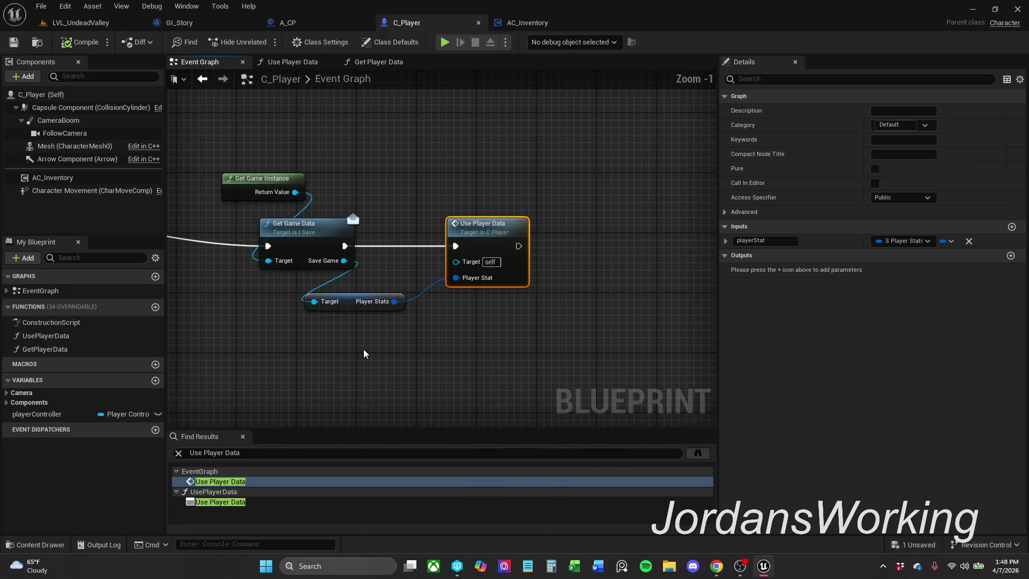
click(242, 436)
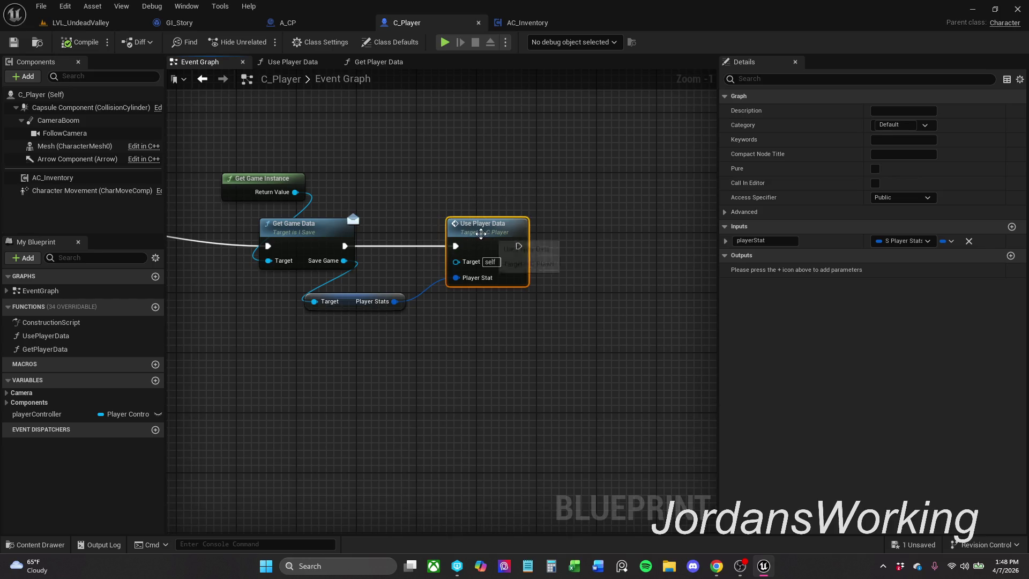
right_click(481, 234)
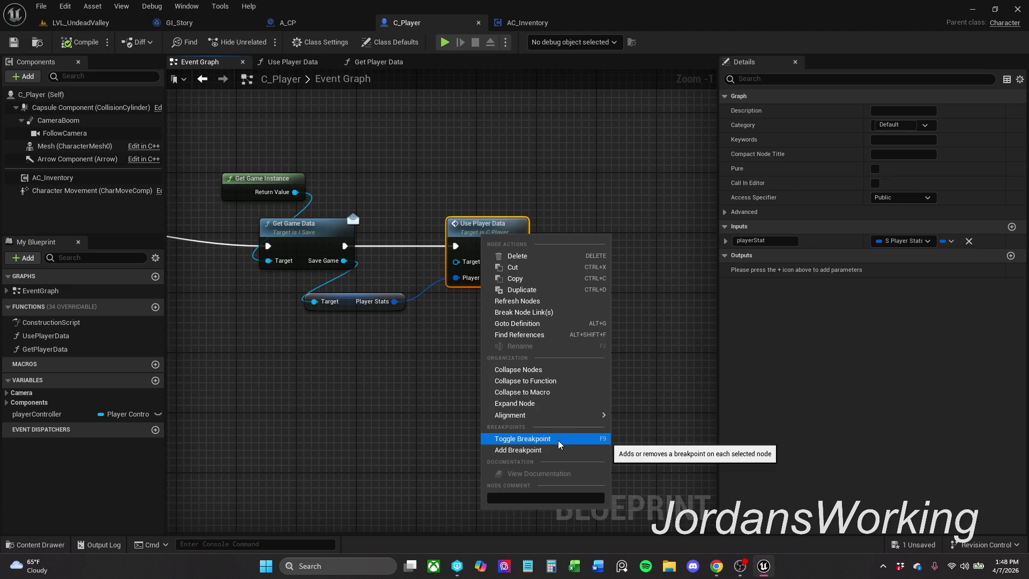
click(369, 204)
- Play-test LVL_UndeadValley: run to the cube to save, then replay to see LoadedGame
click(100, 25)
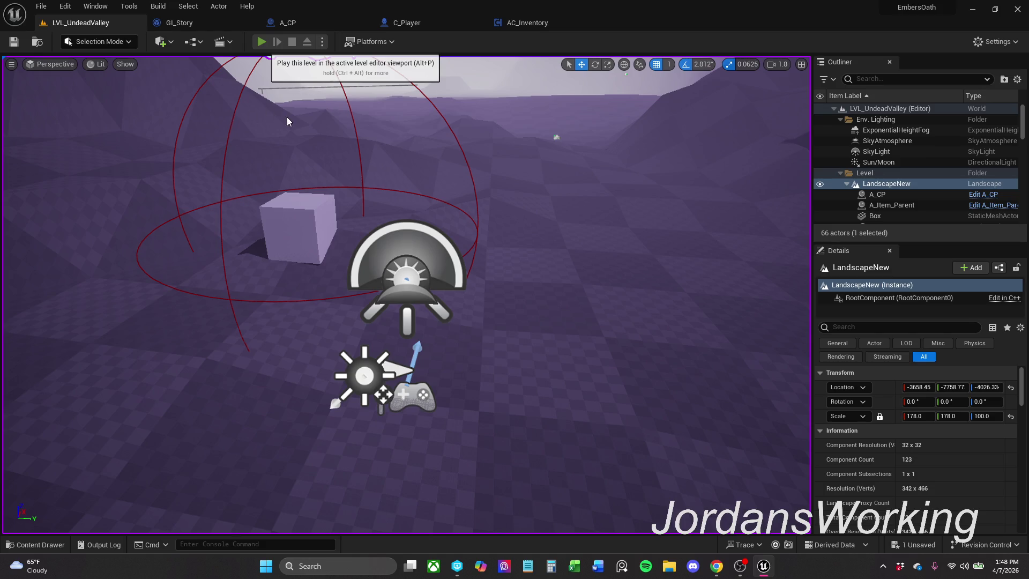
click(260, 41)
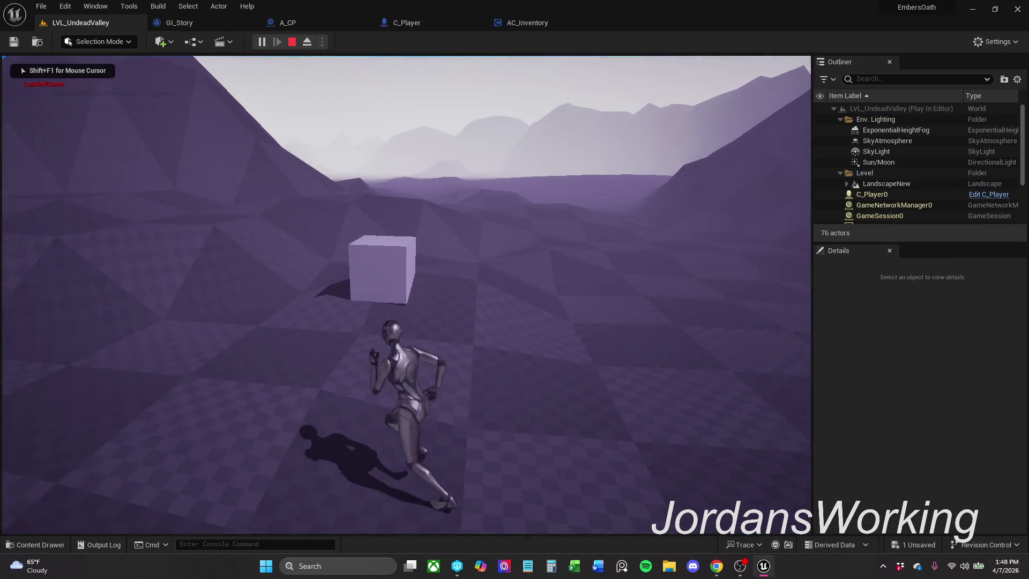
key(w)
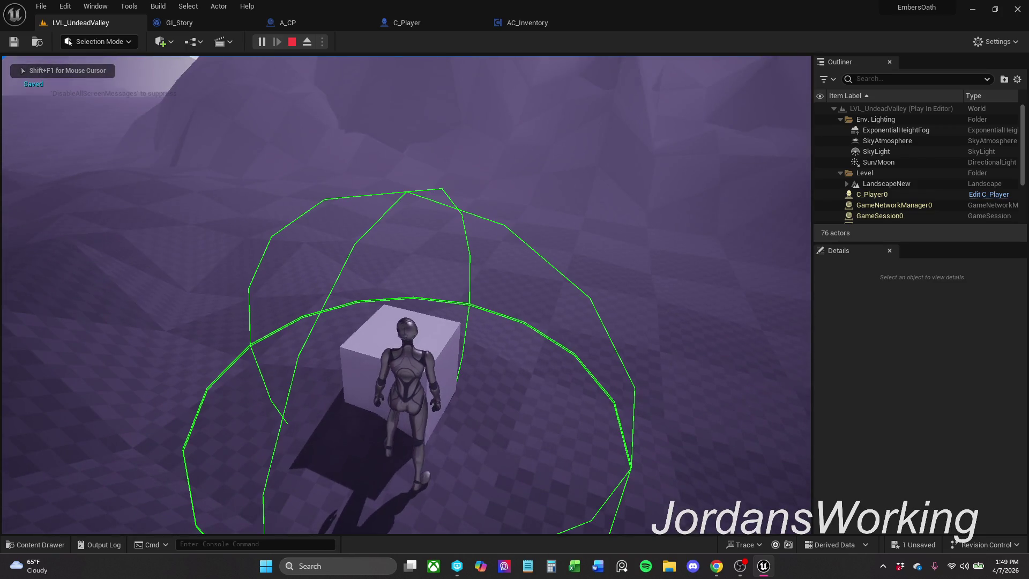
key(Escape)
click(261, 41)
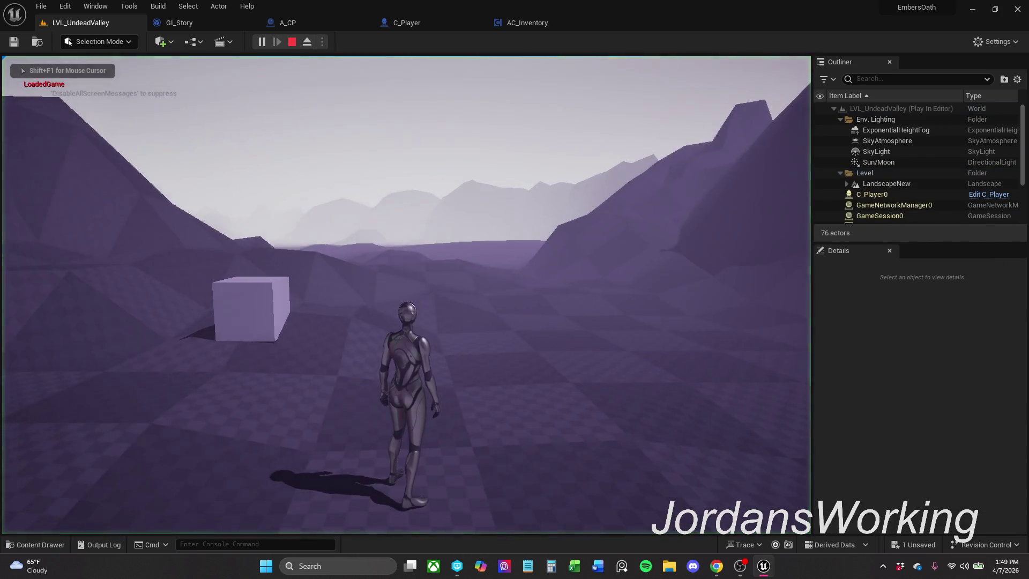
- Move the PlayerStart down and to the left, then save the level
key(Escape)
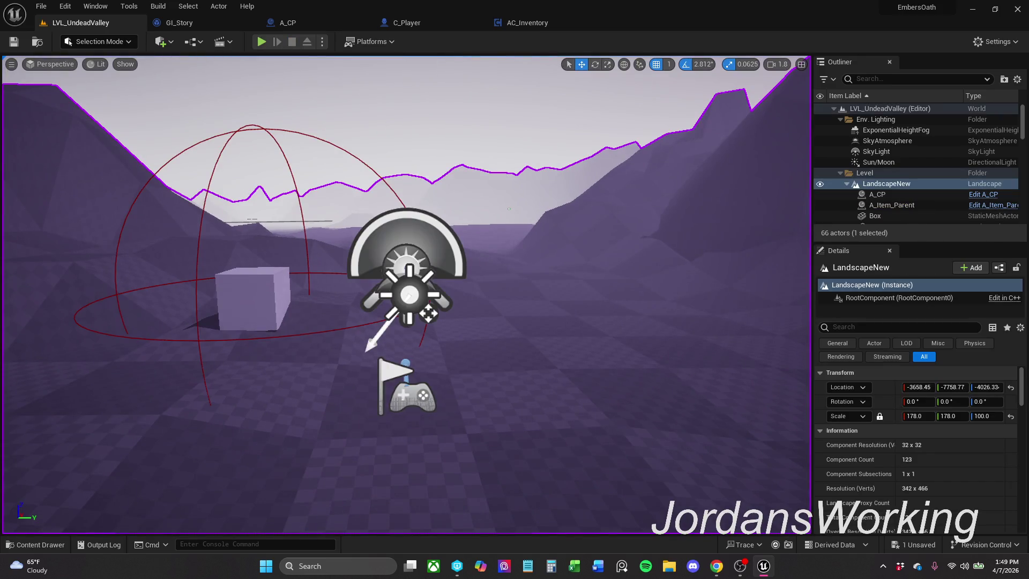
scroll(418, 295, down, 5)
click(421, 284)
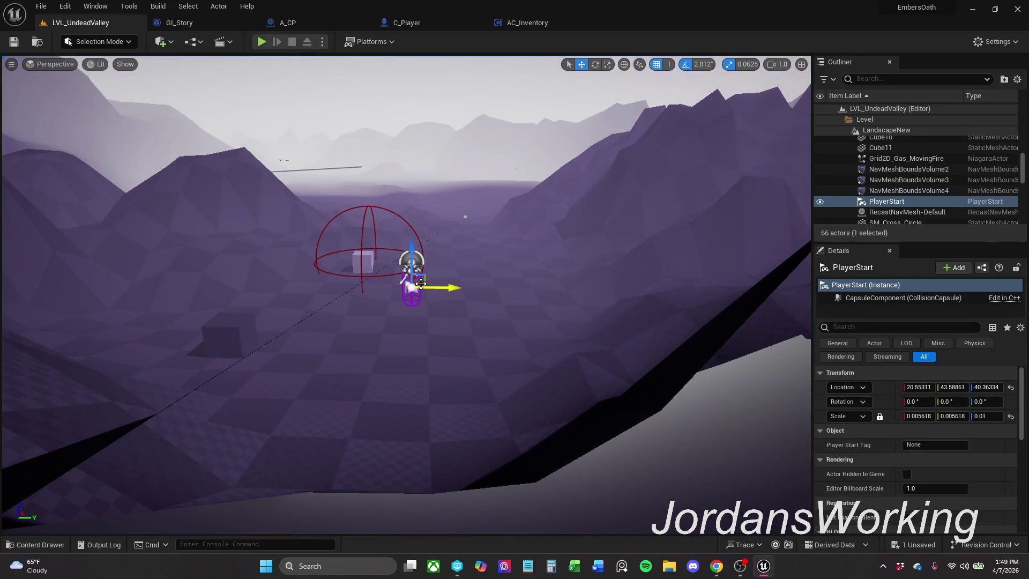
drag(419, 284, 341, 308)
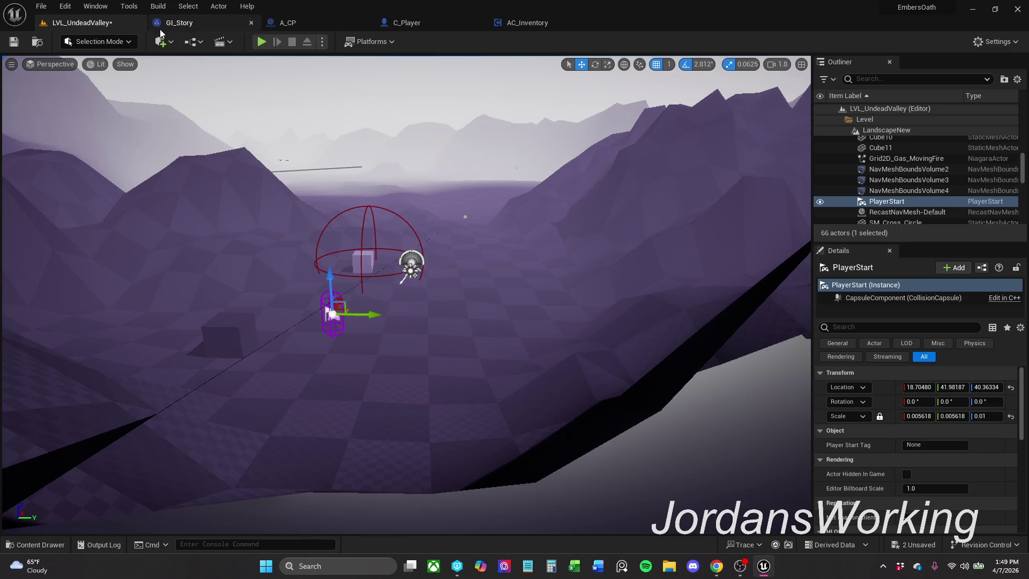
click(14, 41)
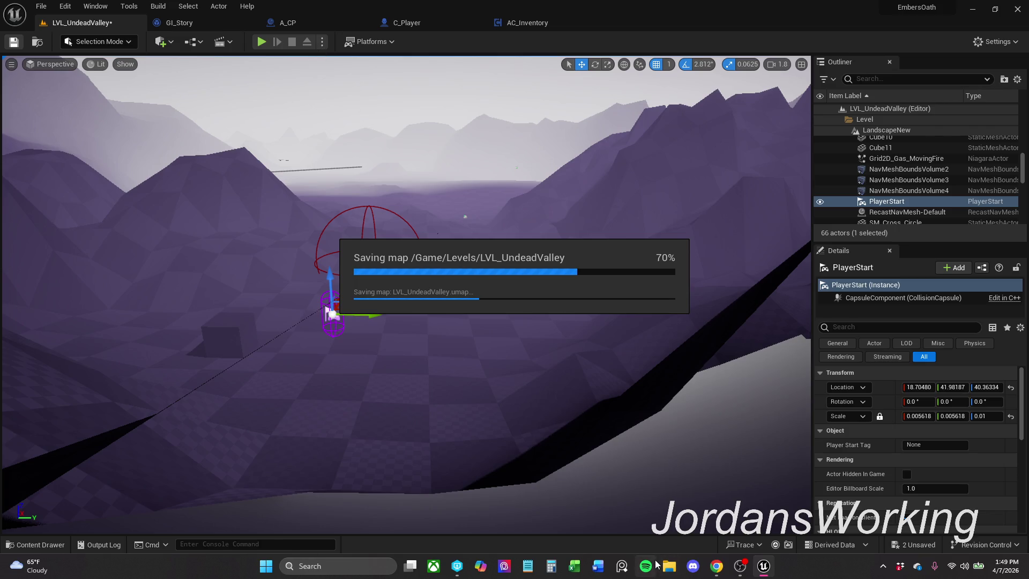
- Play-test saving and loading again, then return to AC_Inventory's Sphere Trace nodes
click(261, 41)
key(w)
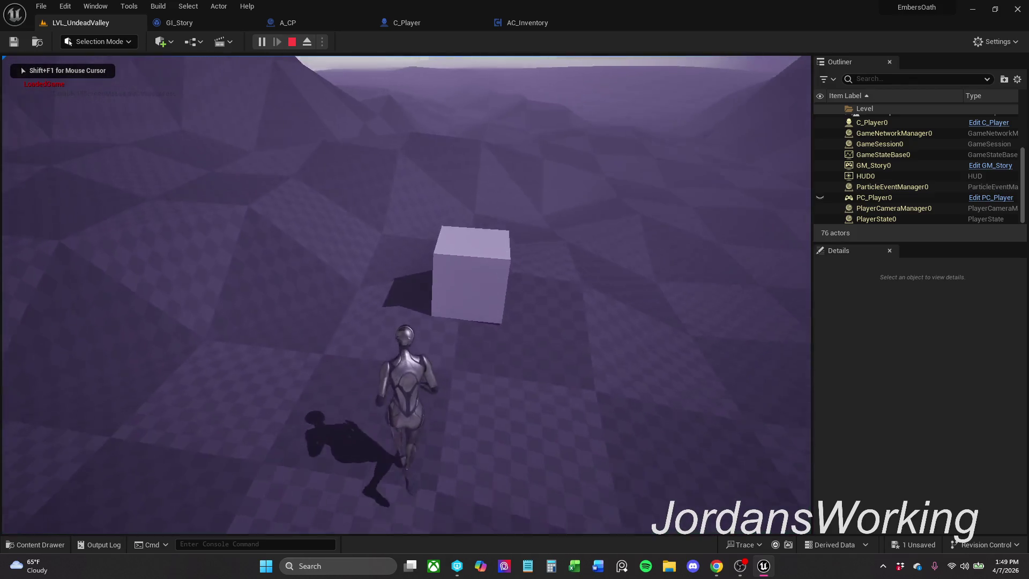
key(Escape)
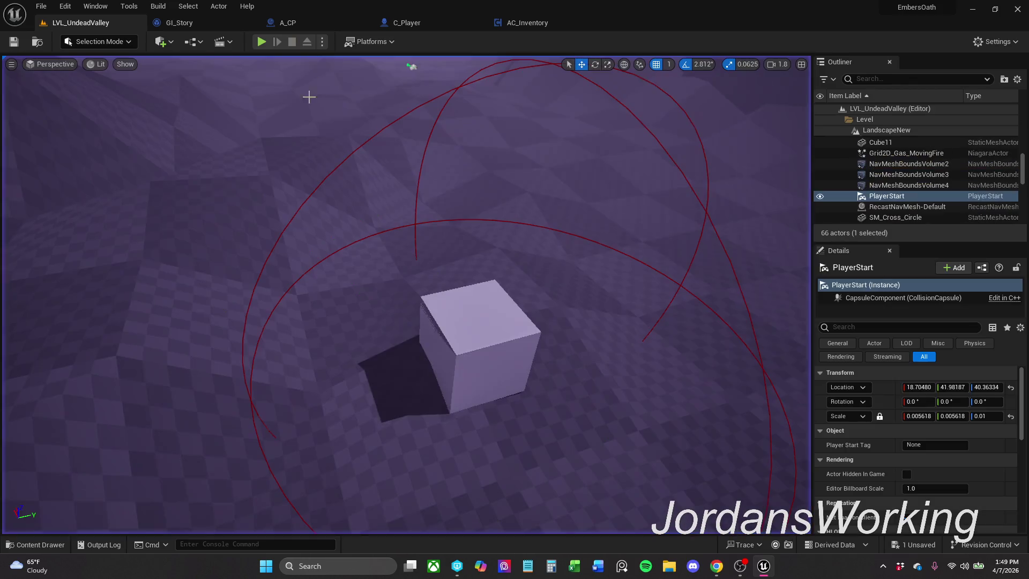
click(262, 41)
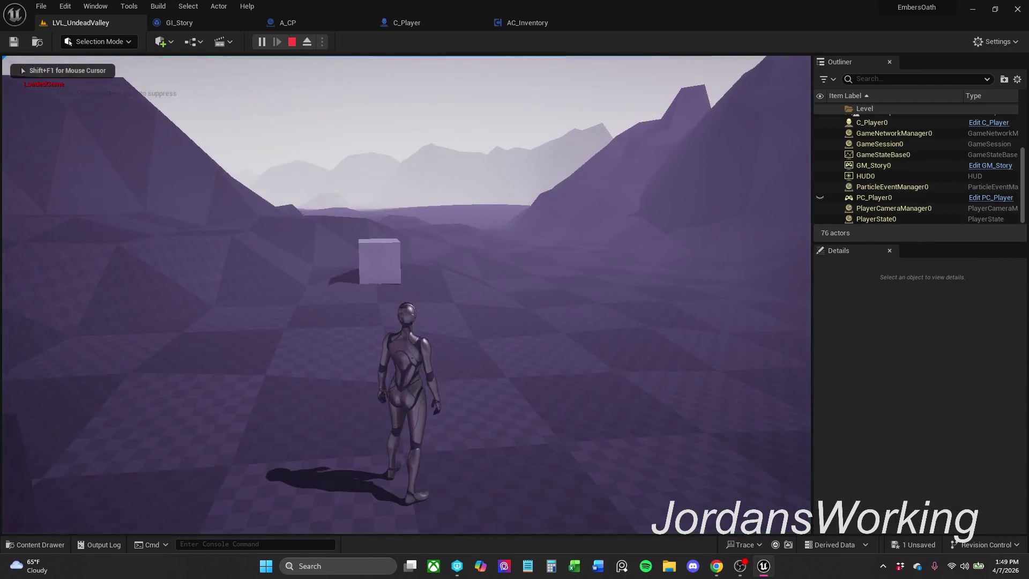
key(Escape)
click(543, 23)
drag(412, 253, 665, 201)
- Tidy the Hit Actor and Interact With nodes in Item Trace and save AC_Inventory
drag(382, 136, 433, 136)
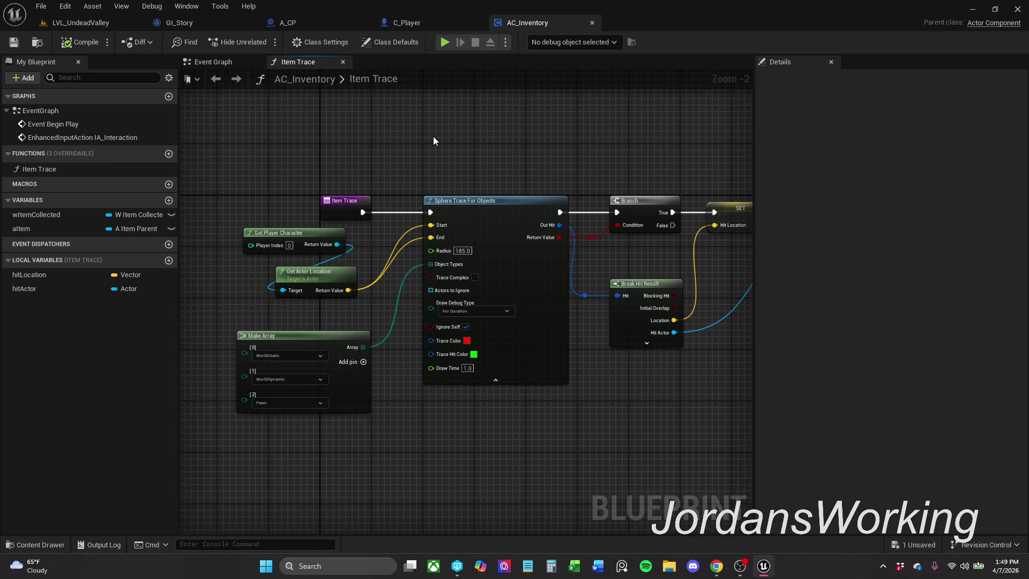
drag(562, 160, 338, 175)
scroll(253, 177, up, 1)
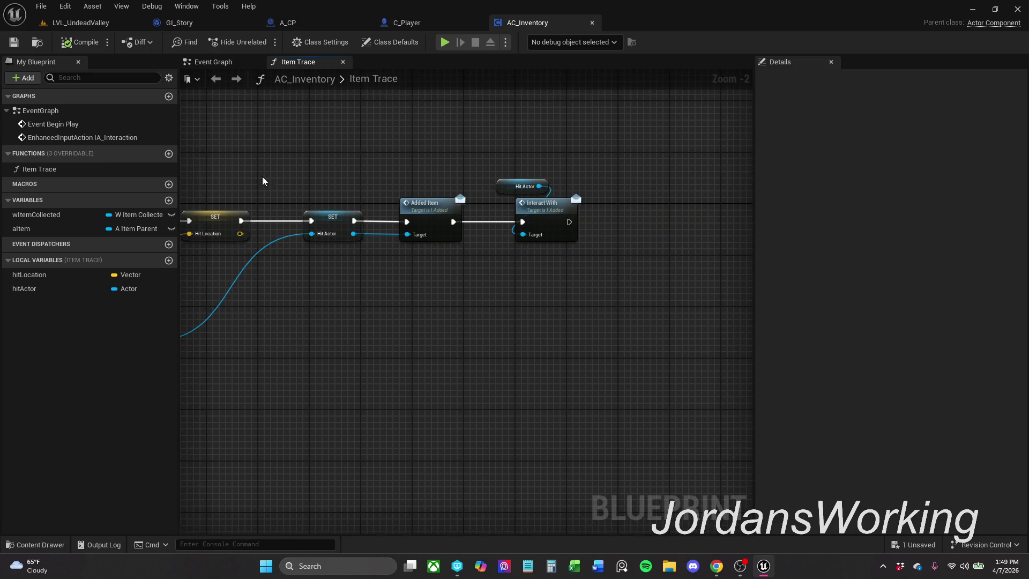
scroll(493, 160, up, 1)
drag(493, 200, 473, 202)
click(467, 161)
key(ctrl+s)
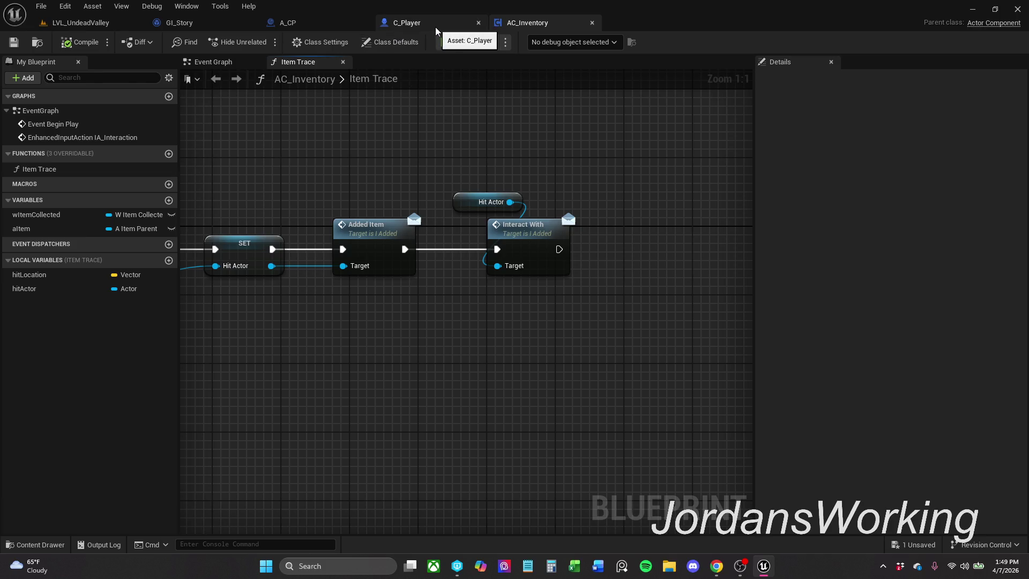
scroll(411, 116, down, 1)
mouse_move(411, 116)
mouse_down()
mouse_move(558, 131)
mouse_move(662, 119)
mouse_move(645, 108)
mouse_move(596, 108)
mouse_up()
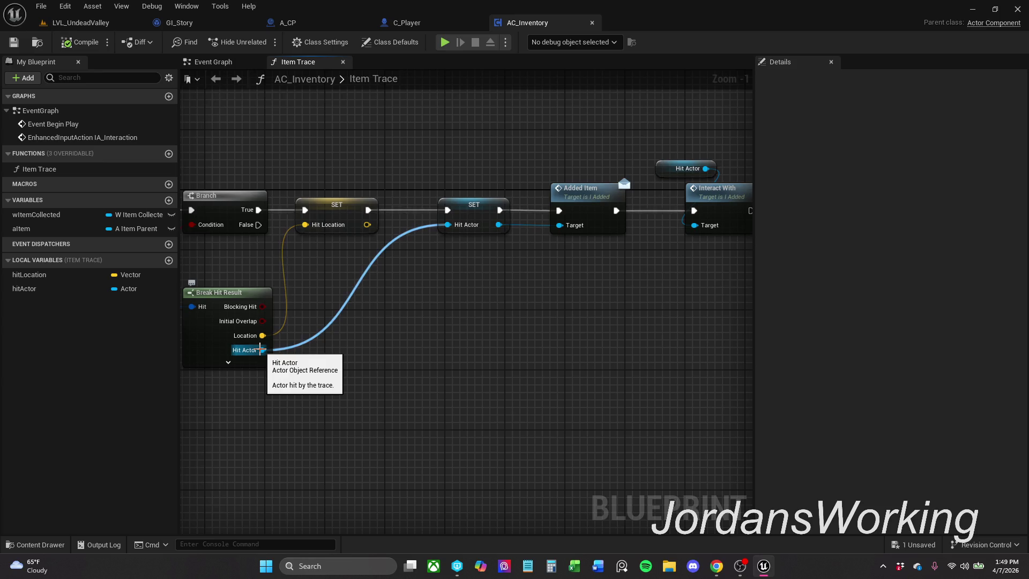
- Go to A_CP's Event Graph and select the Event Interact With node
click(236, 64)
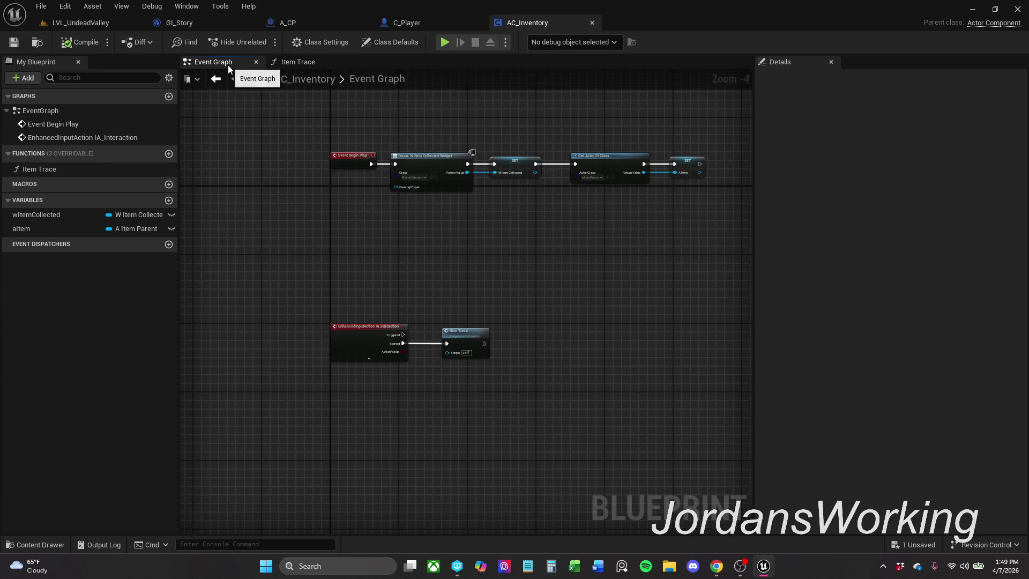
click(296, 62)
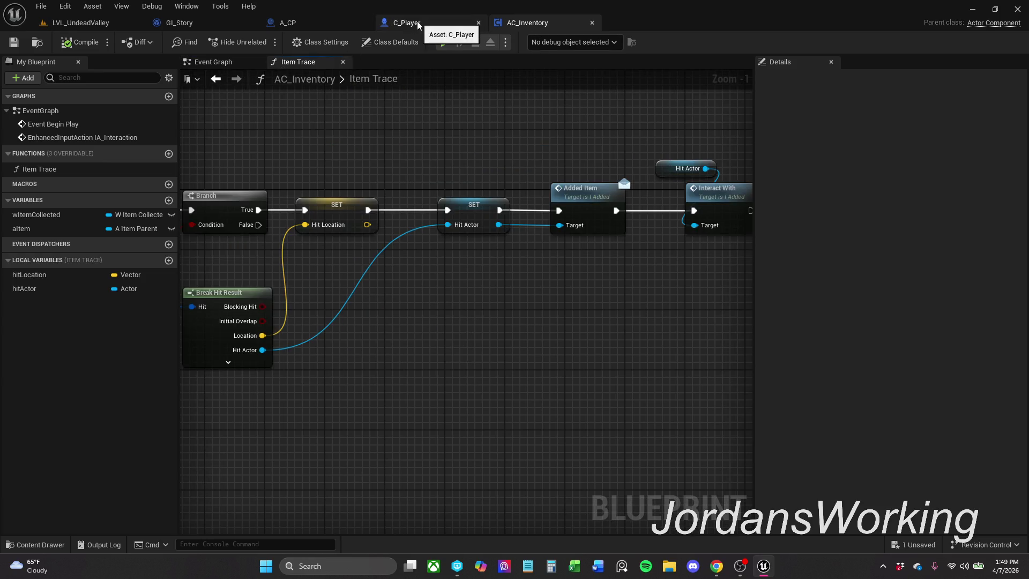
click(419, 24)
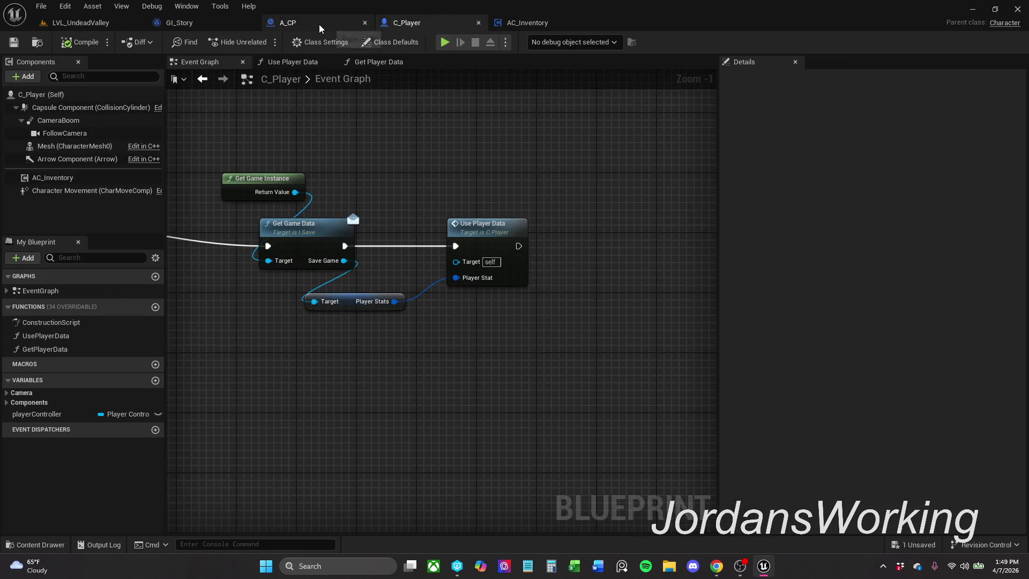
click(319, 24)
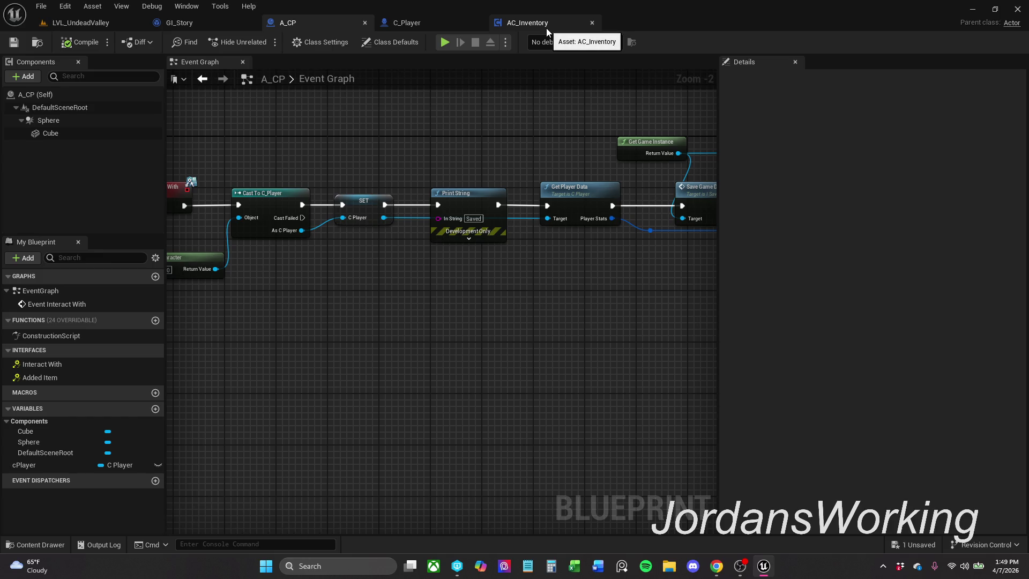
drag(358, 150, 502, 159)
drag(304, 180, 254, 227)
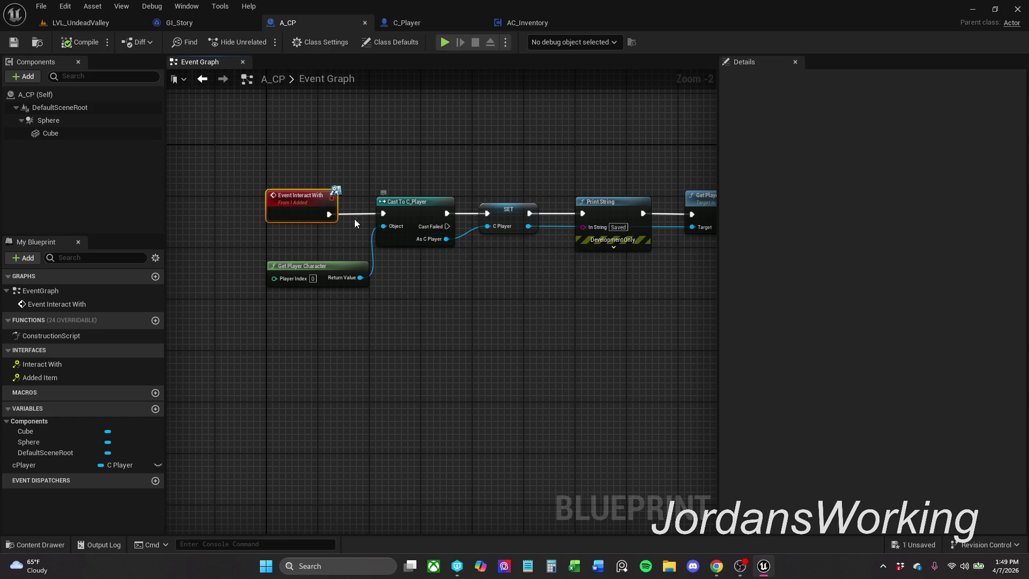
- Unhook Event Interact With and add Event ActorBeginOverlap at the start of the cast chain
alt+click(329, 214)
drag(303, 201, 304, 144)
click(240, 197)
right_click(240, 197)
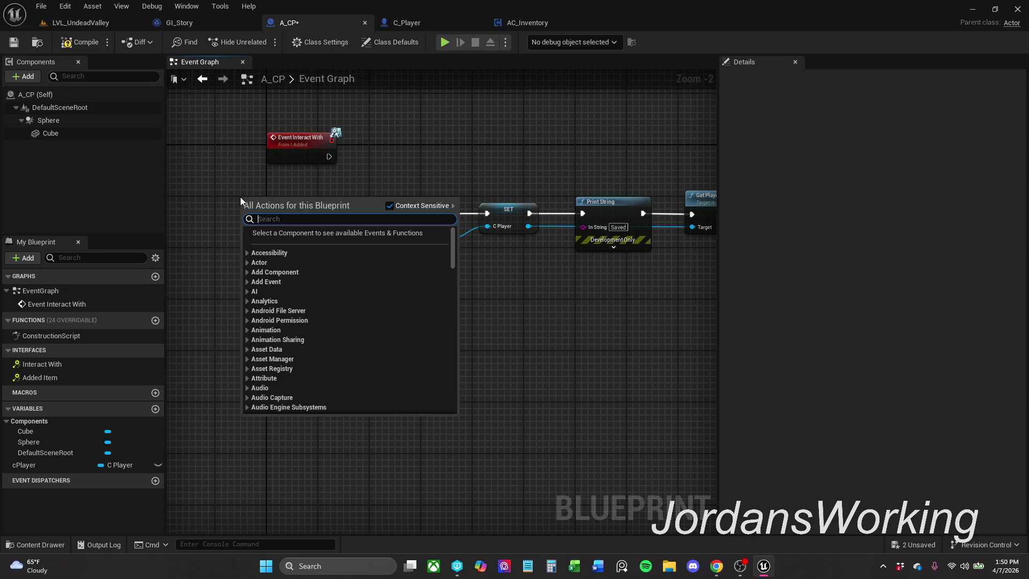
text(event)
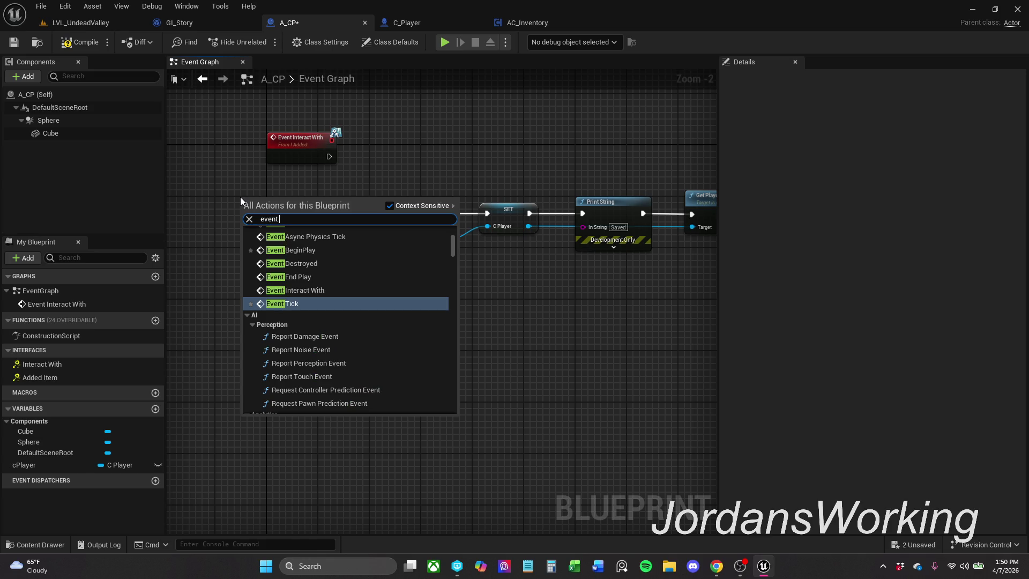
text( o)
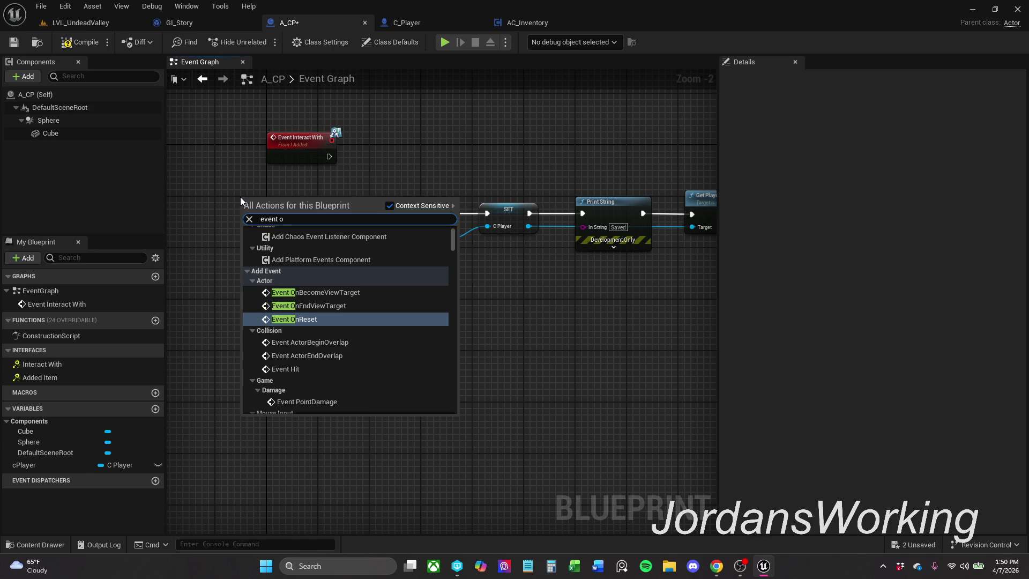
click(349, 342)
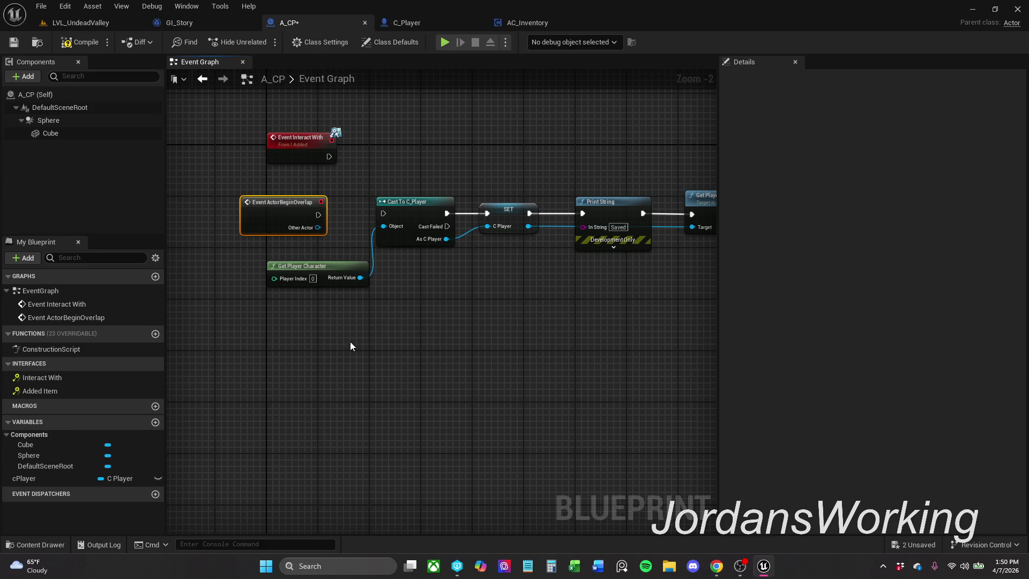
mouse_move(271, 217)
mouse_down()
mouse_move(200, 217)
mouse_move(362, 222)
mouse_move(336, 209)
mouse_move(449, 227)
mouse_up()
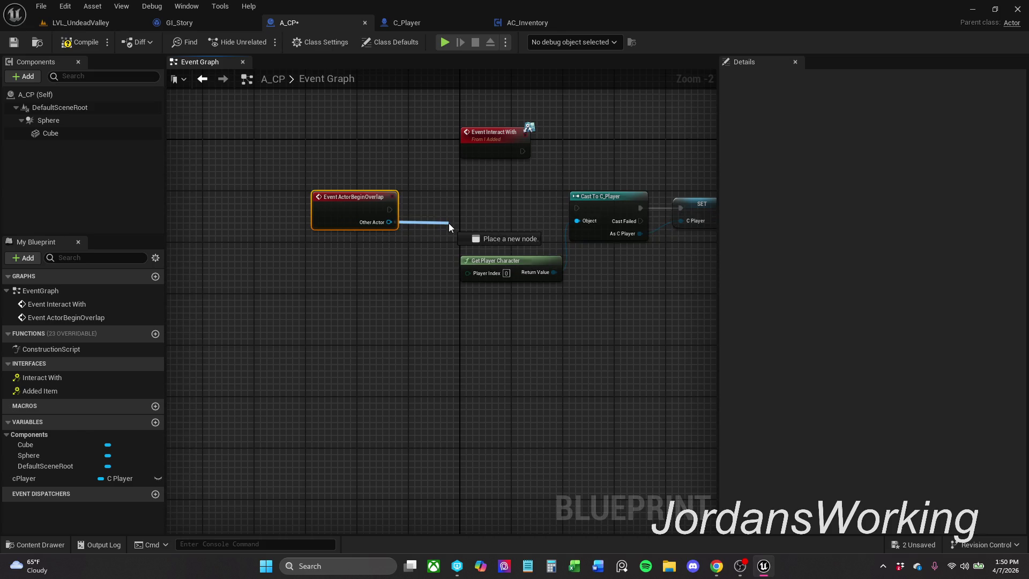
drag(450, 224, 363, 258)
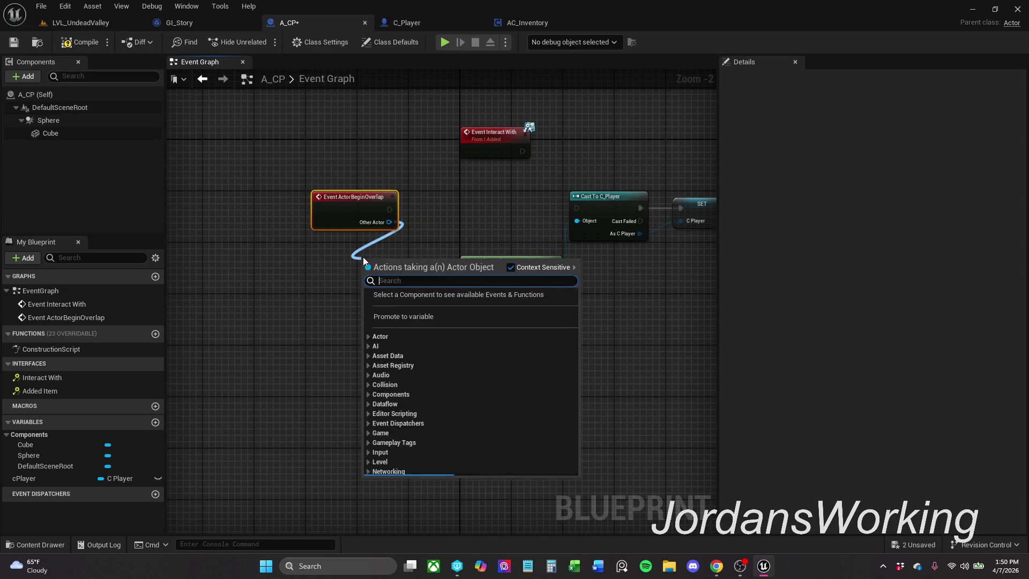
click(415, 220)
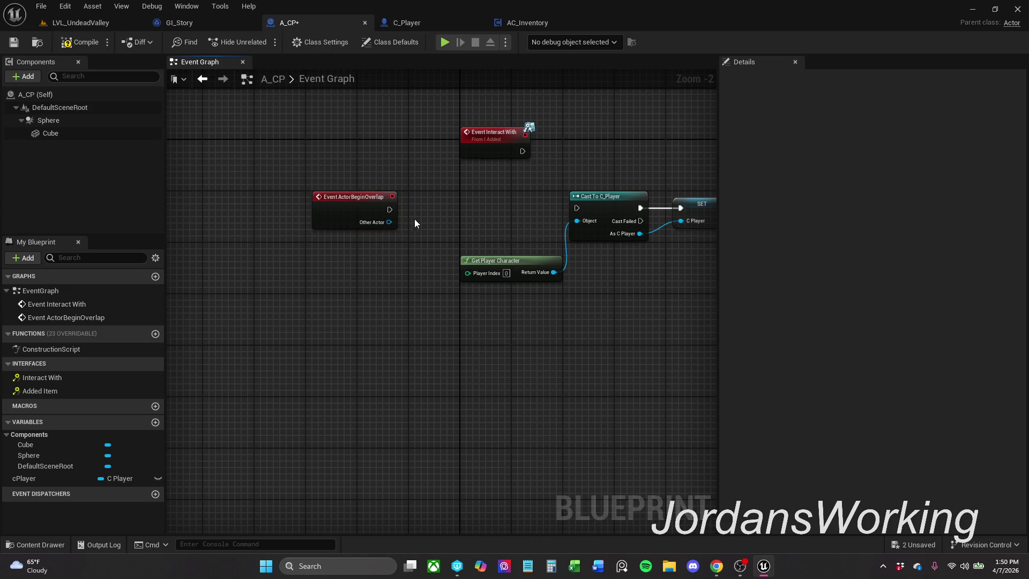
mouse_move(389, 209)
mouse_down()
mouse_move(438, 209)
mouse_move(390, 220)
mouse_up()
- Delete the Saved Print String node and rewire the overlap event
mouse_move(441, 245)
mouse_down()
mouse_move(162, 251)
mouse_move(233, 248)
mouse_up()
click(558, 192)
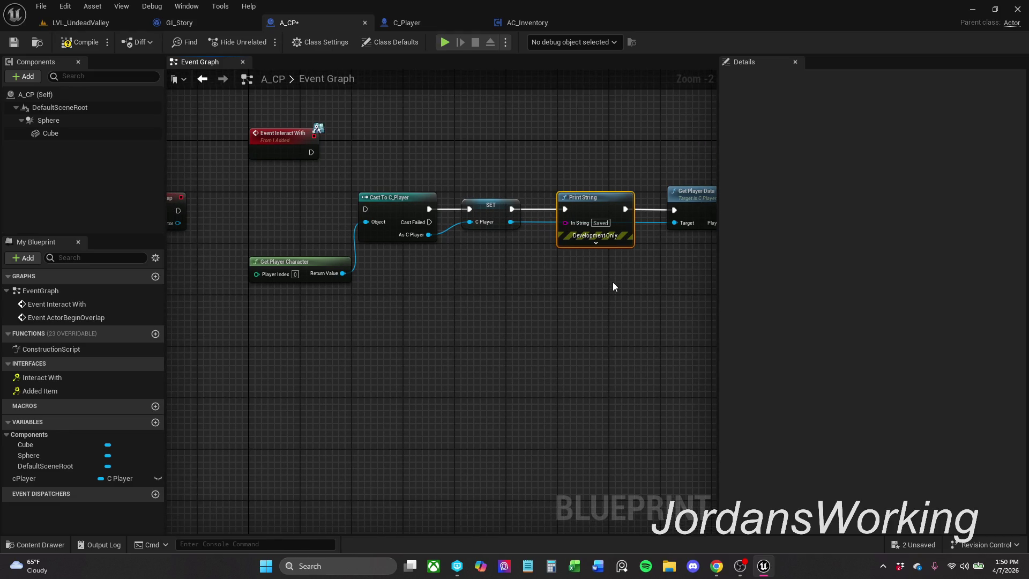
key(Delete)
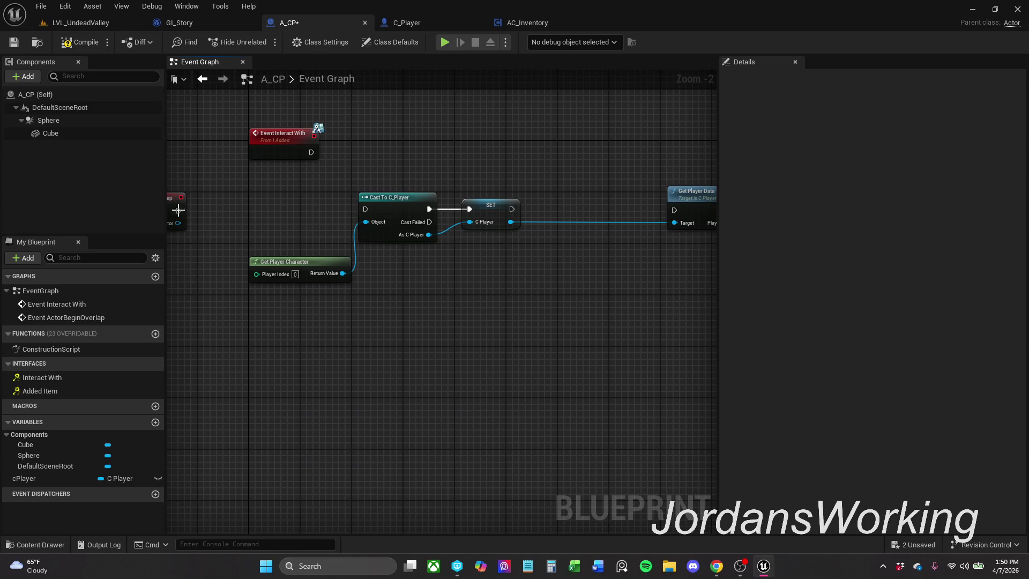
drag(180, 213, 227, 203)
drag(352, 200, 420, 203)
- Wire the overlap event into Cast To C_Player and SET's exec output into Get Player Data
click(322, 225)
mouse_move(228, 196)
mouse_down()
mouse_move(414, 198)
mouse_move(249, 219)
mouse_move(421, 200)
mouse_up()
drag(654, 200, 517, 210)
mouse_move(448, 201)
mouse_down()
mouse_move(612, 201)
mouse_move(622, 320)
mouse_up()
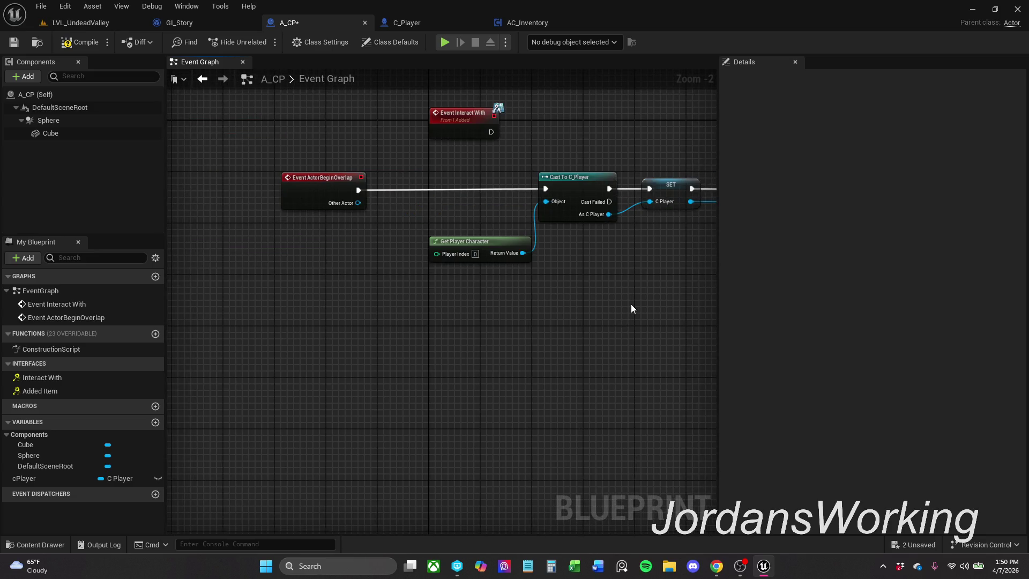
drag(537, 257, 600, 257)
click(472, 288)
- Compare Other Actor against the cPlayer variable with an == node
mouse_move(401, 212)
mouse_down()
mouse_move(401, 262)
mouse_move(396, 255)
mouse_up()
text(==)
key(Return)
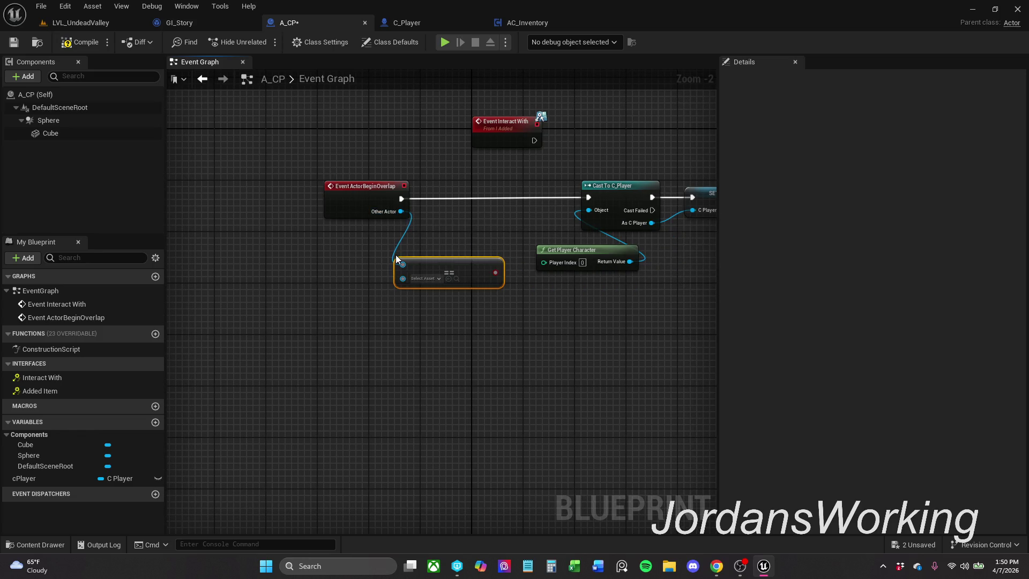
click(429, 279)
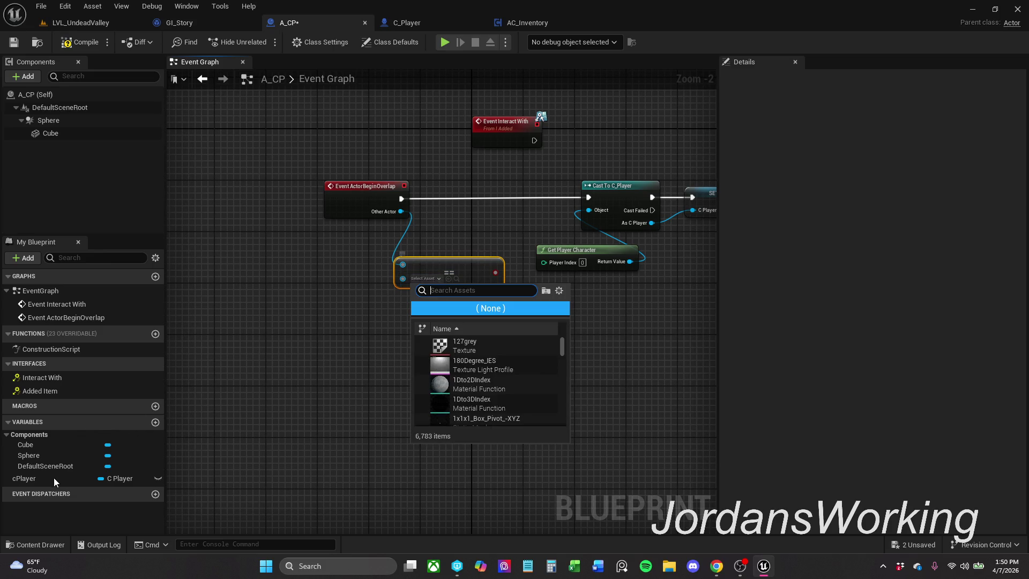
click(363, 355)
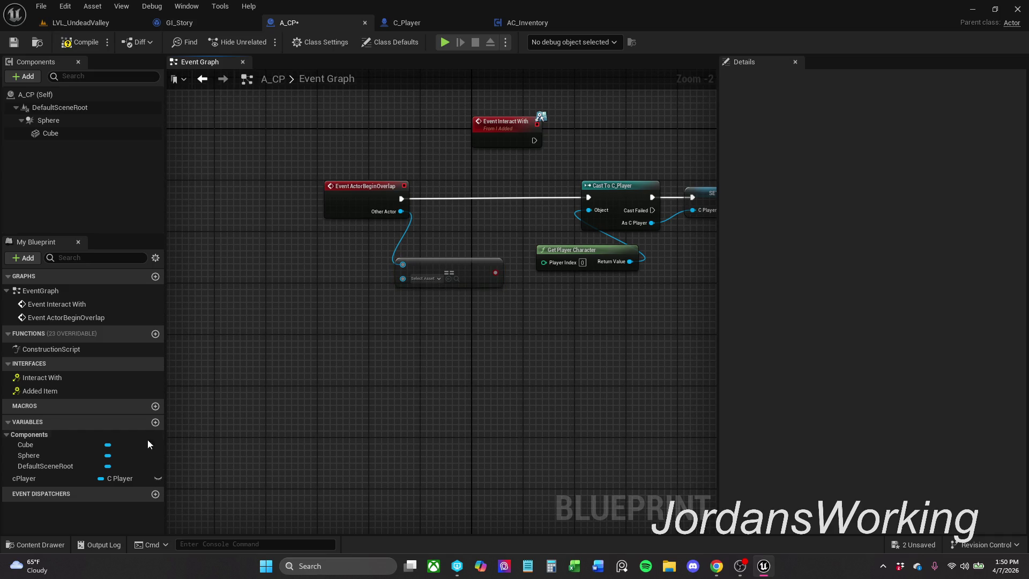
mouse_move(47, 477)
mouse_down()
mouse_move(406, 300)
mouse_move(403, 277)
mouse_move(437, 239)
mouse_move(437, 253)
mouse_up()
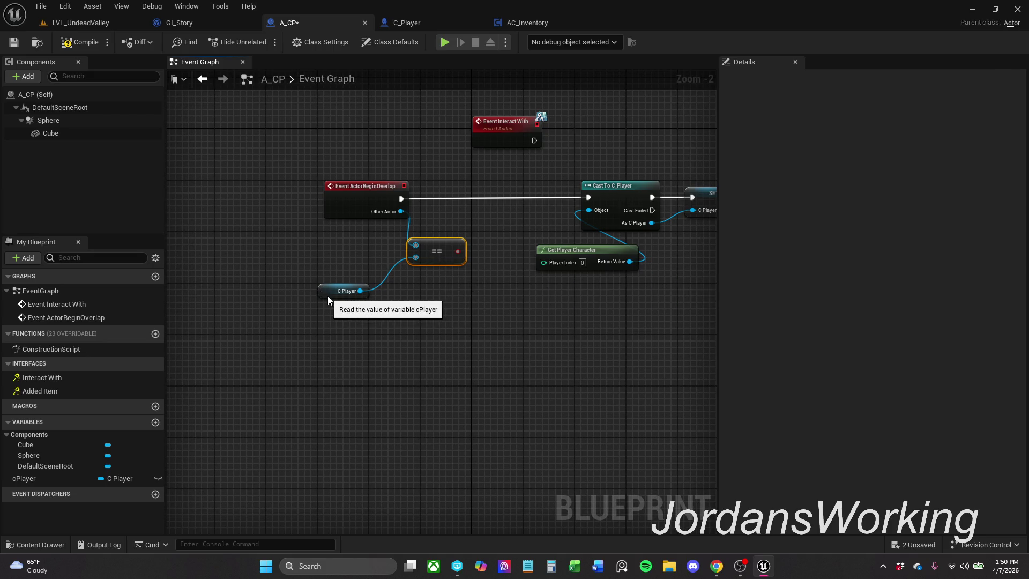
drag(326, 295, 362, 290)
click(495, 281)
- Insert a Branch driven by the comparison between the overlap event and Cast To C_Player
click(464, 258)
mouse_move(496, 239)
mouse_down()
mouse_move(490, 194)
mouse_move(401, 198)
mouse_up()
mouse_move(506, 136)
mouse_down()
mouse_move(339, 136)
mouse_move(355, 111)
mouse_up()
mouse_move(346, 154)
mouse_down()
mouse_move(547, 187)
mouse_move(536, 198)
mouse_move(589, 196)
mouse_up()
click(533, 153)
scroll(571, 206, down, 3)
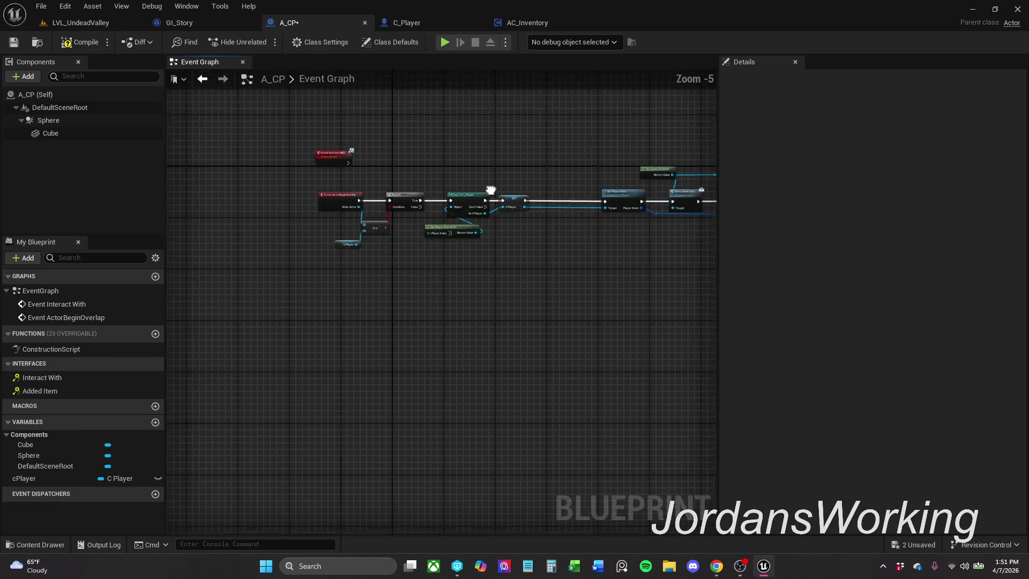
mouse_move(587, 263)
mouse_down()
mouse_move(525, 225)
mouse_move(490, 185)
mouse_up()
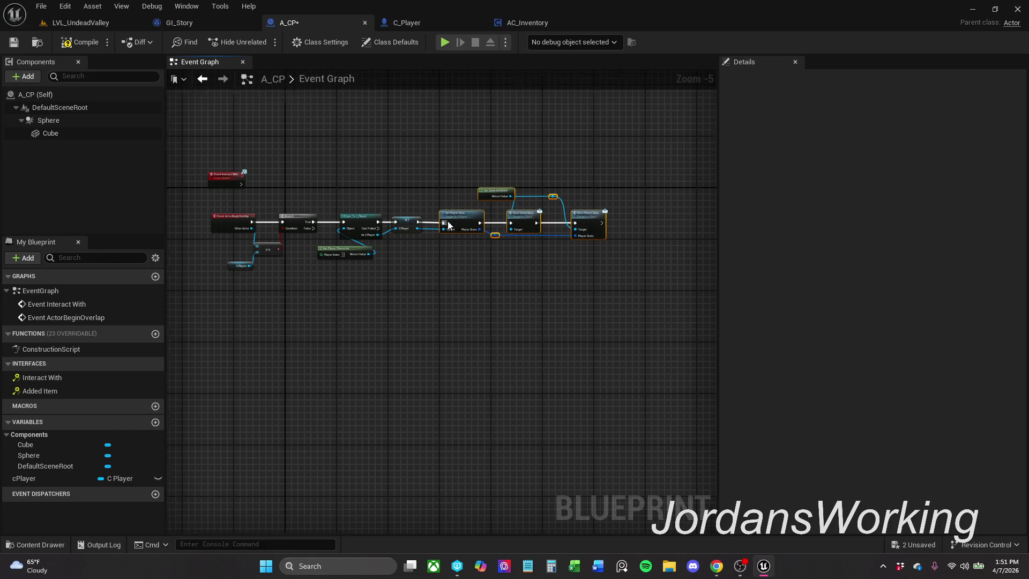
scroll(464, 221, up, 4)
drag(456, 180, 492, 201)
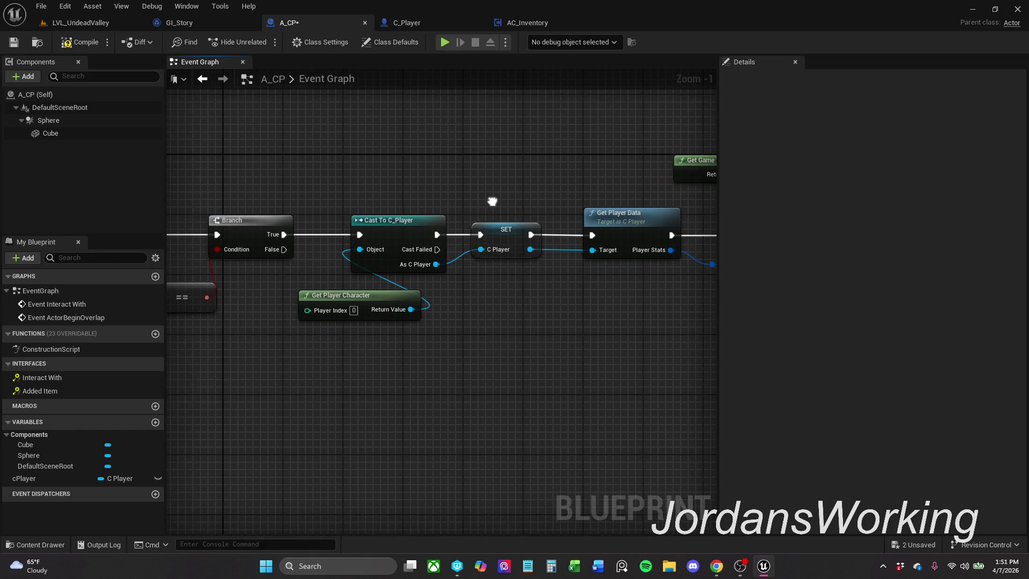
- Reconnect the cast's As C Player output to SET's C Player input
click(506, 229)
ctrl+click(616, 215)
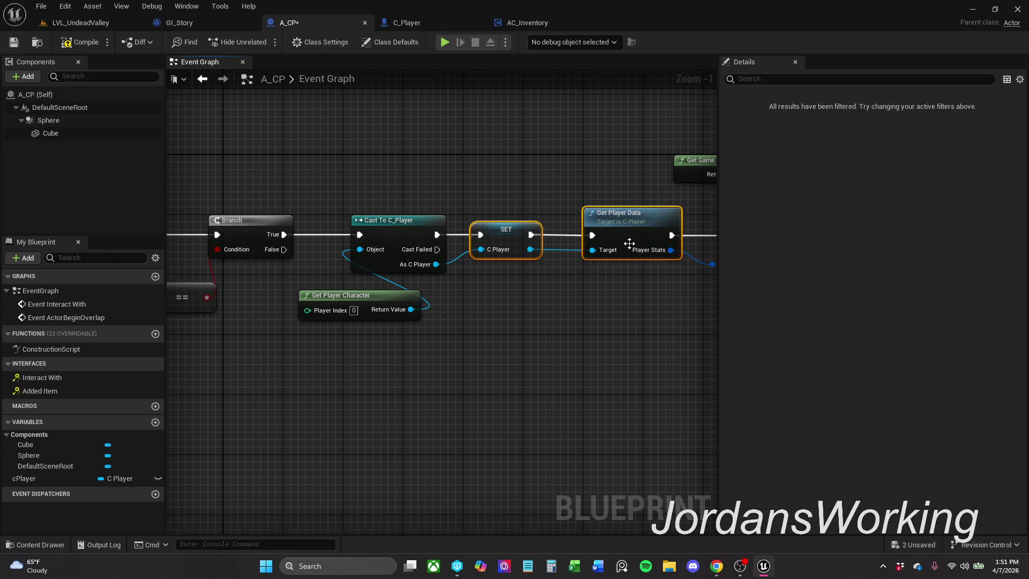
click(446, 265)
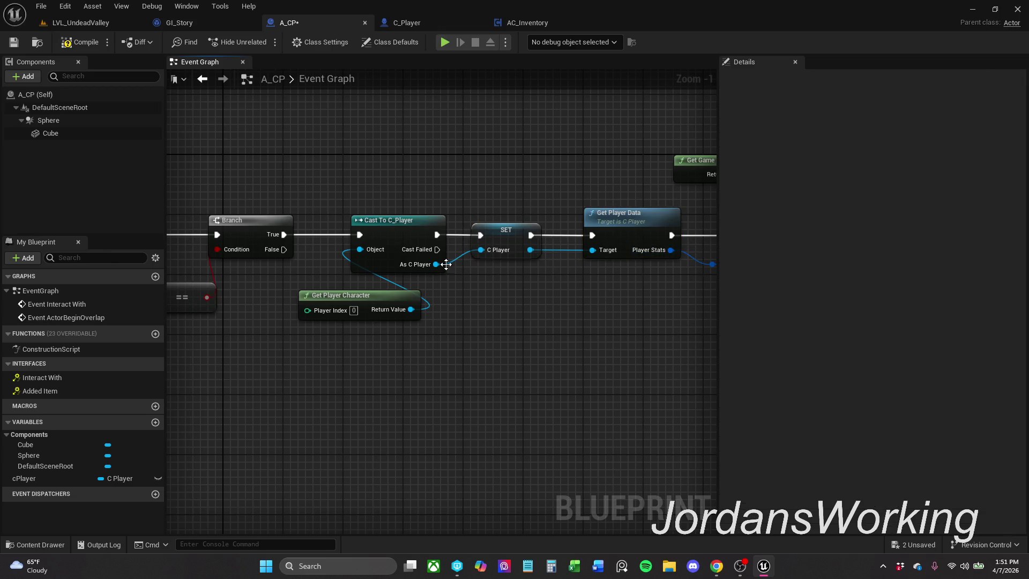
alt+click(500, 257)
mouse_move(439, 184)
mouse_down()
mouse_move(487, 225)
mouse_move(436, 265)
mouse_up()
ctrl+click(487, 226)
click(465, 245)
drag(359, 195, 528, 198)
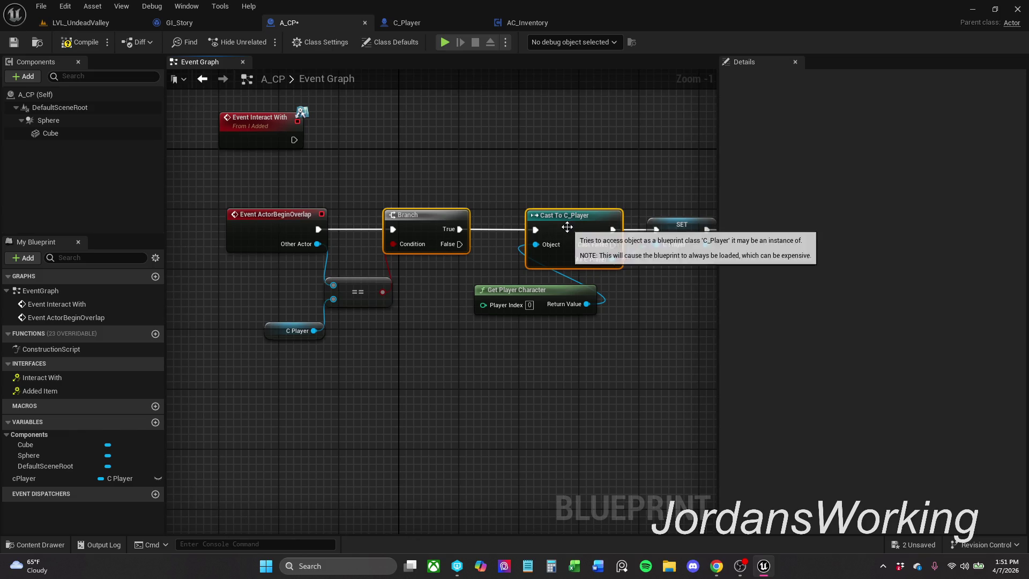
click(300, 214)
ctrl+click(441, 214)
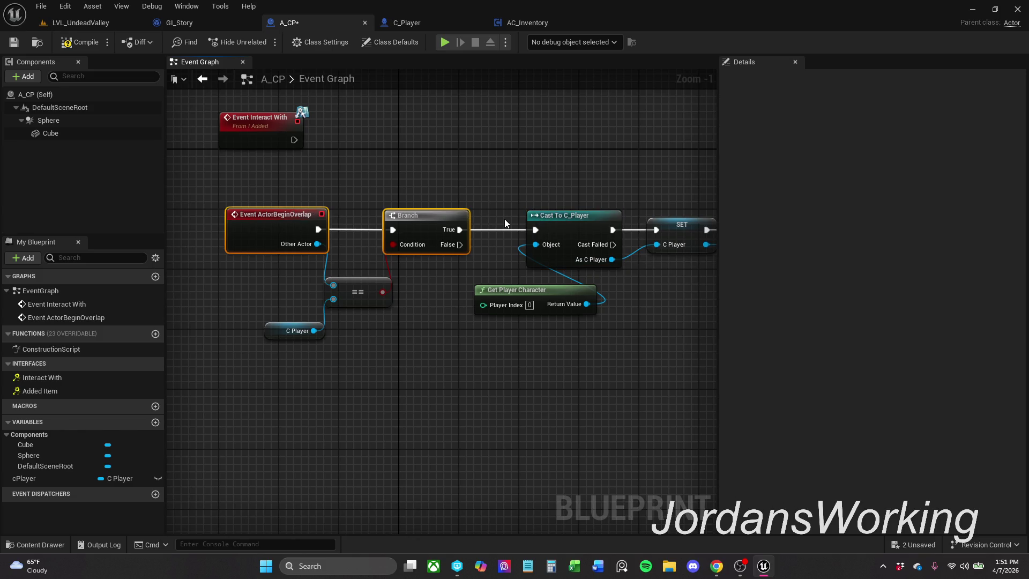
click(509, 168)
- Check the Save Player Data chain and save all edited assets
scroll(642, 205, down, 2)
drag(642, 204, 353, 189)
drag(558, 278, 456, 257)
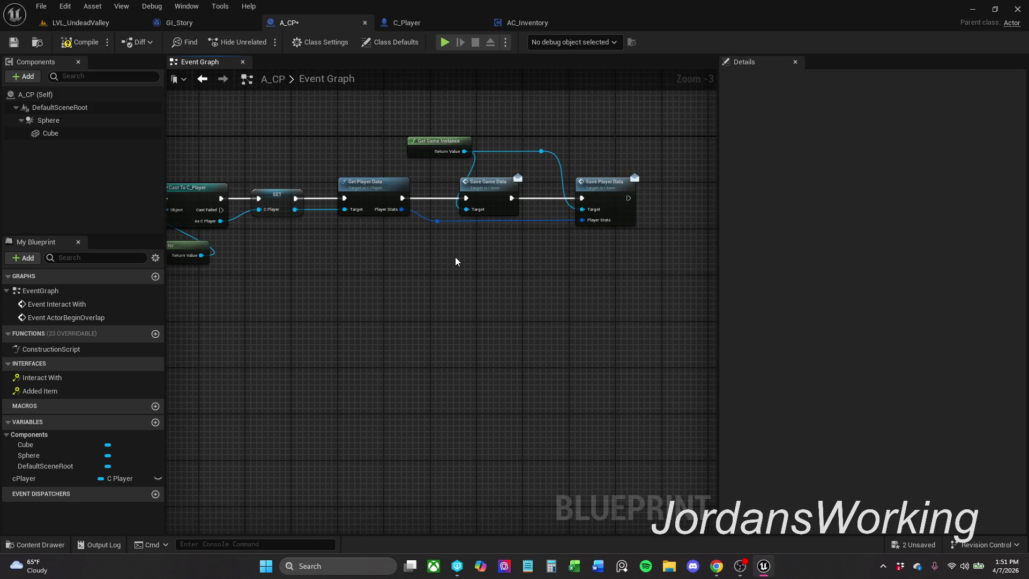
click(13, 42)
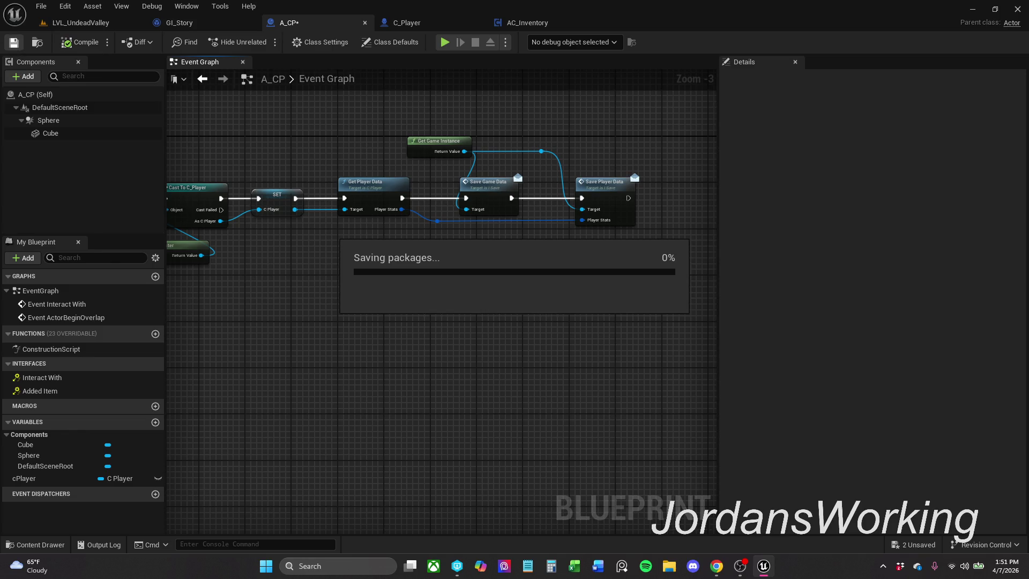
- Play-test LVL_UndeadValley twice, walking toward the cube, then go back to A_CP
click(90, 24)
click(269, 44)
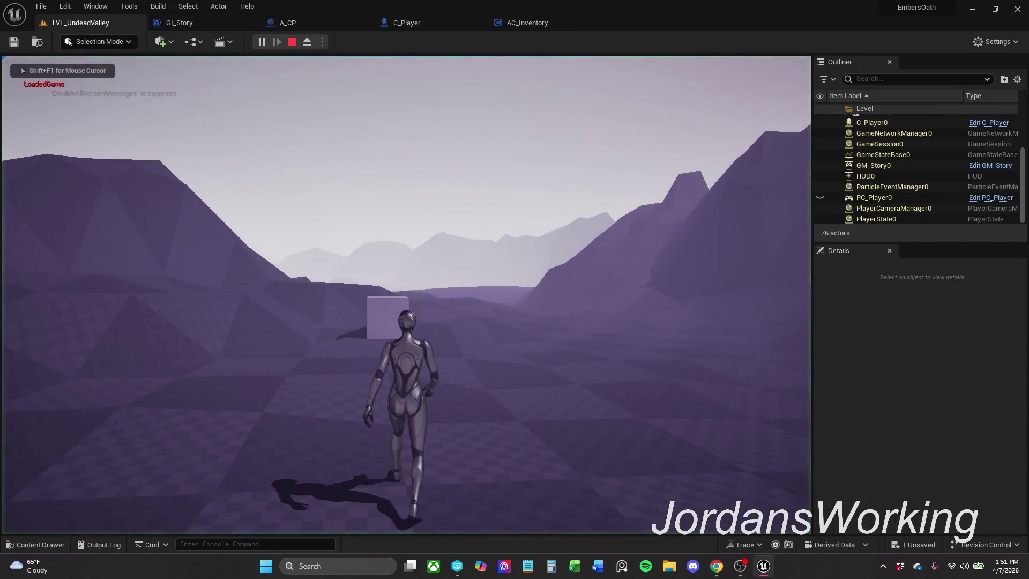
key(w)
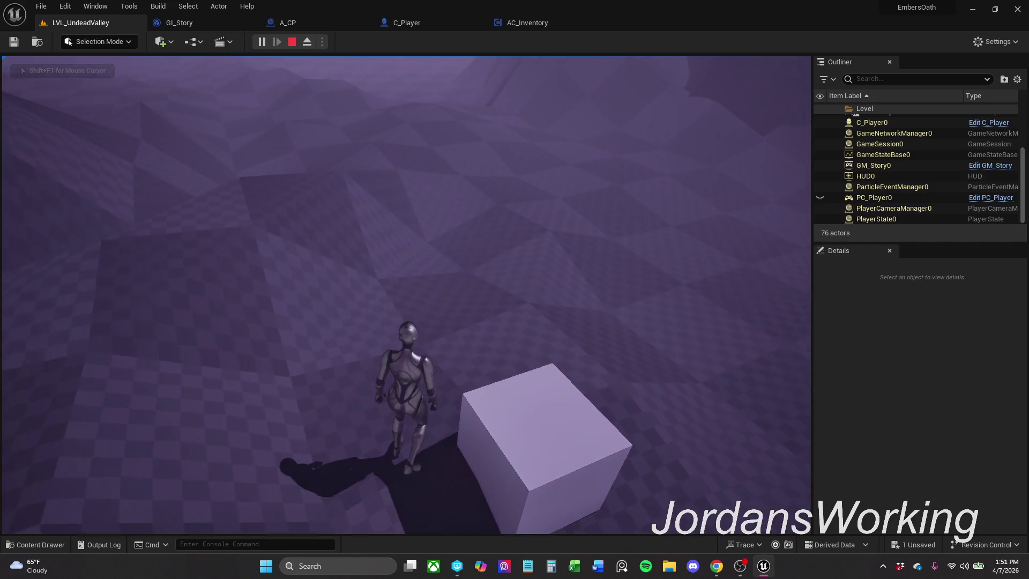
key(Escape)
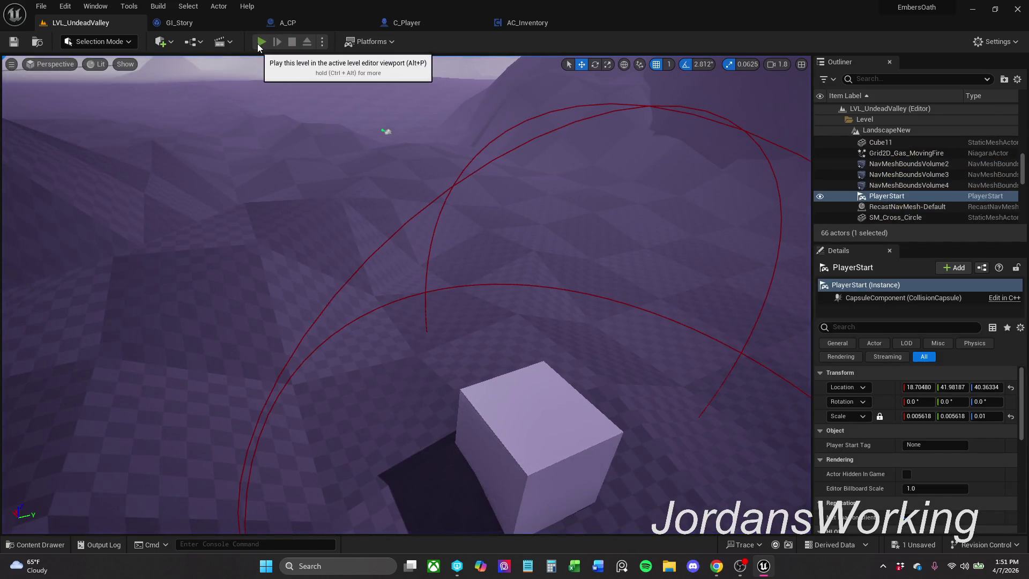
click(262, 42)
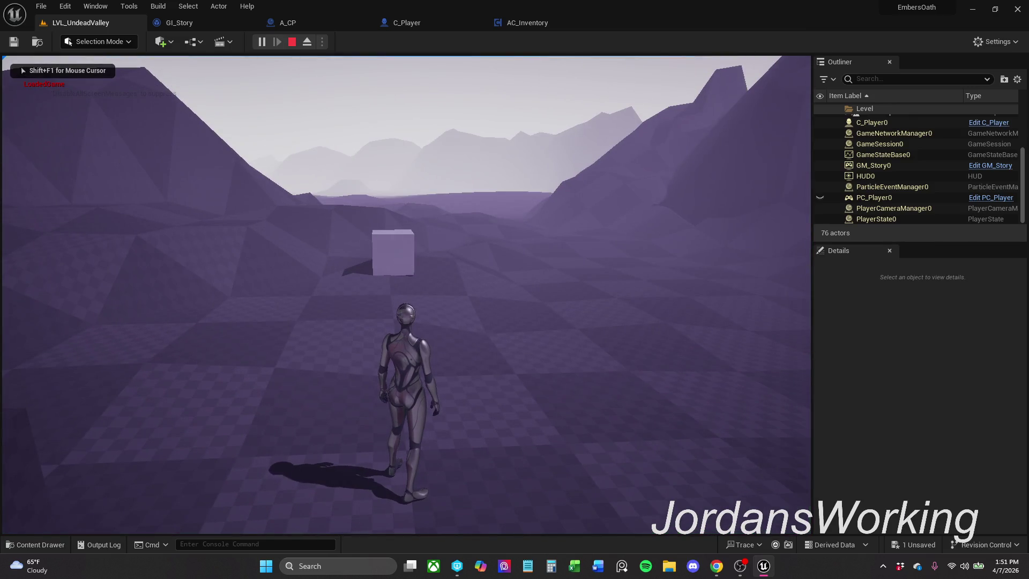
key(Escape)
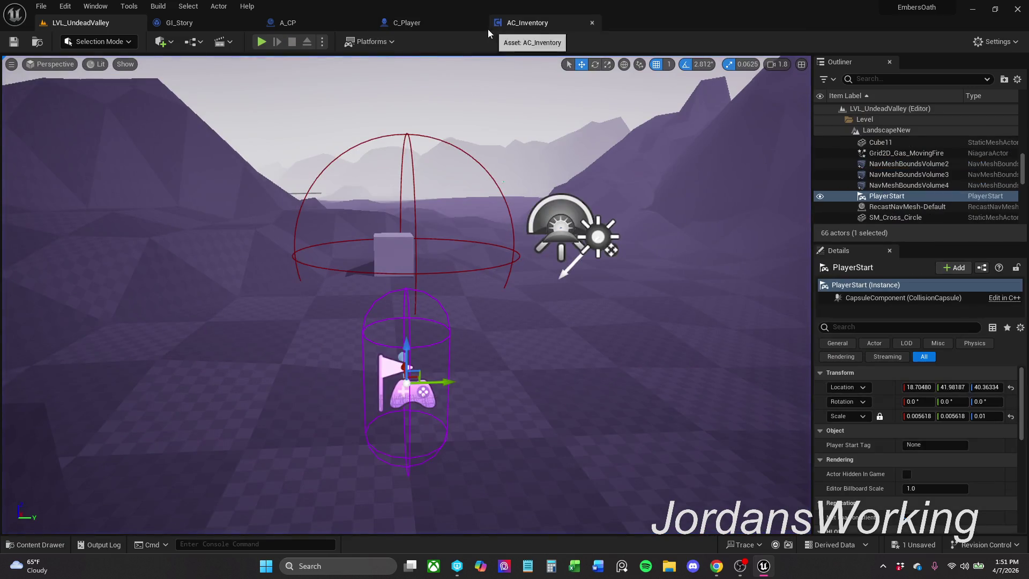
click(280, 25)
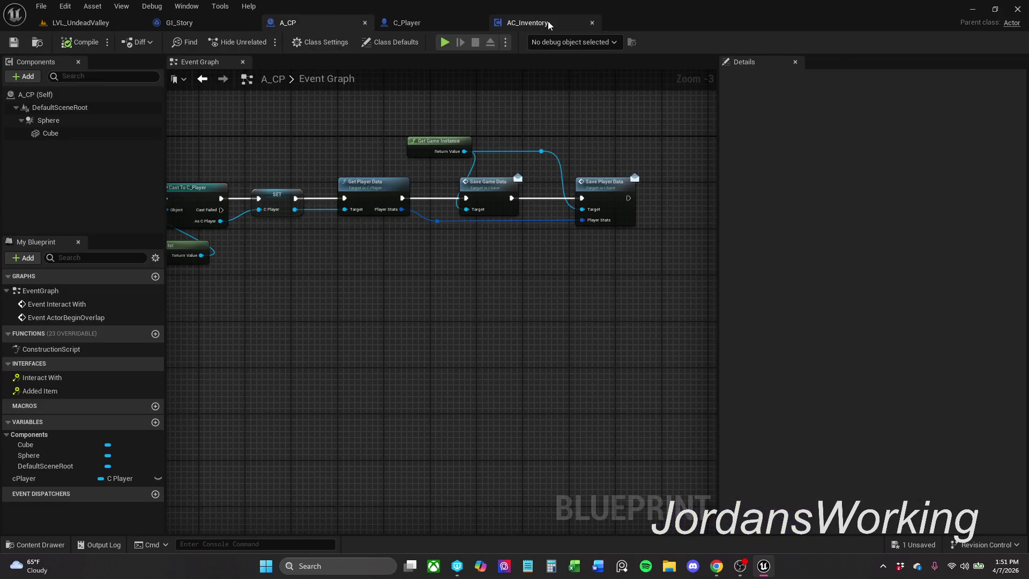
- Undo the Hit Actor node, Interact With call and node moves in AC_Inventory's Item Trace
click(548, 22)
drag(542, 102, 540, 103)
key(ctrl+z)
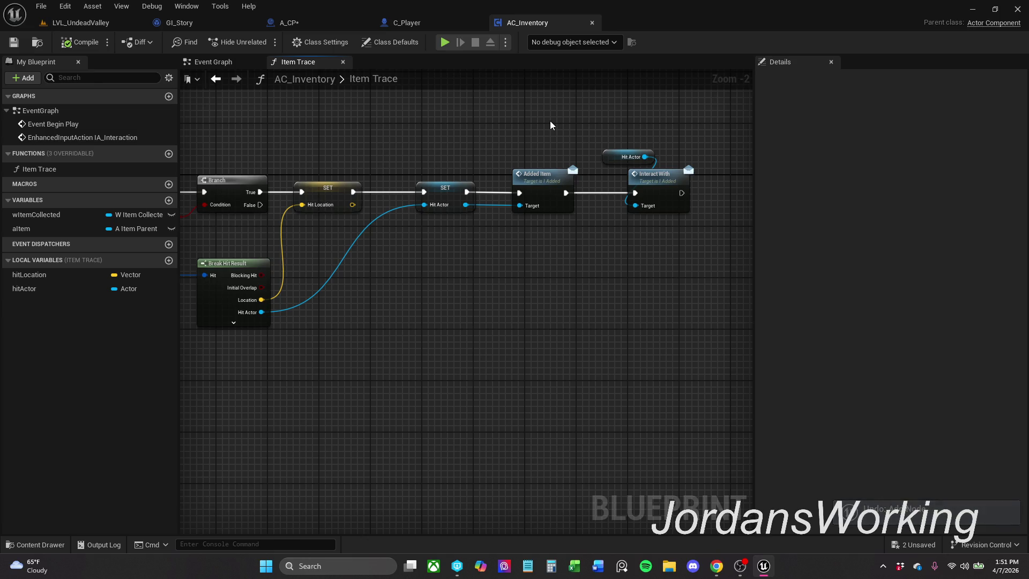
key(ctrl+z)
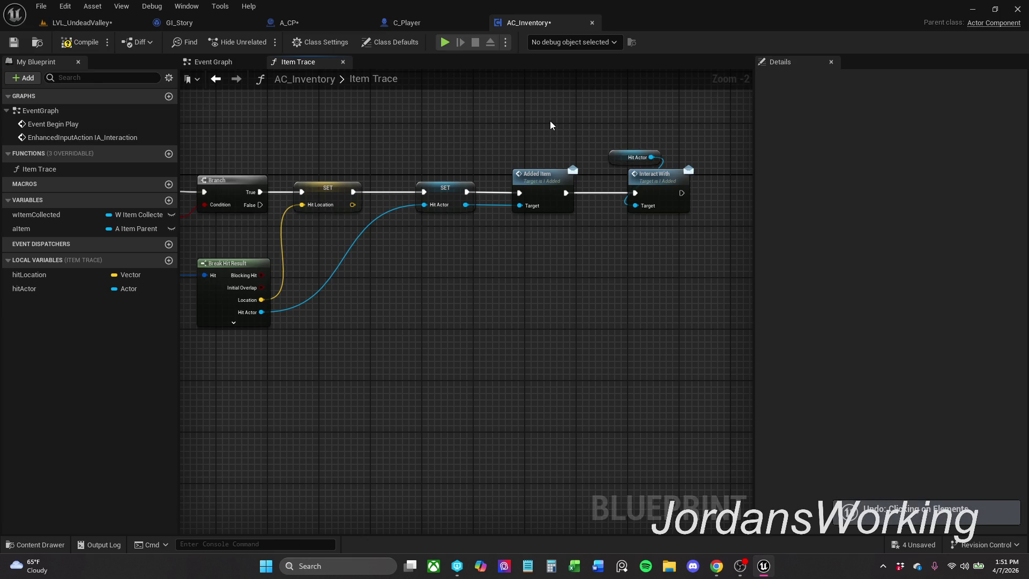
key(ctrl+z)
key(ctrl+z)
key(ctrl+z)
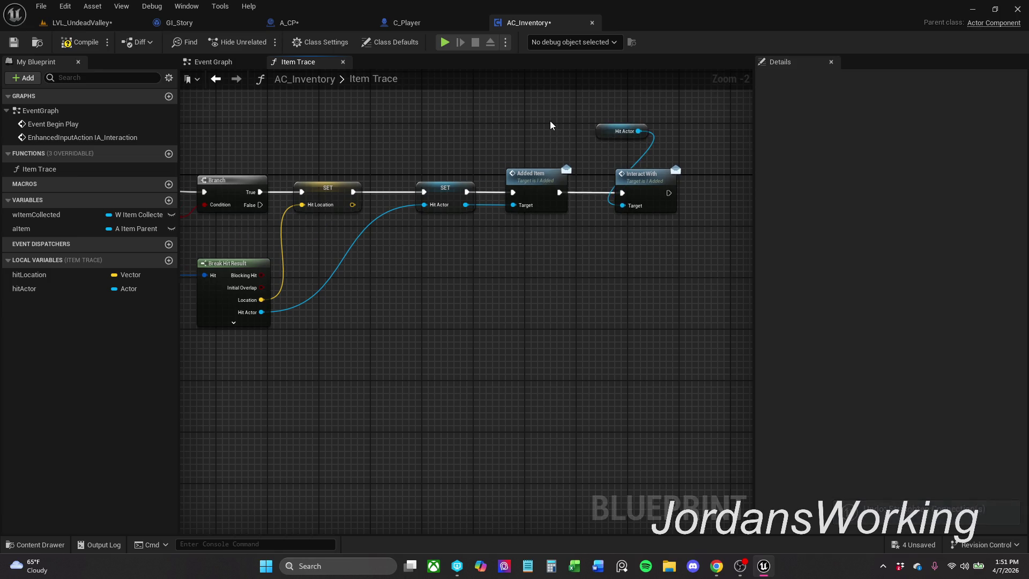
key(ctrl+z)
key(ctrl+z)
click(331, 28)
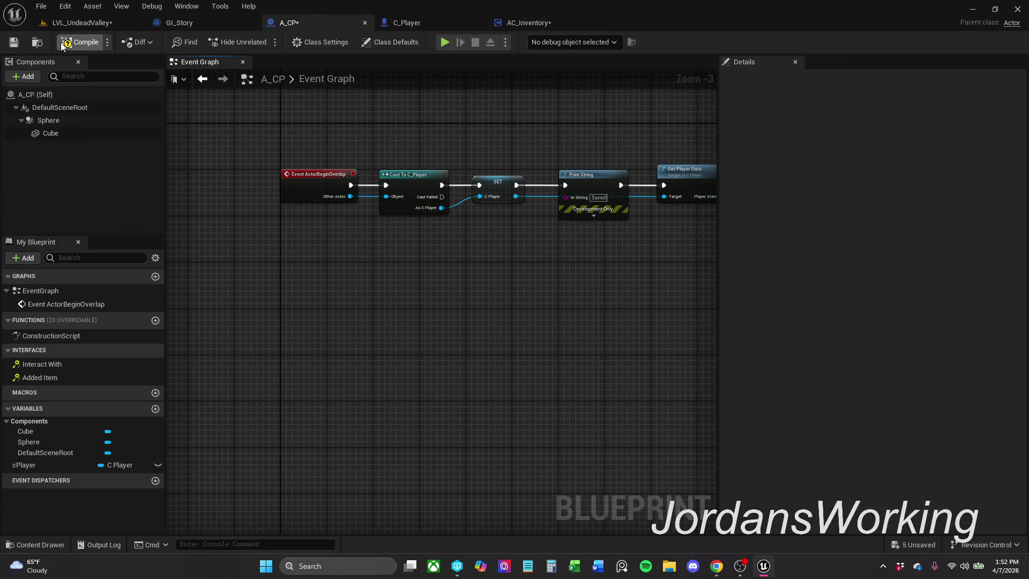
- Compile A_CP, then open, compile and save the I_Added interface
click(80, 42)
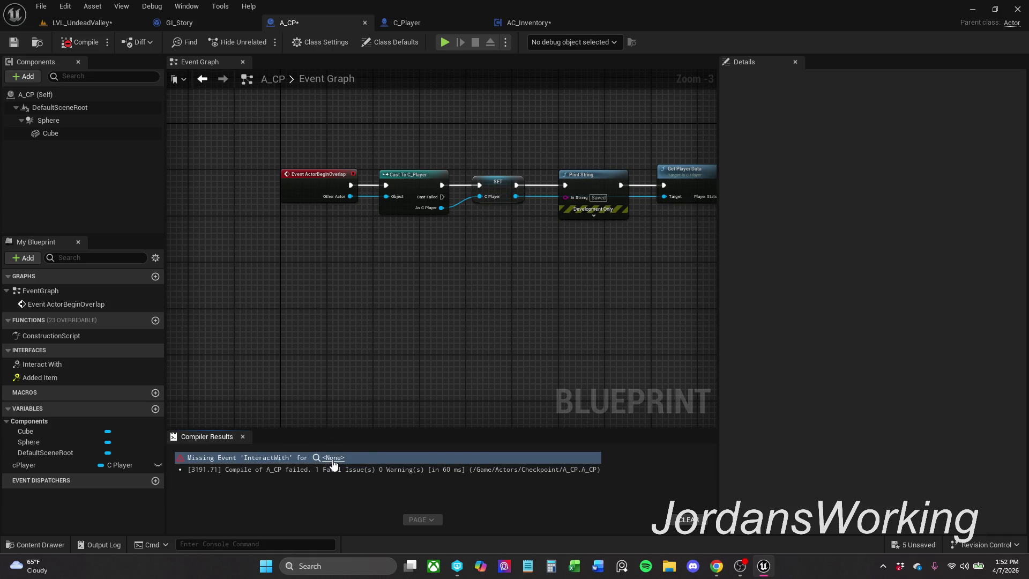
click(79, 369)
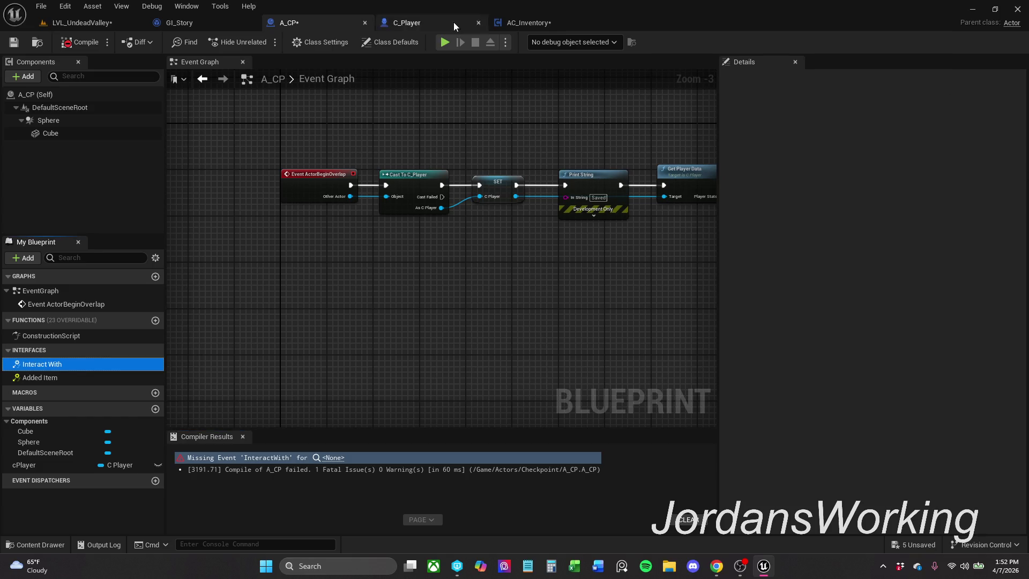
click(35, 545)
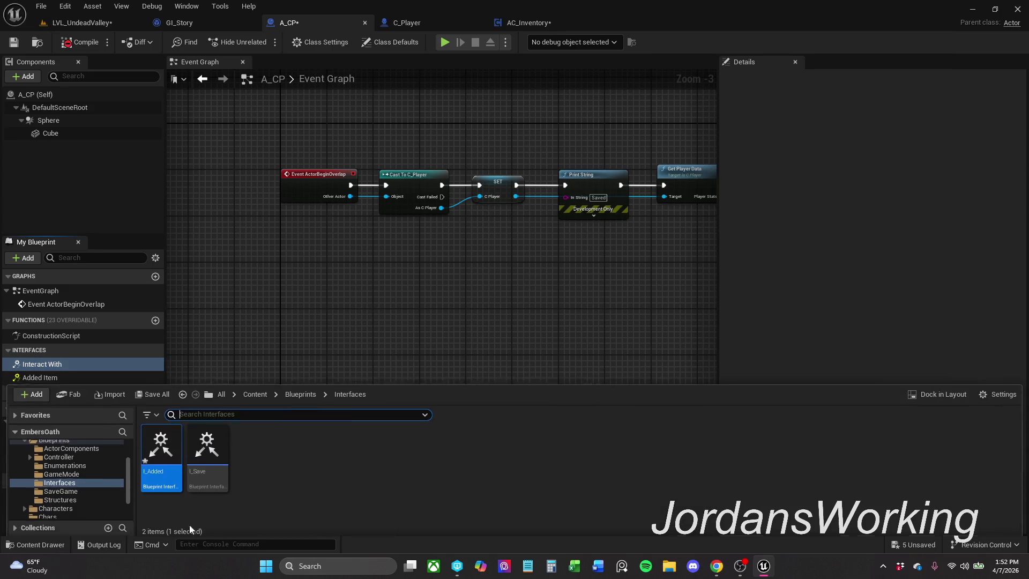
double_click(171, 482)
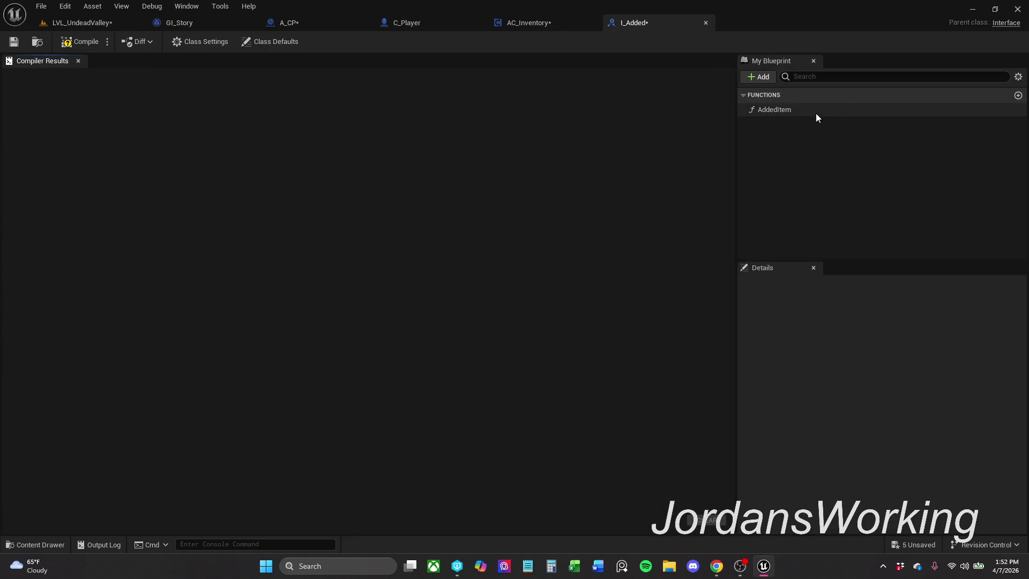
click(79, 42)
click(14, 41)
click(706, 23)
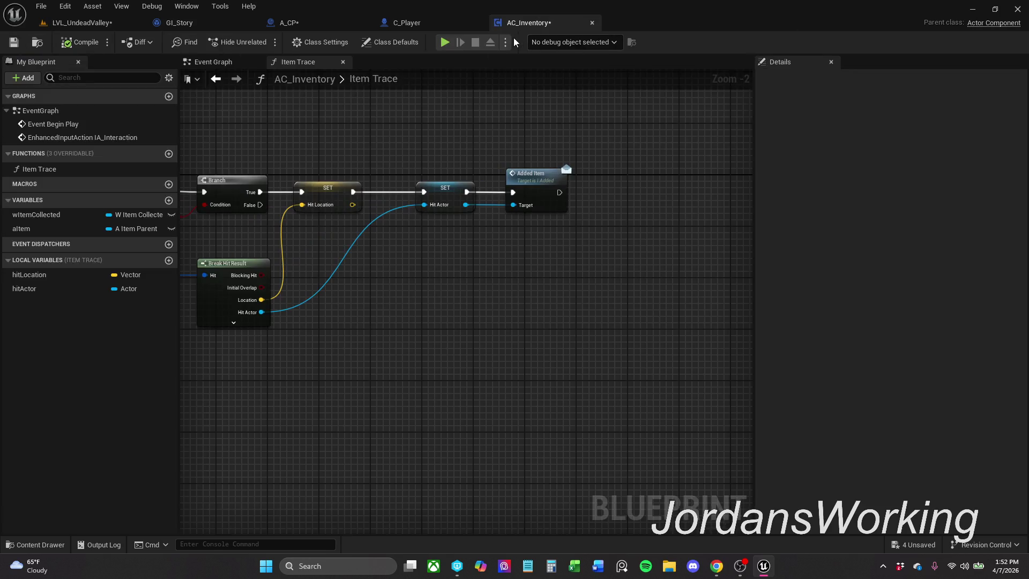
- Save AC_Inventory, recompile and save A_CP, and save LVL_UndeadValley
click(14, 41)
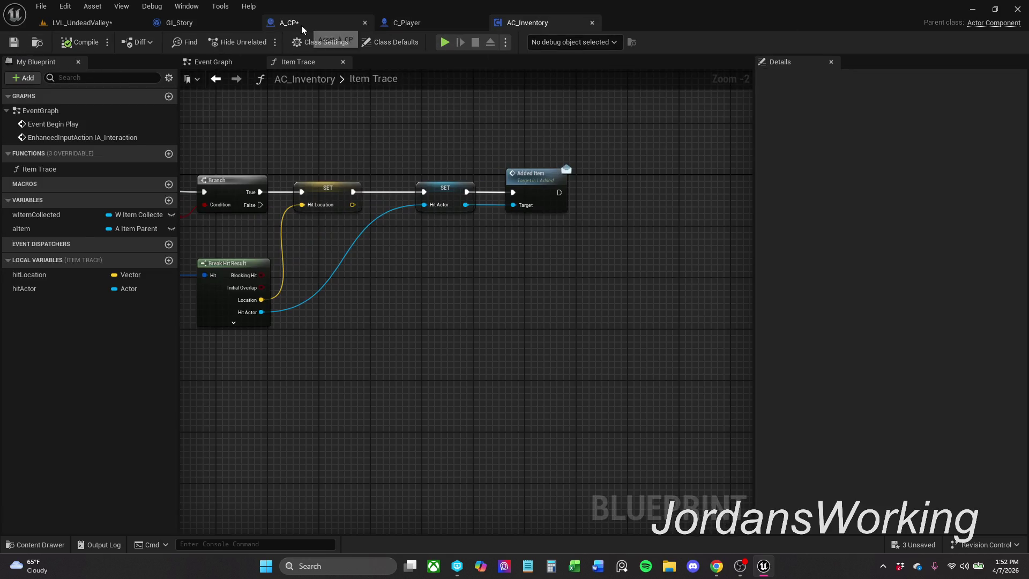
click(301, 25)
click(89, 43)
click(15, 42)
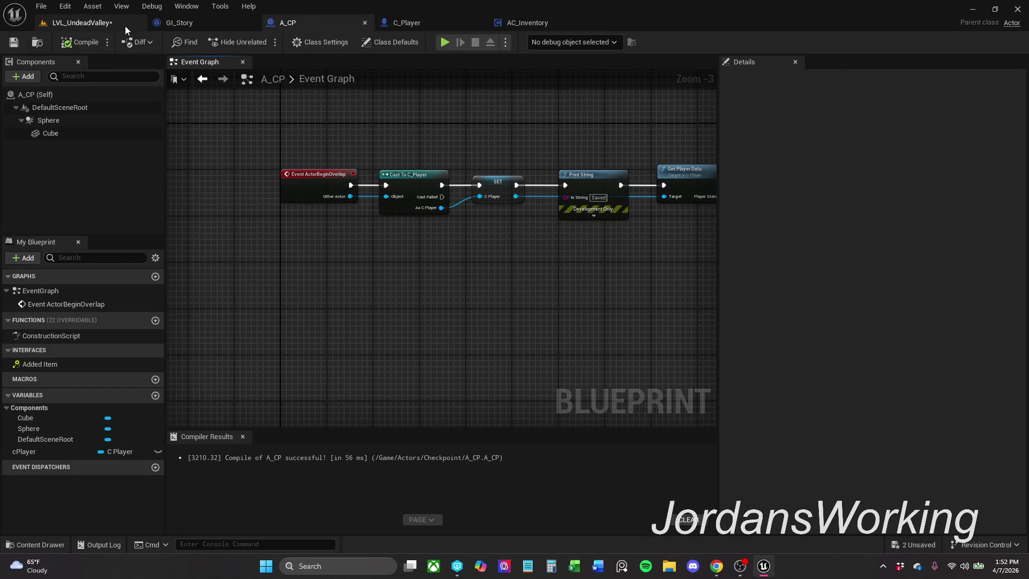
click(55, 26)
click(14, 41)
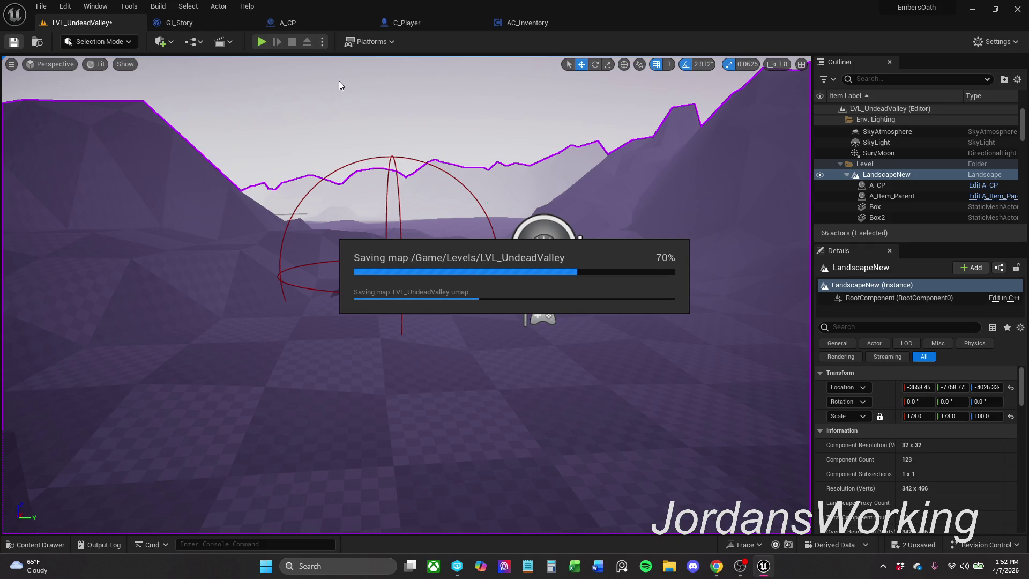
- Play-test the level twice to check the save behaviour
click(261, 42)
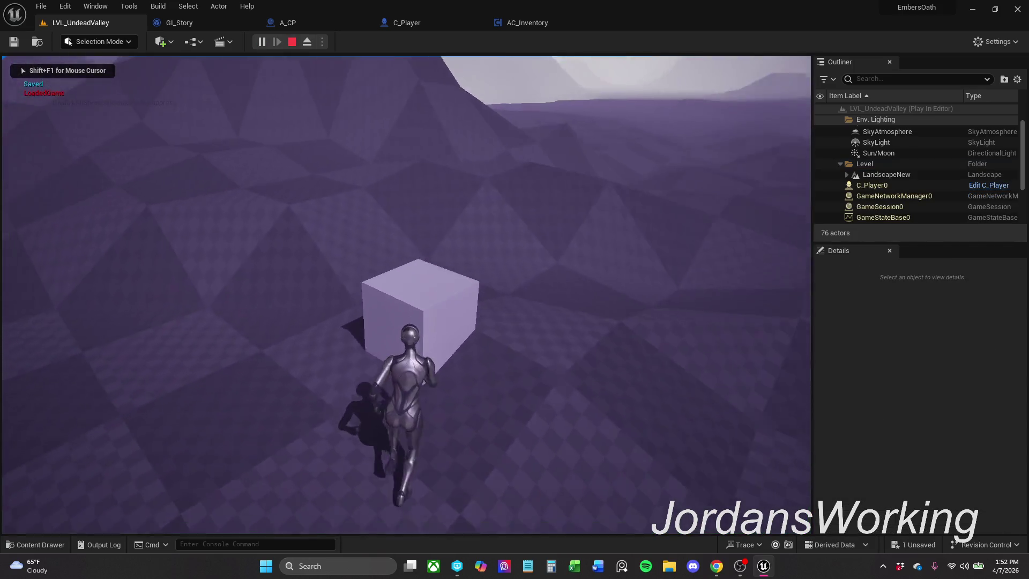
key(Escape)
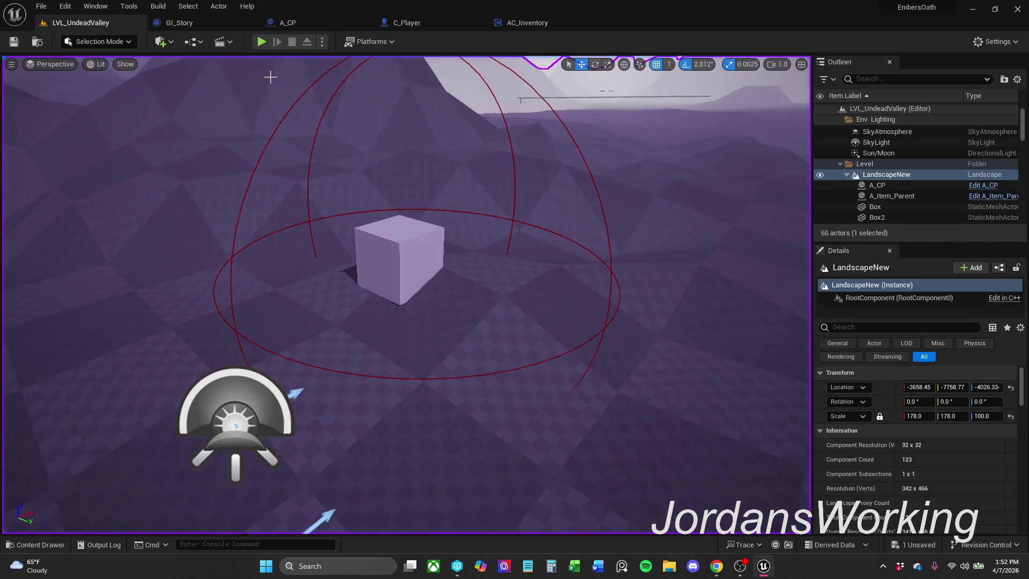
click(261, 41)
key(Escape)
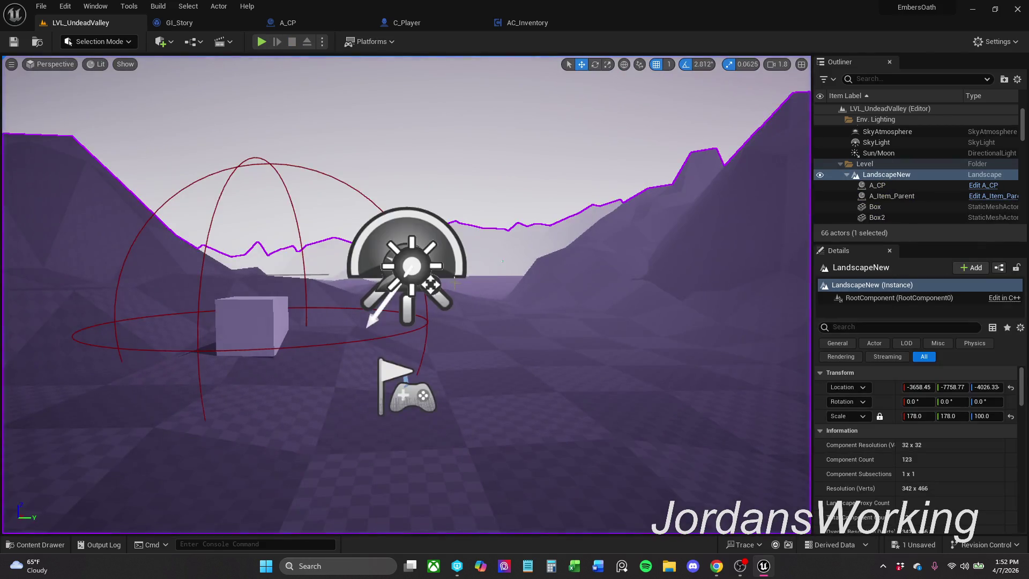
- Shift PlayerStart slightly across the ground and save the level
scroll(431, 286, down, 5)
click(393, 302)
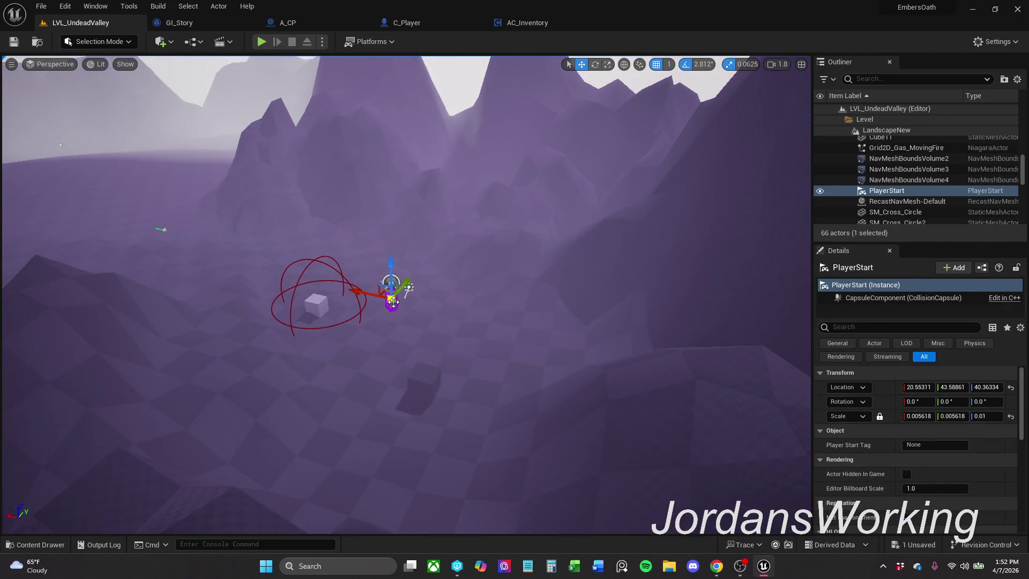
drag(387, 291, 455, 317)
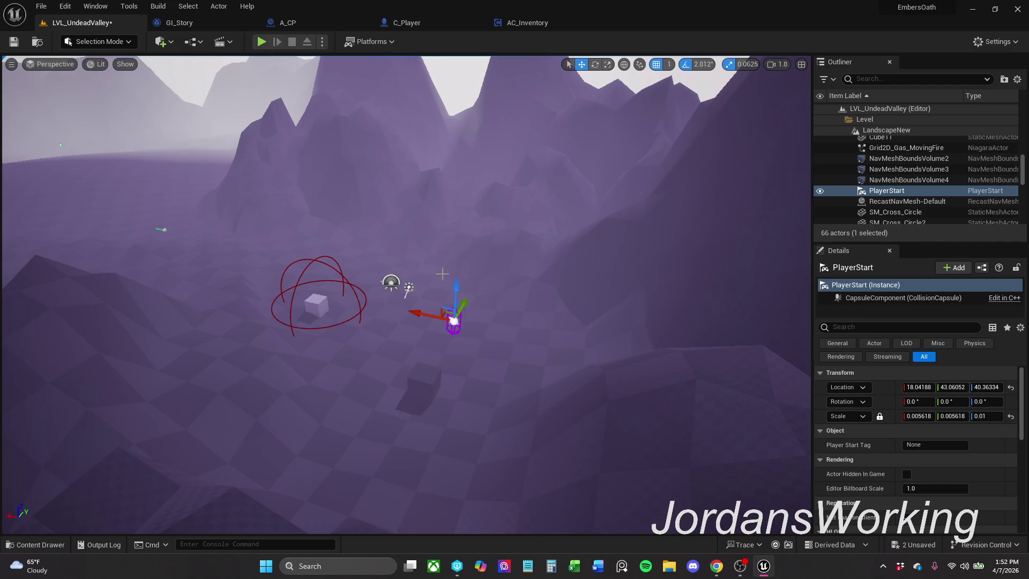
scroll(455, 317, up, 2)
click(510, 244)
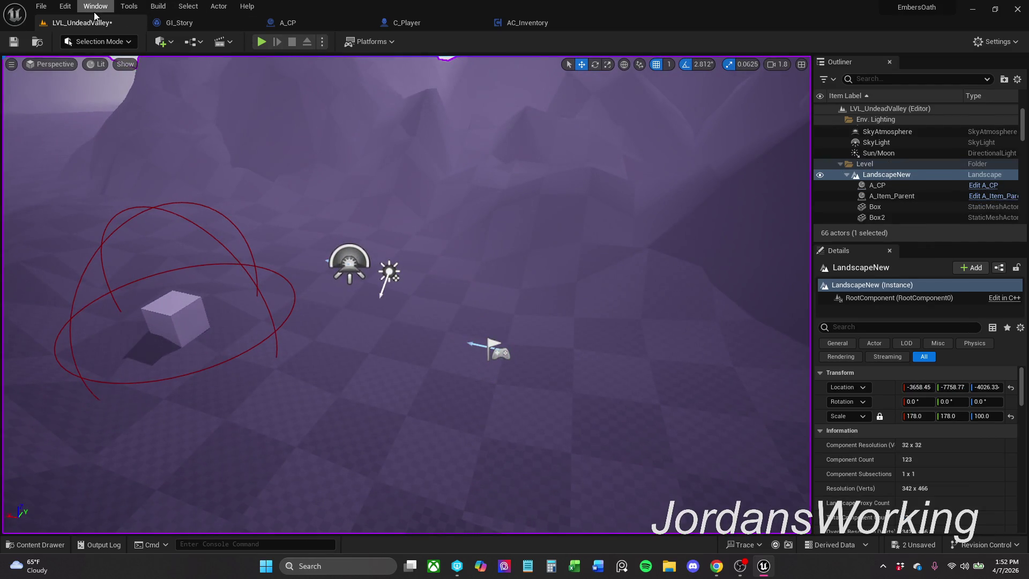
click(27, 41)
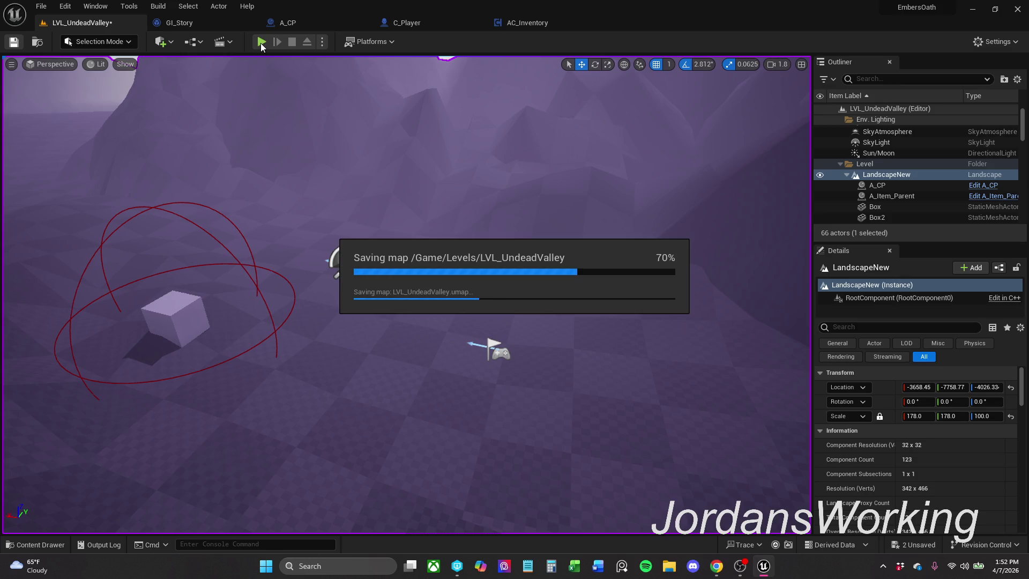
- Play-test the new spawn point twice, walking toward the box
click(261, 42)
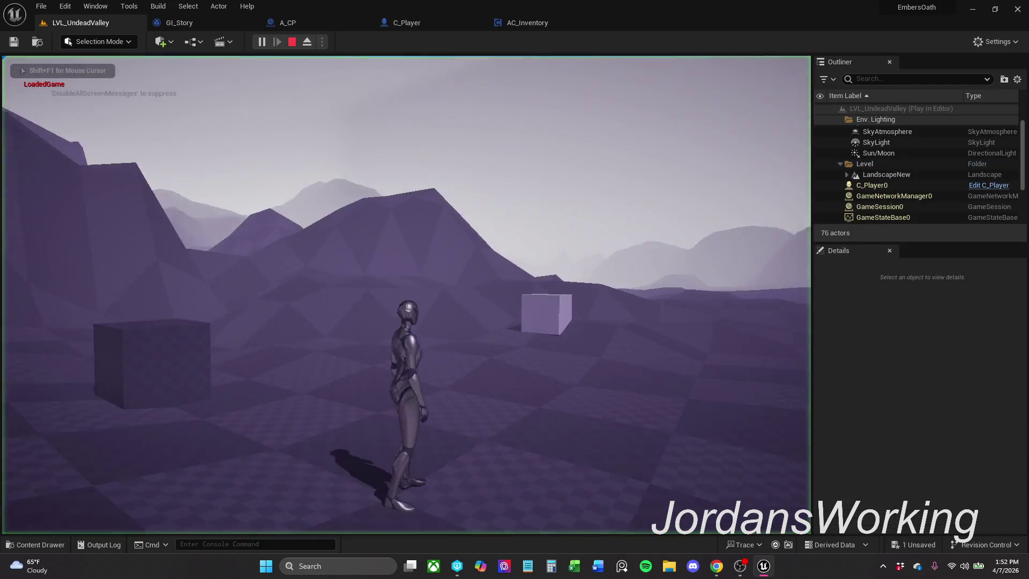
key(w)
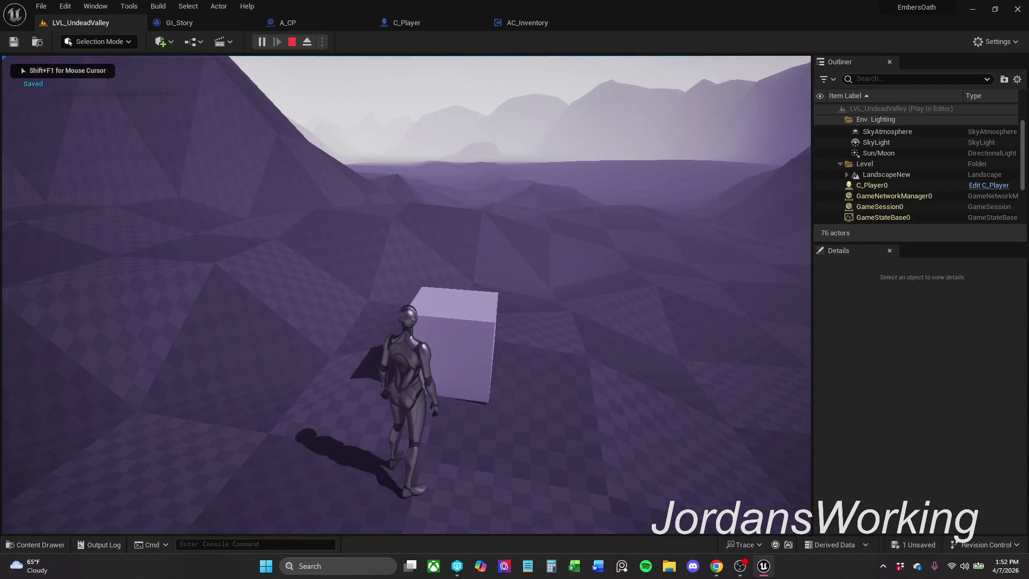
key(Escape)
click(261, 42)
key(Escape)
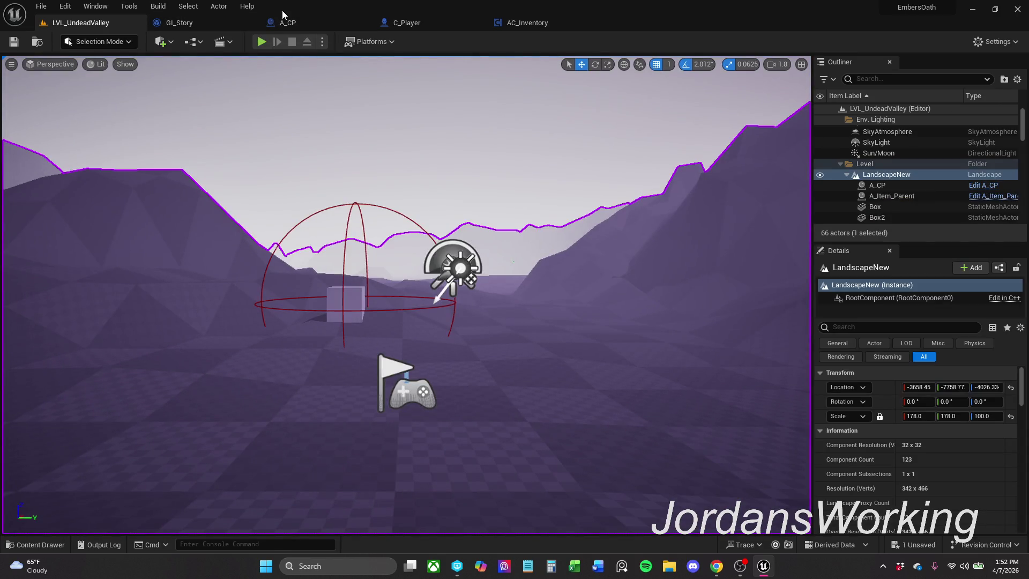
- Review the AC_Inventory, C_Player, A_CP and GI_Story graphs in turn
click(512, 21)
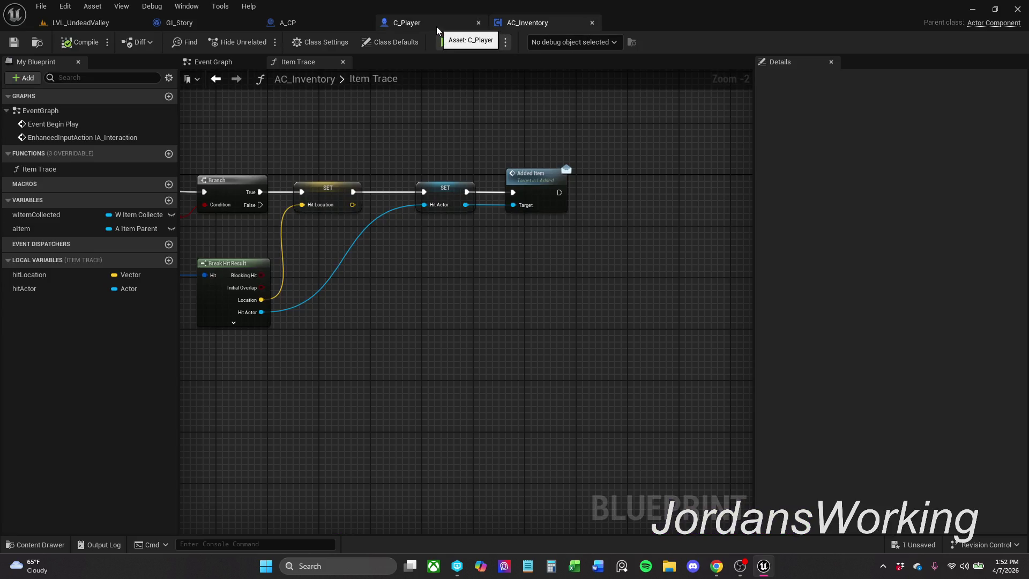
drag(492, 143, 464, 146)
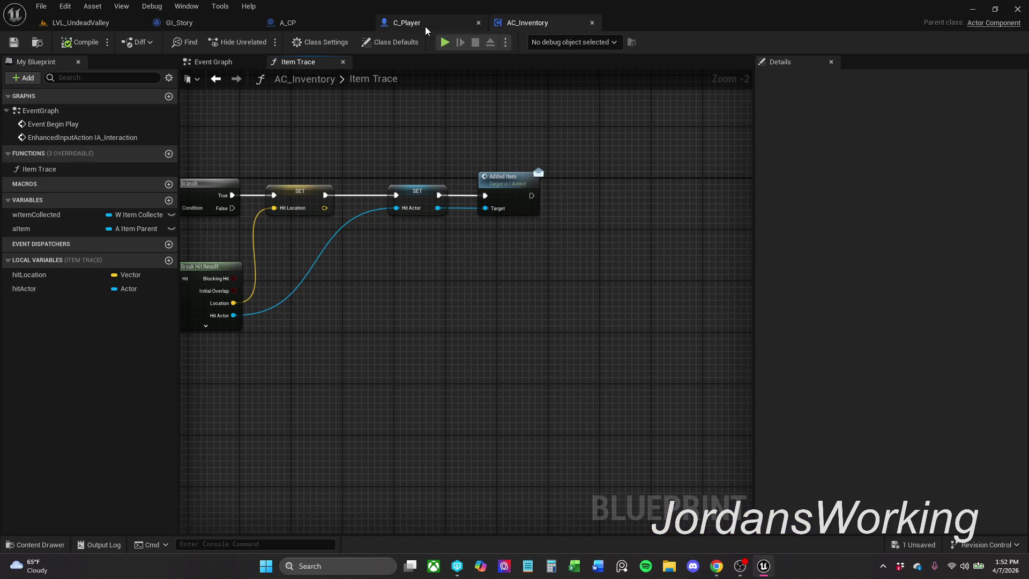
click(425, 24)
click(329, 23)
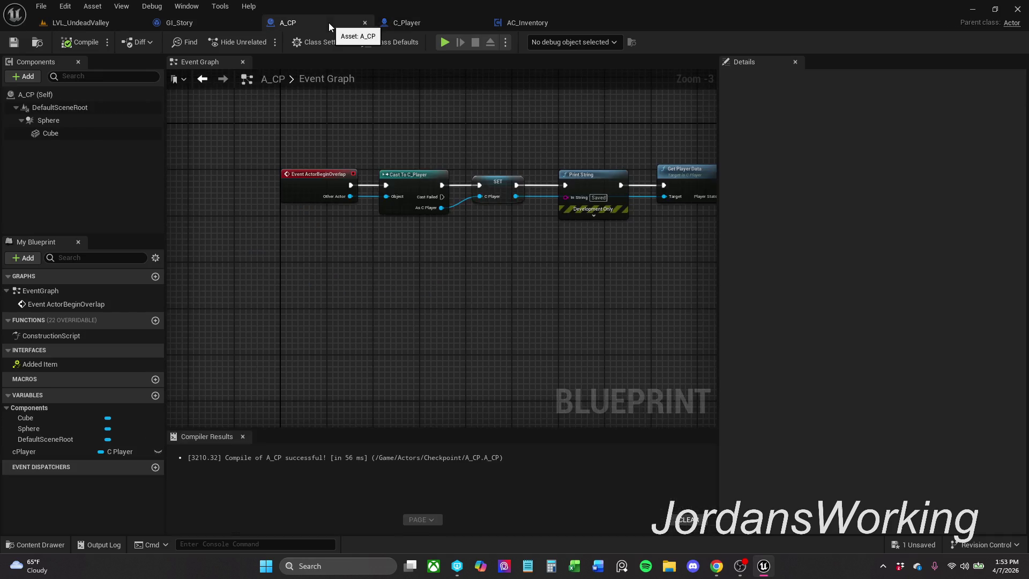
click(215, 21)
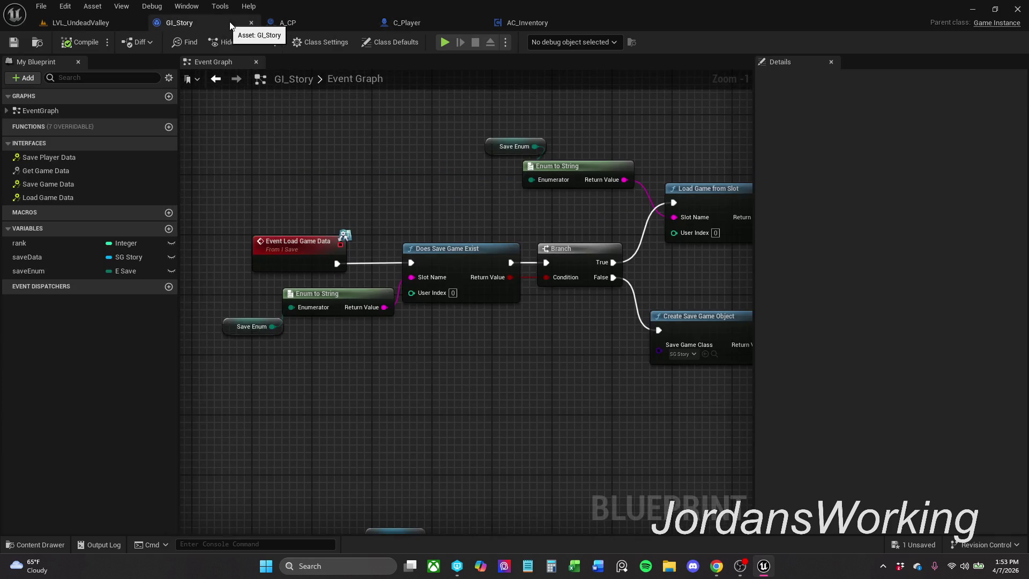
click(435, 23)
click(508, 24)
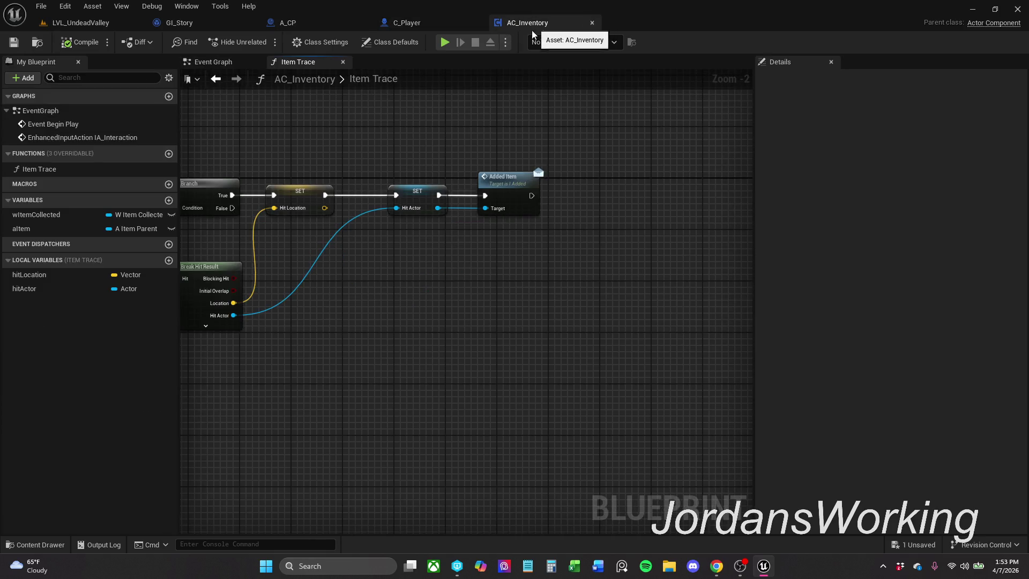
scroll(528, 107, up, 1)
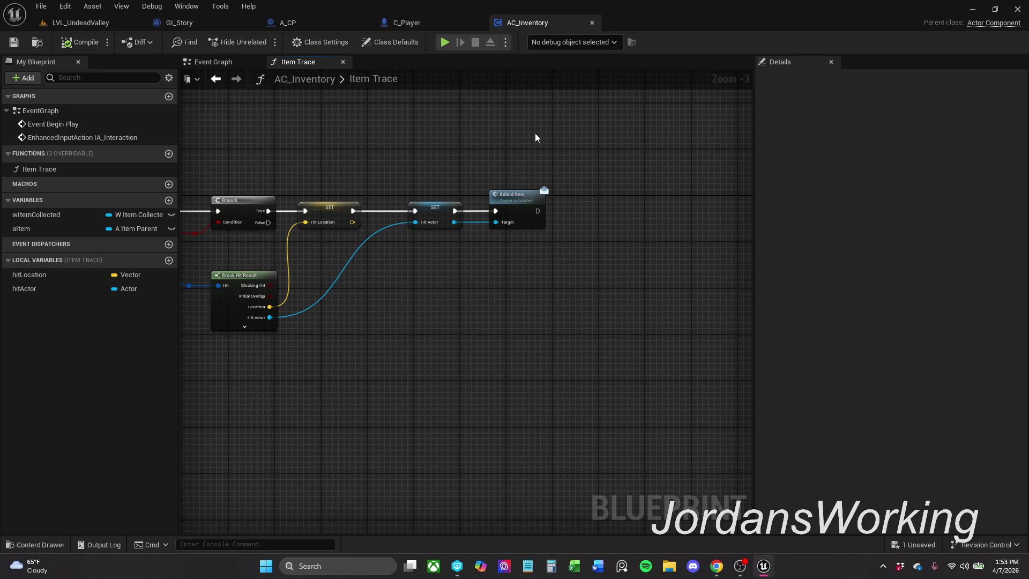
click(427, 23)
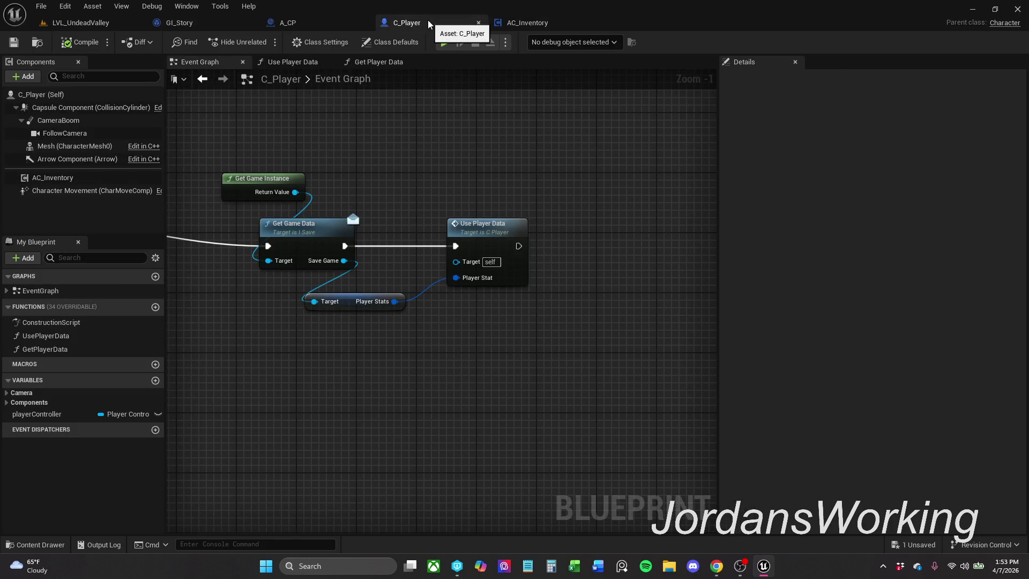
- Hide A_CP's compile log and pan along its save chain to Save Player Data
click(320, 17)
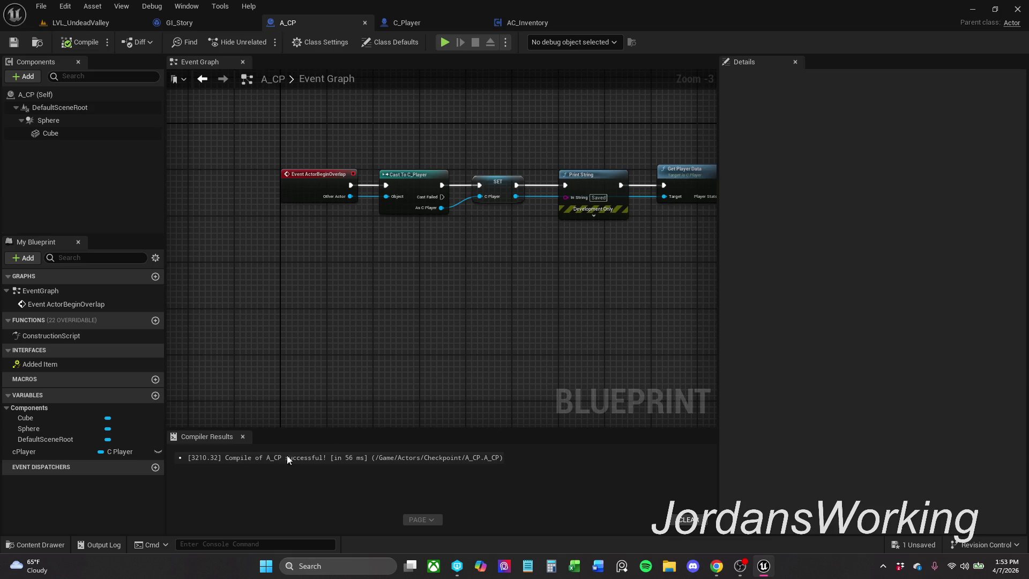
click(242, 436)
drag(464, 309, 340, 349)
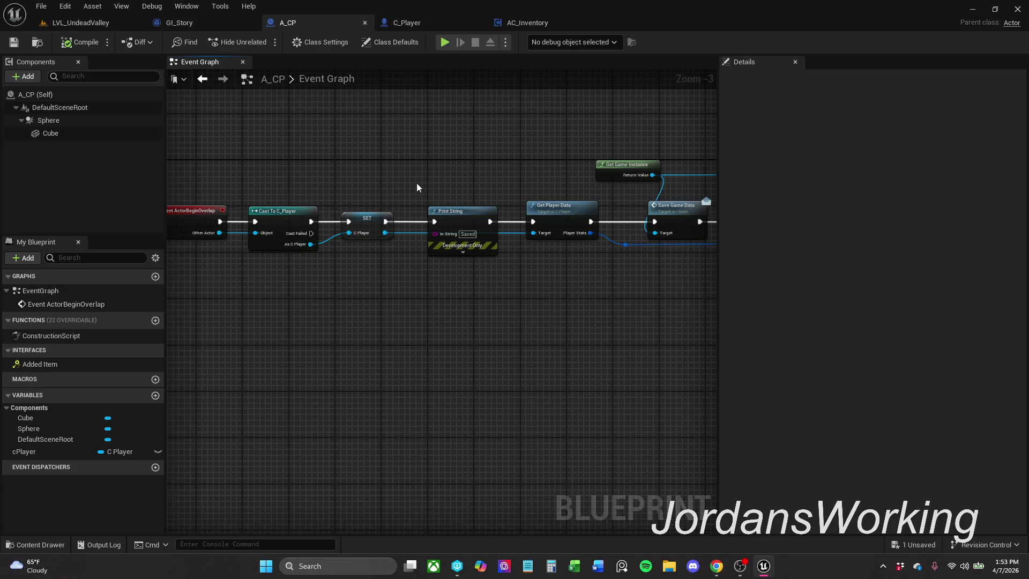
drag(436, 179, 330, 178)
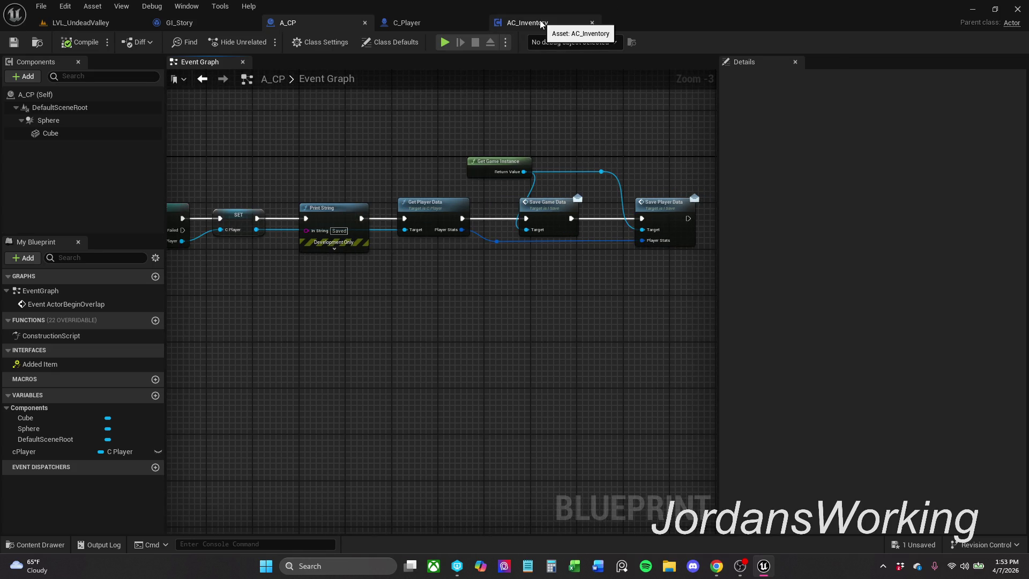
click(522, 23)
click(420, 20)
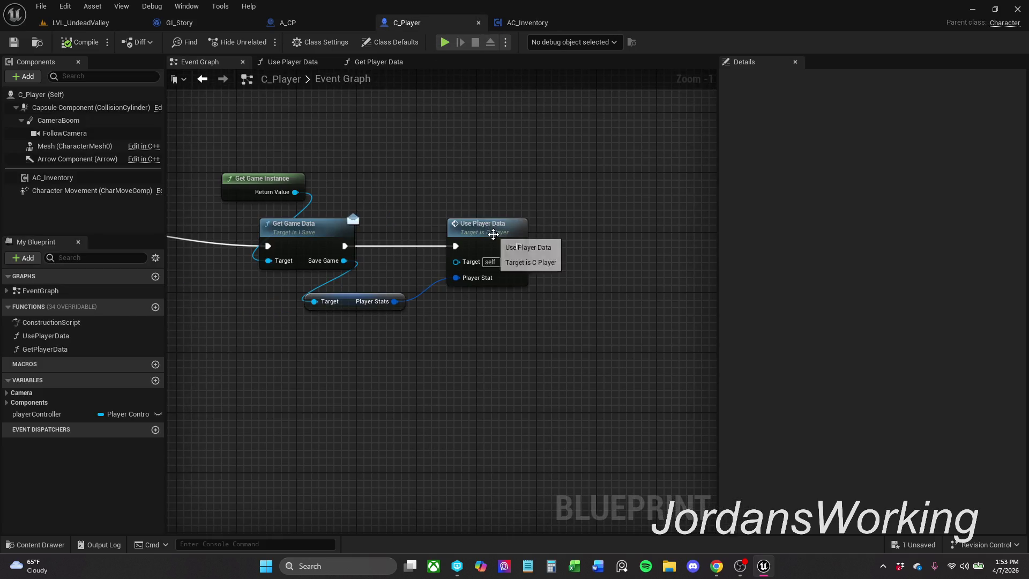
- Put a breakpoint on Set Actor Transform in Use Player Data and run a quick play test
double_click(492, 236)
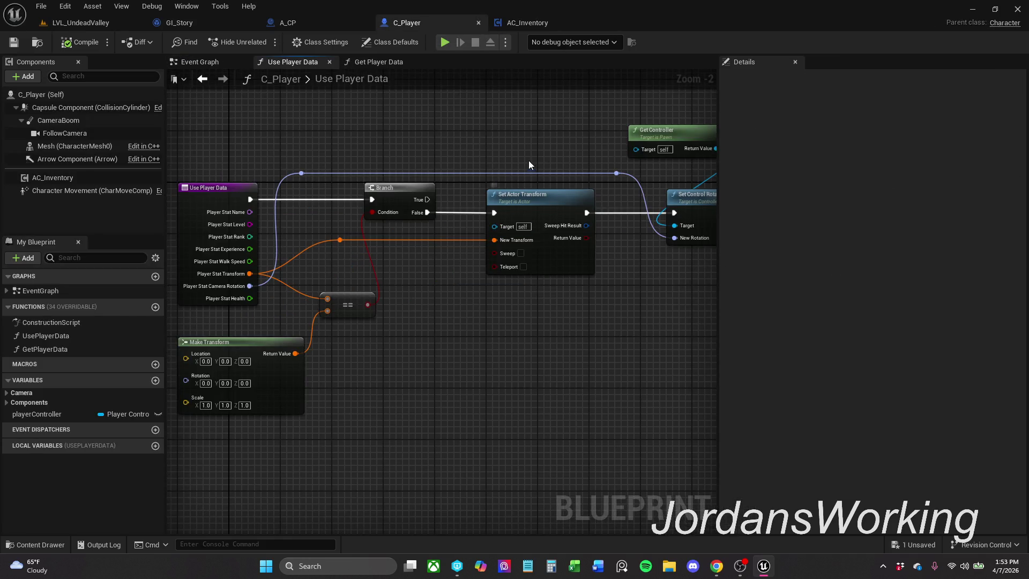
drag(529, 161, 502, 158)
right_click(506, 208)
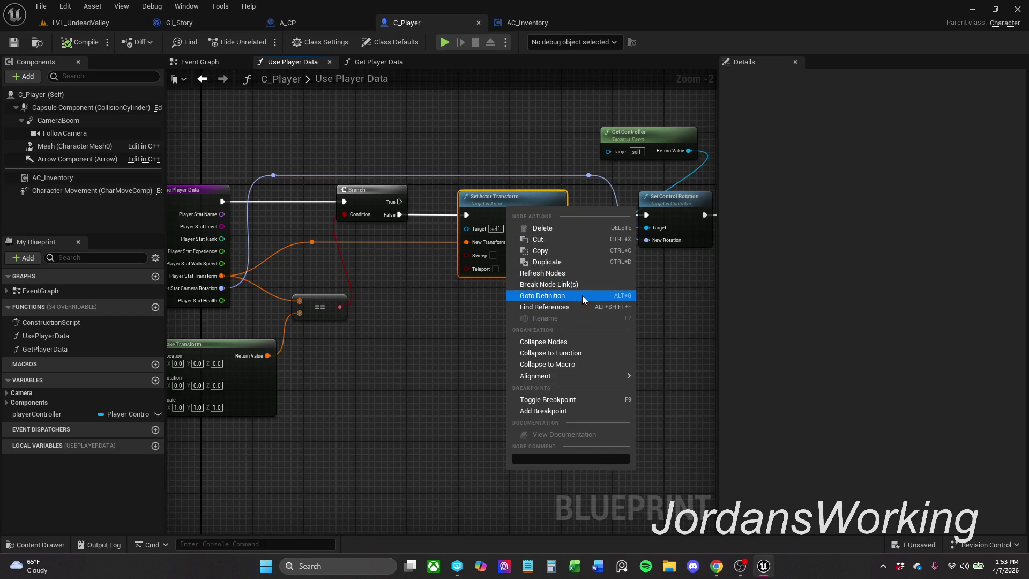
click(583, 399)
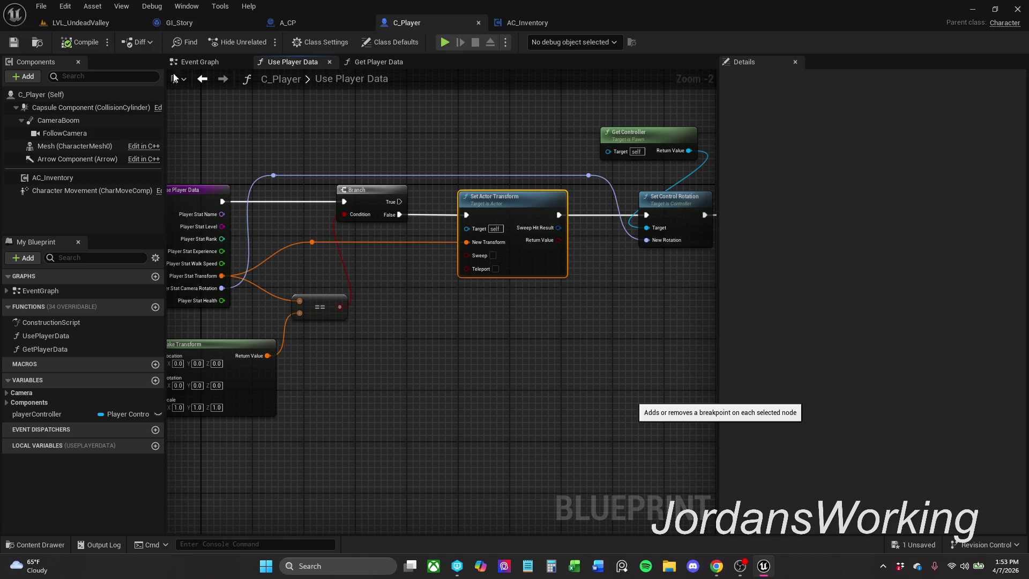
click(112, 24)
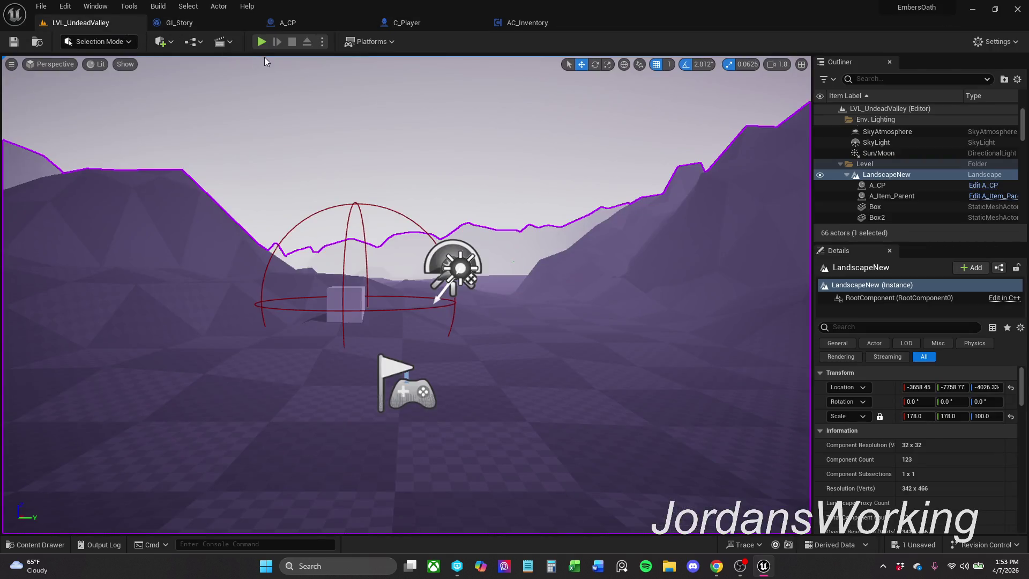
key(alt+p)
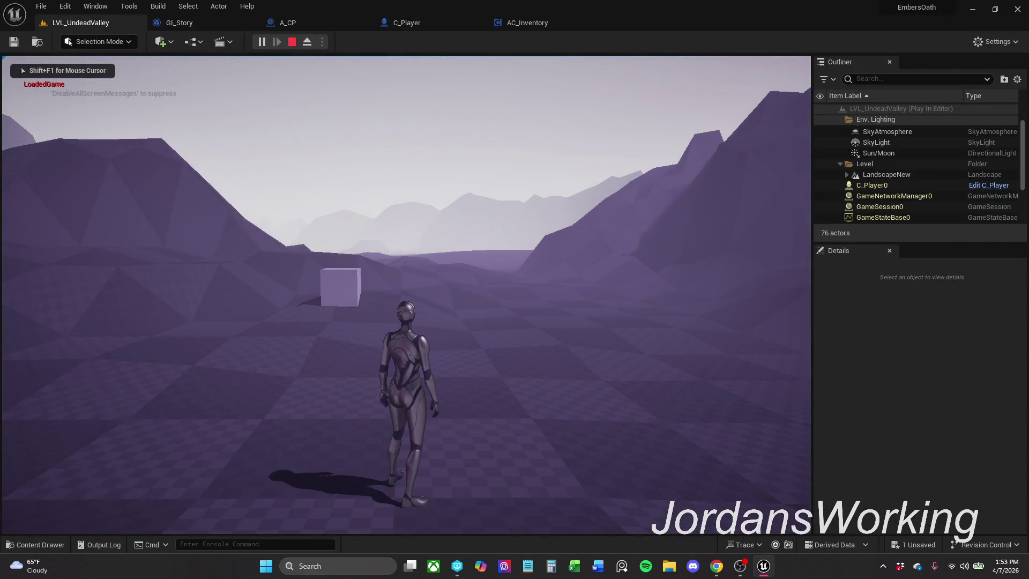
key(Escape)
- Wire Branch's True output into Set Actor Transform and play until the breakpoint hits
click(429, 24)
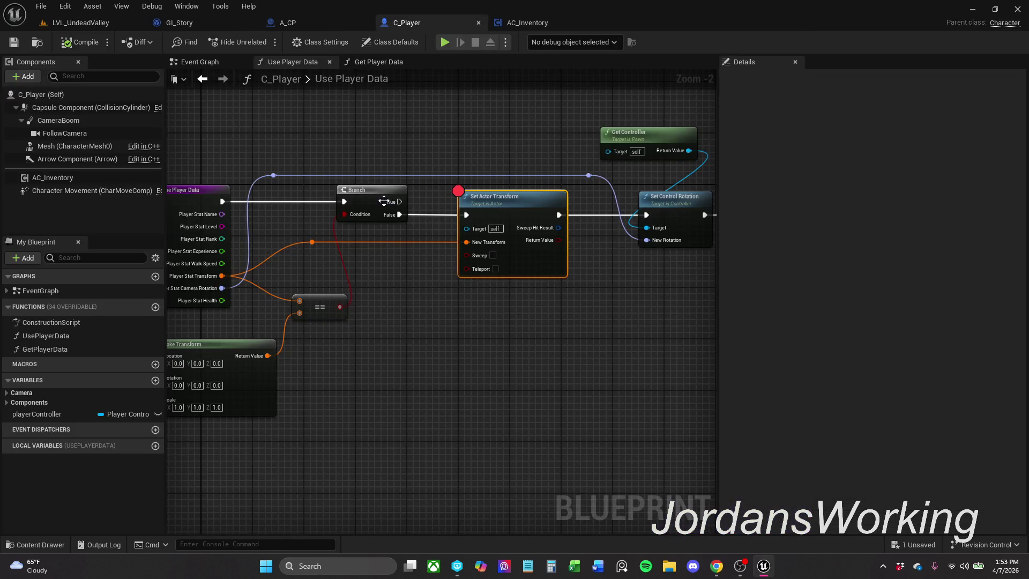
drag(368, 127, 442, 125)
mouse_move(472, 199)
mouse_down()
mouse_move(529, 213)
mouse_move(535, 194)
mouse_up()
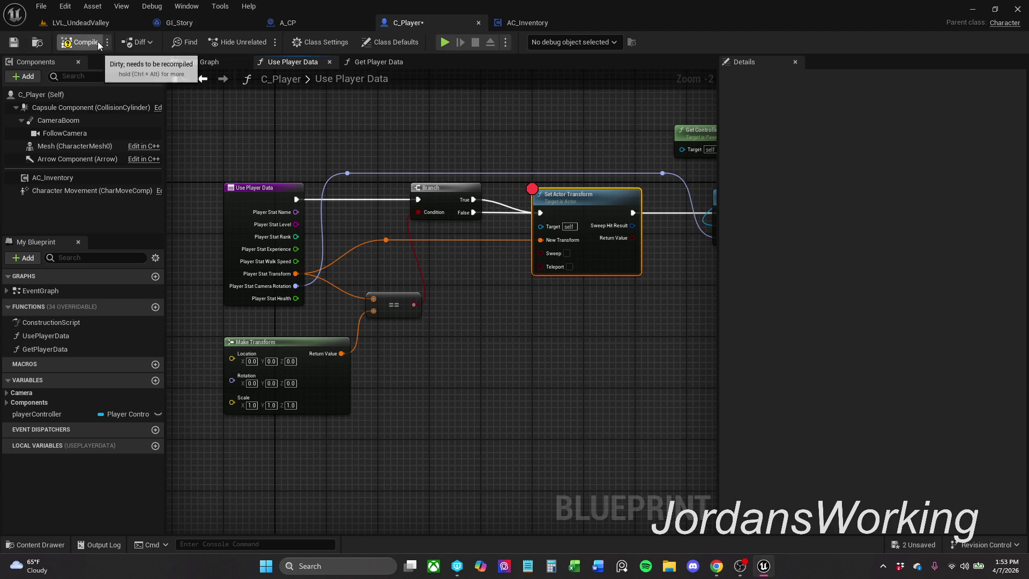
click(102, 22)
click(272, 48)
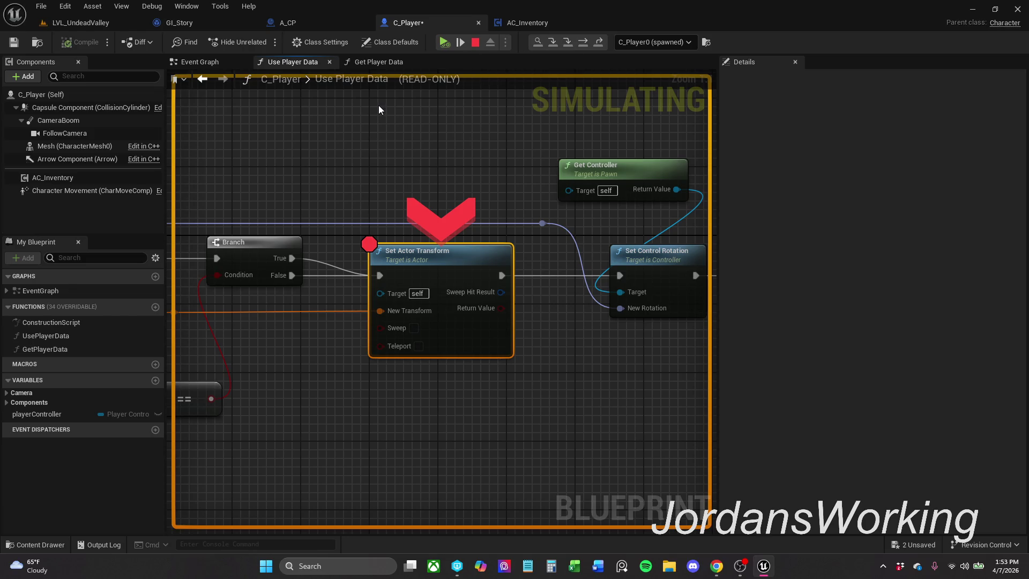
click(477, 44)
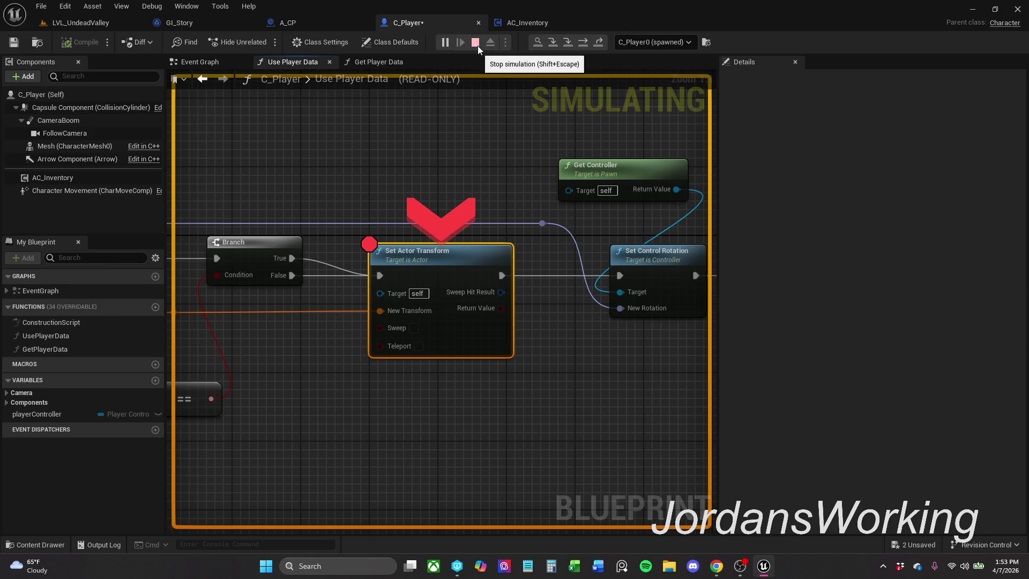
click(475, 43)
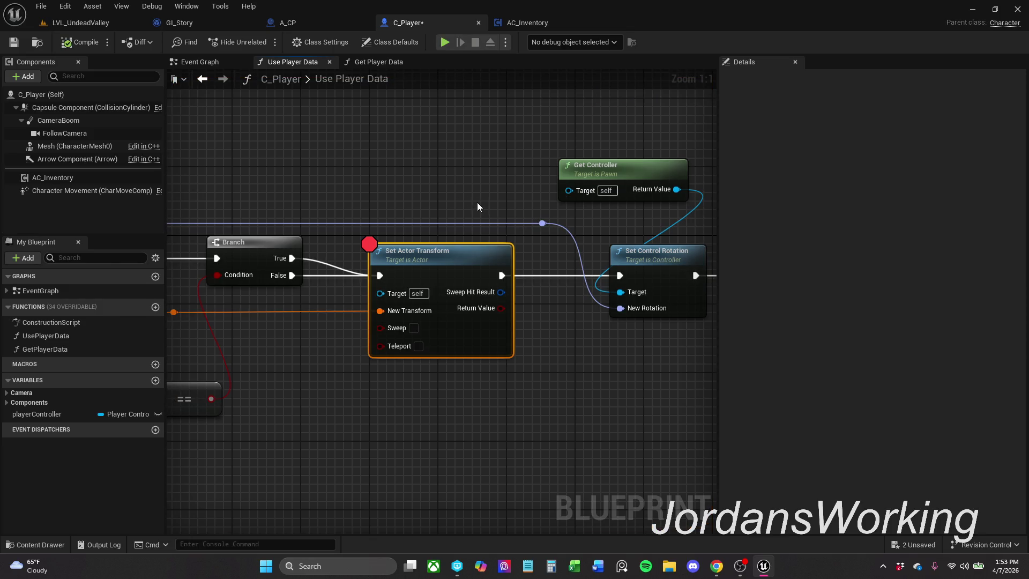
- Frame Use Player Data and Make Transform, then browse the project's Interfaces folder
scroll(514, 164, down, 1)
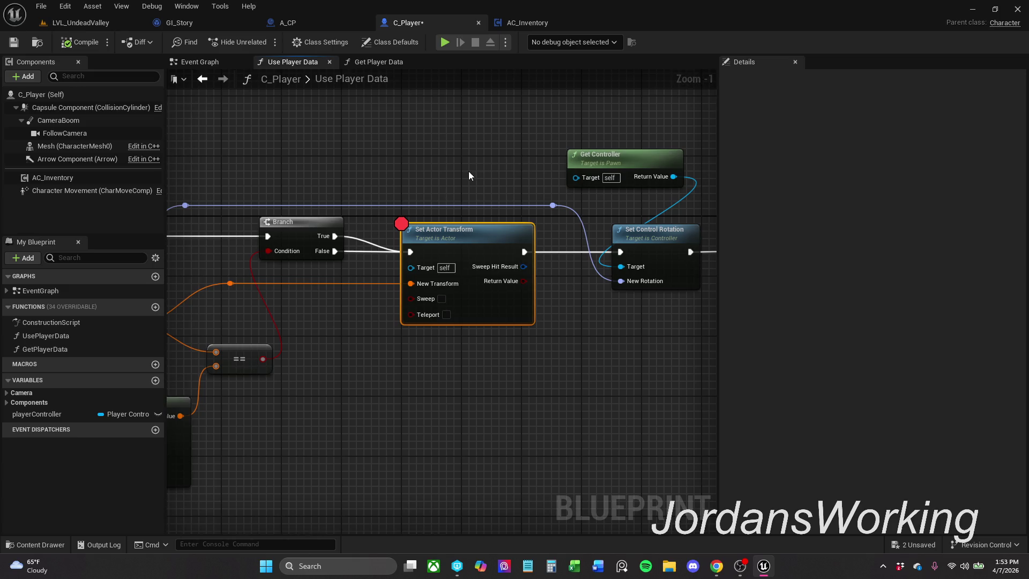
drag(470, 172, 653, 162)
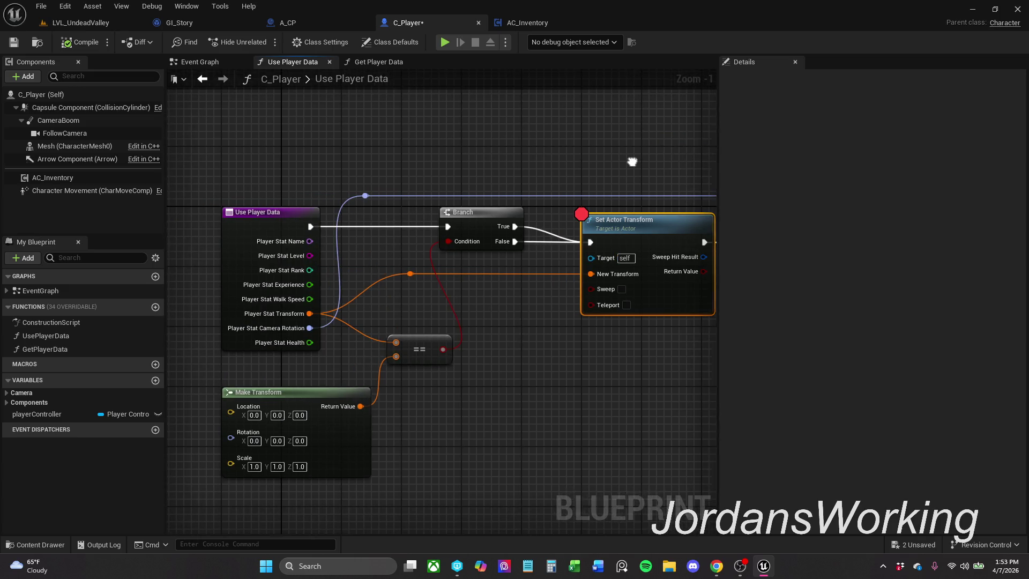
click(544, 144)
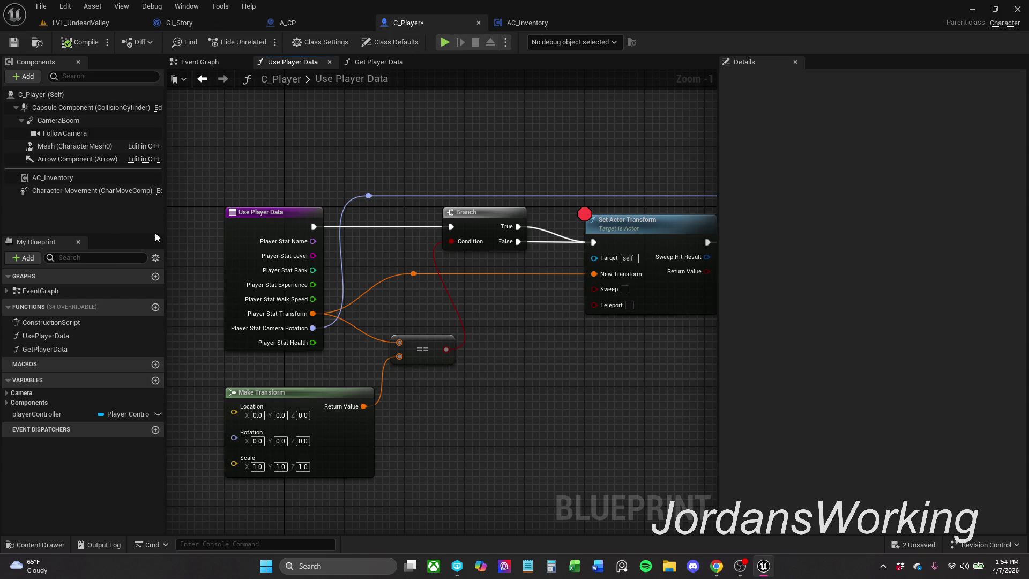
click(34, 545)
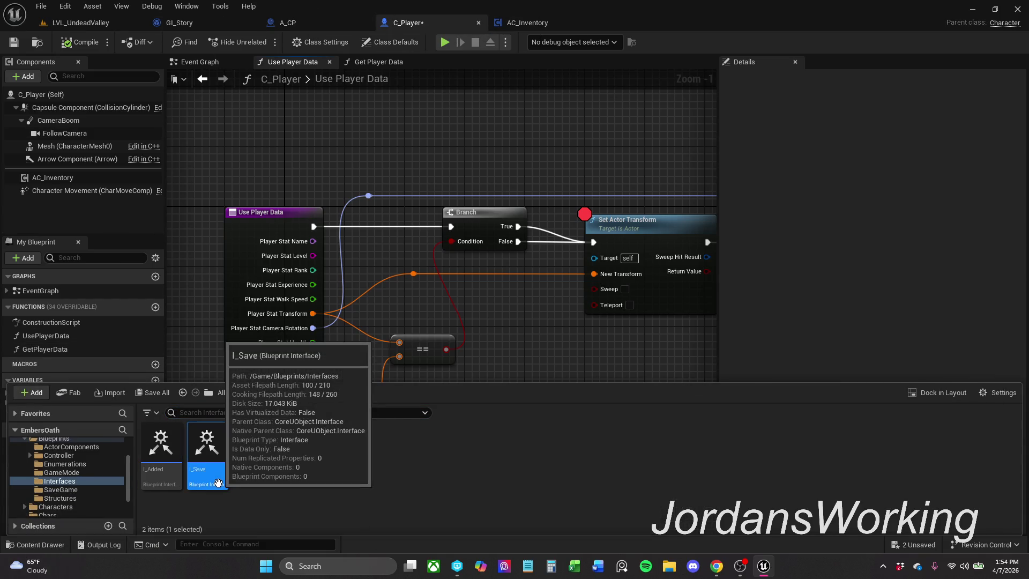
double_click(217, 485)
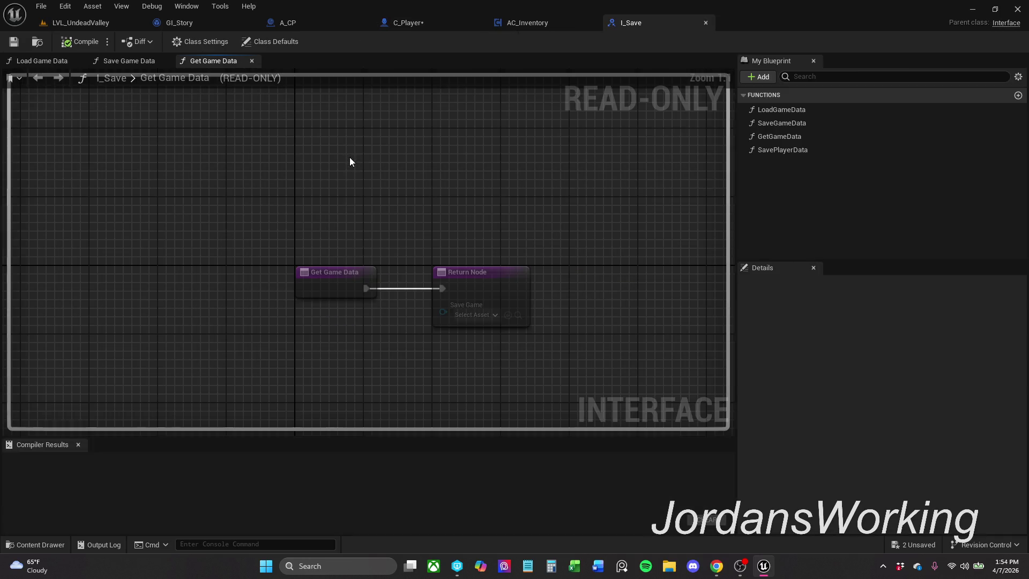
click(822, 138)
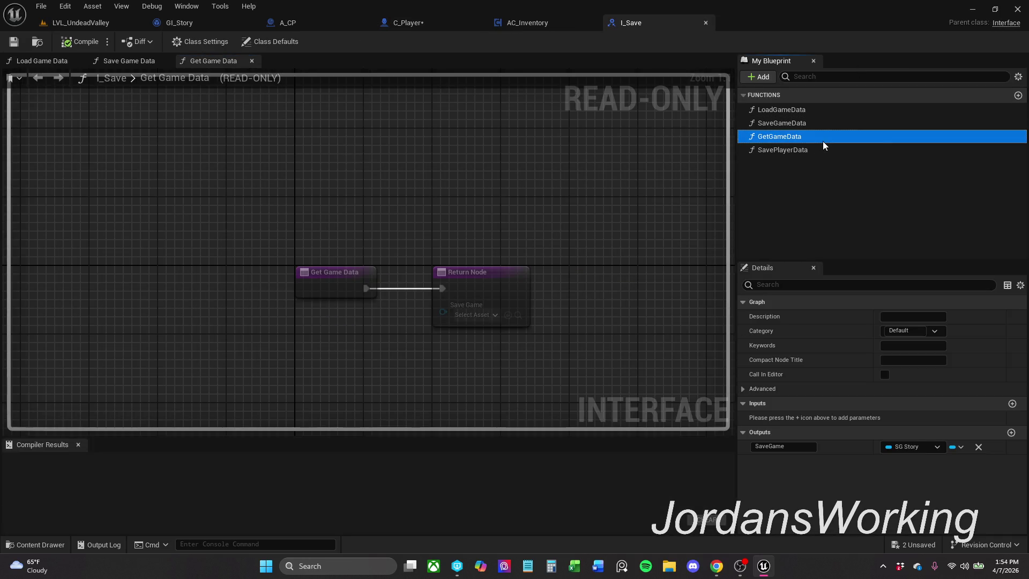
click(705, 24)
click(432, 25)
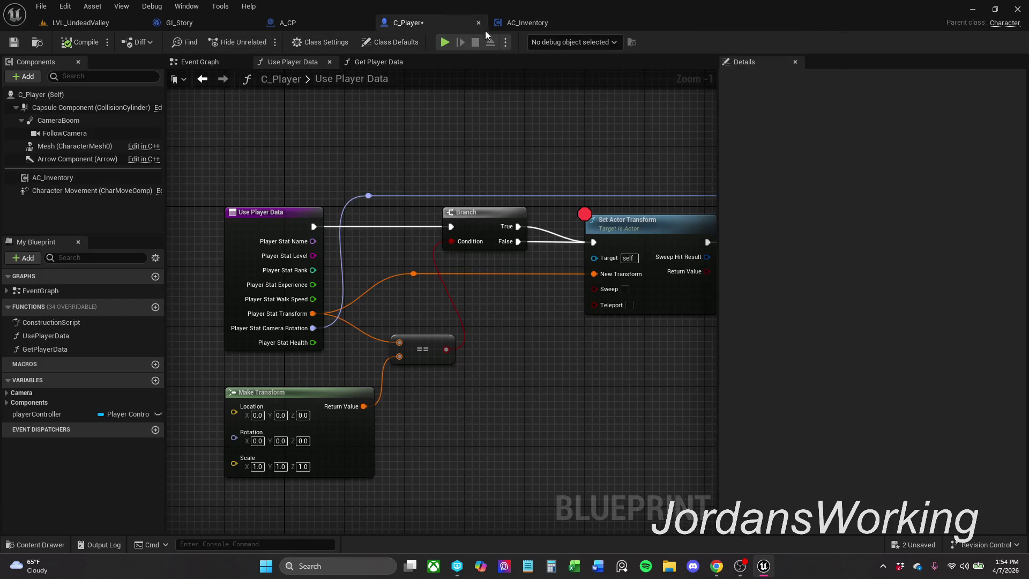
- Go from AC_Inventory to C_Player's Get Player Data function graph
click(530, 27)
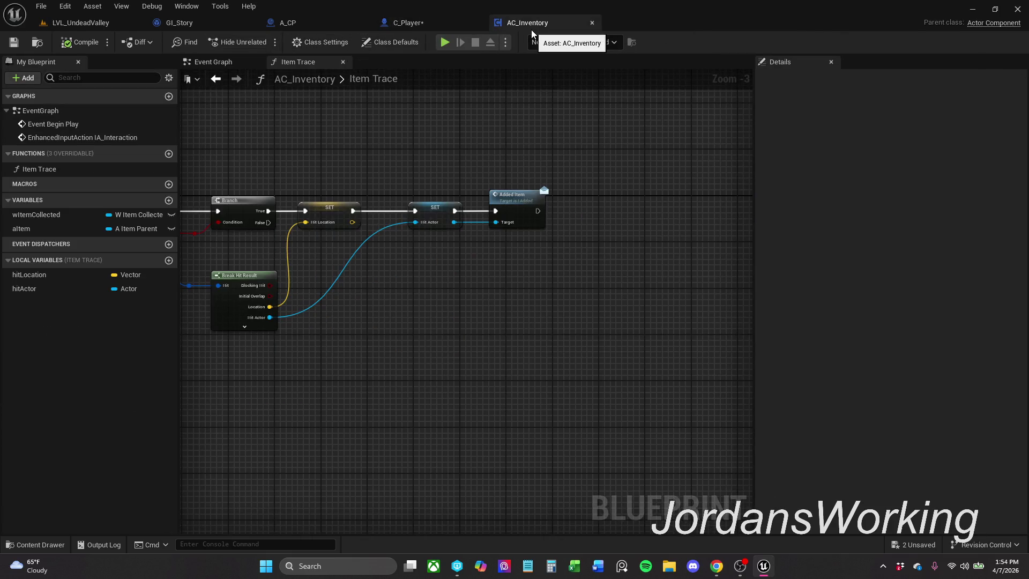
click(454, 20)
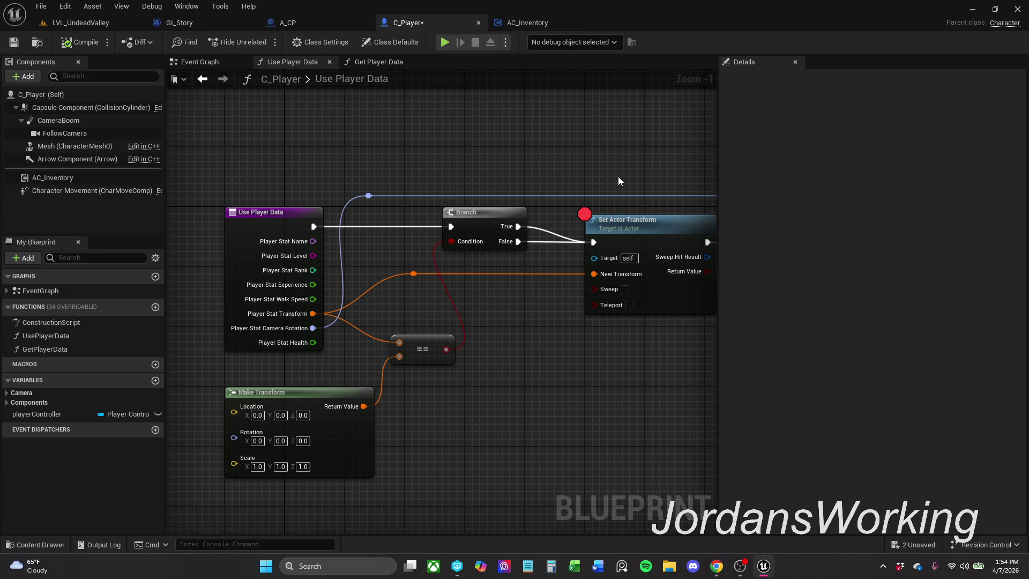
click(382, 62)
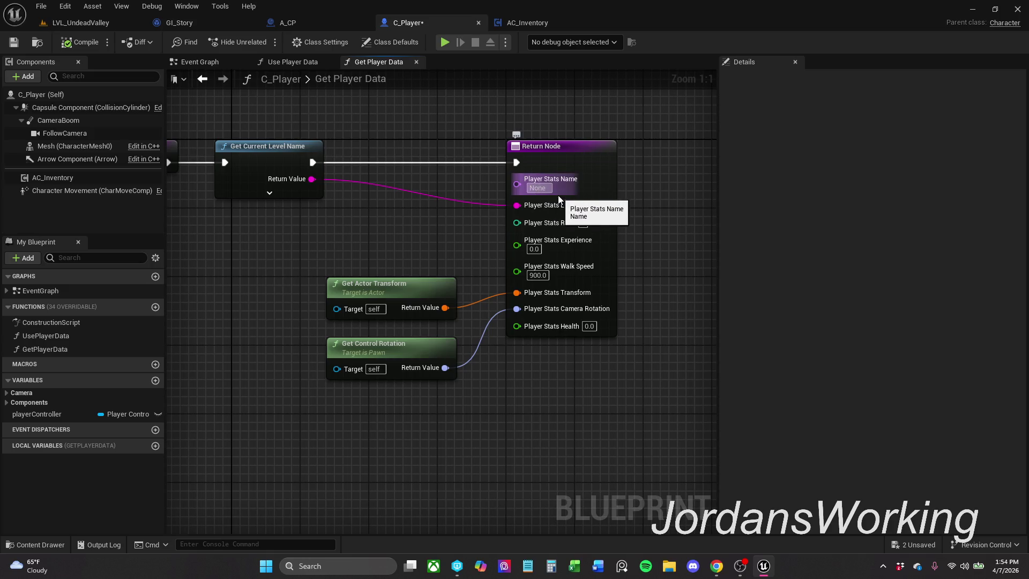
- Give the Return Node a default Player Stats Name and save C_Player
click(543, 187)
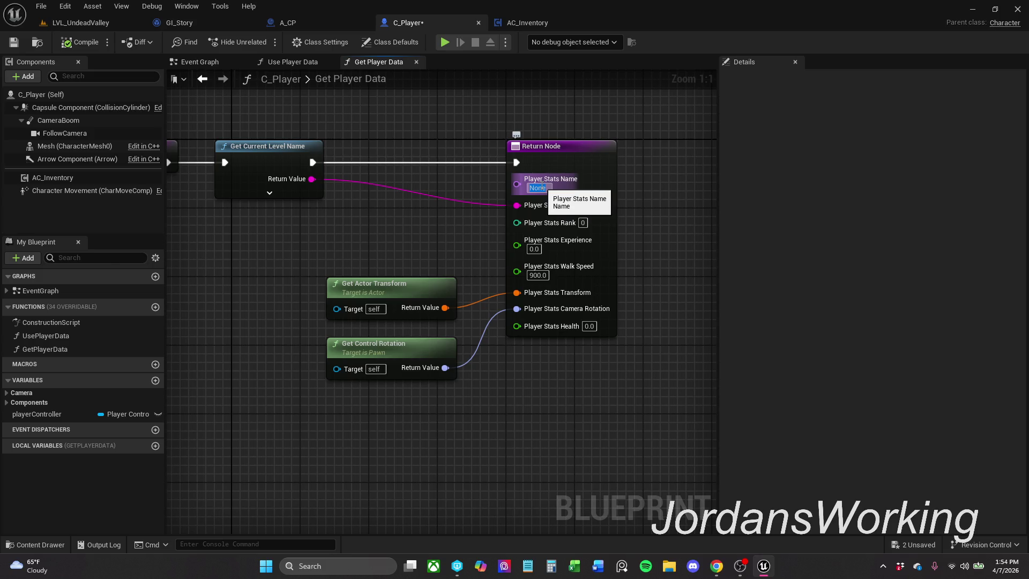
text(Joe)
key(Return)
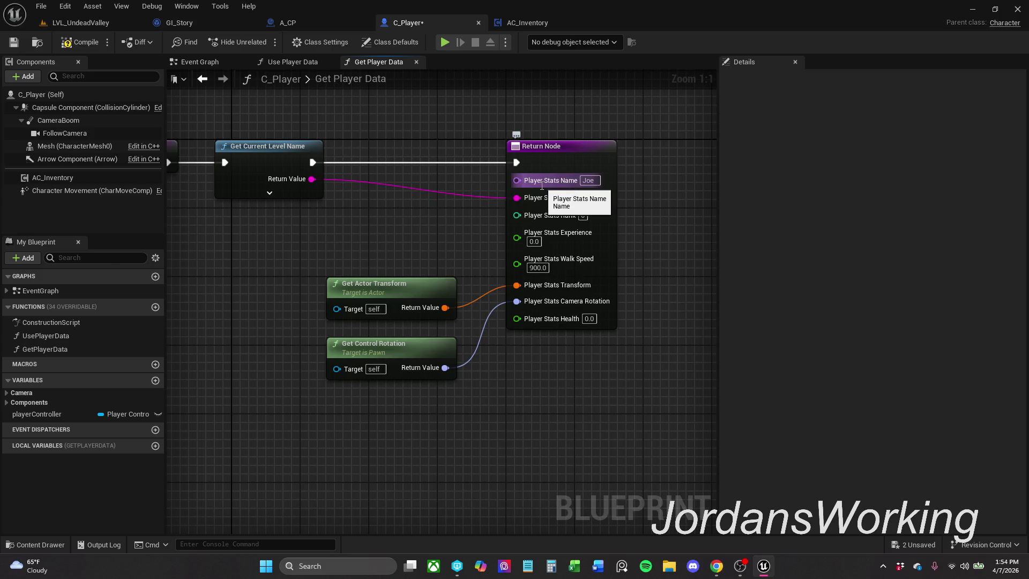
click(14, 42)
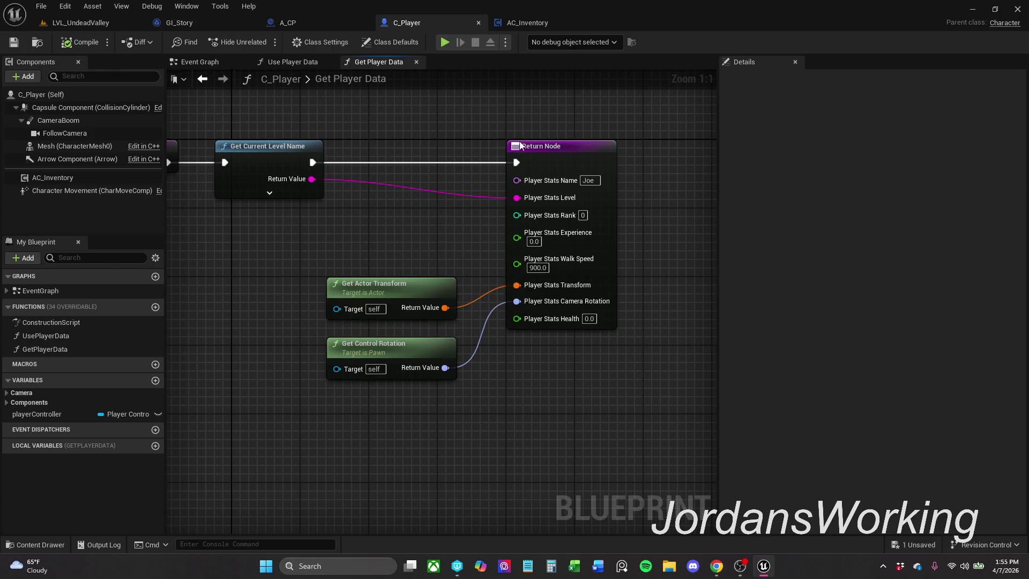
- Break the Branch True link to Set Actor Transform in Use Player Data
click(293, 61)
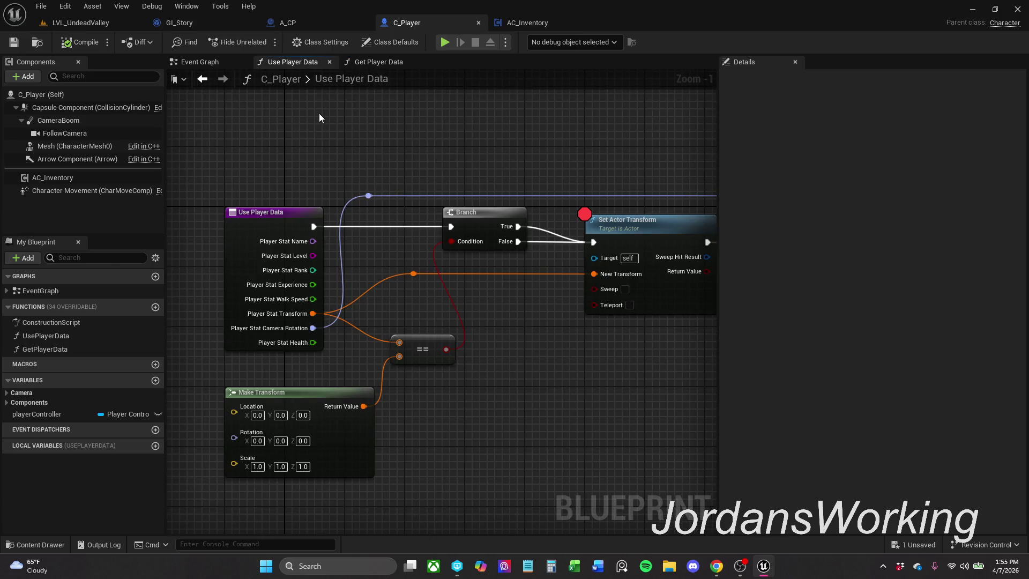
scroll(444, 134, down, 1)
drag(444, 134, 360, 129)
mouse_move(455, 133)
mouse_down()
mouse_move(252, 142)
mouse_move(560, 139)
mouse_up()
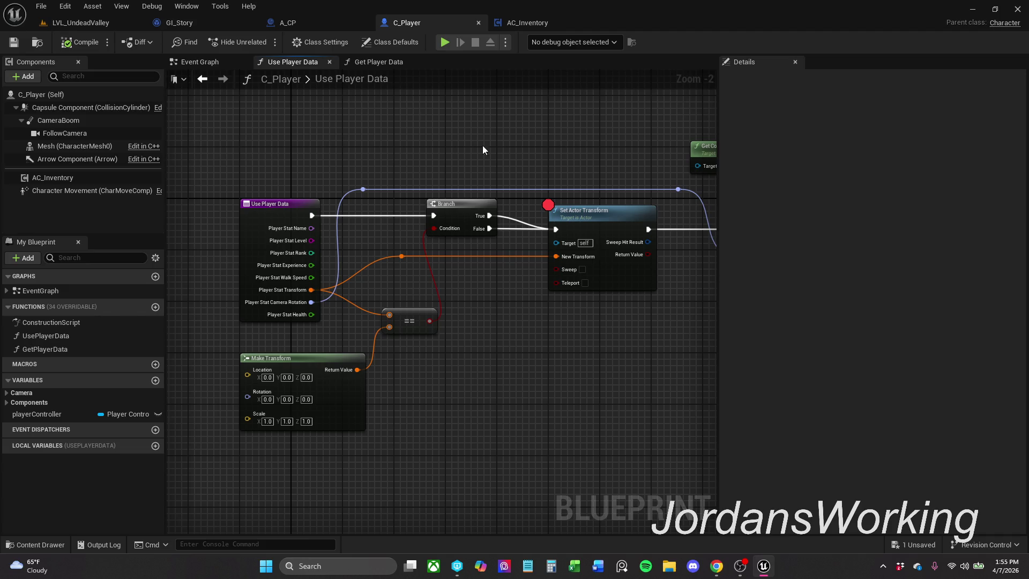
alt+click(515, 221)
- Review GI_Story's Event Init save and load nodes and the Save Data variable
click(169, 25)
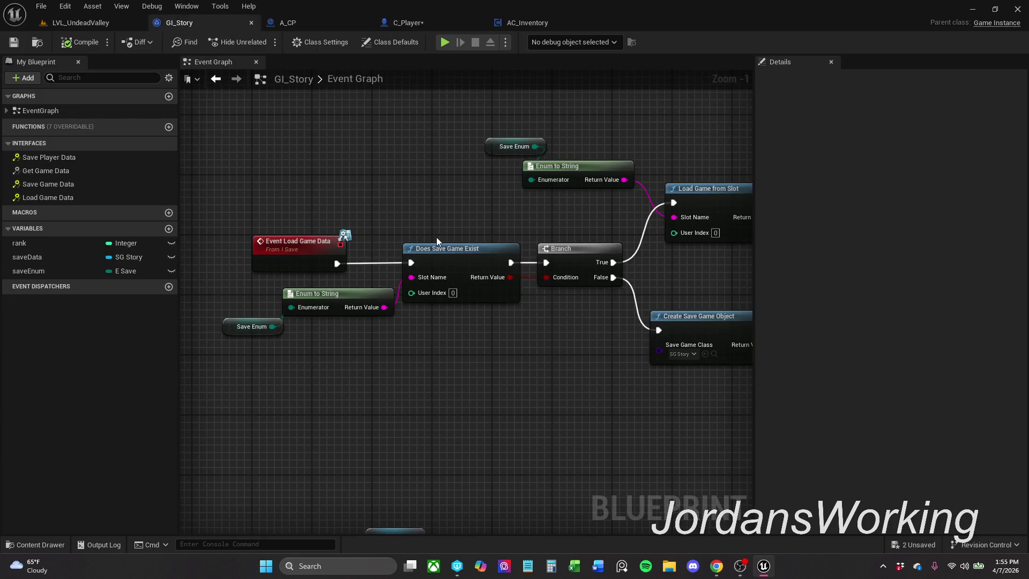
scroll(376, 201, down, 2)
drag(393, 252, 404, 432)
scroll(402, 372, down, 1)
scroll(428, 292, up, 3)
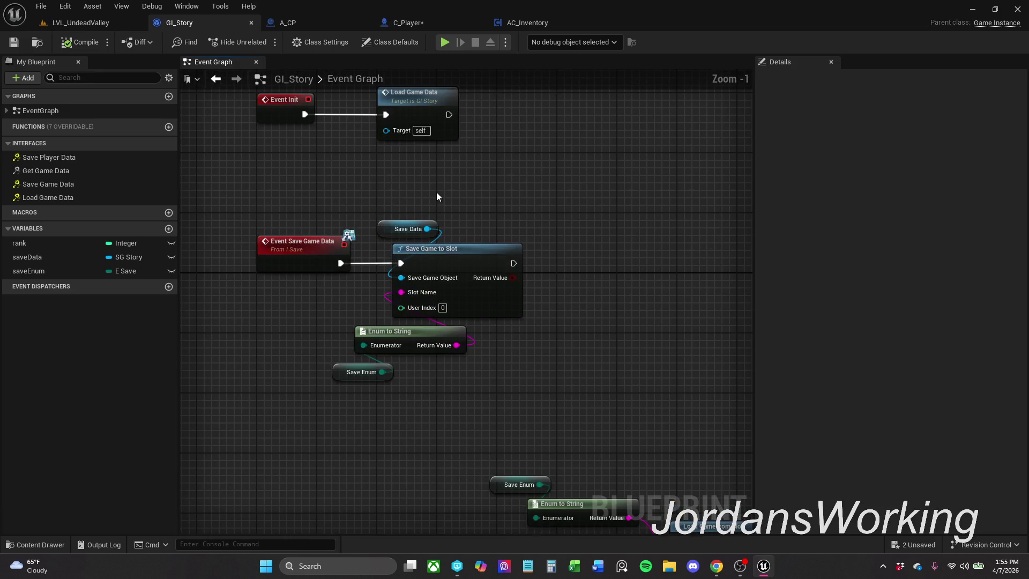
mouse_move(464, 220)
mouse_down()
mouse_move(465, 165)
mouse_move(500, 191)
mouse_up()
click(413, 212)
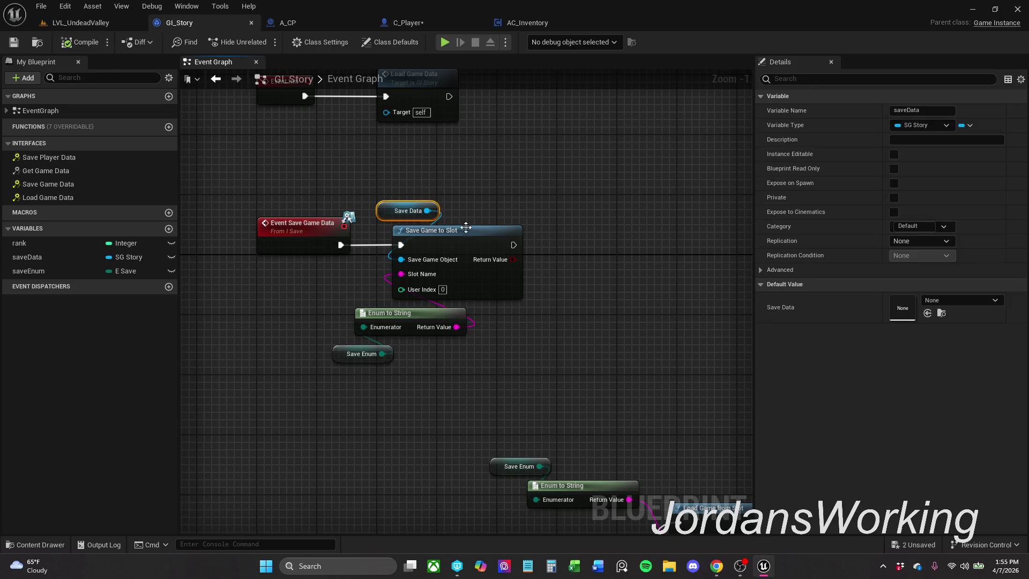
- Browse Use Player Data's action list and Camera variables, then open Get Player Data
click(427, 23)
scroll(455, 256, down, 1)
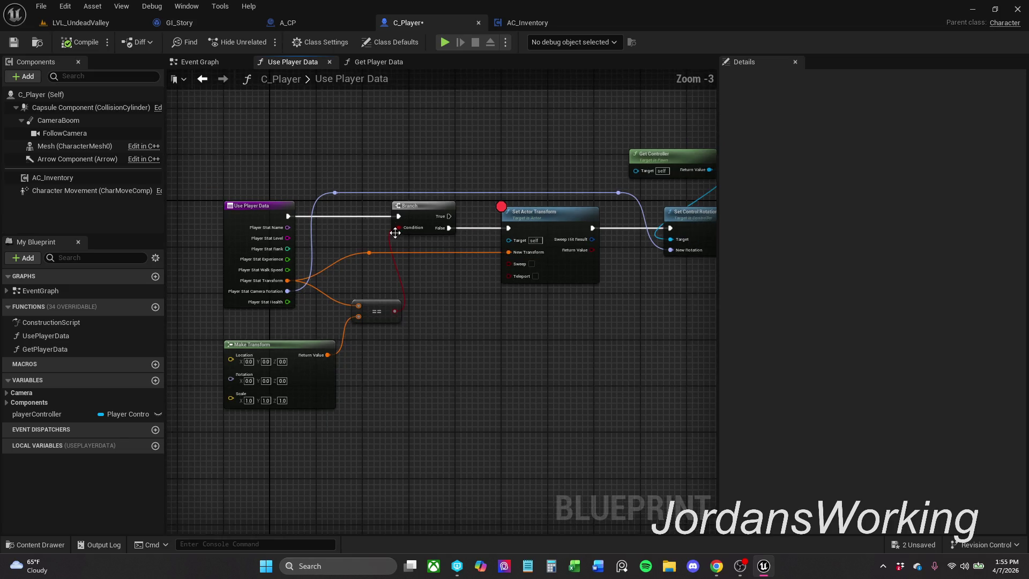
drag(316, 123, 374, 188)
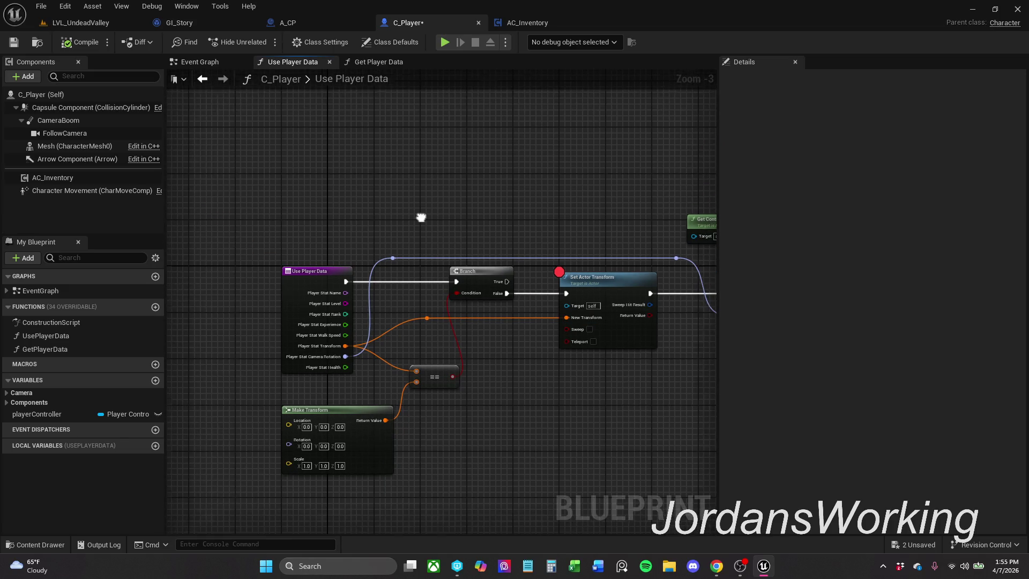
right_click(374, 188)
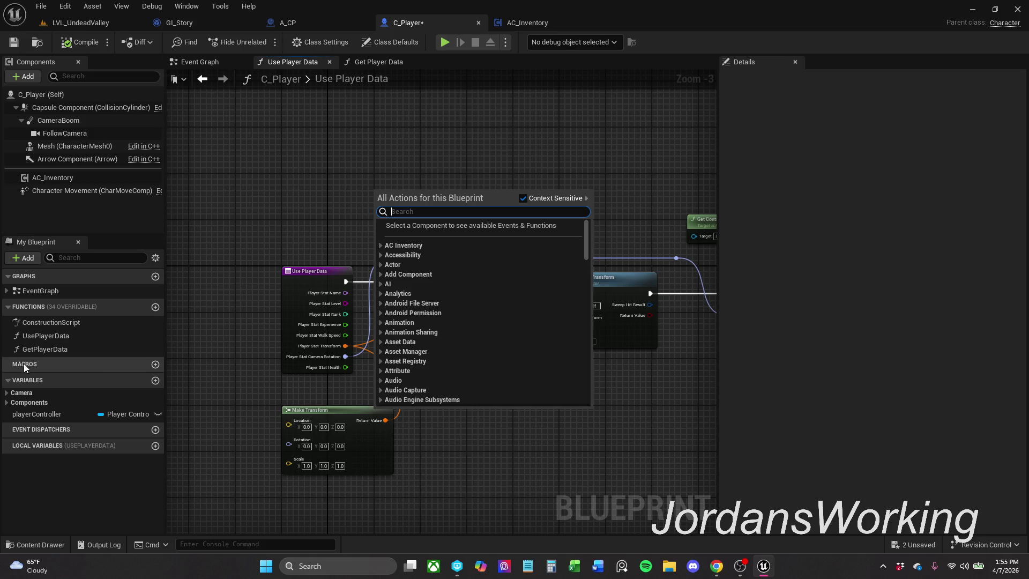
click(7, 394)
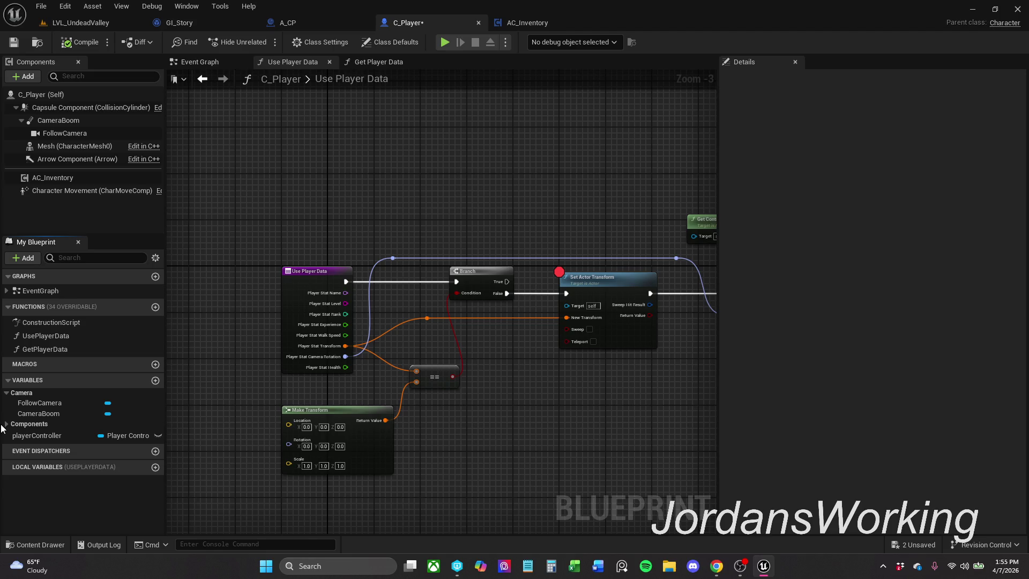
click(6, 393)
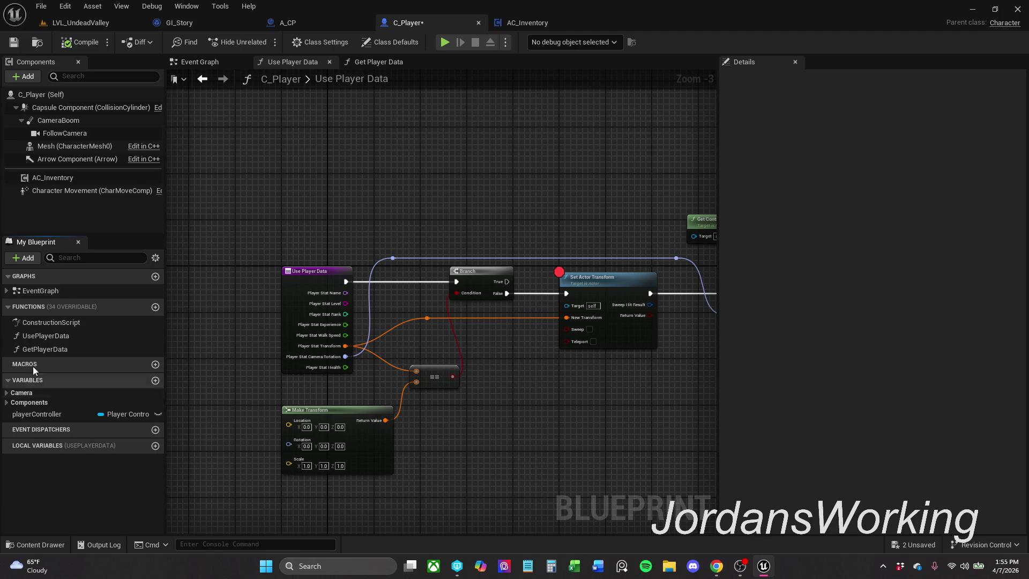
click(378, 62)
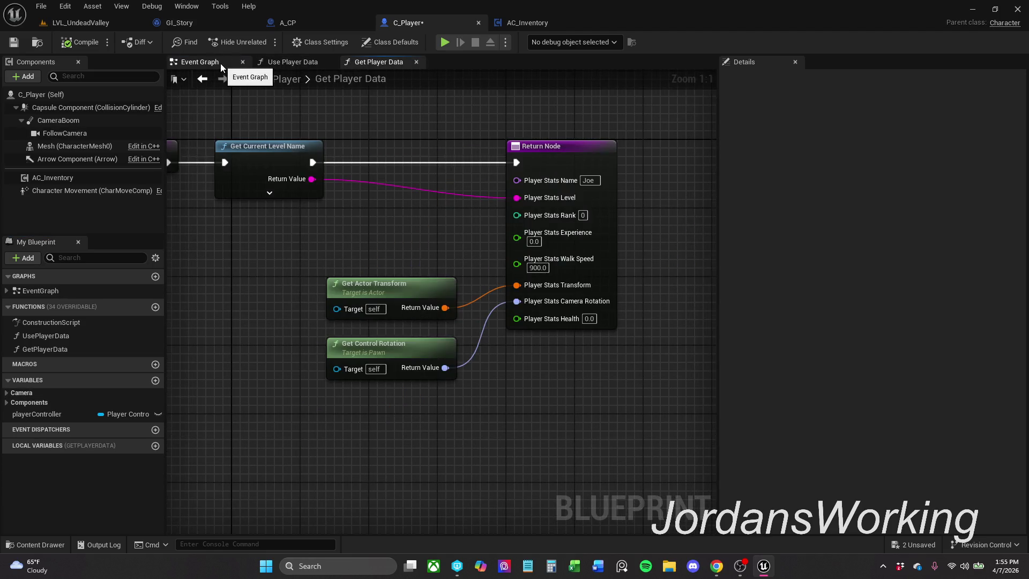
- Review C_Player's Event Graph, centering Add Mapping Context and the Get Game Data → Use Player Data nodes, then view AC_Inventory
click(220, 63)
scroll(626, 224, down, 10)
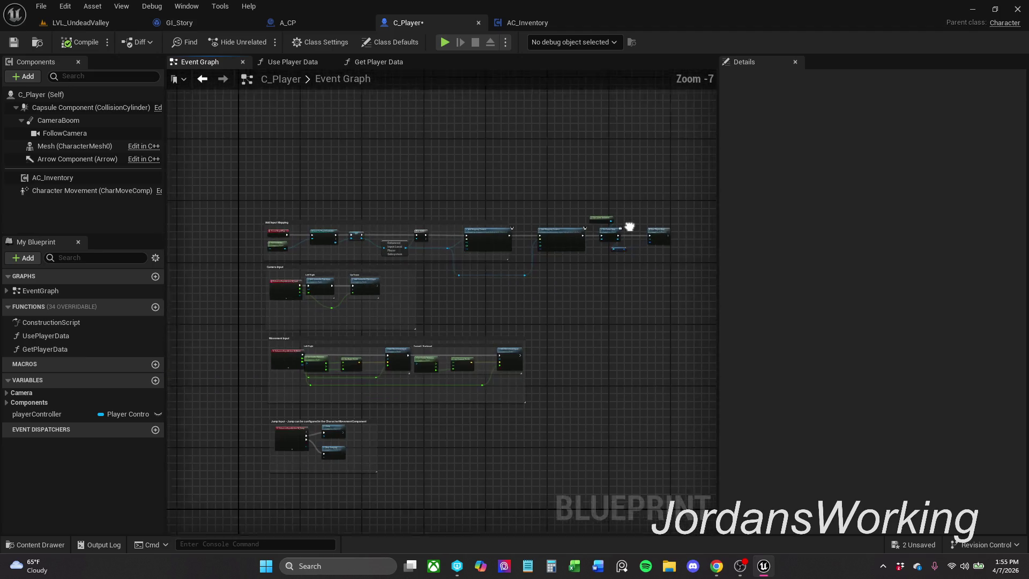
scroll(536, 184, up, 10)
drag(378, 164, 498, 213)
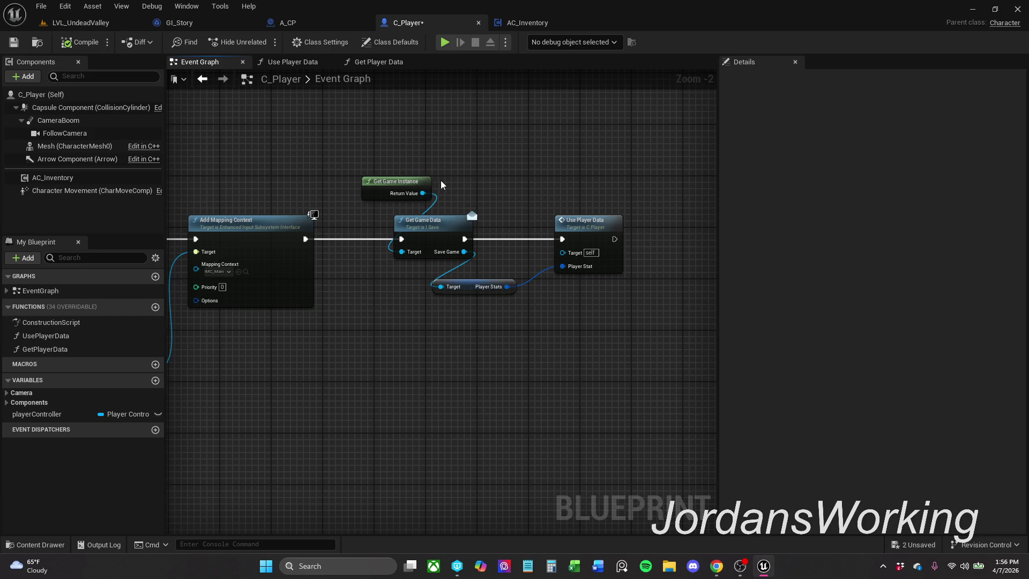
drag(442, 160, 692, 128)
mouse_move(300, 343)
mouse_down()
mouse_move(688, 239)
mouse_move(475, 114)
mouse_move(310, 118)
mouse_up()
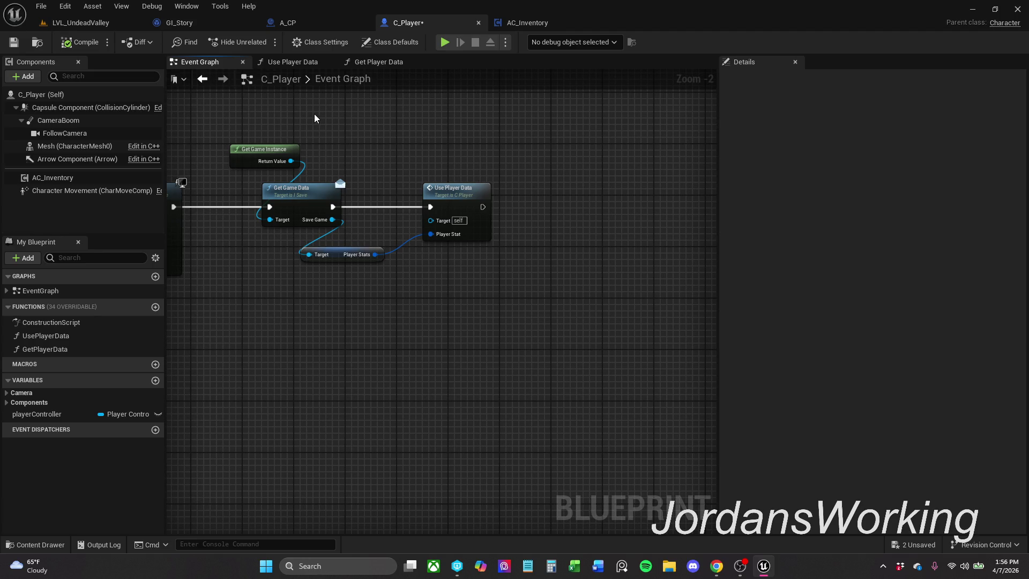
drag(312, 117, 360, 129)
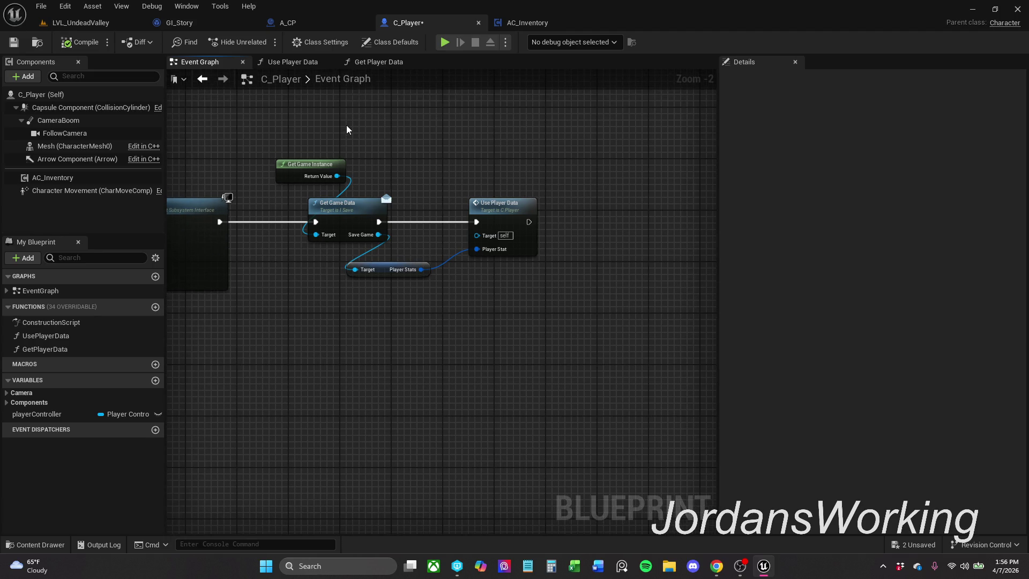
click(547, 24)
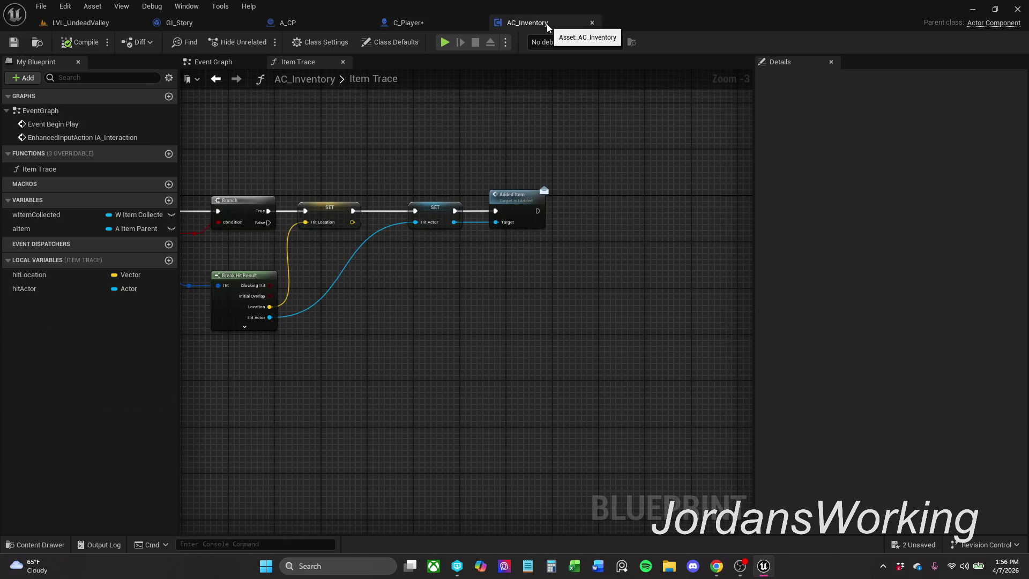
- Glance at A_CP's graph, then return to C_Player's Get Player Data function and open the File menu
click(457, 24)
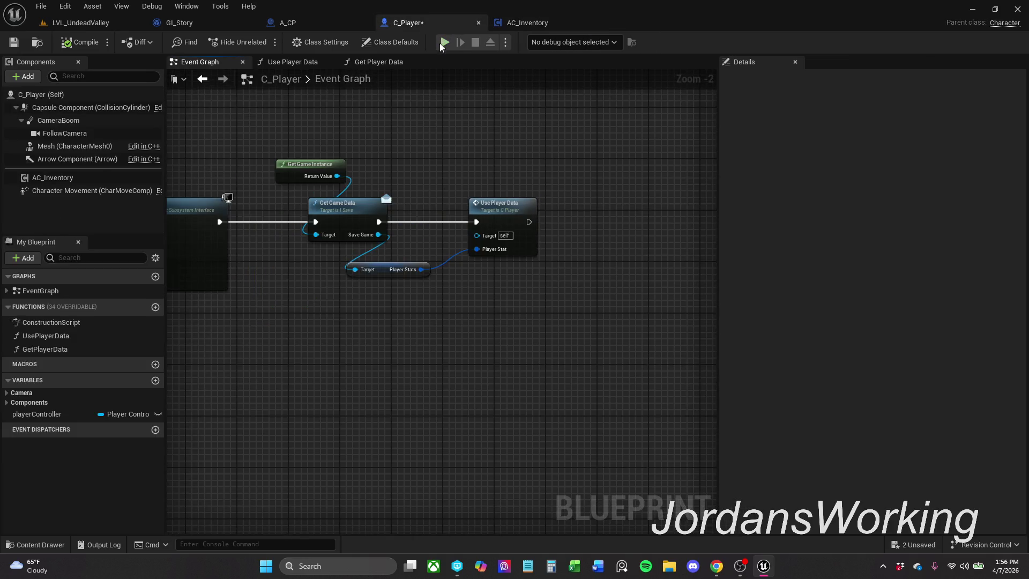
click(311, 18)
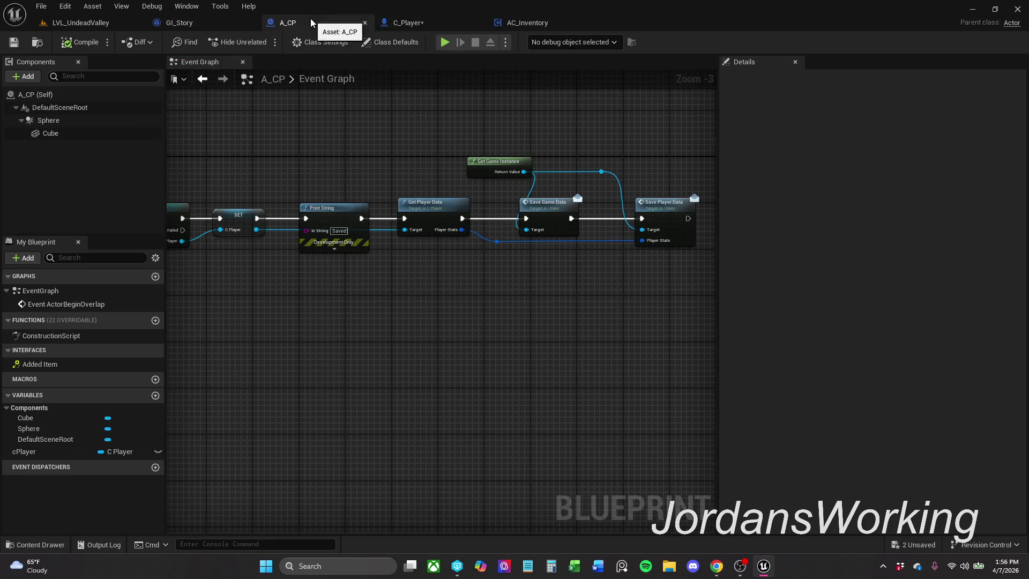
click(432, 19)
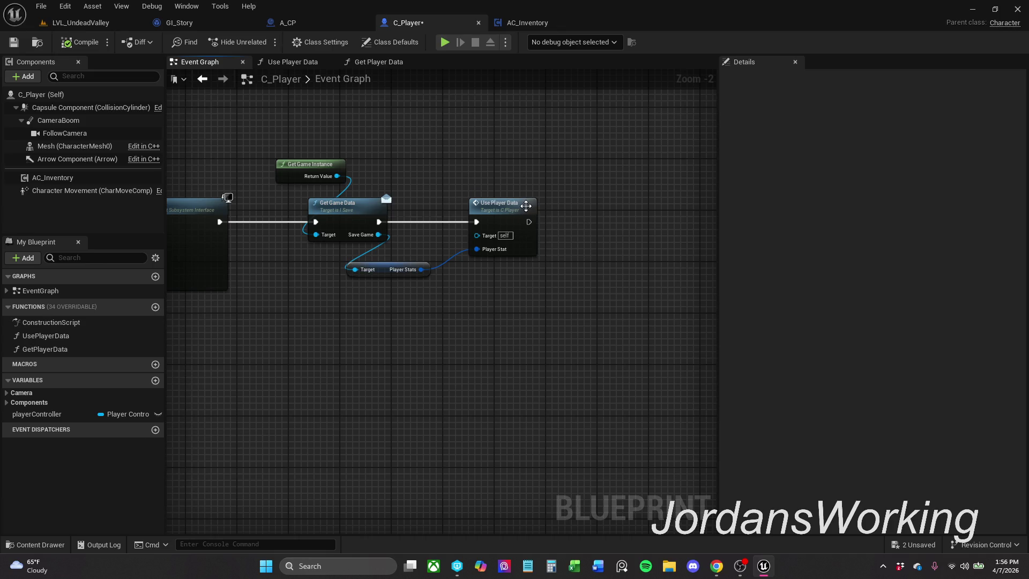
click(400, 64)
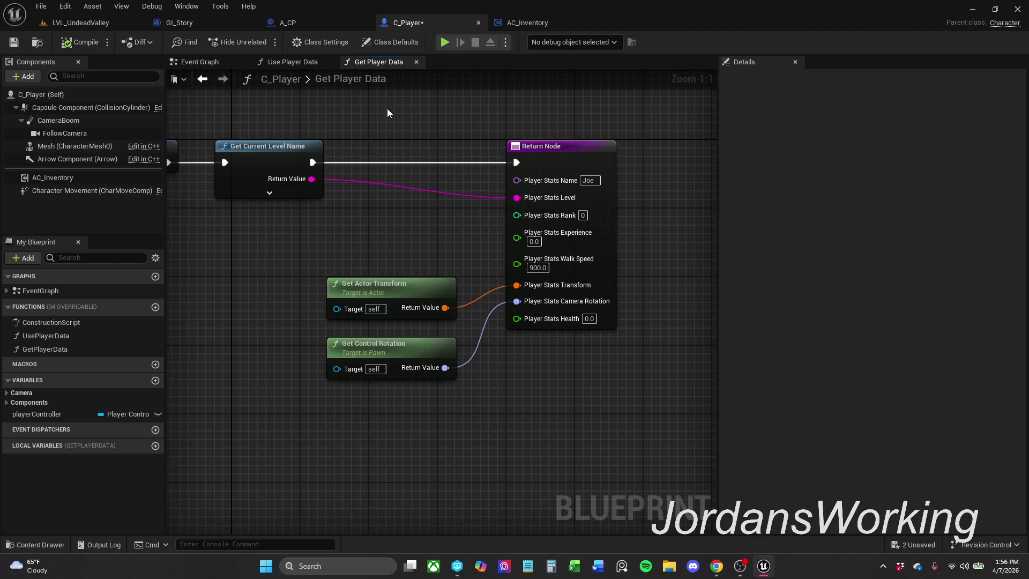
click(35, 5)
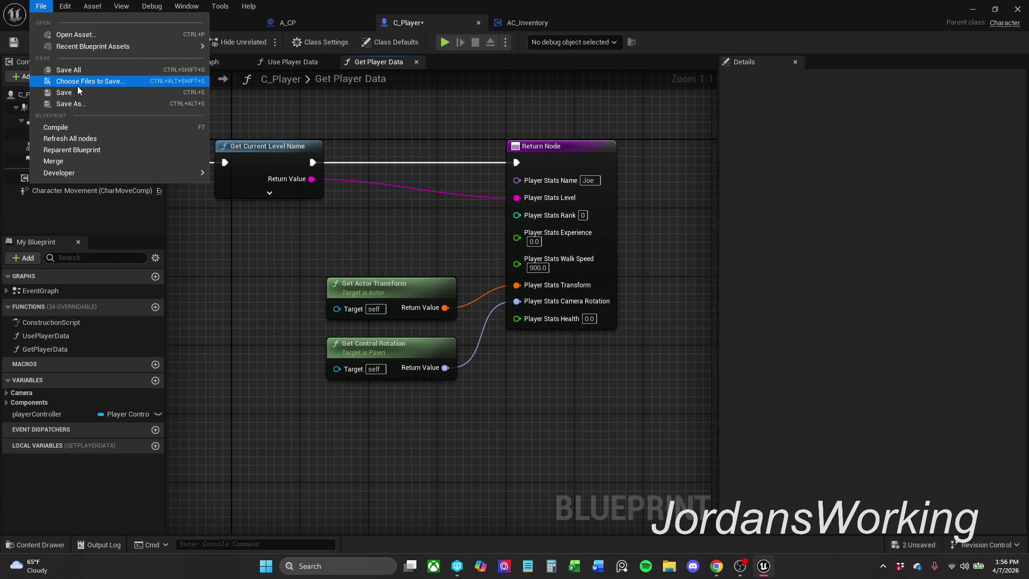
- Save all modified assets with File > Save All, then glance at AC_Inventory and A_CP
click(75, 70)
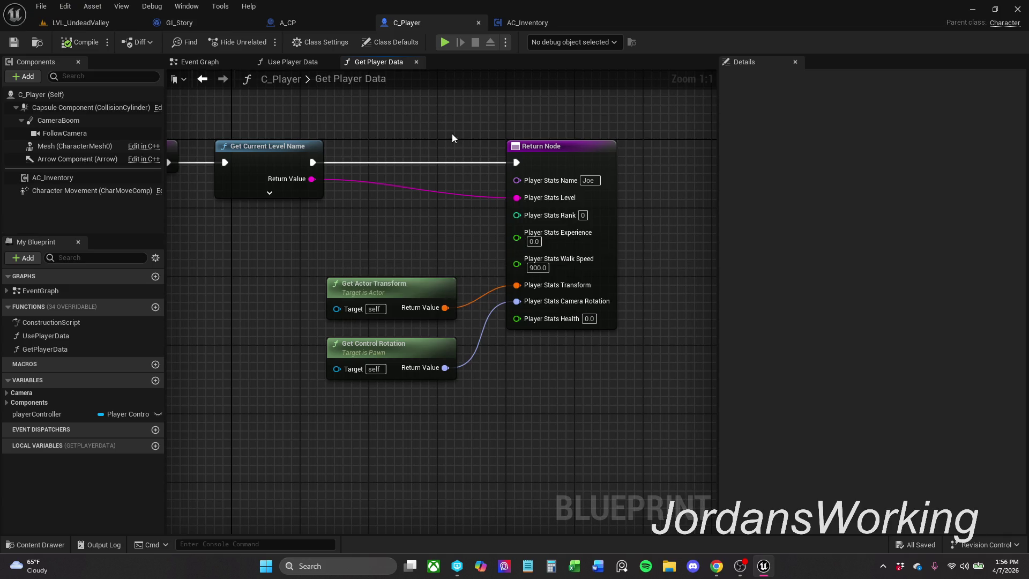
drag(452, 134, 475, 177)
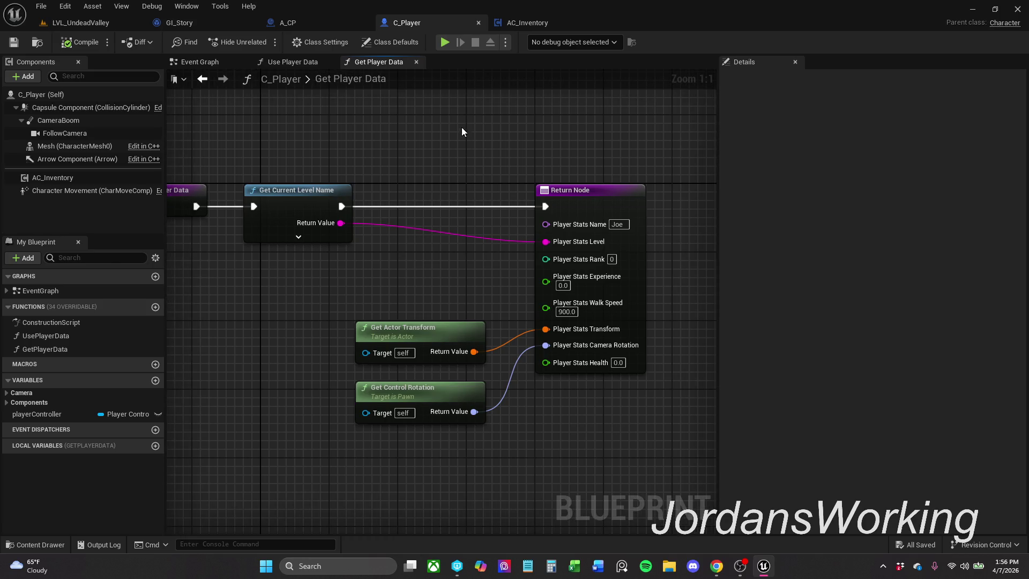
click(544, 19)
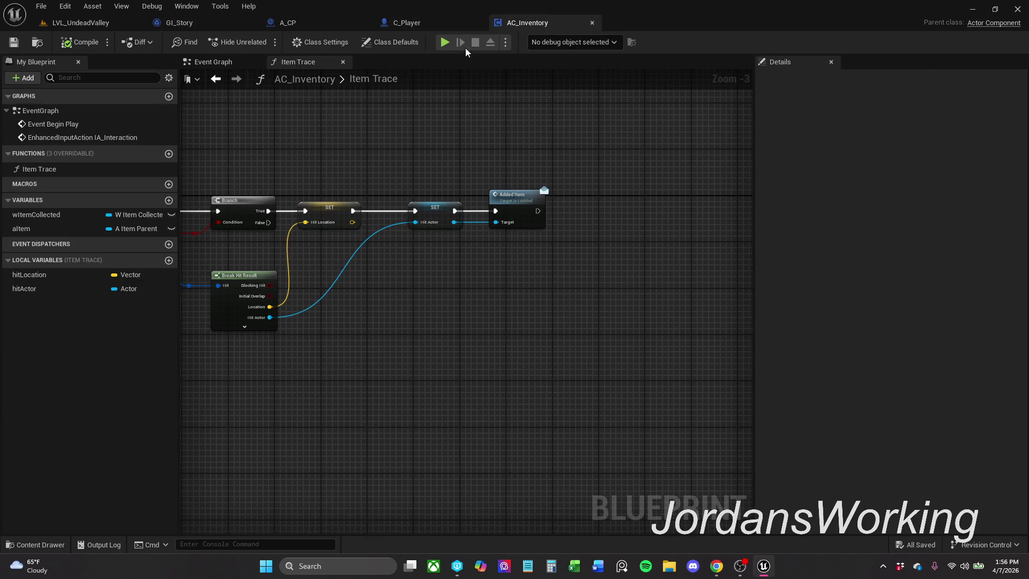
click(329, 23)
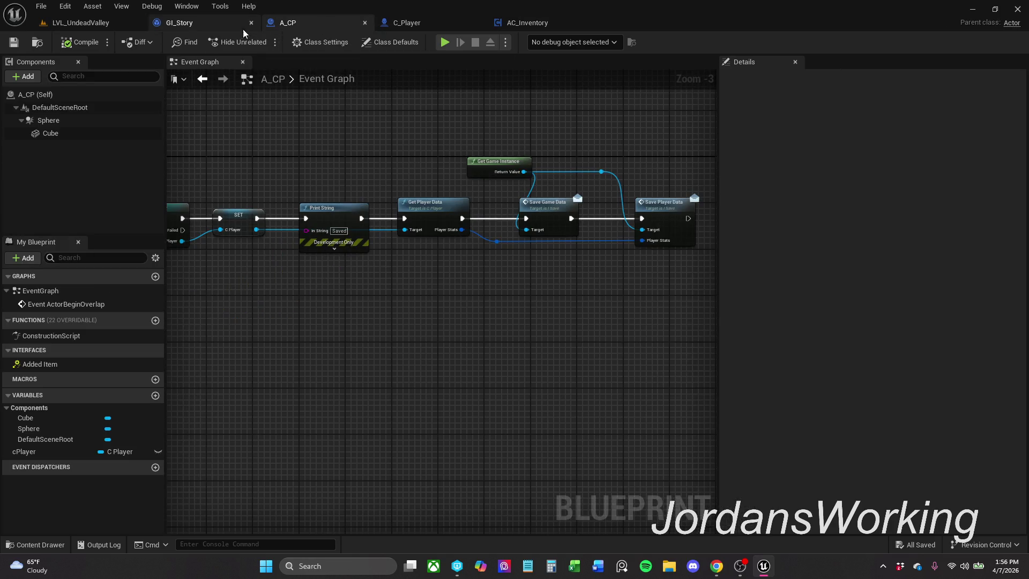
- Inspect GI_Story's Event Graph save-to-slot and load-from-slot nodes, then return to A_CP
click(221, 17)
mouse_move(460, 227)
mouse_down()
mouse_move(487, 196)
mouse_move(515, 230)
mouse_move(493, 161)
mouse_move(589, 81)
mouse_up()
scroll(488, 197, down, 2)
mouse_move(399, 200)
mouse_down()
mouse_move(335, 302)
mouse_move(232, 294)
mouse_move(363, 133)
mouse_move(455, 245)
mouse_up()
scroll(232, 295, down, 1)
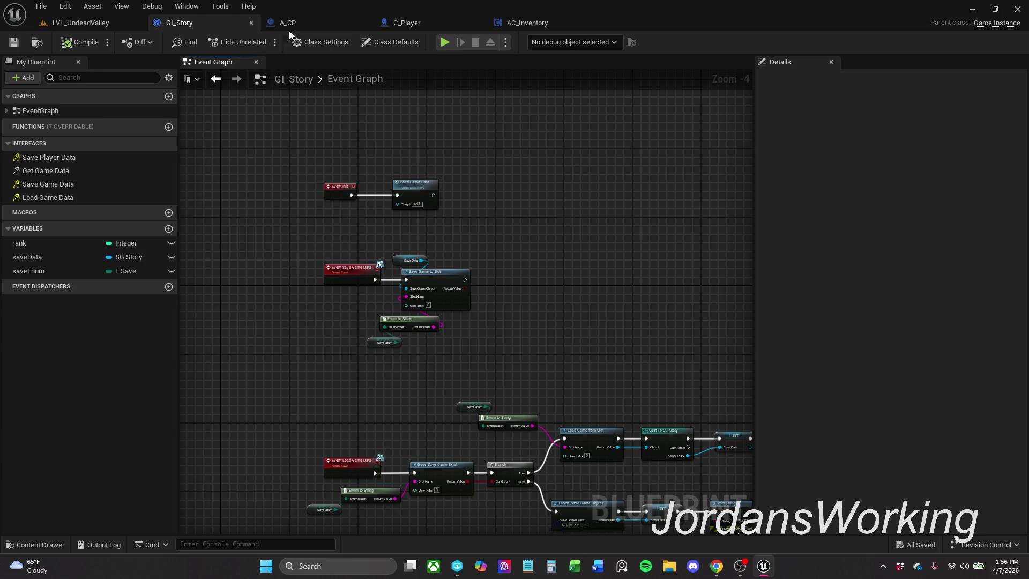
click(307, 24)
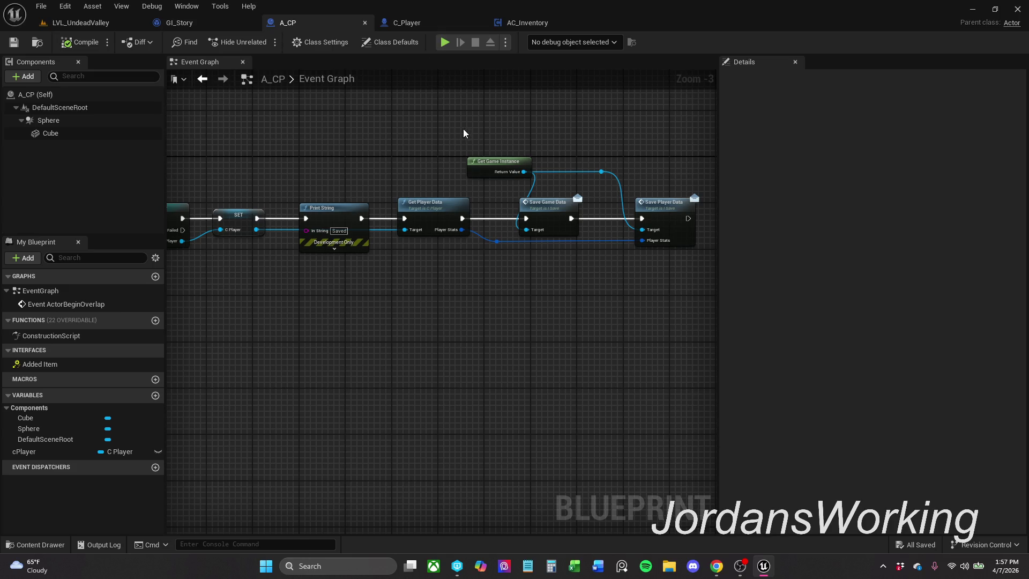
- Open C_Player's Use Player Data function to view its Branch and == Make Transform check
drag(462, 135, 434, 171)
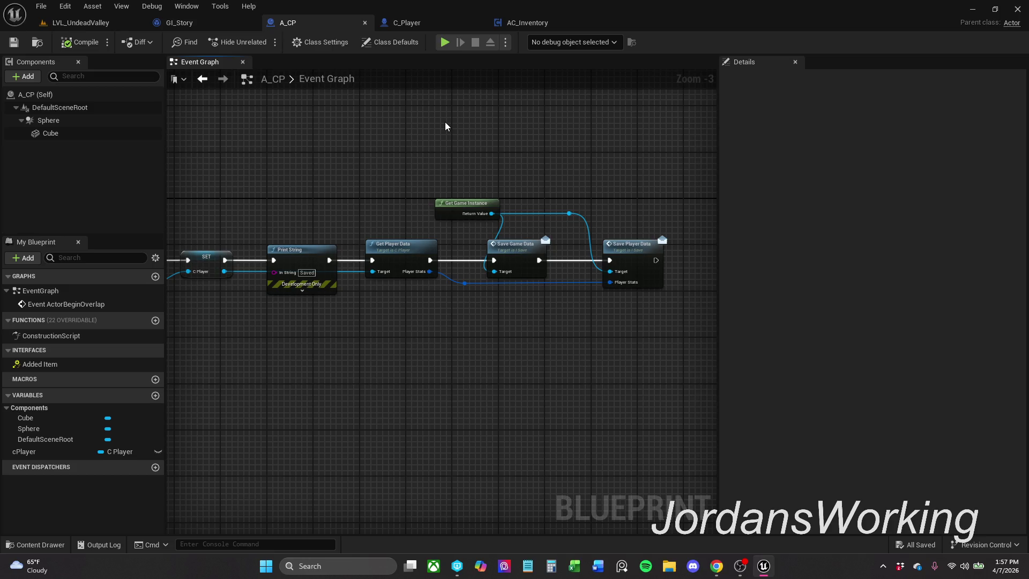
click(430, 25)
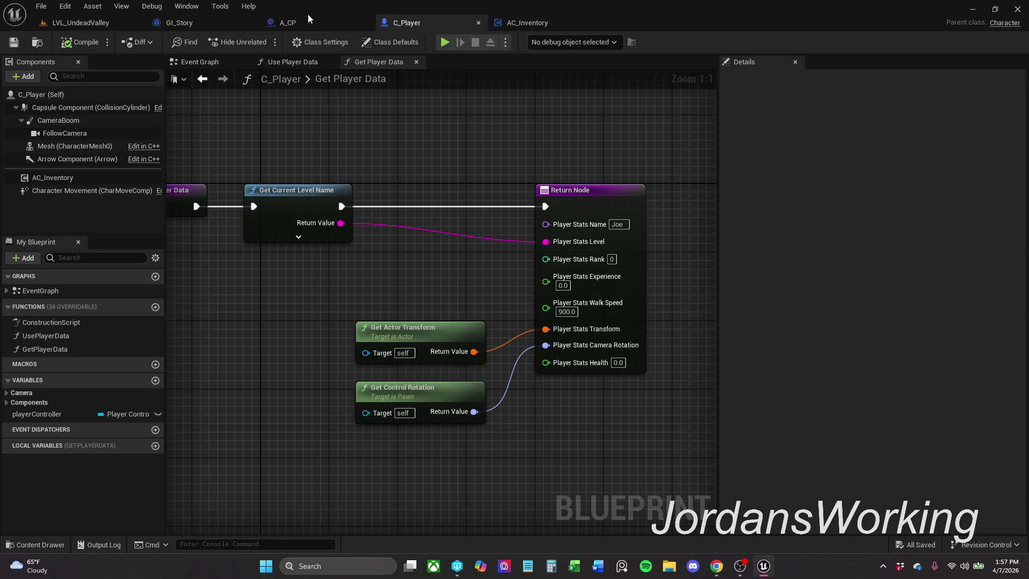
click(292, 64)
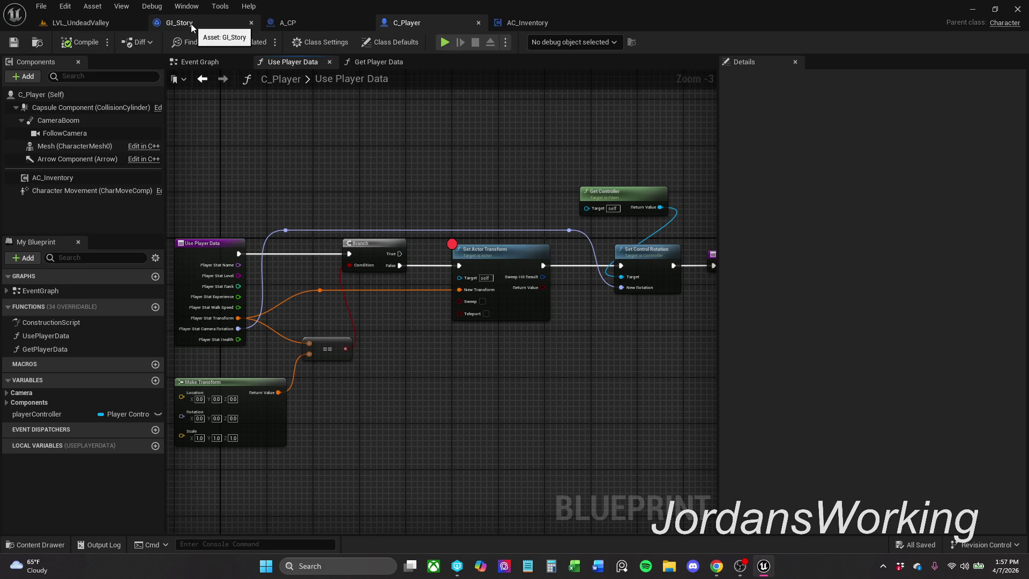
- Try connections from Player Stat Level, then add and delete a Get Current Level Name node
drag(237, 276, 261, 262)
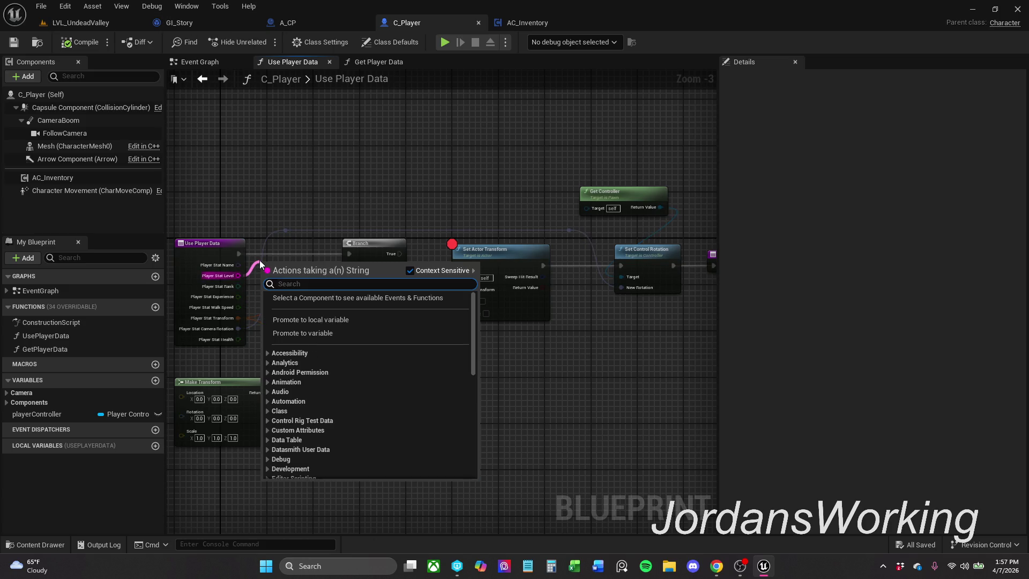
click(260, 197)
drag(239, 275, 271, 267)
click(290, 194)
right_click(295, 187)
text(get curre)
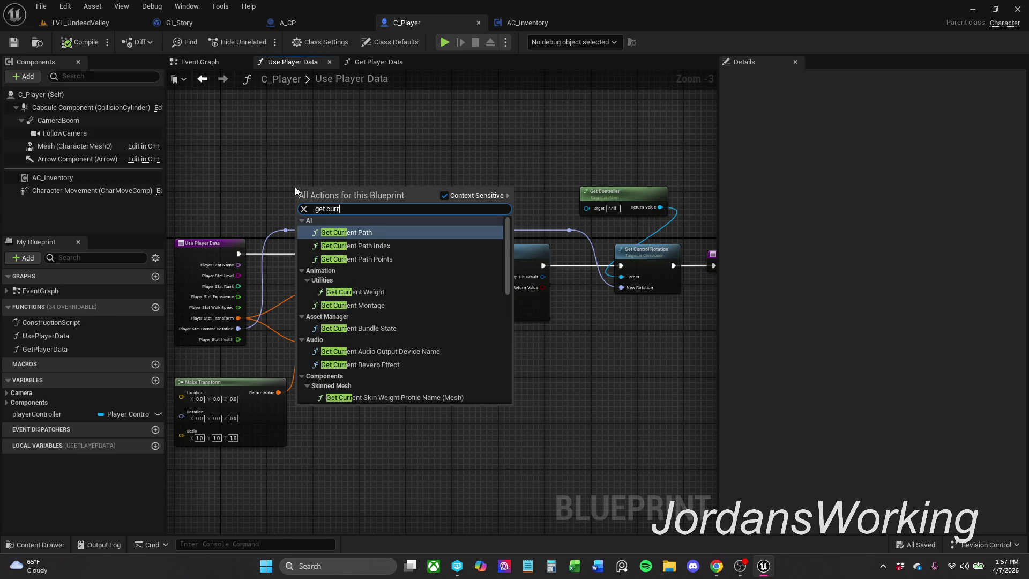
text(nt )
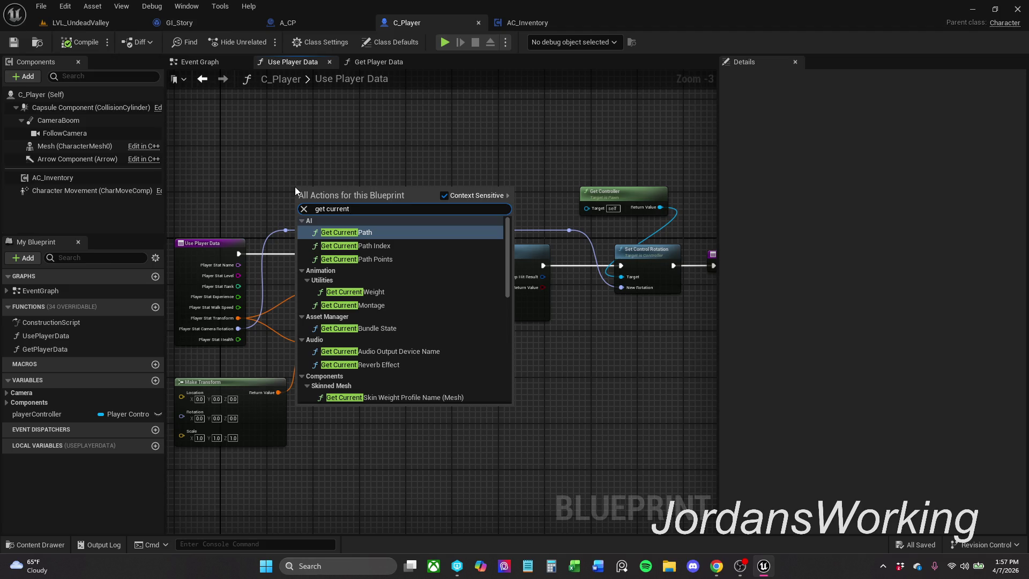
text(le)
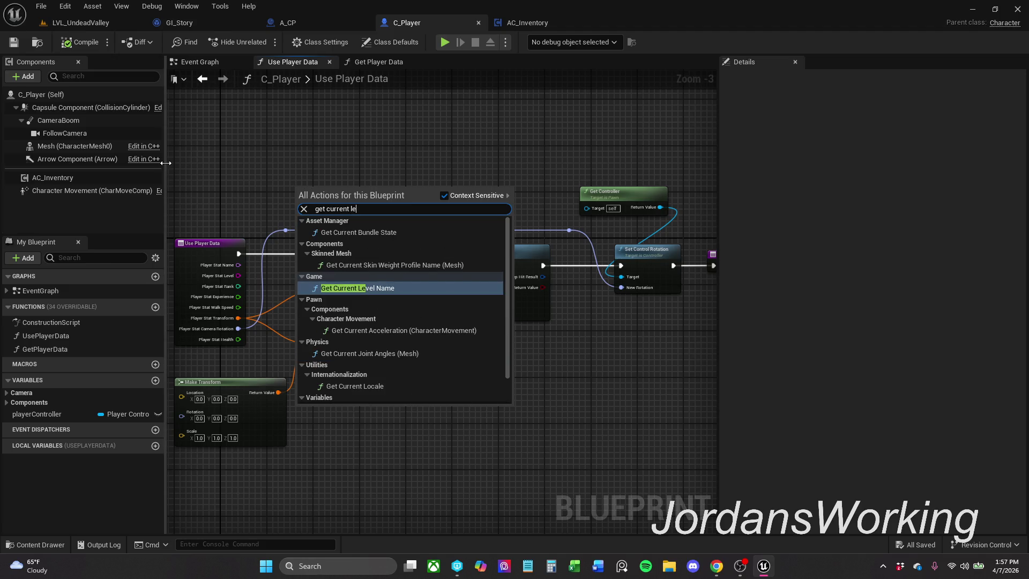
click(368, 288)
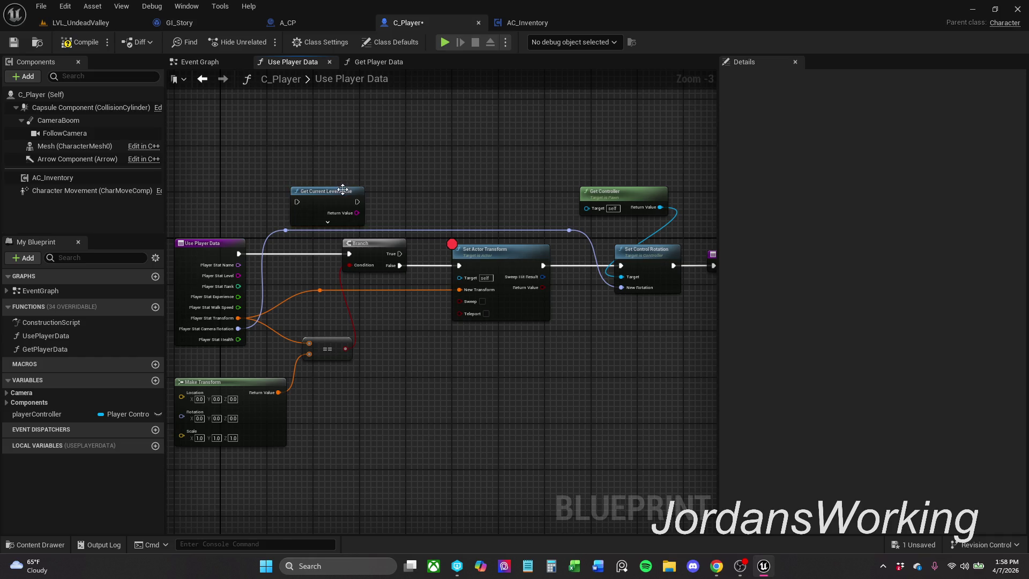
drag(344, 190, 319, 175)
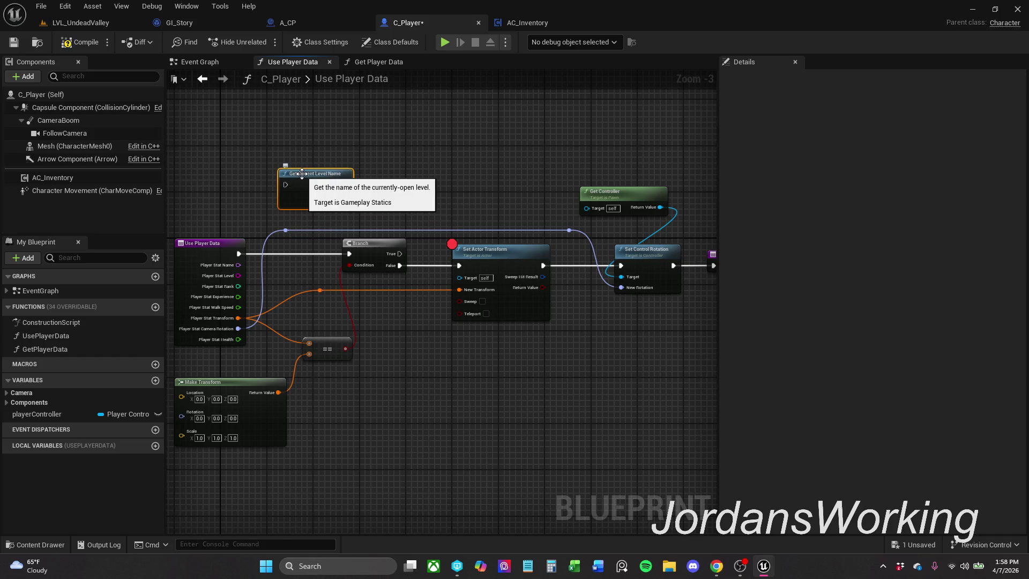
key(Delete)
- Compile and save C_Player, then return to the LVL_UndeadValley level viewport
click(81, 41)
click(14, 41)
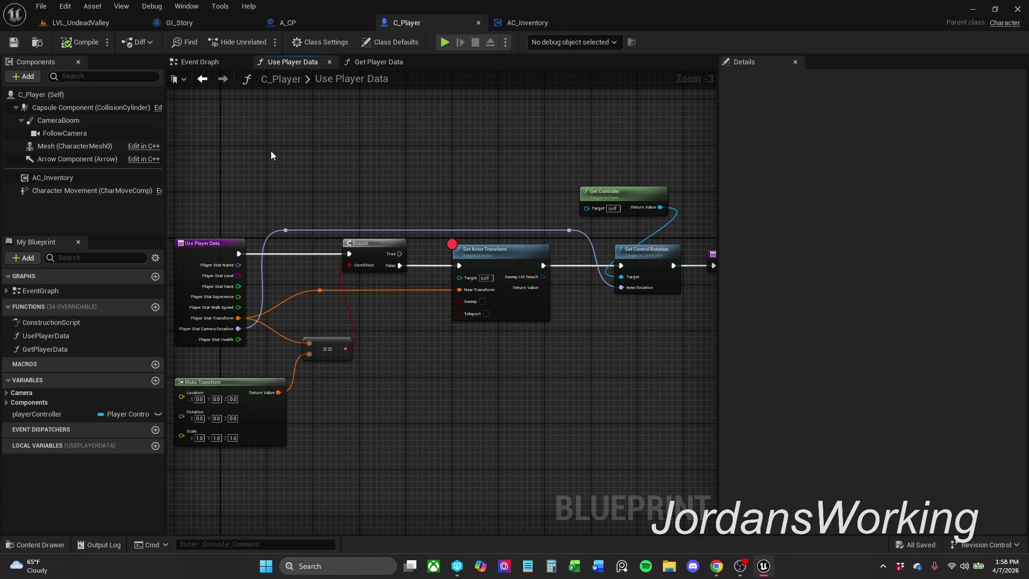
scroll(261, 304, up, 3)
mouse_move(261, 305)
mouse_down()
mouse_move(359, 248)
mouse_move(319, 227)
mouse_move(212, 230)
mouse_move(251, 230)
mouse_move(224, 229)
mouse_up()
scroll(328, 223, down, 1)
drag(317, 304, 345, 293)
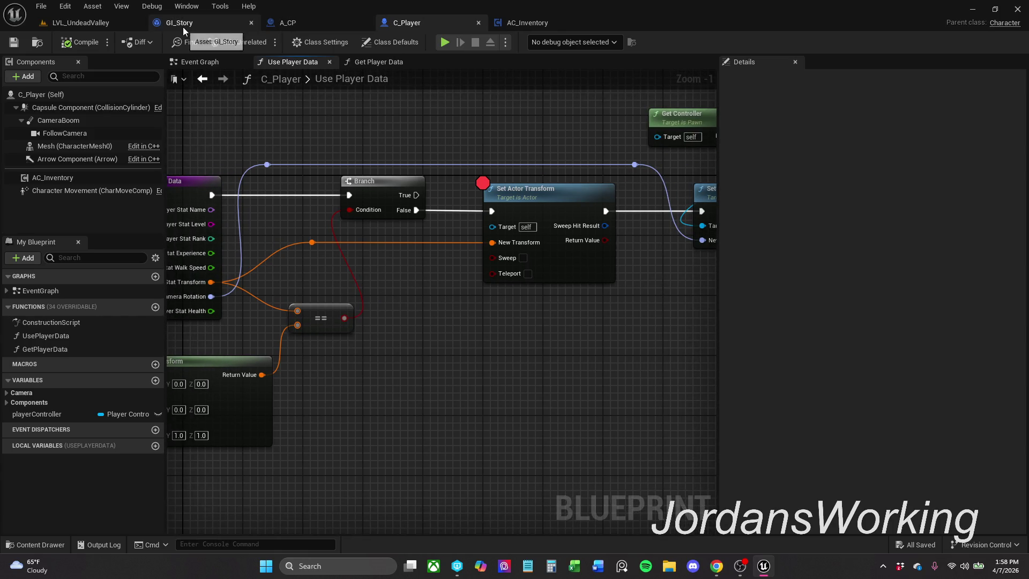
click(124, 24)
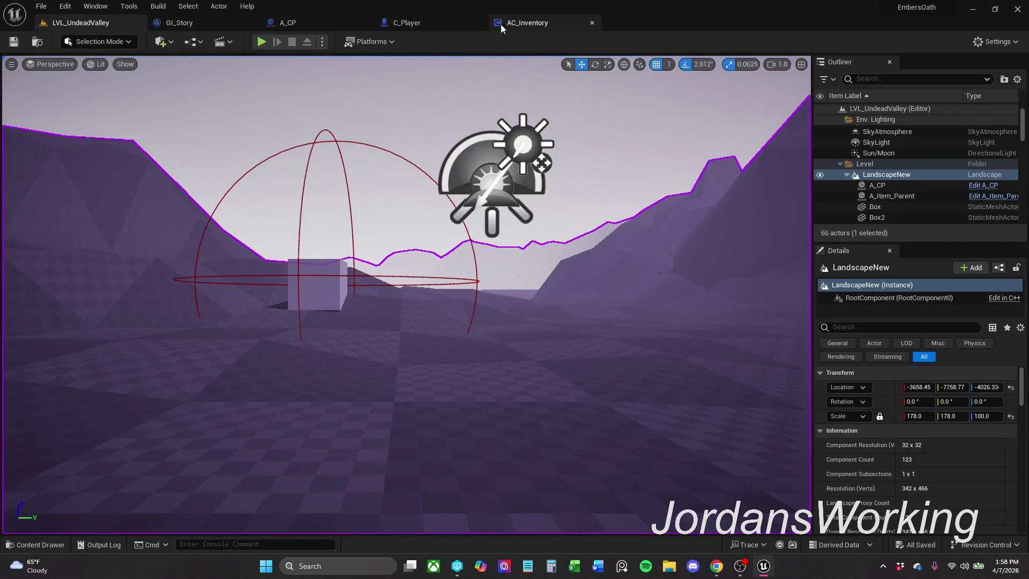
- In A_CP, paste a Print String node and wire it after Save Player Data
click(305, 26)
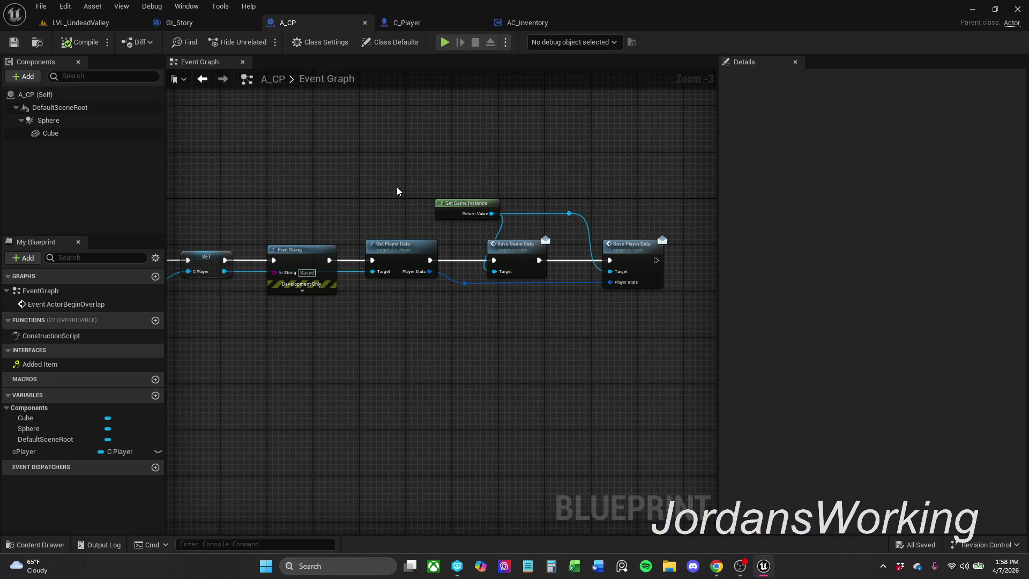
mouse_move(397, 189)
mouse_down()
mouse_move(634, 156)
mouse_move(398, 151)
mouse_up()
click(322, 236)
mouse_move(301, 284)
mouse_down()
mouse_move(347, 343)
mouse_move(263, 343)
mouse_up()
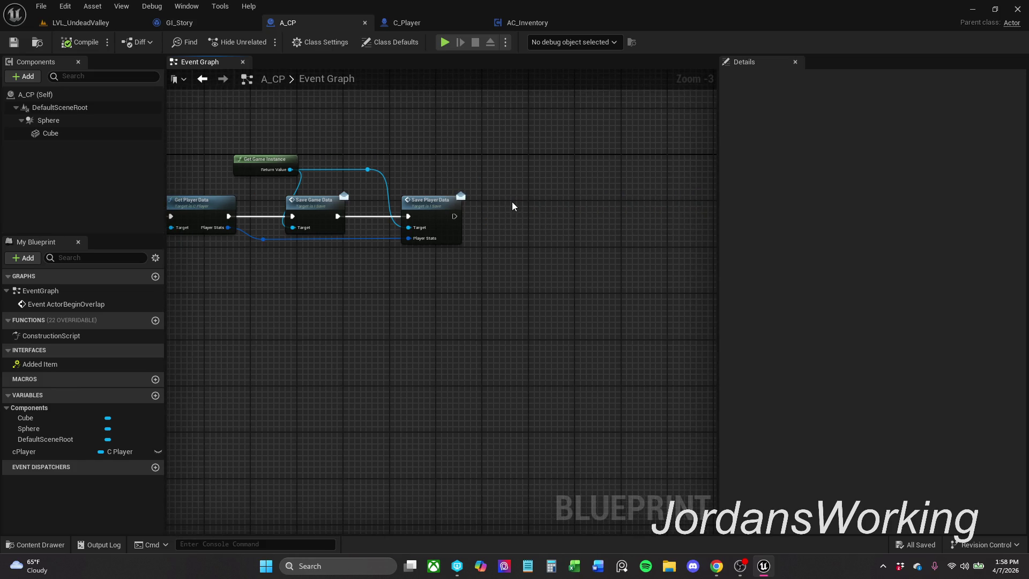
key(ctrl+v)
mouse_move(517, 216)
mouse_down()
mouse_move(455, 216)
mouse_move(544, 213)
mouse_up()
click(497, 158)
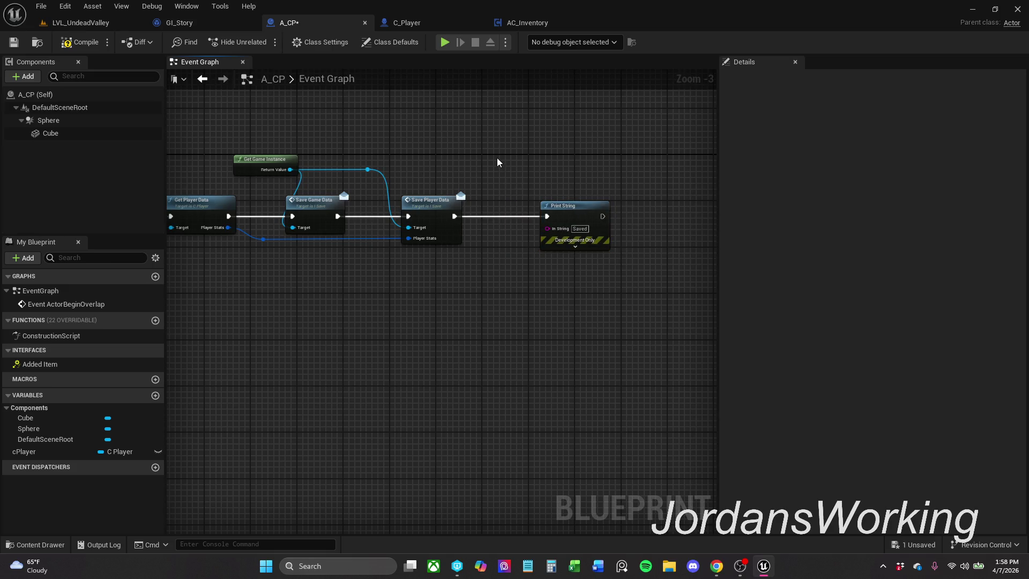
- Feed Get Player Character's Get Actor Location into Print String's In String
right_click(480, 155)
text(get )
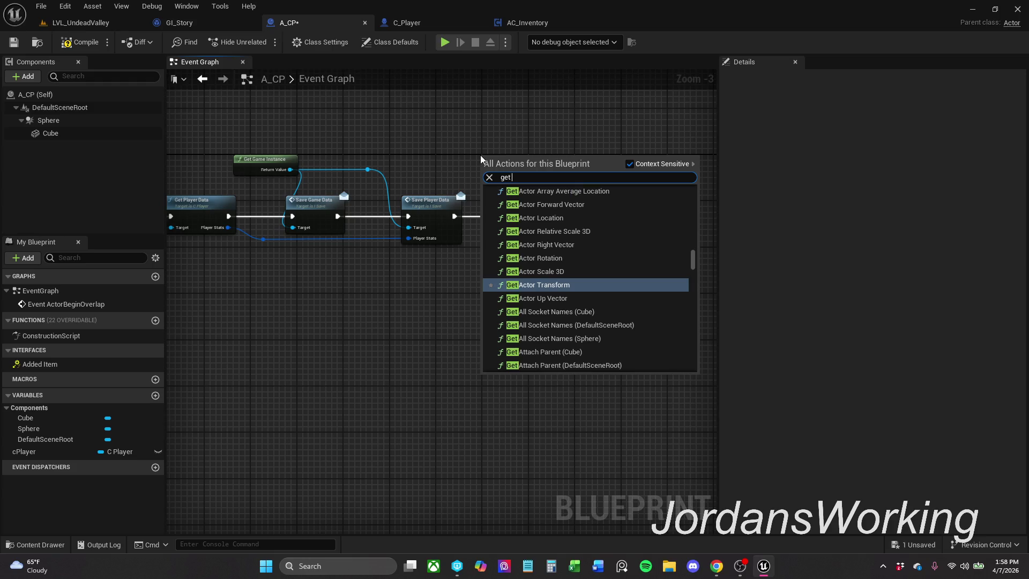
text(pla)
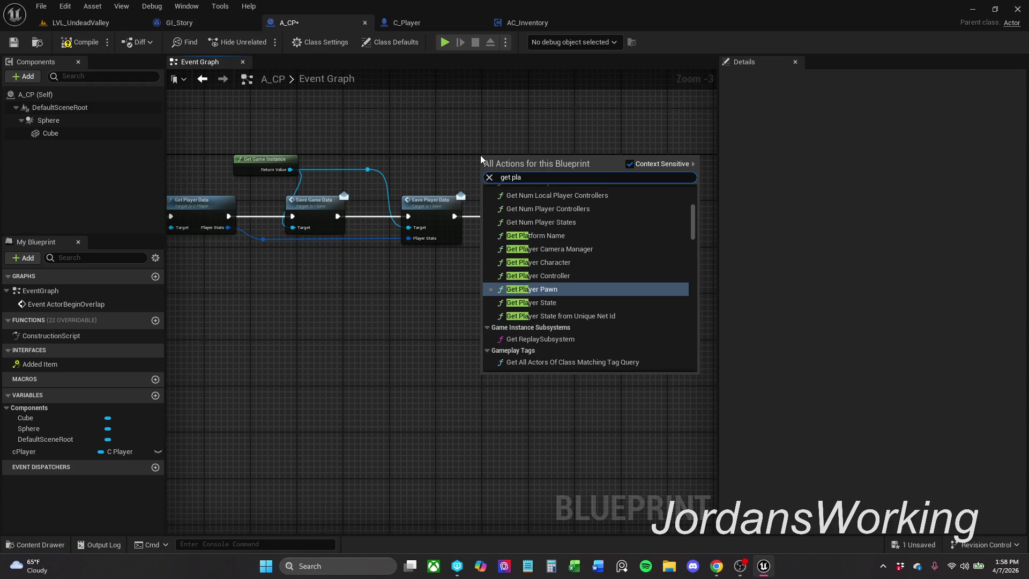
key(Up)
key(Up)
key(Return)
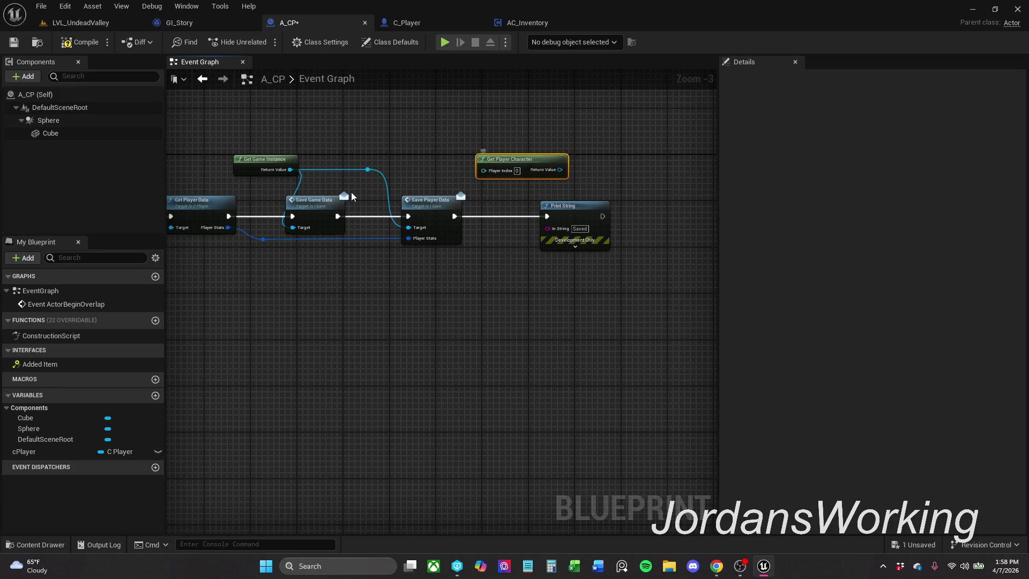
mouse_move(567, 168)
mouse_down()
mouse_move(493, 216)
mouse_move(471, 313)
mouse_move(514, 288)
mouse_move(468, 316)
mouse_move(455, 313)
mouse_up()
text(get)
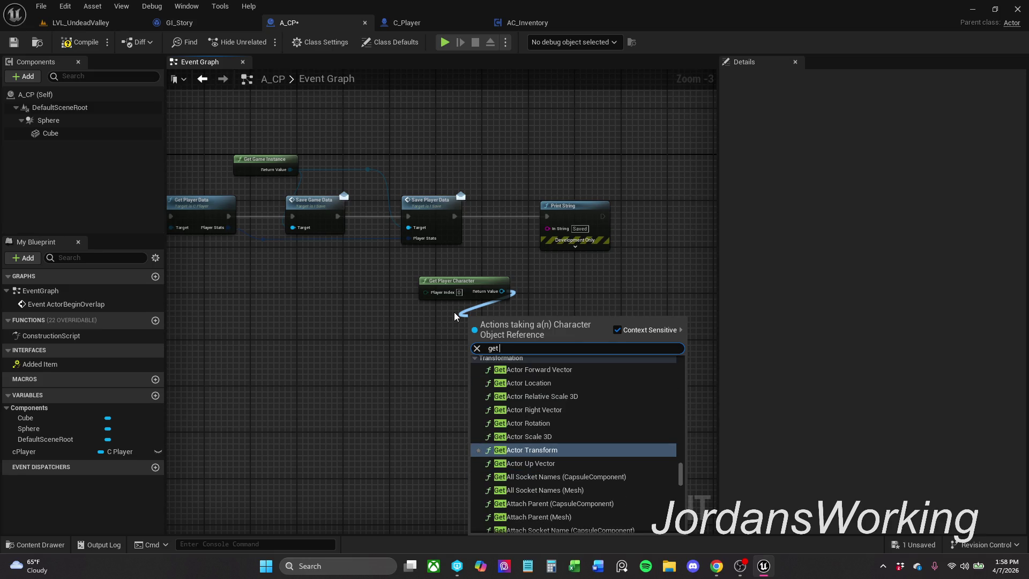
click(567, 384)
mouse_move(532, 331)
mouse_down()
mouse_move(557, 236)
mouse_move(547, 228)
mouse_up()
drag(537, 274, 578, 274)
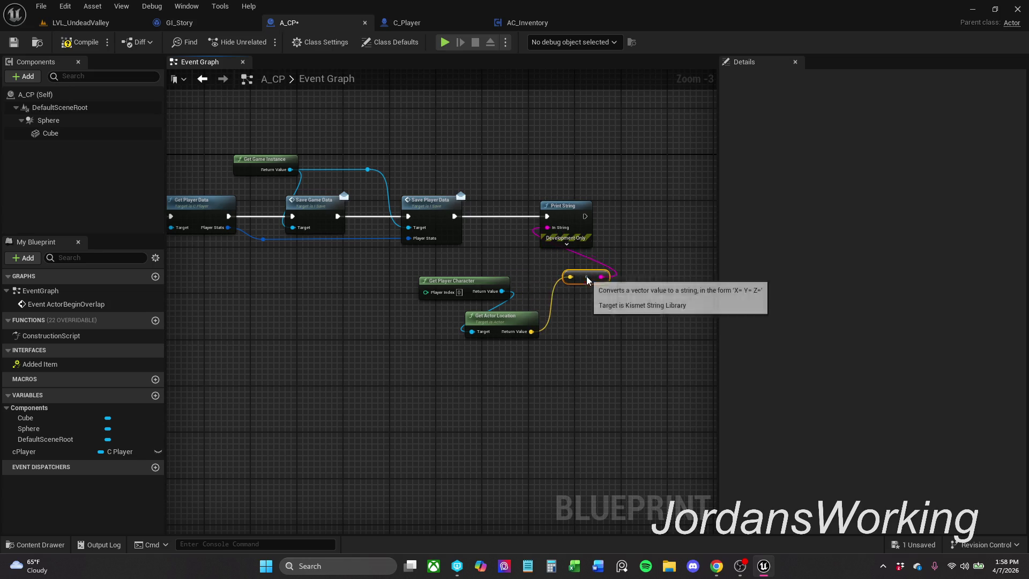
- Compile and save A_CP, then return to LVL_UndeadValley
click(75, 45)
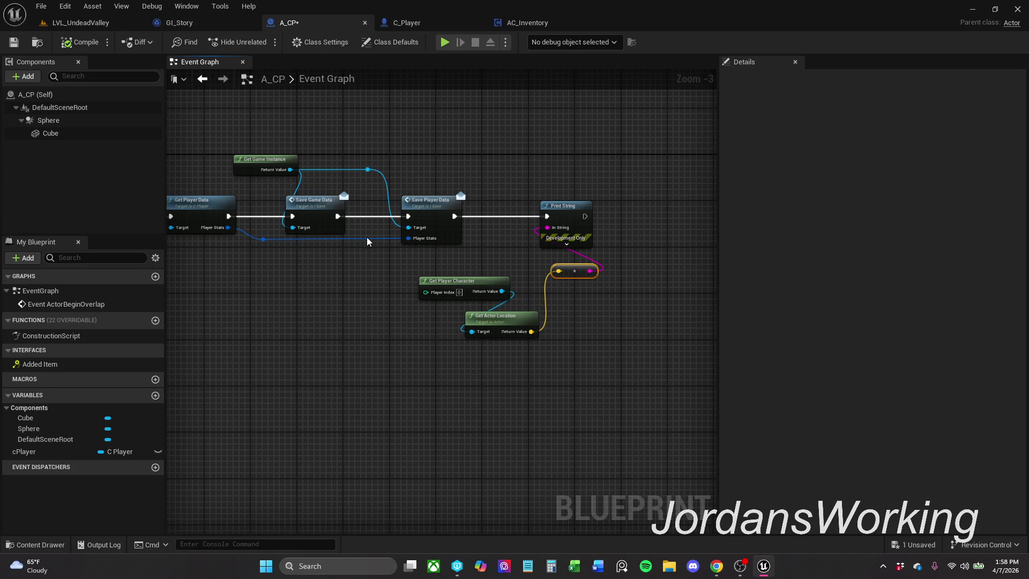
click(15, 48)
click(98, 24)
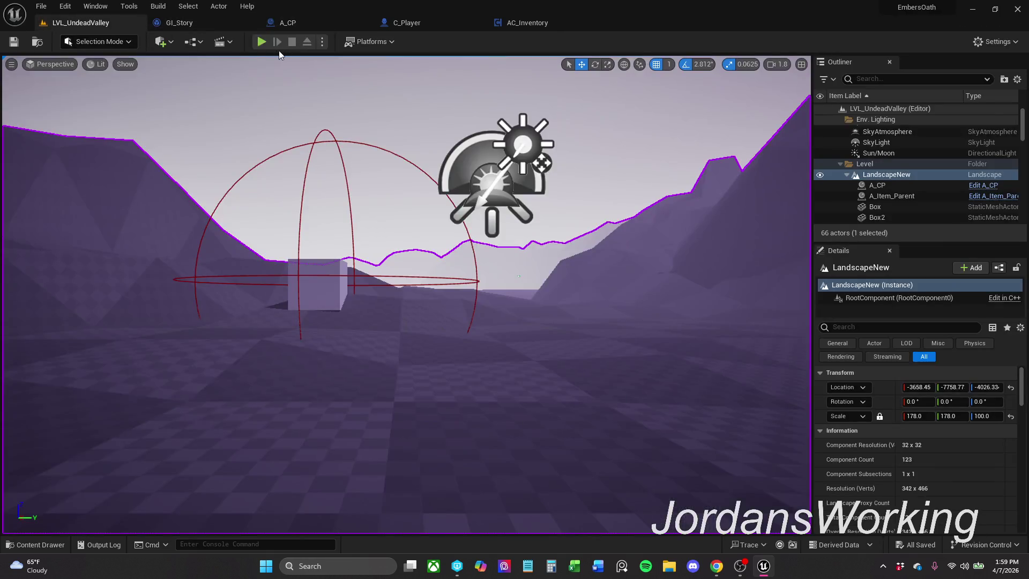
- Play-test the level, running the character to the checkpoint cube
click(262, 42)
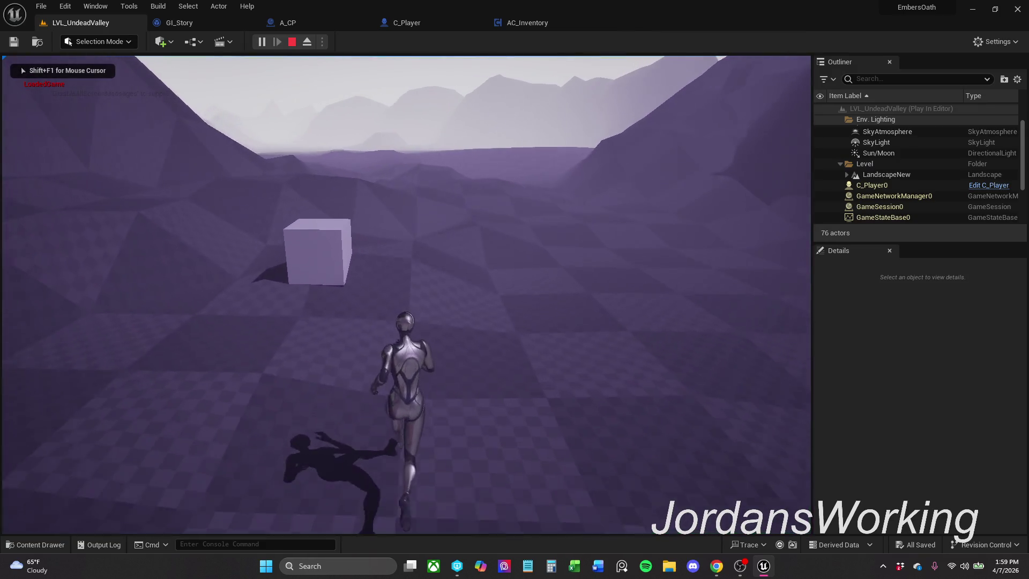
key(w)
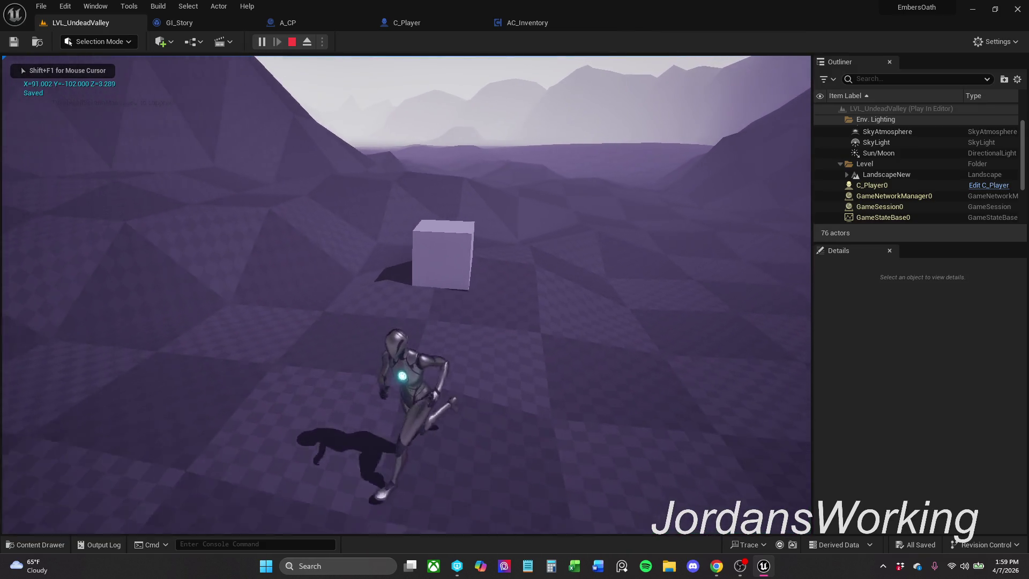
key(w)
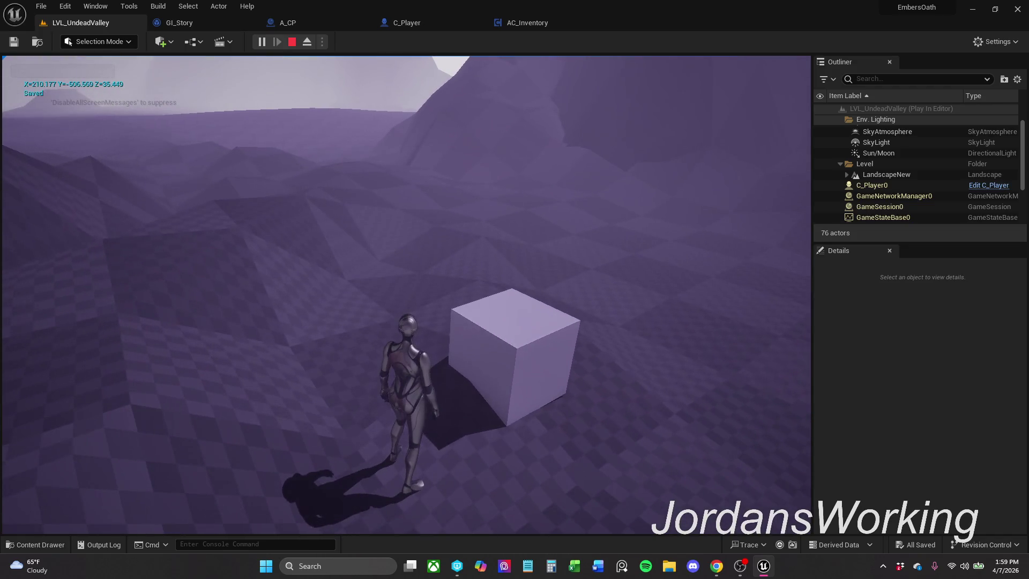
key(w)
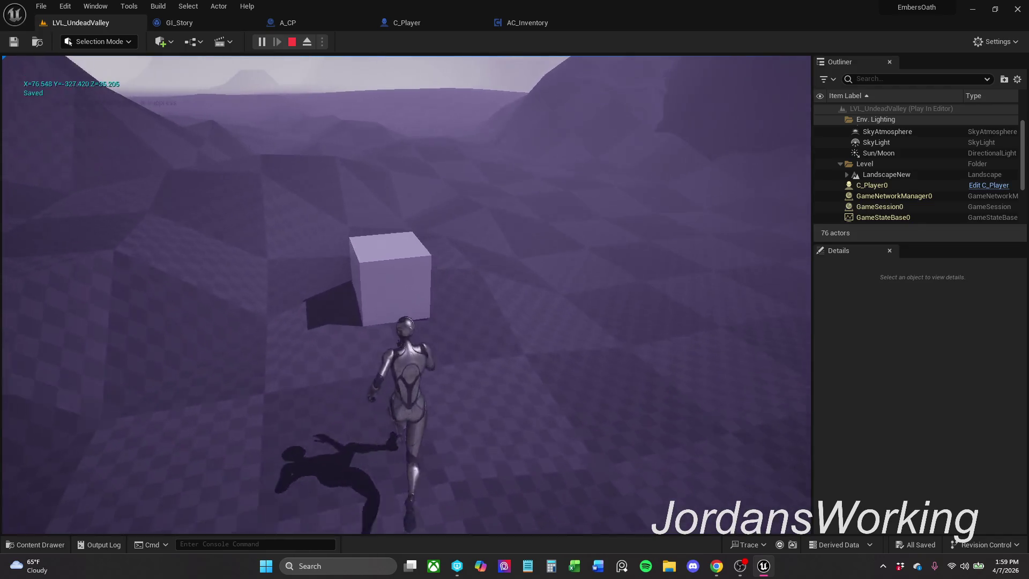
key(w)
key(Escape)
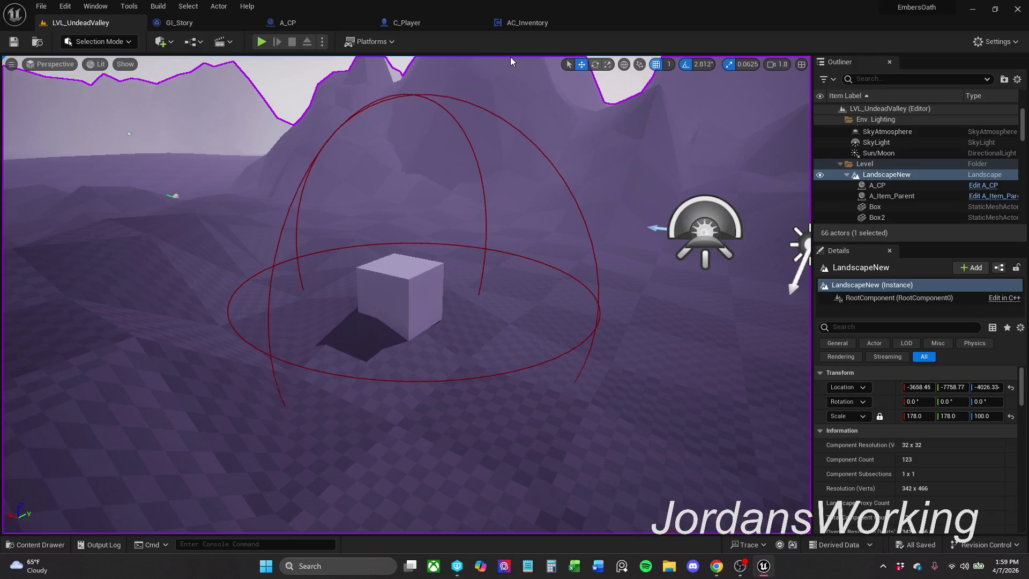
- Delete A_CP's debug Print String and Get Actor Location nodes and save
click(288, 23)
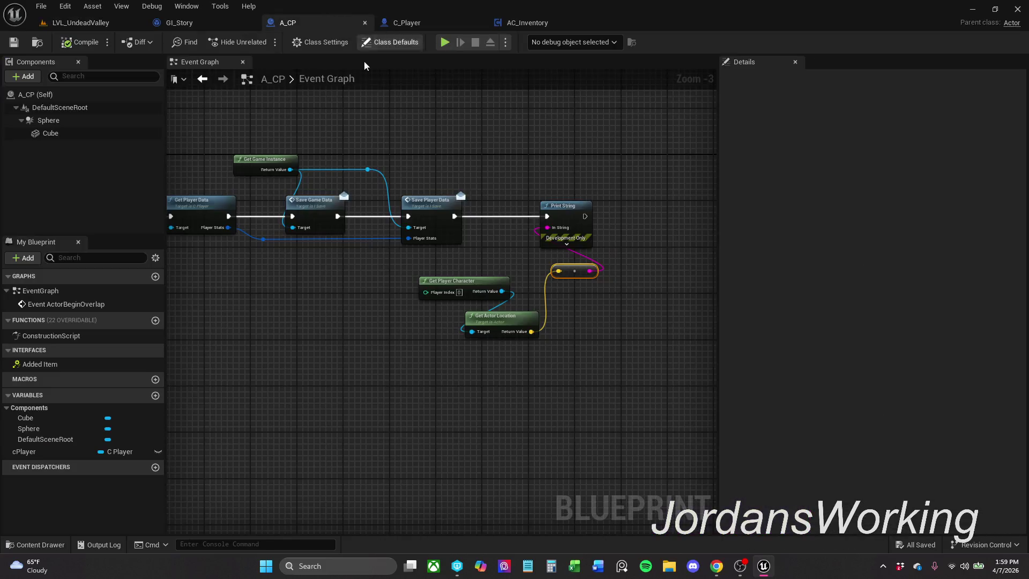
drag(493, 197, 670, 414)
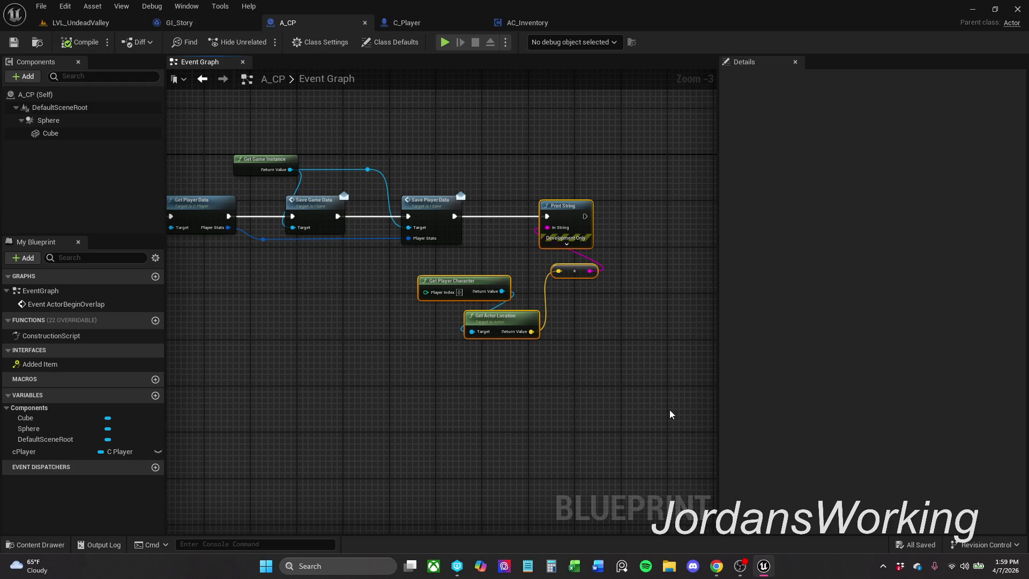
key(Delete)
click(14, 42)
click(94, 24)
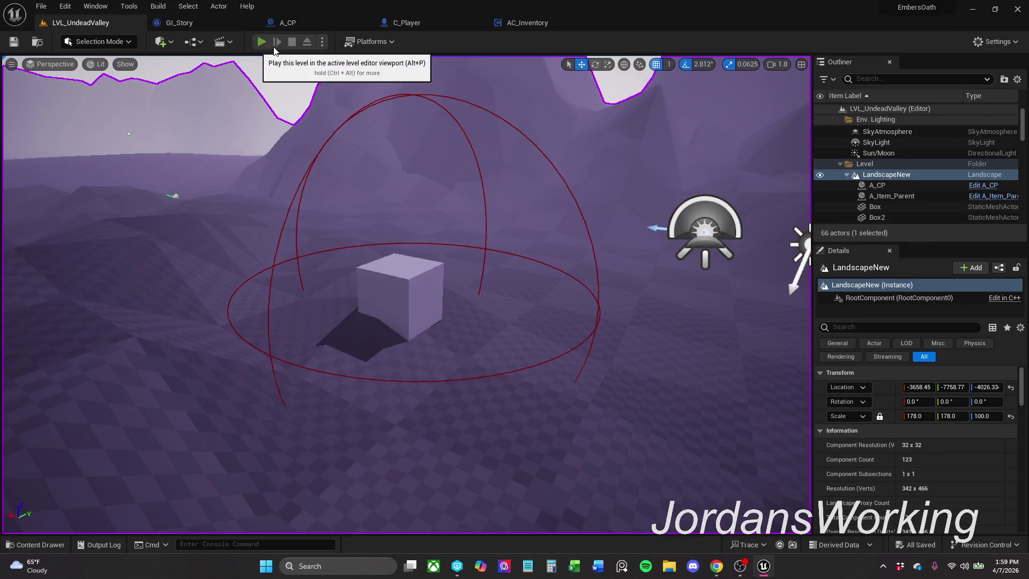
- During a play test, remove the breakpoint on Set Actor Transform
click(261, 42)
click(445, 42)
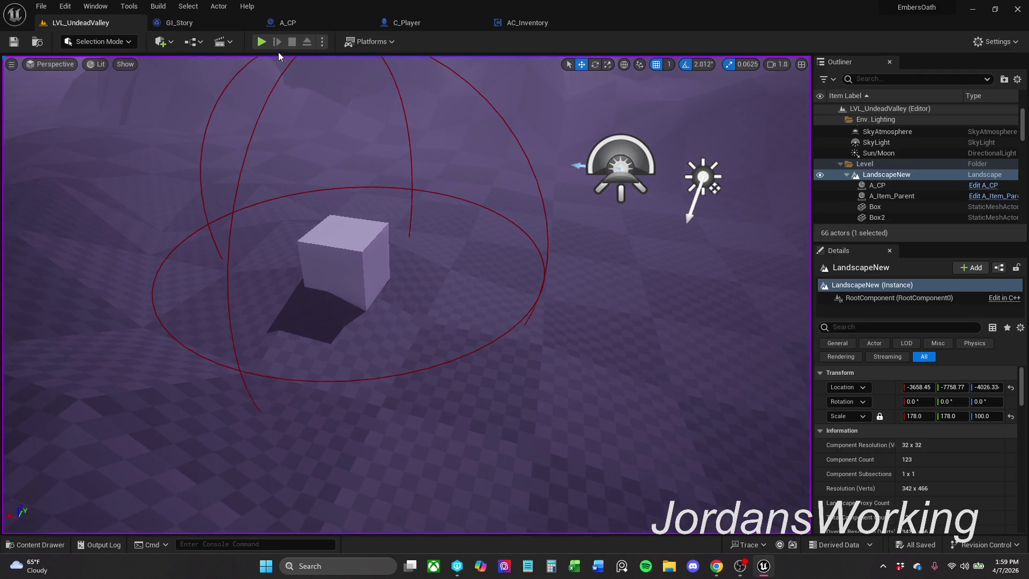
click(261, 42)
right_click(437, 252)
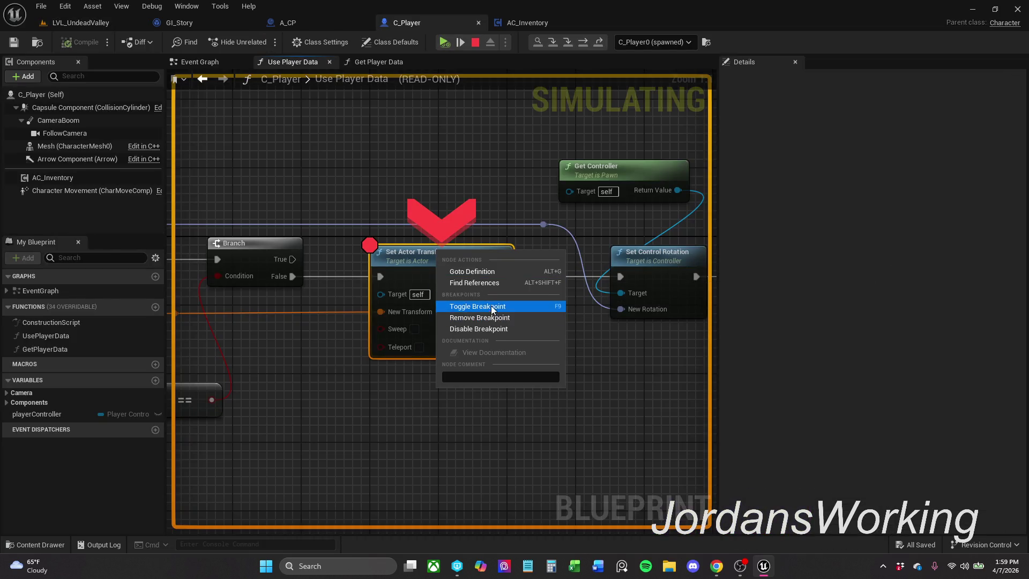
click(517, 303)
click(444, 43)
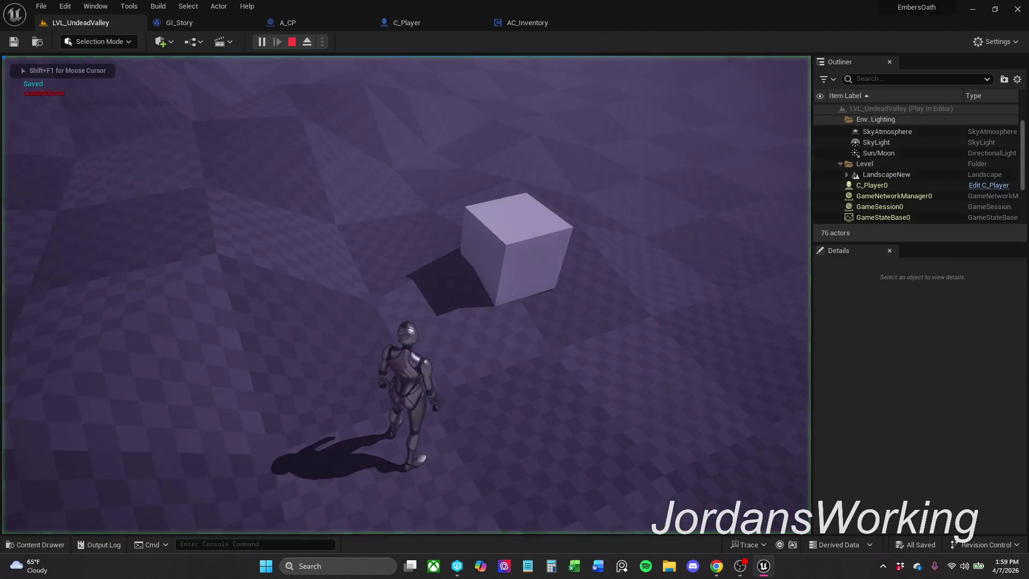
key(Escape)
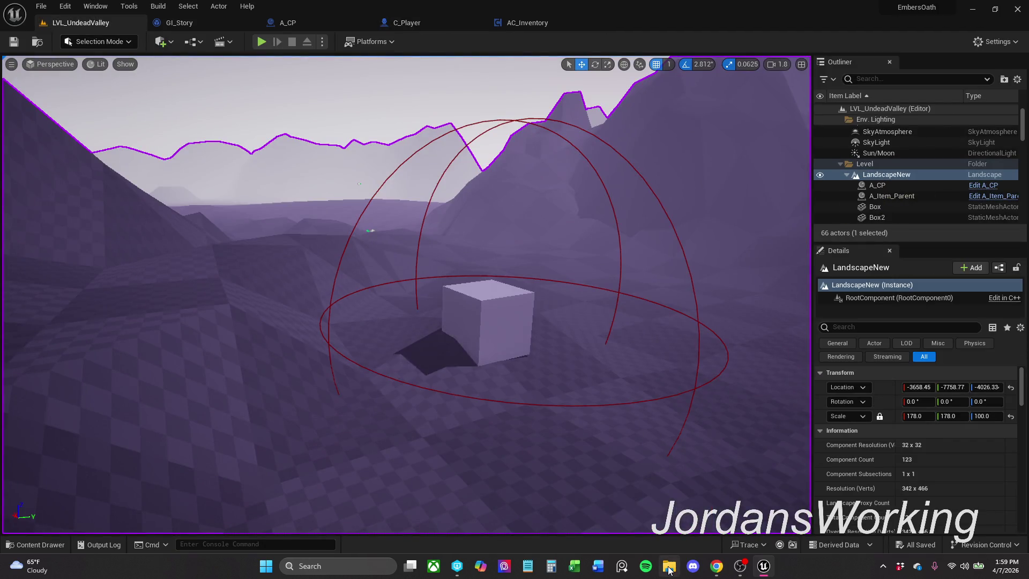
- Save all assets and replay the level twice, walking into the checkpoint cubes
click(41, 6)
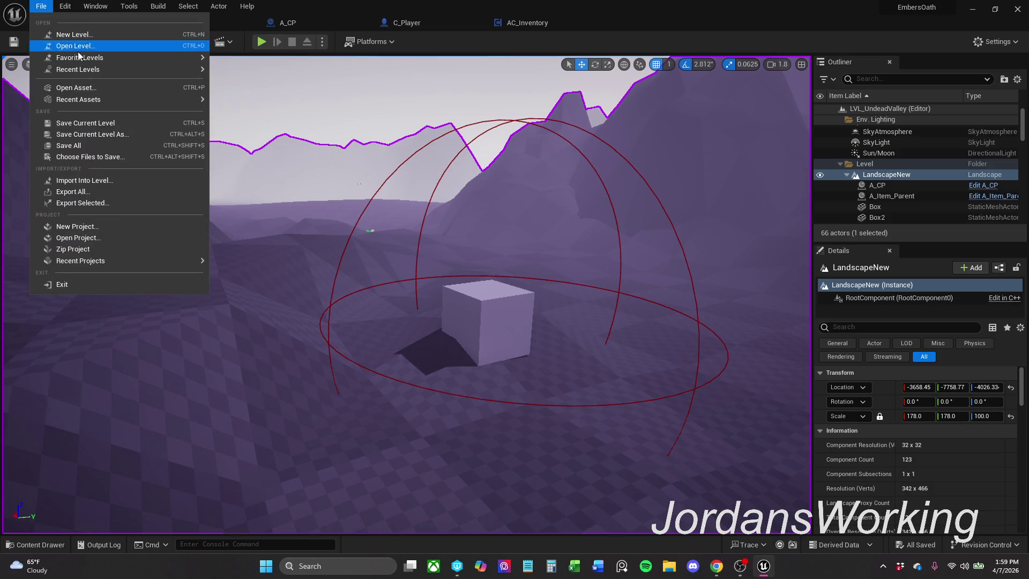
click(86, 145)
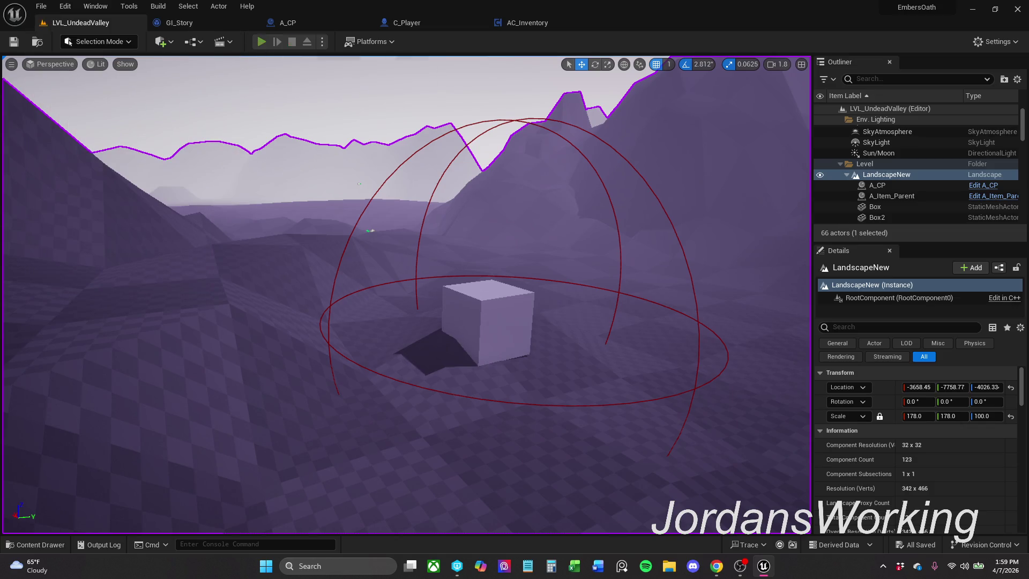
click(261, 41)
key(w)
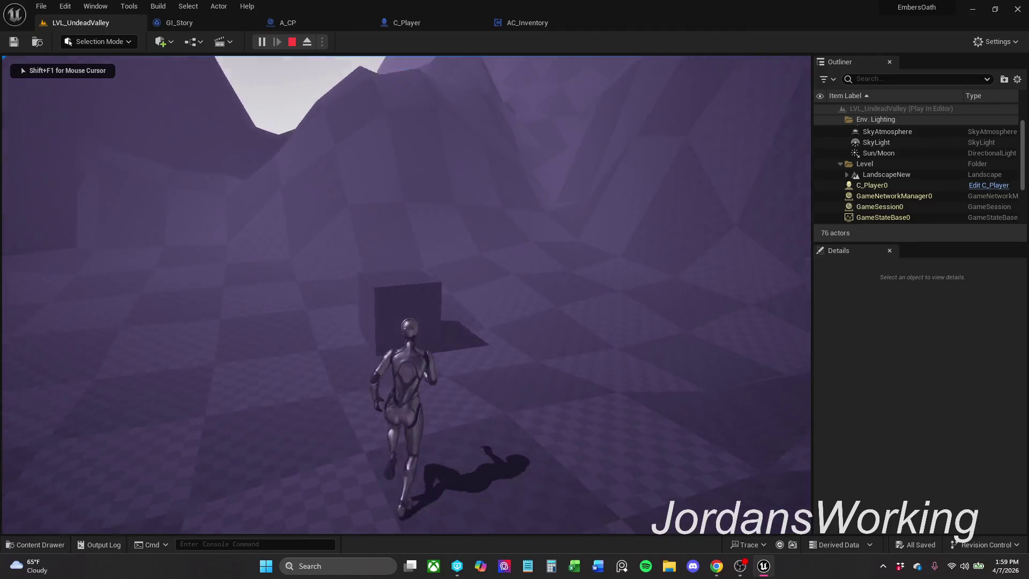
key(w)
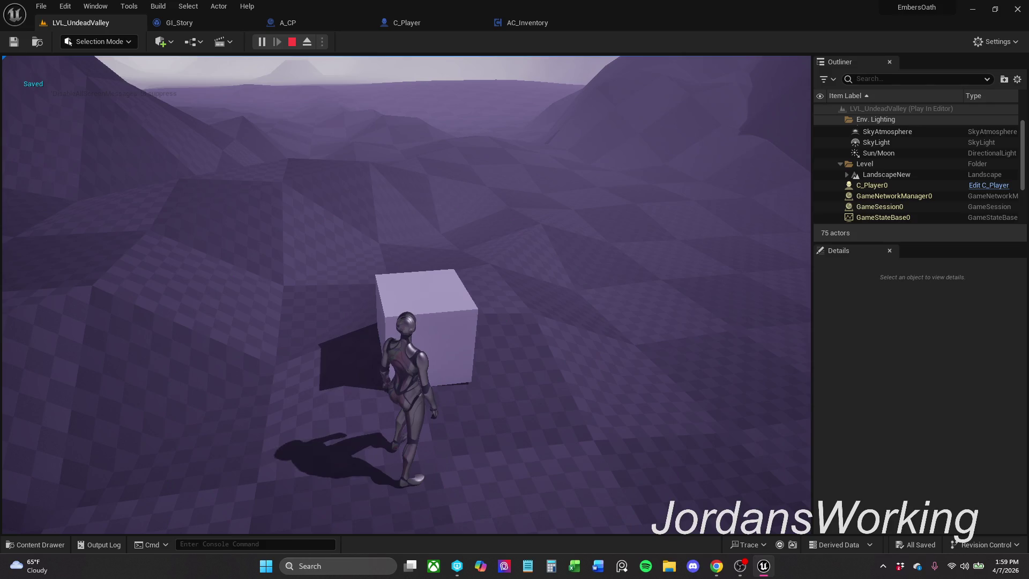
key(Escape)
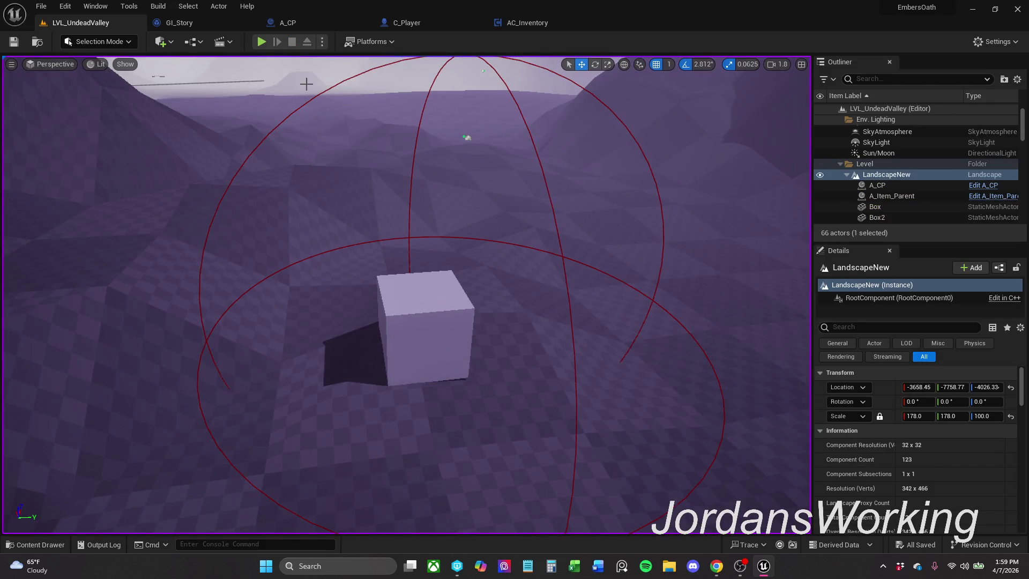
click(261, 41)
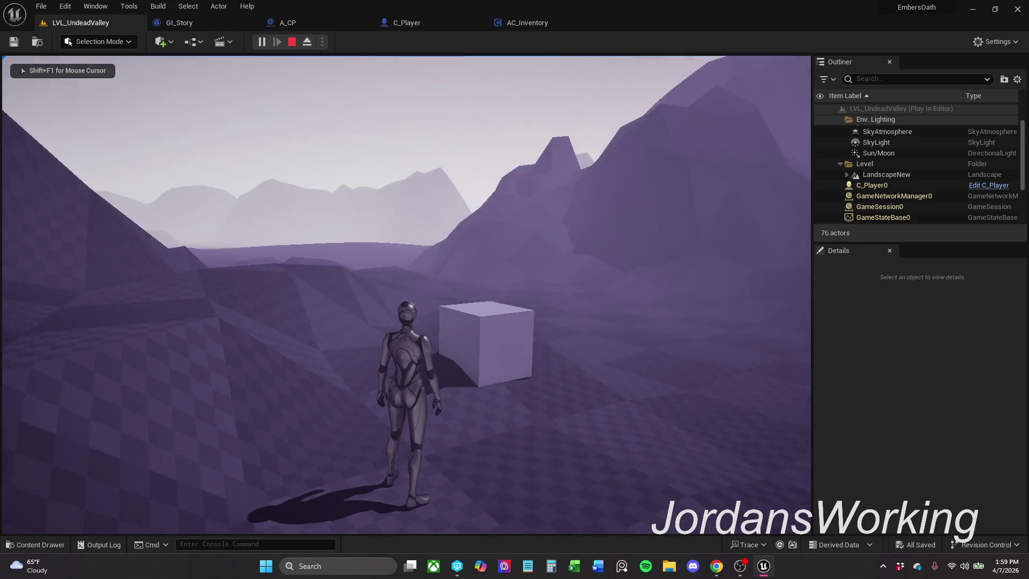
key(shift+F1)
key(Escape)
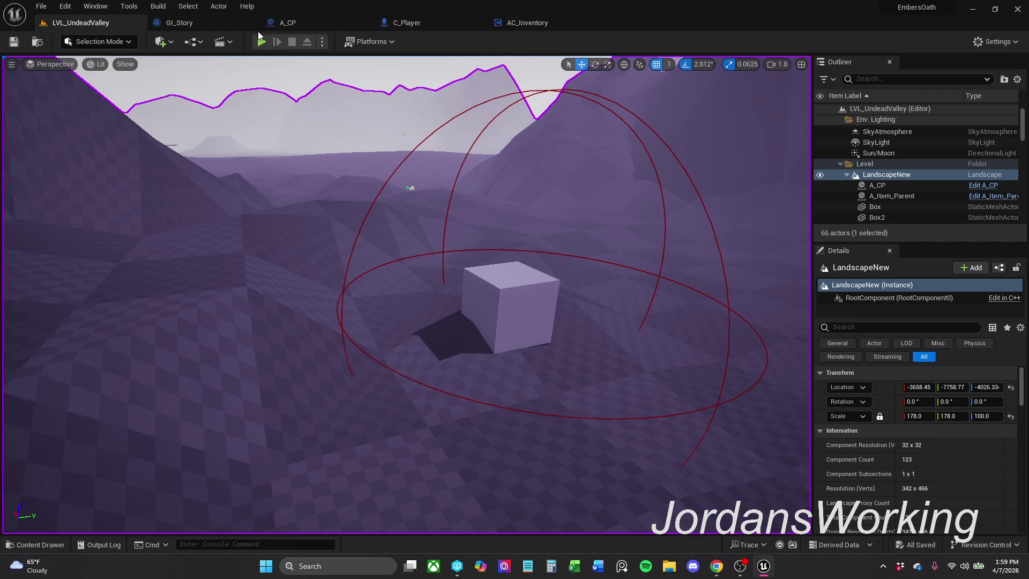
- Show A_CP's overlap event chain that casts to C_Player
click(316, 23)
mouse_move(416, 259)
mouse_down()
mouse_move(351, 214)
mouse_move(547, 214)
mouse_move(514, 288)
mouse_up()
scroll(397, 233, up, 2)
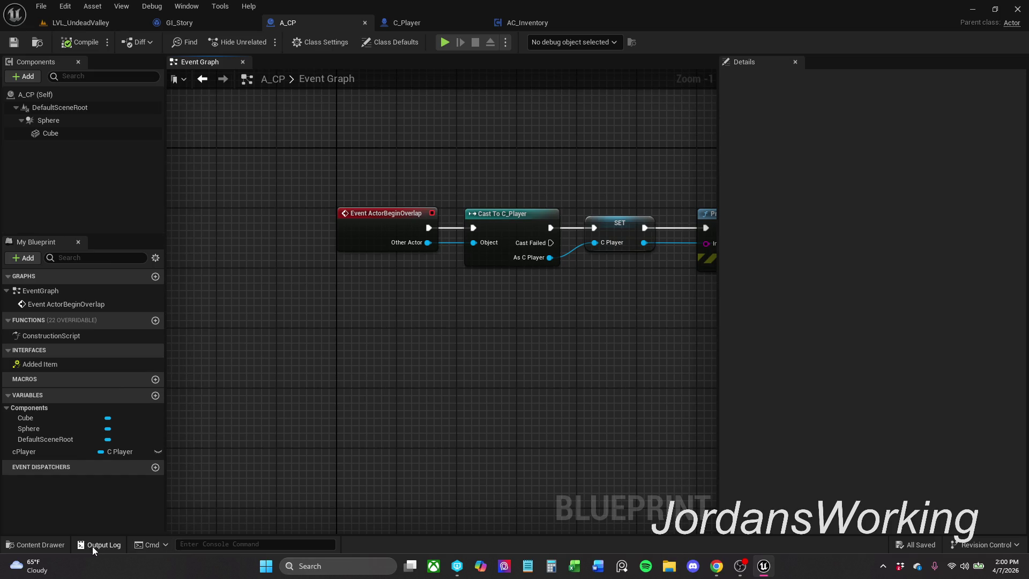
- Inspect I_Save in the Content Drawer, then play LVL_UndeadValley in the editor
click(35, 545)
right_click(209, 471)
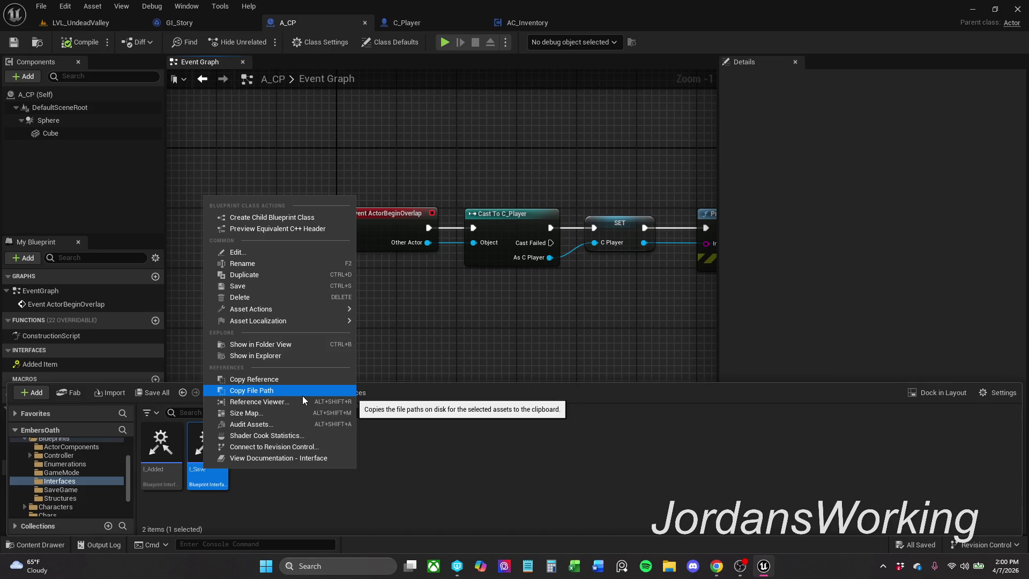
click(282, 356)
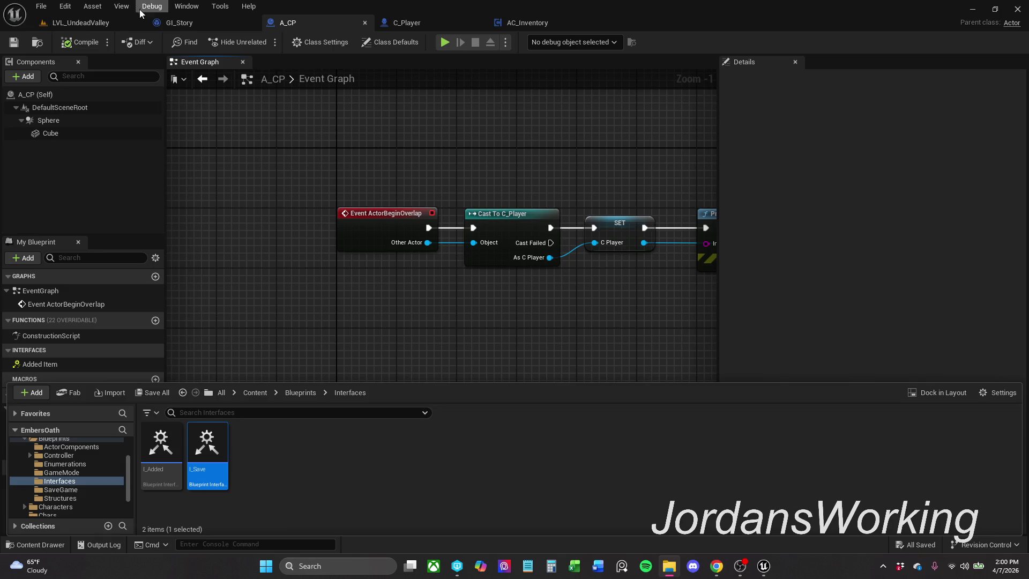
click(110, 24)
key(alt+p)
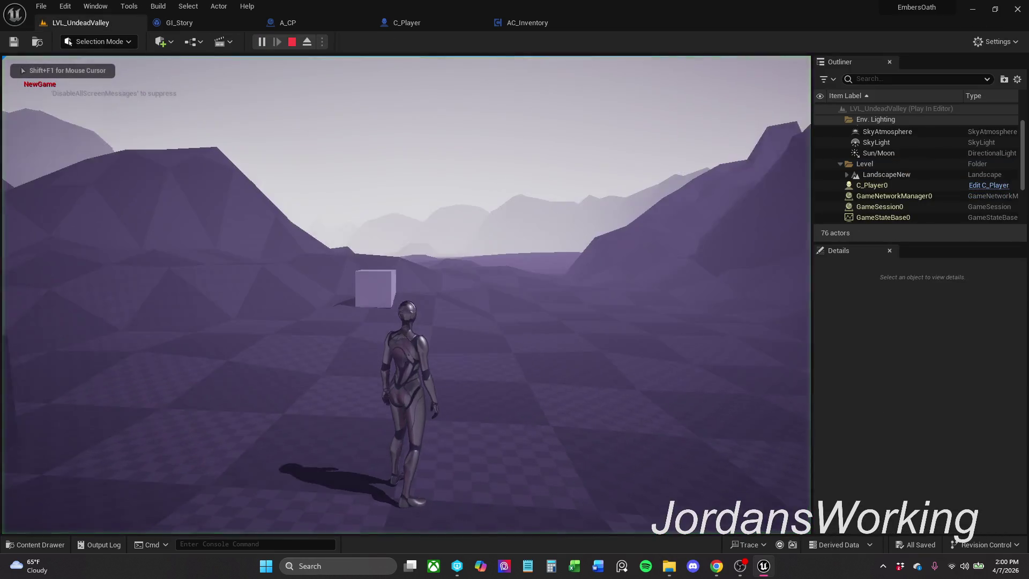
- Stop play, run a quick retest, then view GI_Story's Event Graph
key(w)
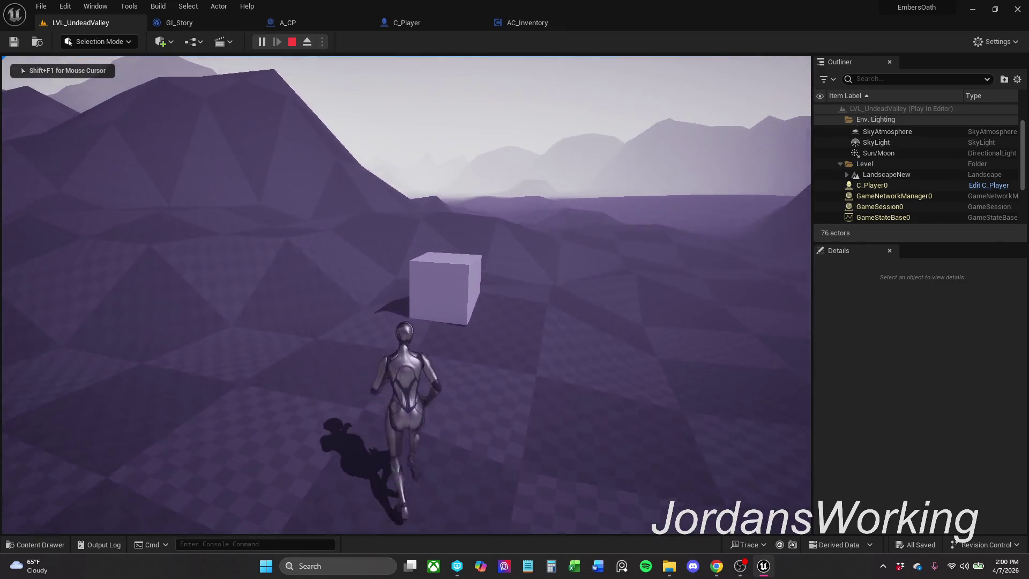
key(Escape)
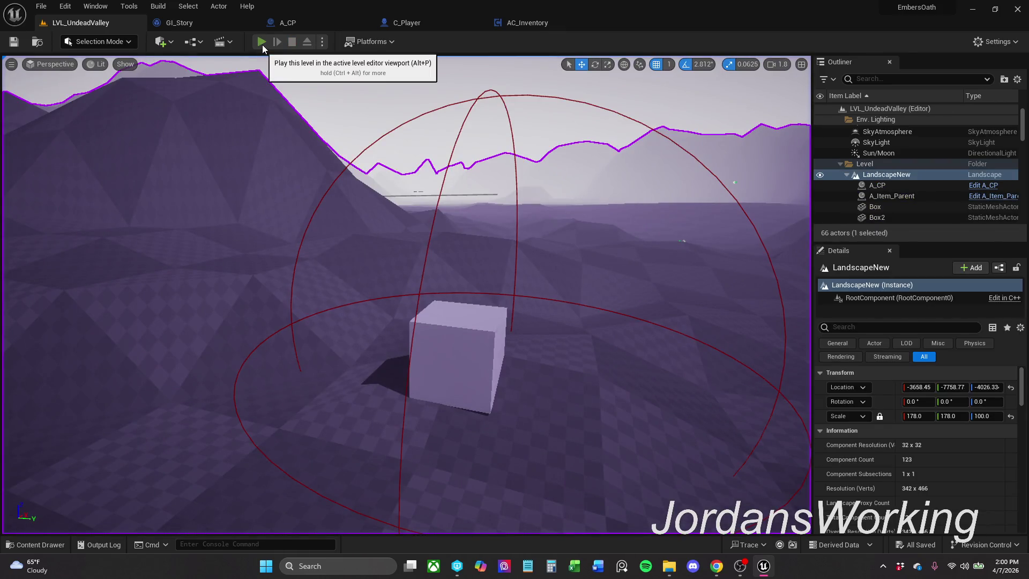
click(263, 46)
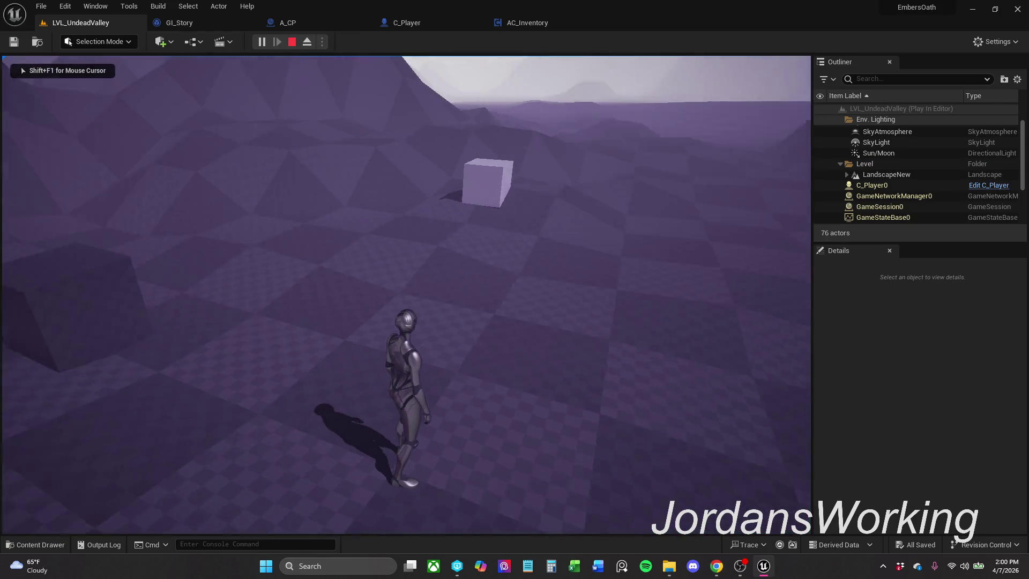
key(Escape)
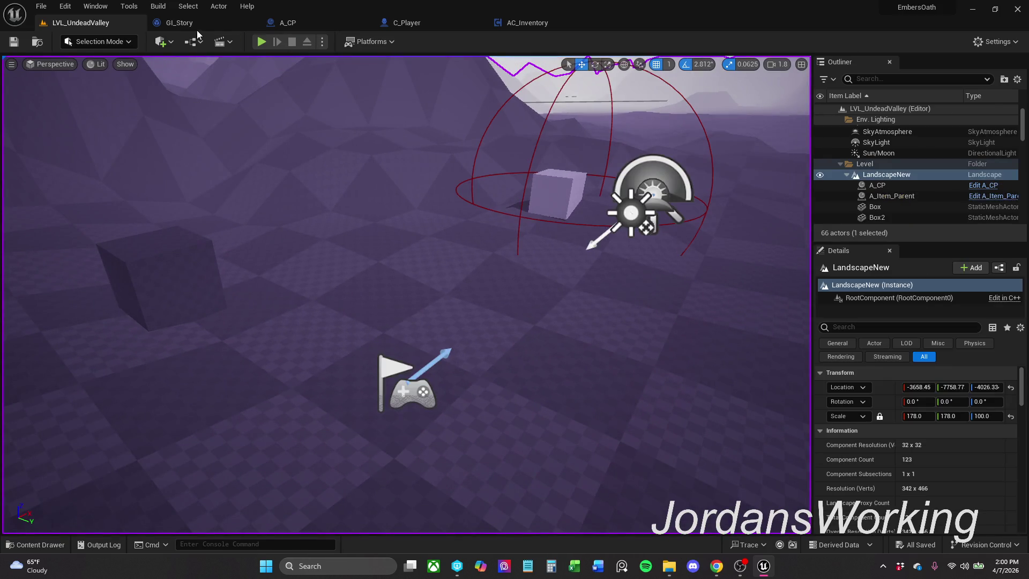
click(179, 23)
click(299, 23)
click(227, 22)
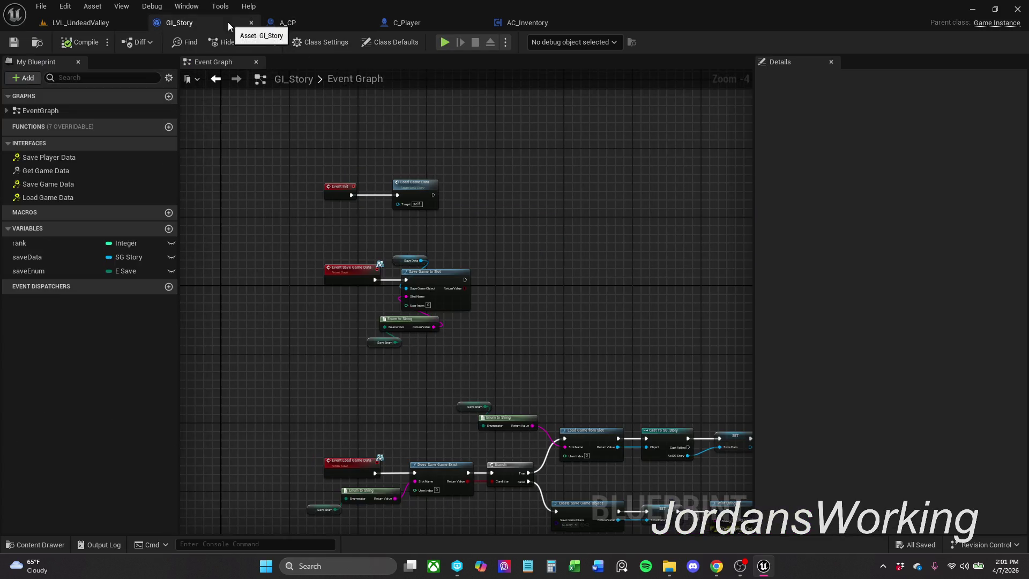
- Review GI_Story's graph, C_Player's Use Player Data, and the AC_Inventory blueprint
scroll(388, 188, down, 2)
scroll(364, 98, down, 1)
mouse_move(364, 98)
mouse_down()
mouse_move(324, 110)
mouse_move(348, 155)
mouse_move(331, 161)
mouse_up()
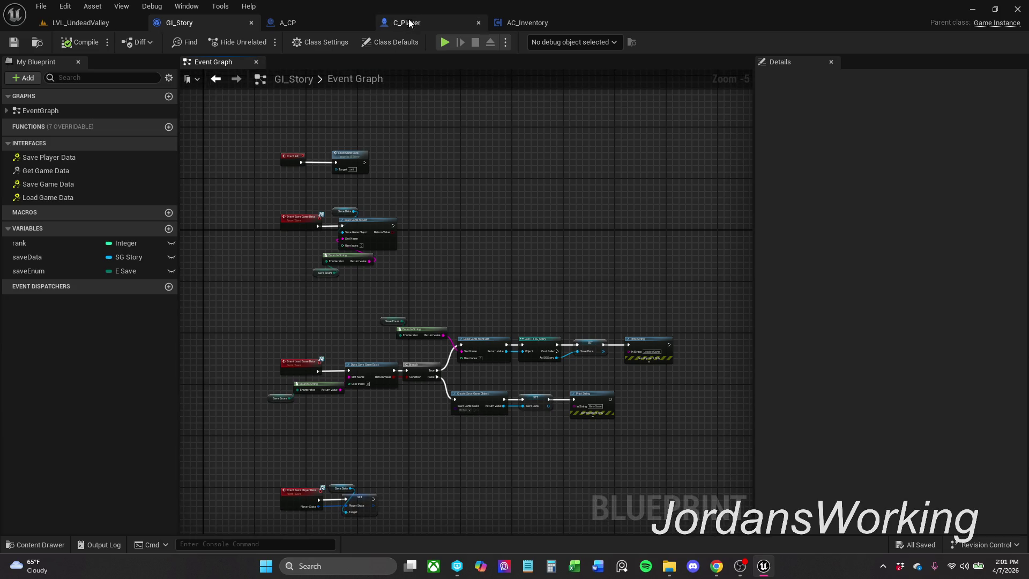
click(406, 23)
scroll(436, 171, down, 1)
mouse_move(437, 170)
mouse_down()
mouse_move(468, 147)
mouse_move(632, 143)
mouse_move(172, 152)
mouse_move(438, 153)
mouse_up()
click(527, 22)
scroll(542, 155, up, 2)
scroll(653, 173, down, 2)
scroll(654, 172, up, 1)
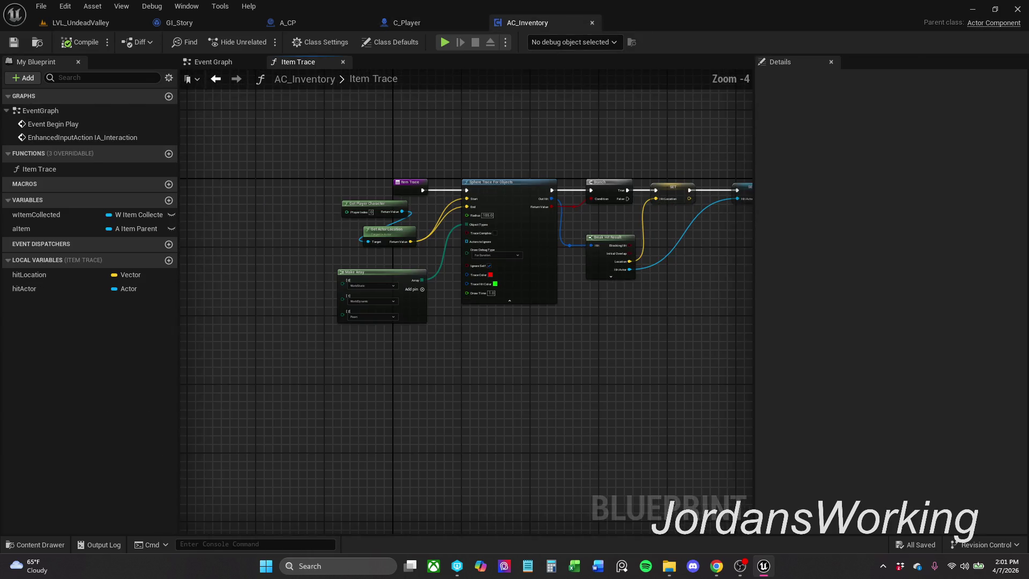
- Check GI_Story and A_CP's save chain, then return to C_Player's Use Player Data
click(230, 24)
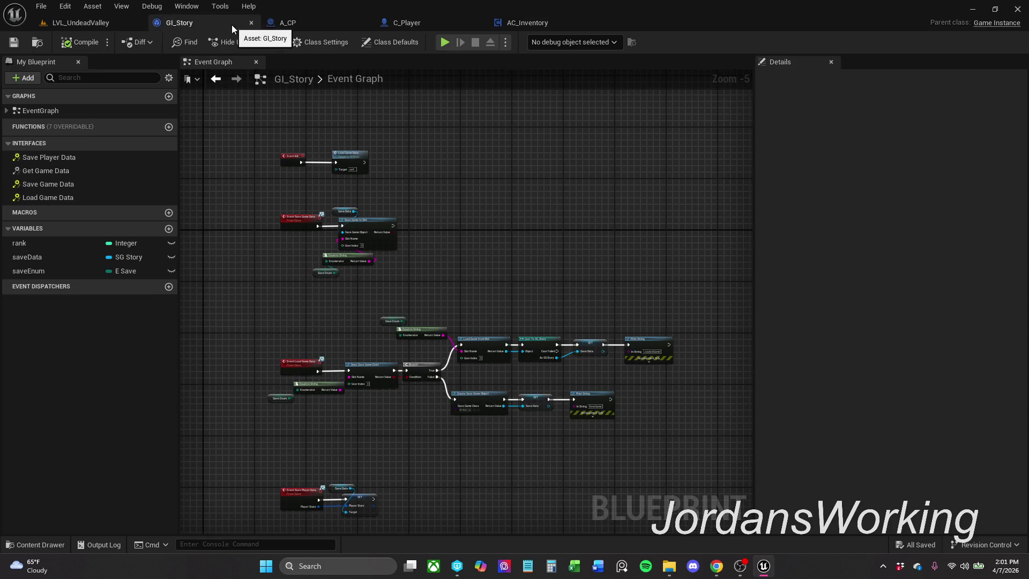
click(288, 24)
scroll(348, 172, up, 4)
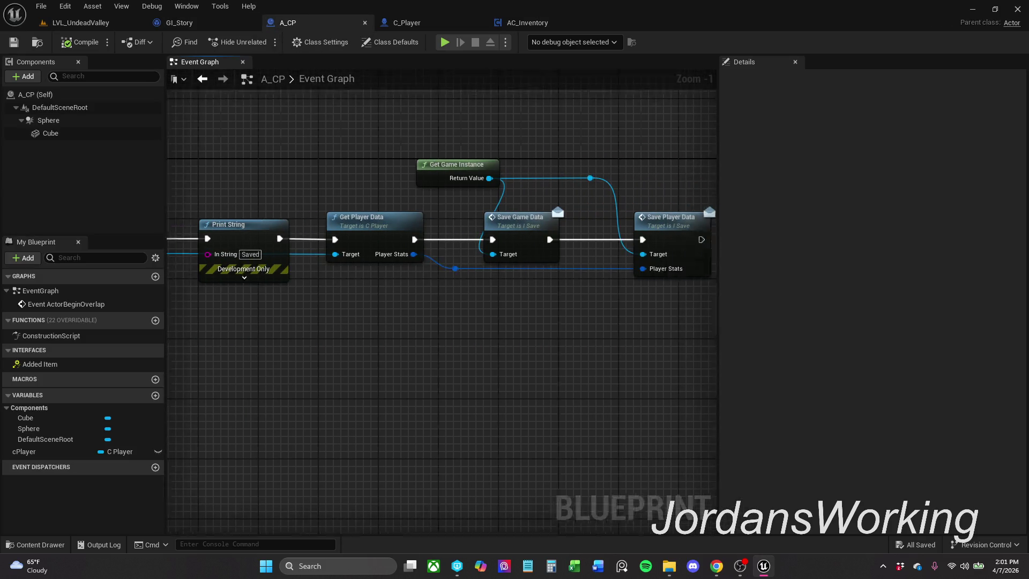
drag(187, 208, 397, 221)
click(423, 23)
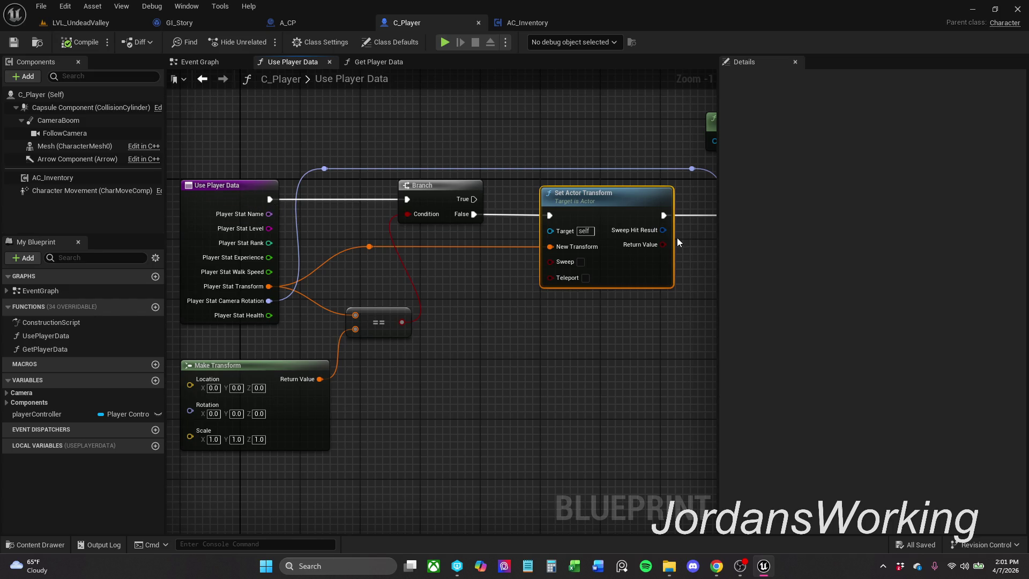
click(432, 170)
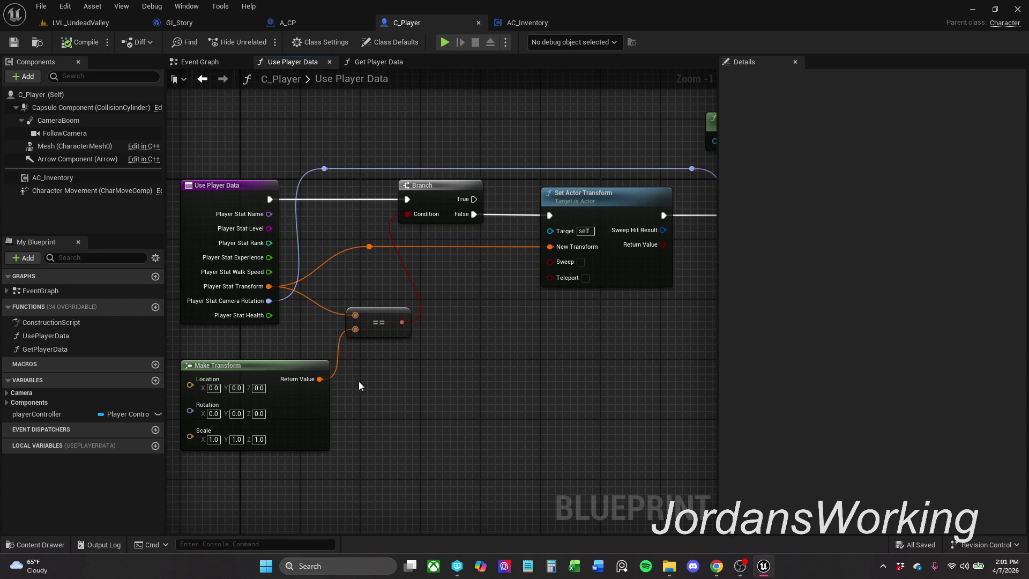
- Wire Use Player Data directly into Set Actor Transform and move the Branch down-right
drag(408, 198, 550, 217)
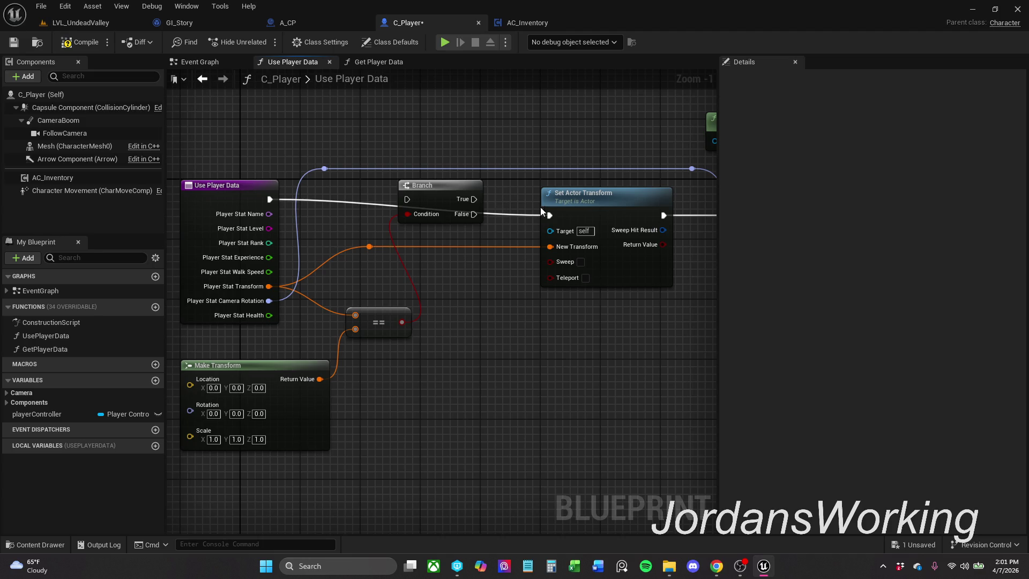
drag(583, 206, 576, 190)
drag(446, 183, 459, 295)
drag(460, 330, 489, 390)
click(517, 303)
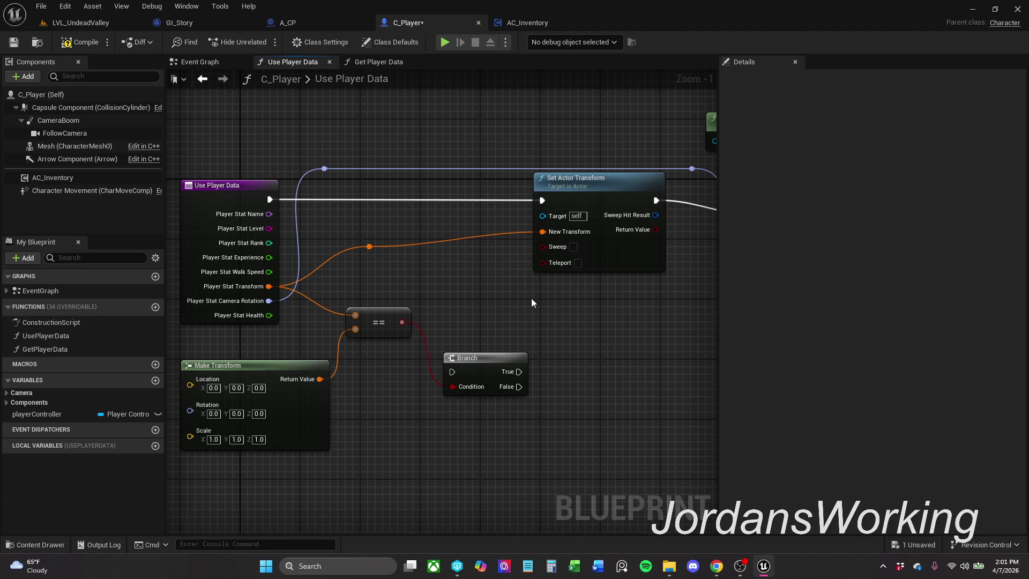
- Align the reroute knot with Set Actor Transform's New Transform and save C_Player
click(370, 246)
shift+click(584, 199)
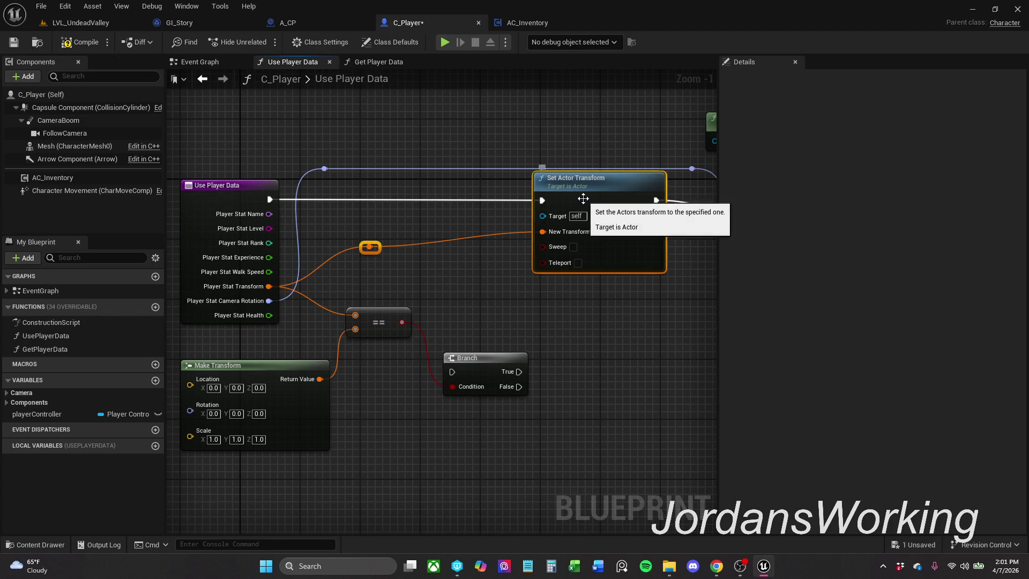
key(q)
click(612, 317)
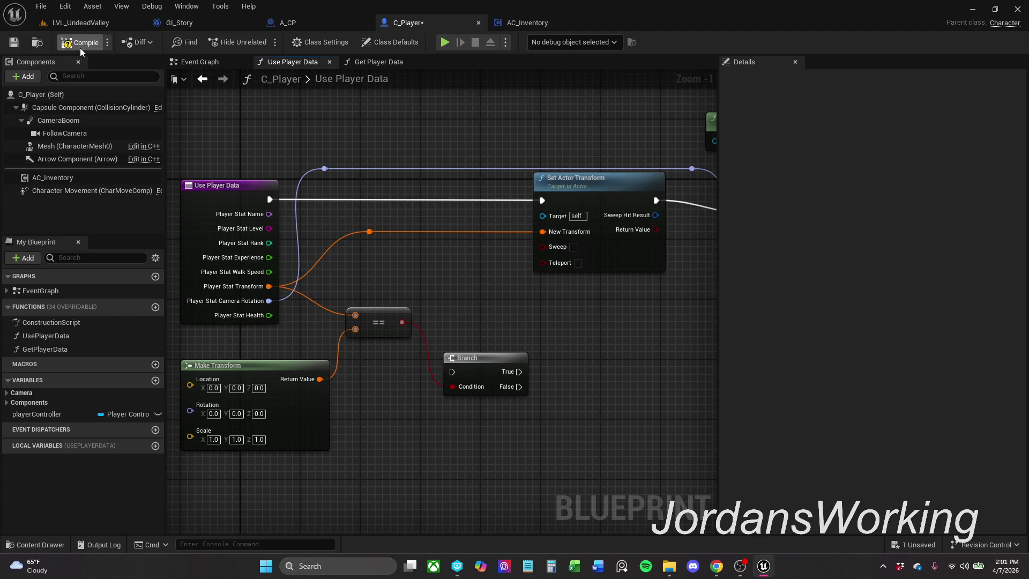
key(ctrl+s)
click(97, 24)
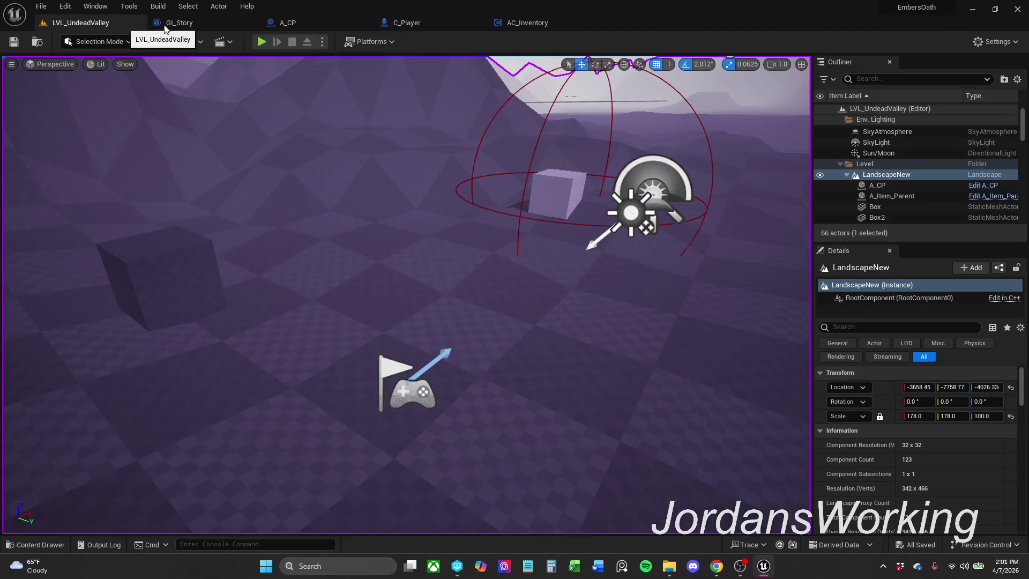
click(267, 41)
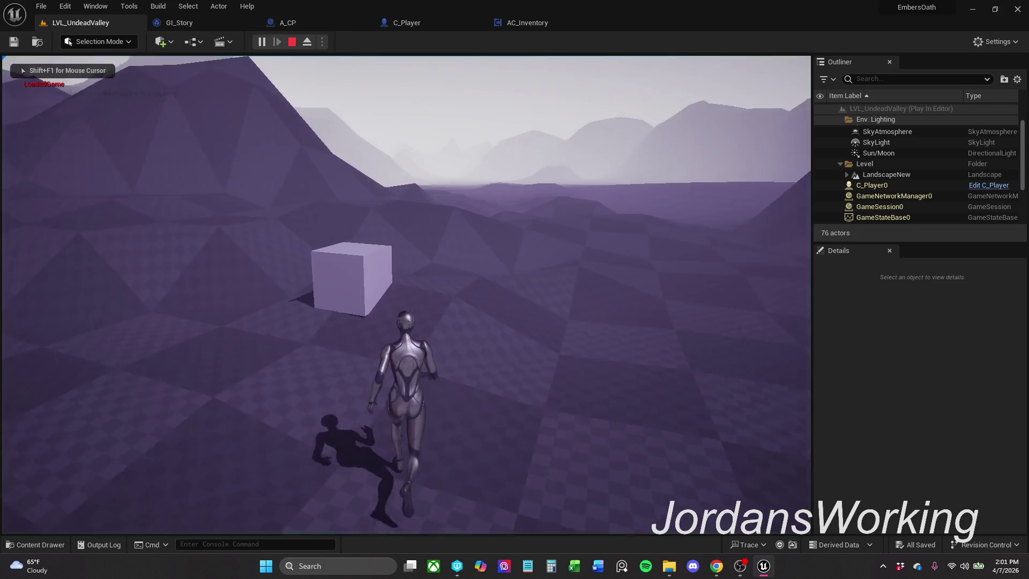
key(Escape)
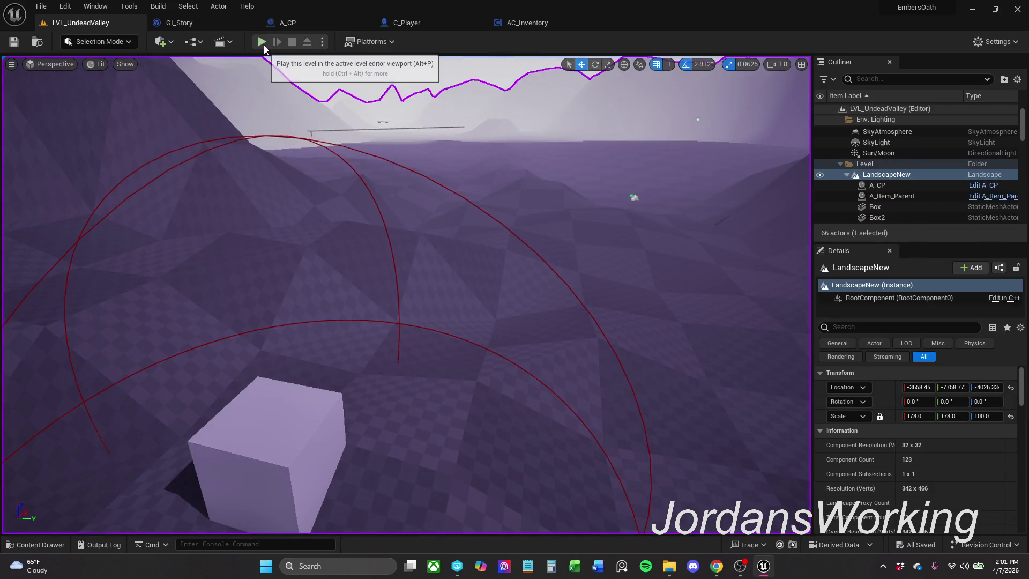
click(264, 45)
key(Escape)
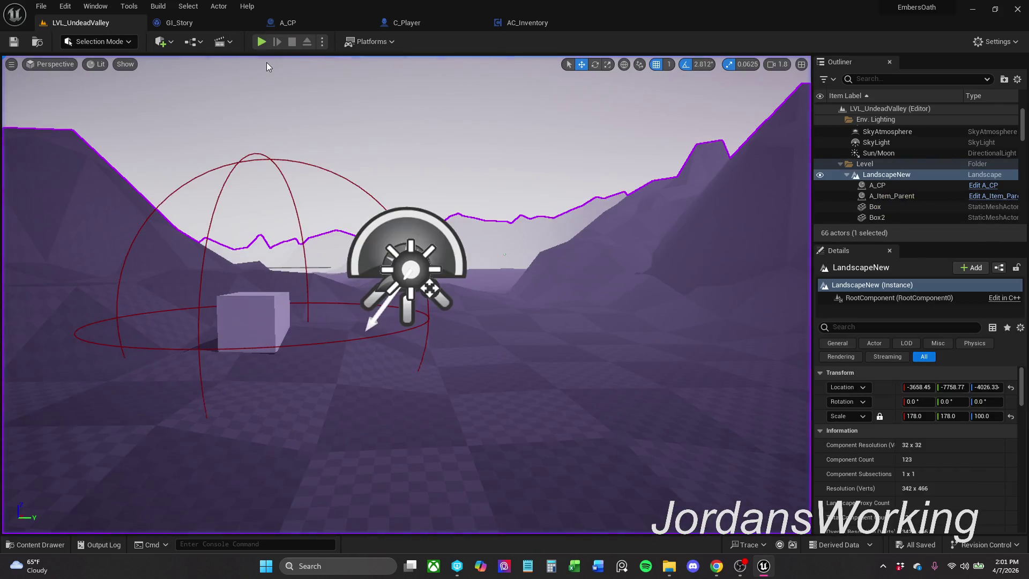
mouse_move(467, 306)
mouse_down()
mouse_move(461, 343)
mouse_move(445, 321)
mouse_move(473, 293)
mouse_up()
scroll(915, 195, down, 3)
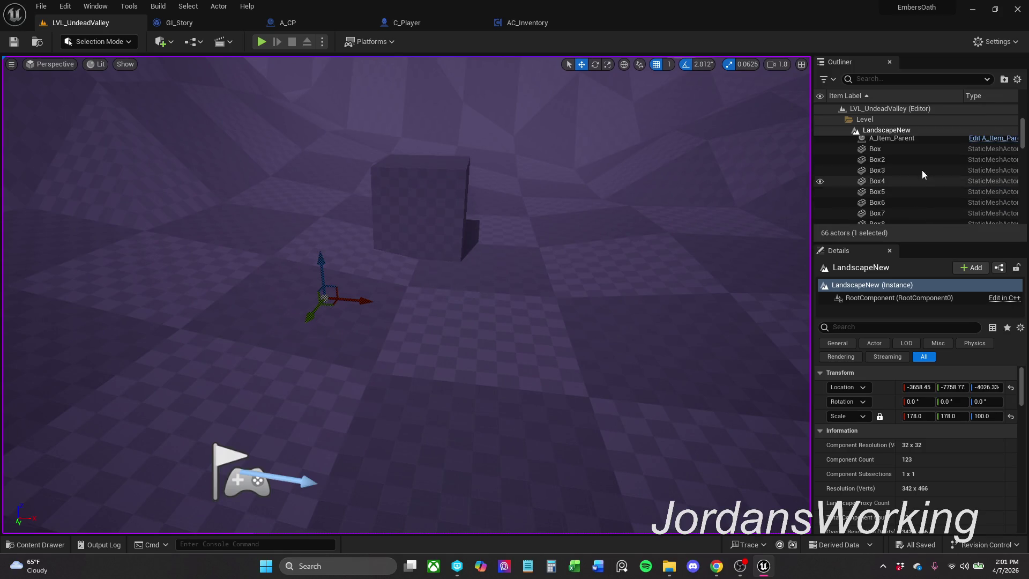
- Move PlayerStart to about (15.10, 42.97, 41.08) and save the LVL_UndeadValley map
scroll(923, 190, down, 3)
scroll(924, 189, down, 5)
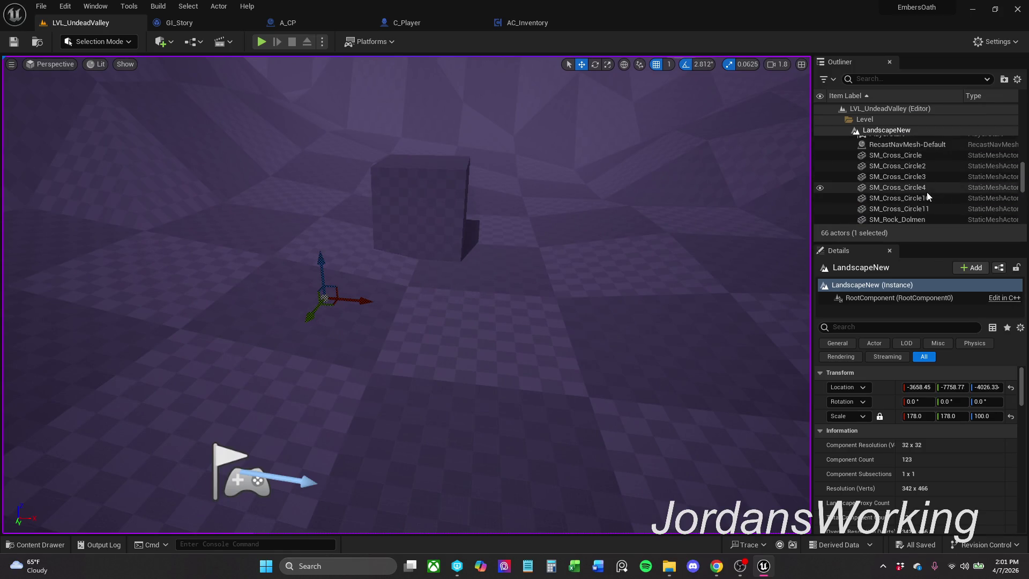
text(player)
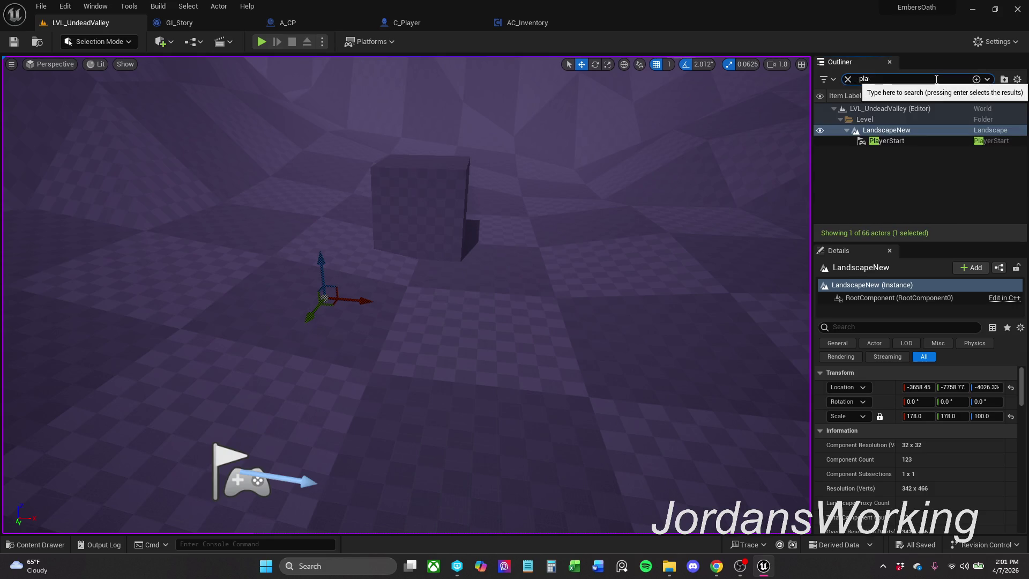
double_click(925, 141)
mouse_move(444, 204)
mouse_down()
mouse_move(466, 188)
mouse_move(457, 196)
mouse_up()
mouse_move(467, 394)
mouse_down()
mouse_move(192, 169)
mouse_move(156, 121)
mouse_move(171, 124)
mouse_up()
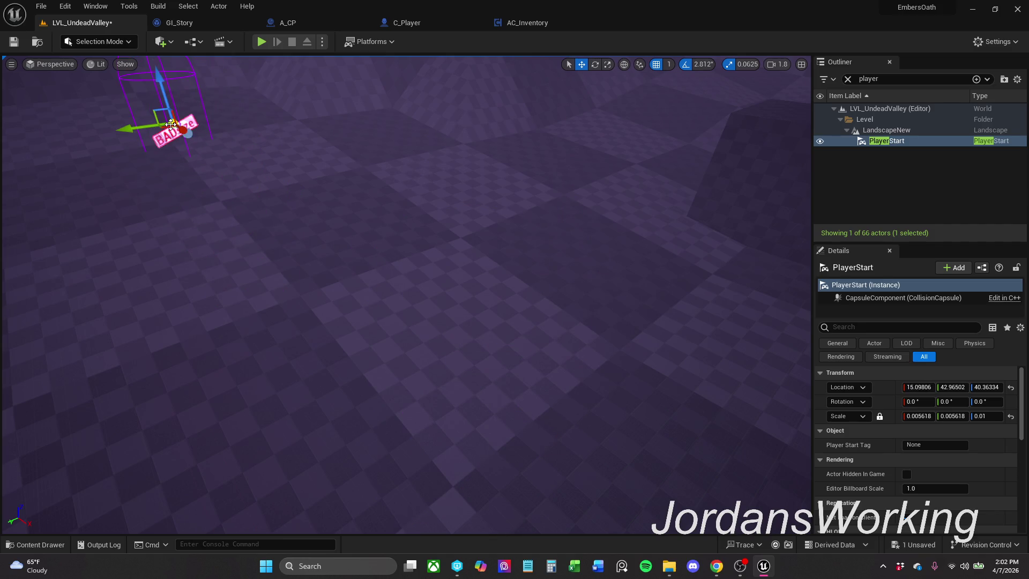
scroll(171, 124, down, 3)
drag(298, 171, 295, 85)
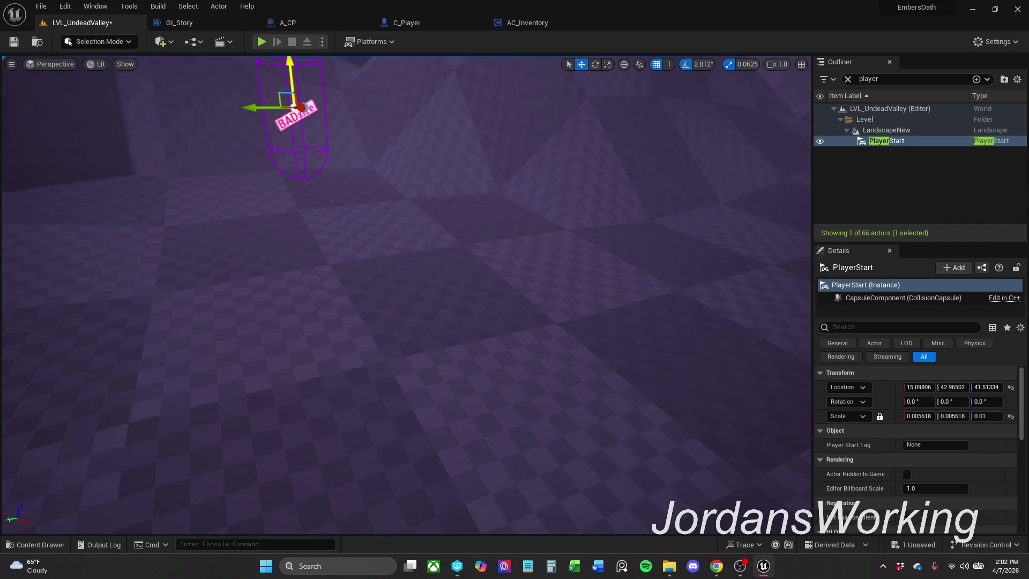
key(End)
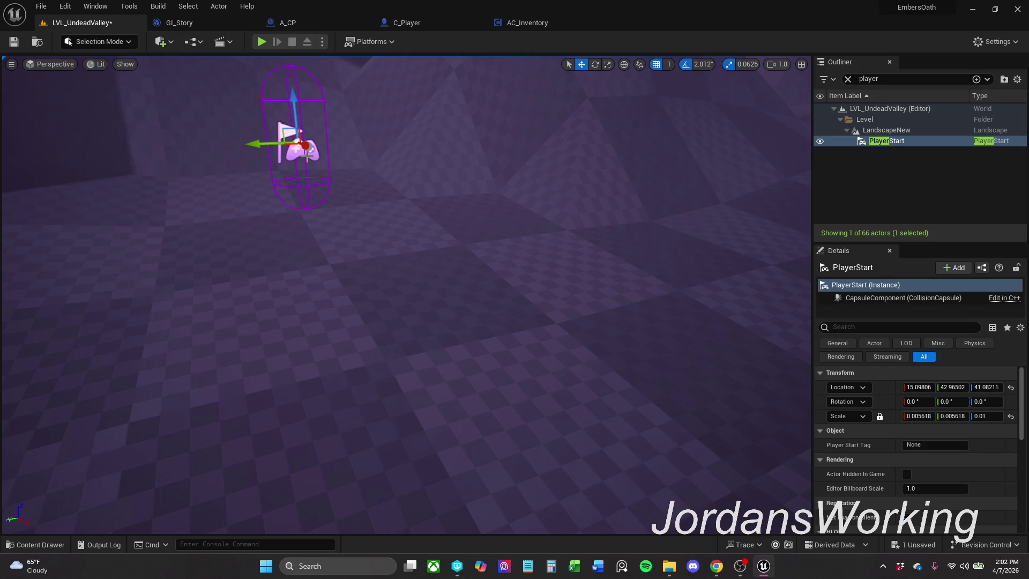
click(13, 42)
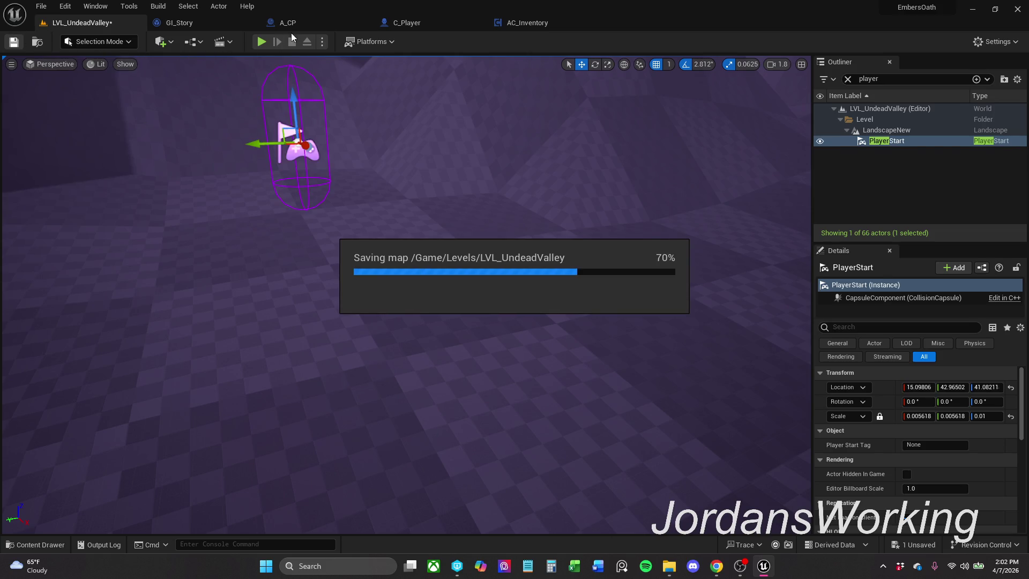
- Play-test twice to see the Saved and LoadedGame messages, then view GI_Story's Event Graph
click(259, 44)
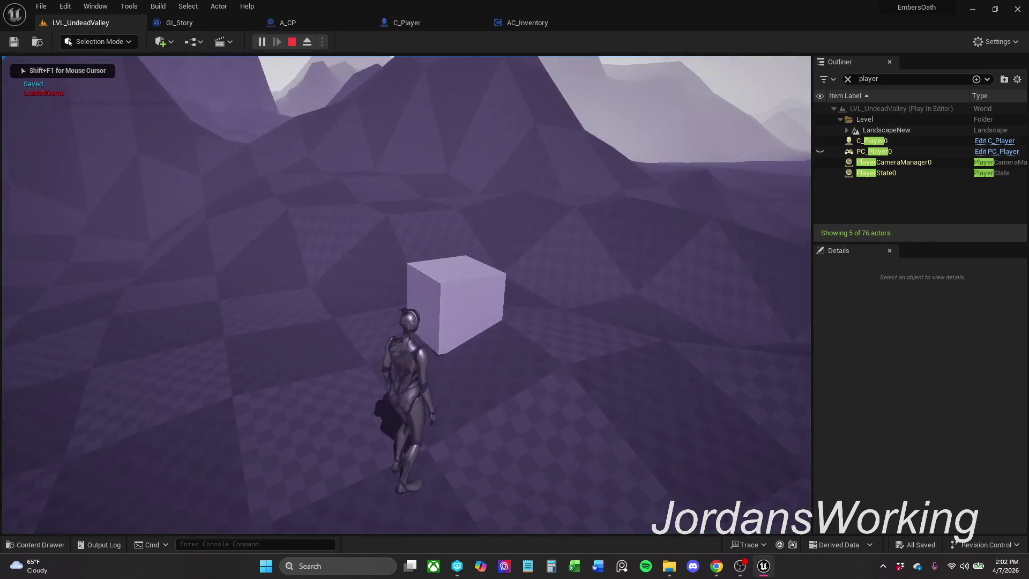
key(Escape)
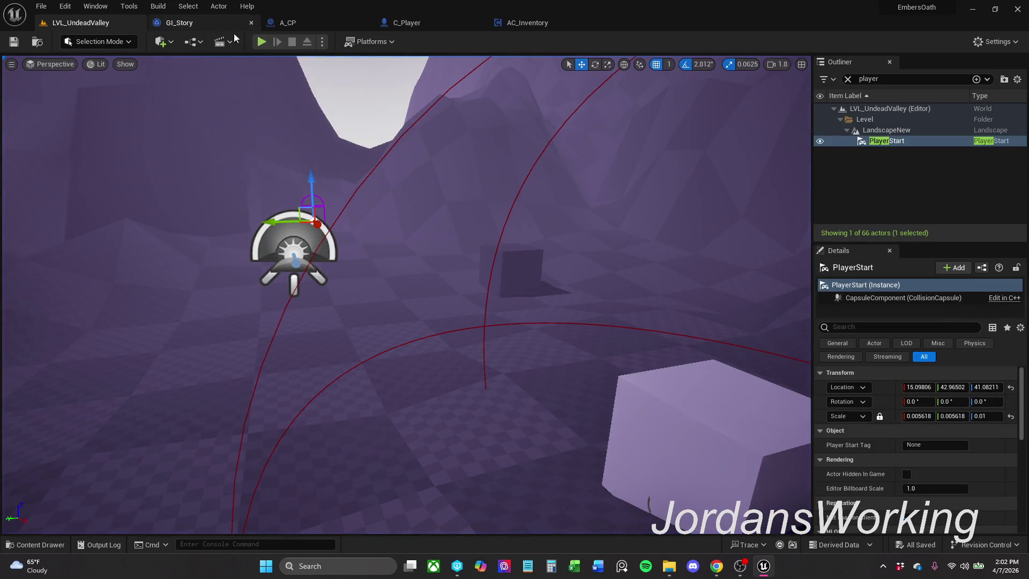
click(262, 46)
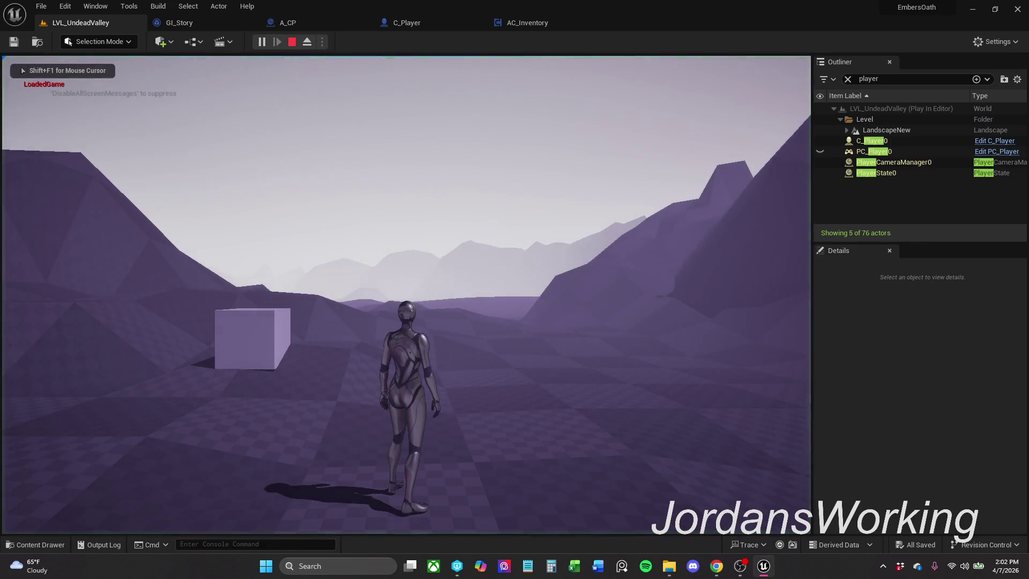
key(Escape)
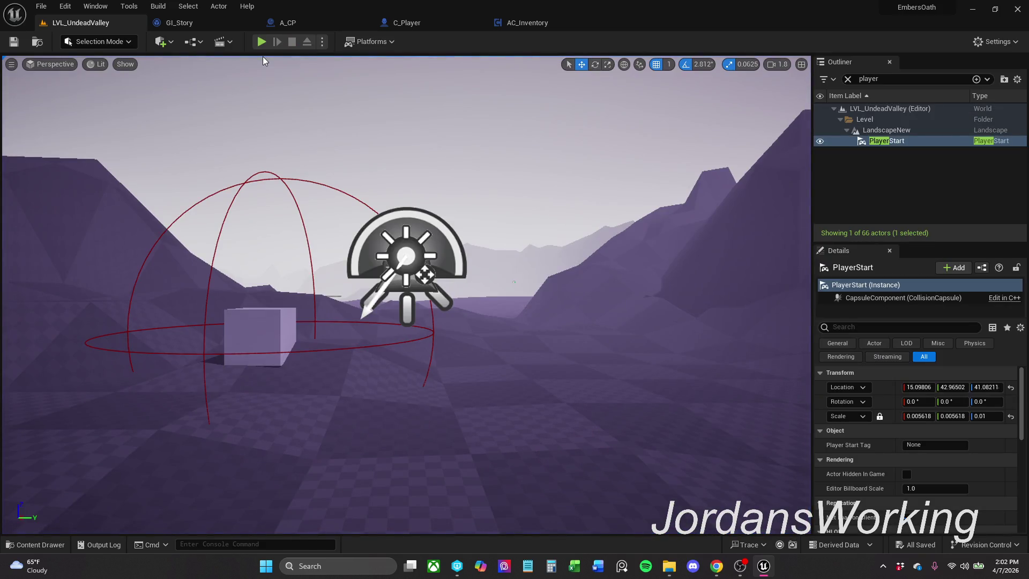
mouse_move(322, 160)
mouse_down()
mouse_move(343, 209)
mouse_move(472, 211)
mouse_up()
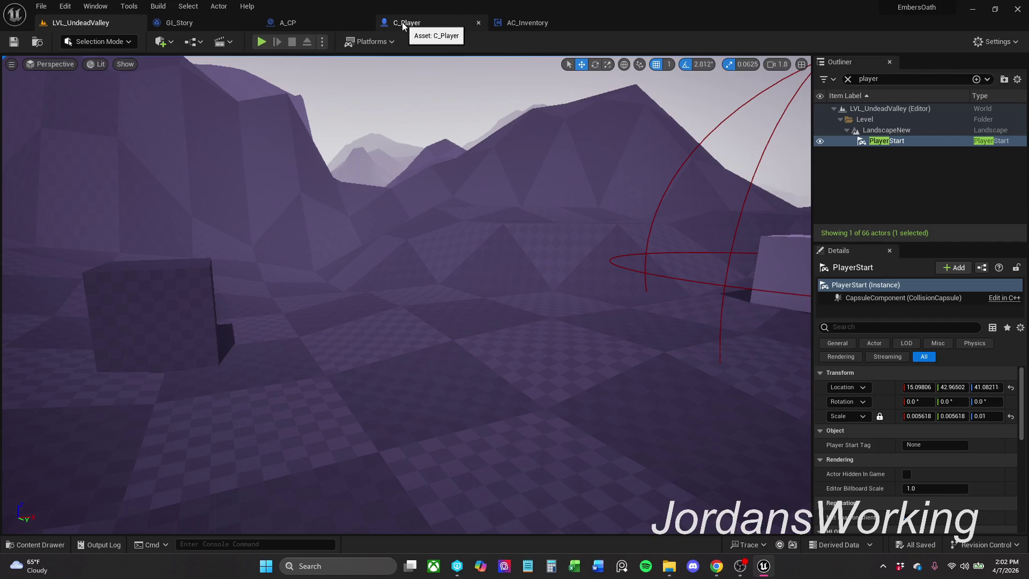
click(206, 22)
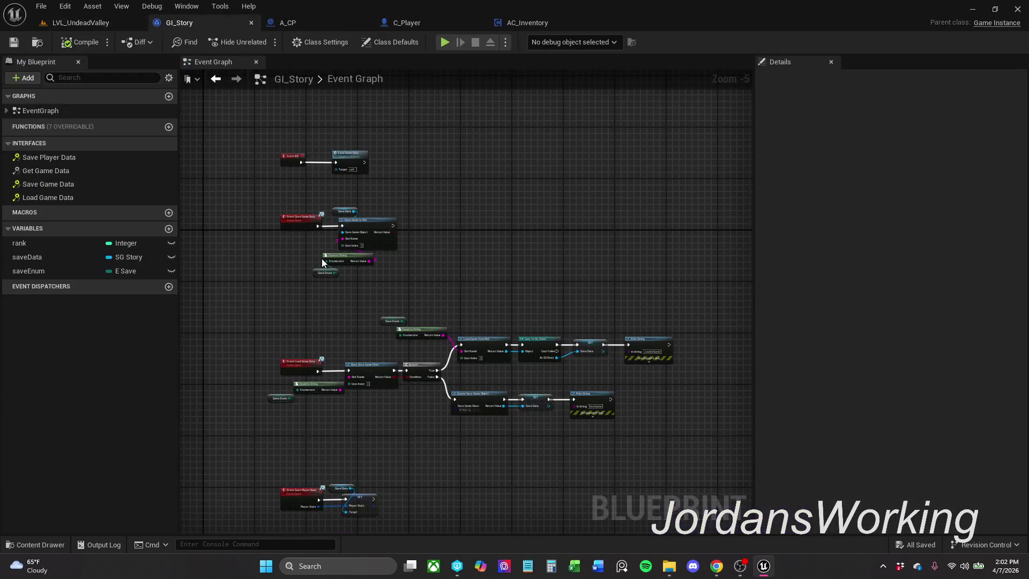
- In GI_Story's Event Graph, move the LoadedGame Print String node up and to the right
scroll(335, 252, up, 2)
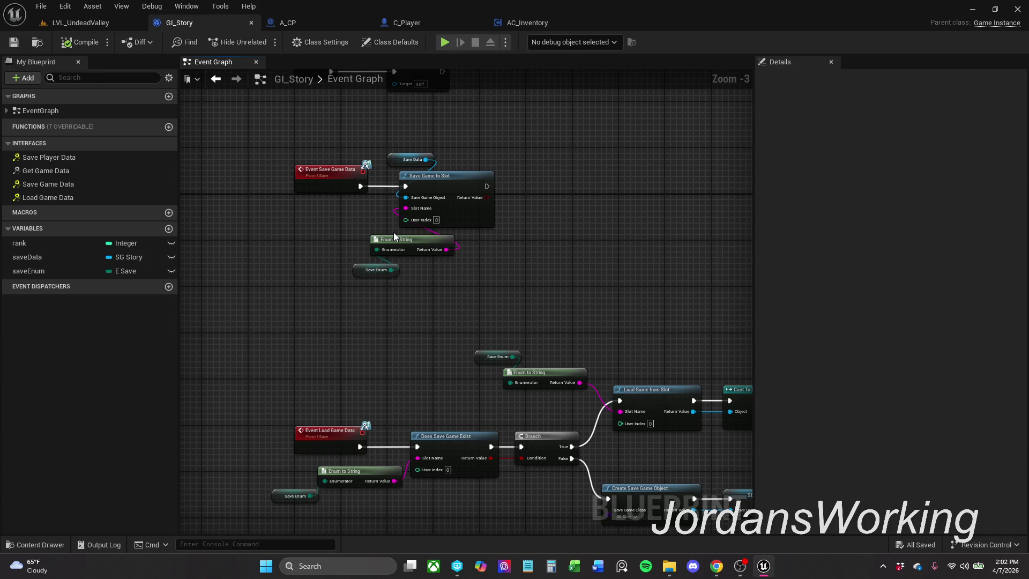
mouse_move(393, 233)
mouse_down()
mouse_move(420, 248)
mouse_move(545, 192)
mouse_move(343, 186)
mouse_up()
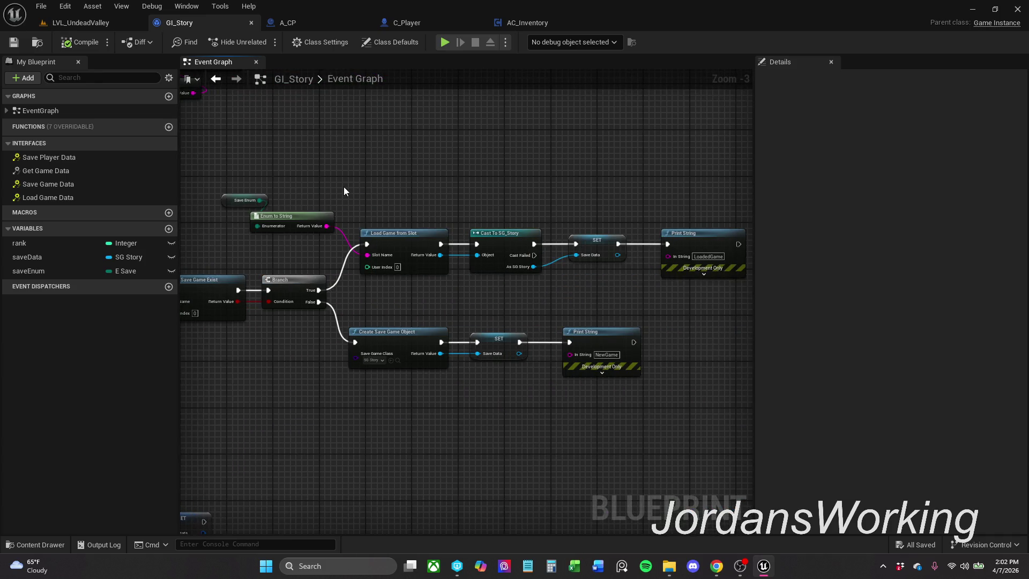
drag(513, 181, 351, 164)
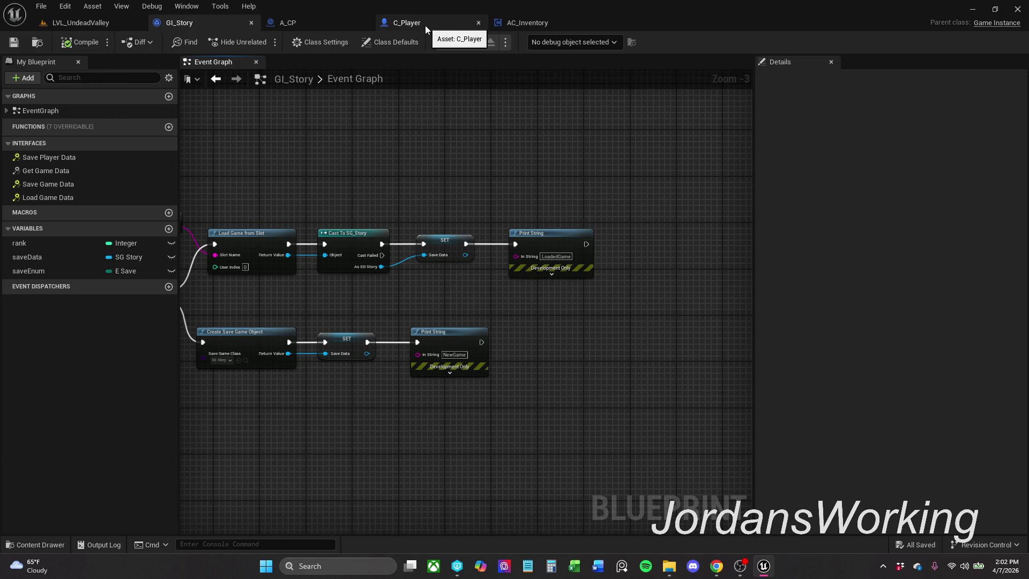
click(425, 25)
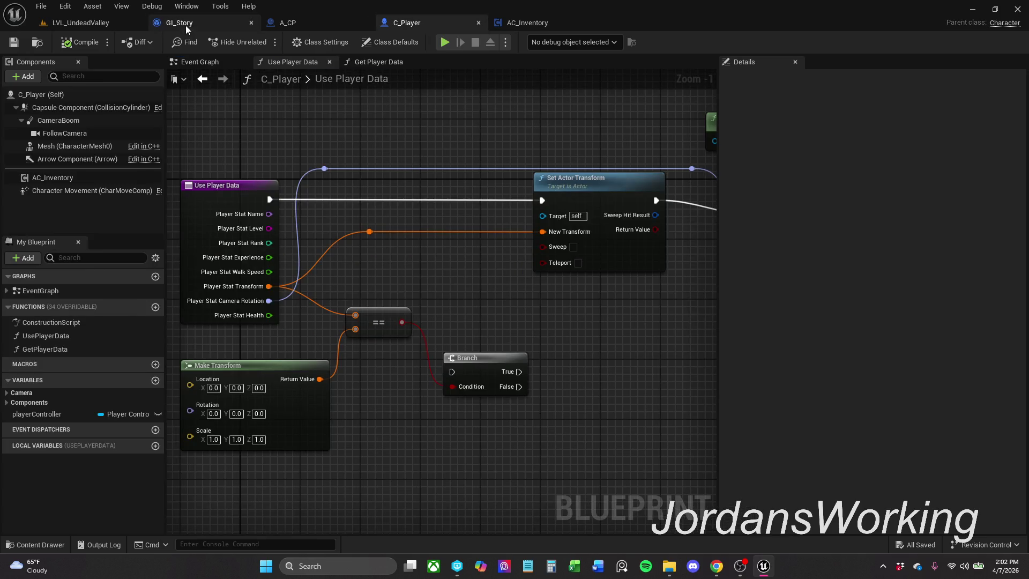
click(186, 24)
mouse_move(537, 207)
mouse_down()
mouse_move(400, 207)
mouse_move(457, 272)
mouse_up()
mouse_move(429, 236)
mouse_down()
mouse_move(504, 174)
mouse_move(492, 136)
mouse_move(382, 236)
mouse_up()
mouse_move(484, 230)
mouse_down()
mouse_move(403, 240)
mouse_move(451, 244)
mouse_up()
- Add a Use Player Data node after the LoadedGame Print String
text(UsePla)
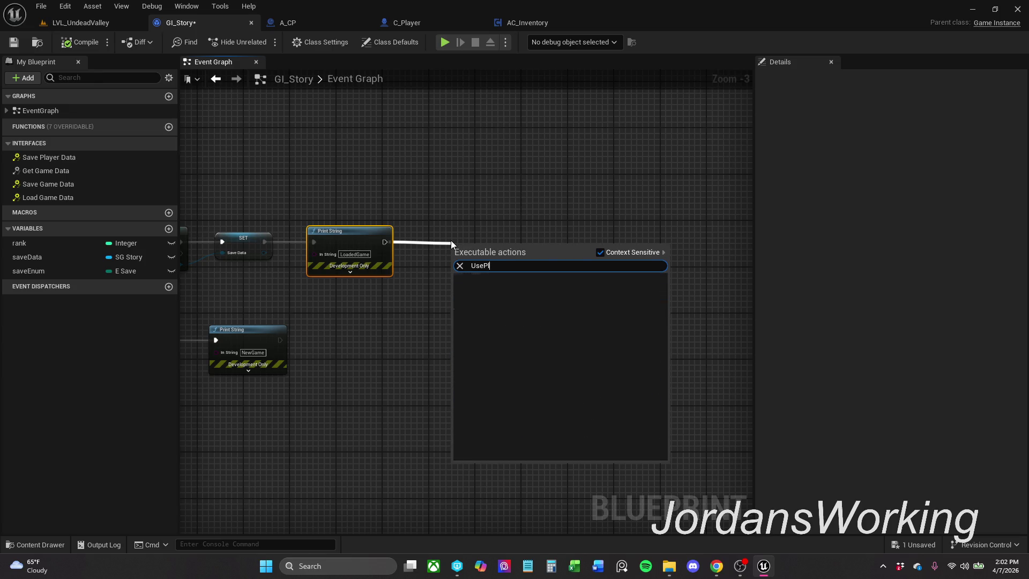
text(yerSa)
text(ve)
click(610, 252)
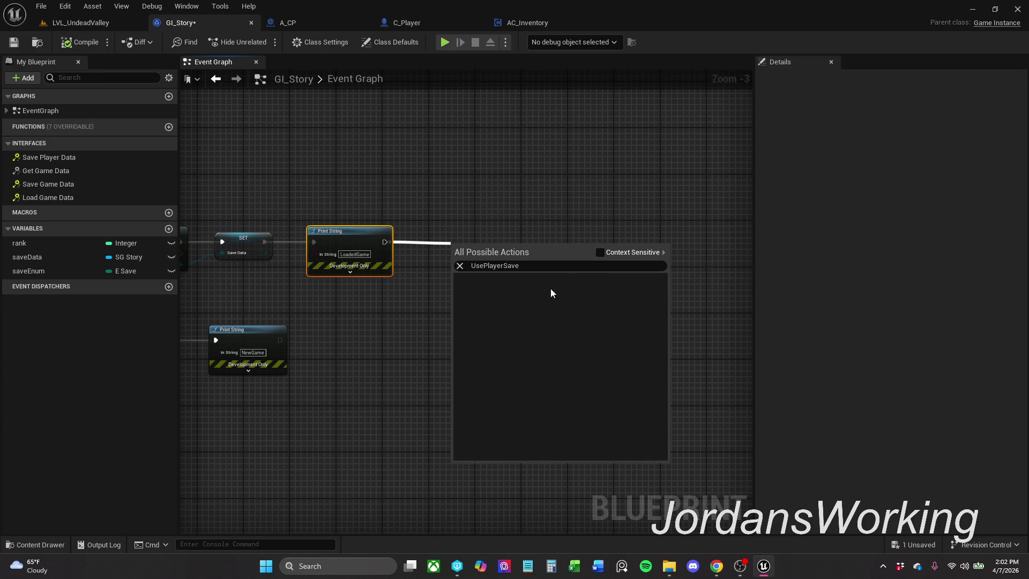
click(603, 252)
key(Home)
key(Delete)
key(Delete)
key(Delete)
click(600, 252)
double_click(523, 269)
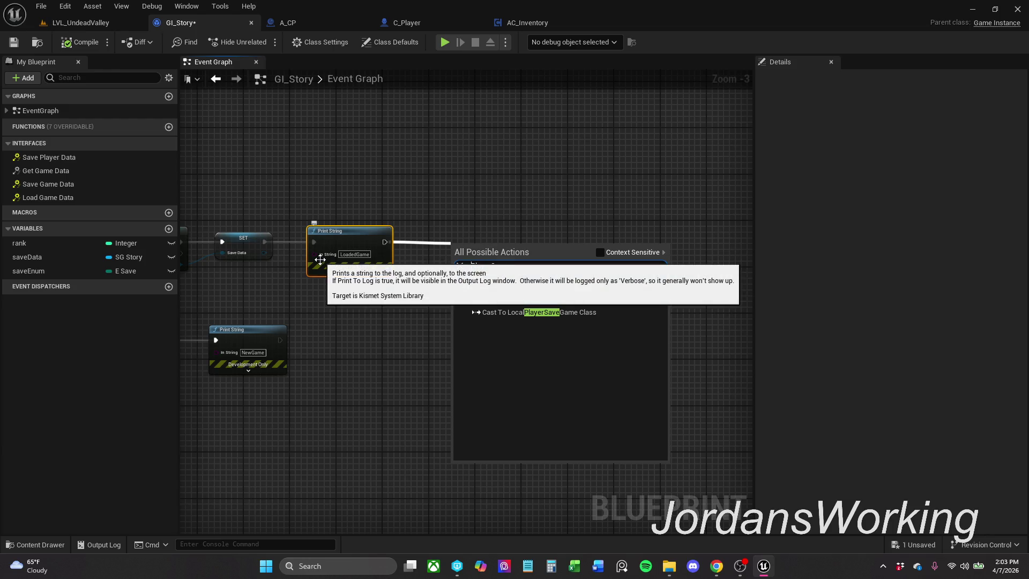
text(Use)
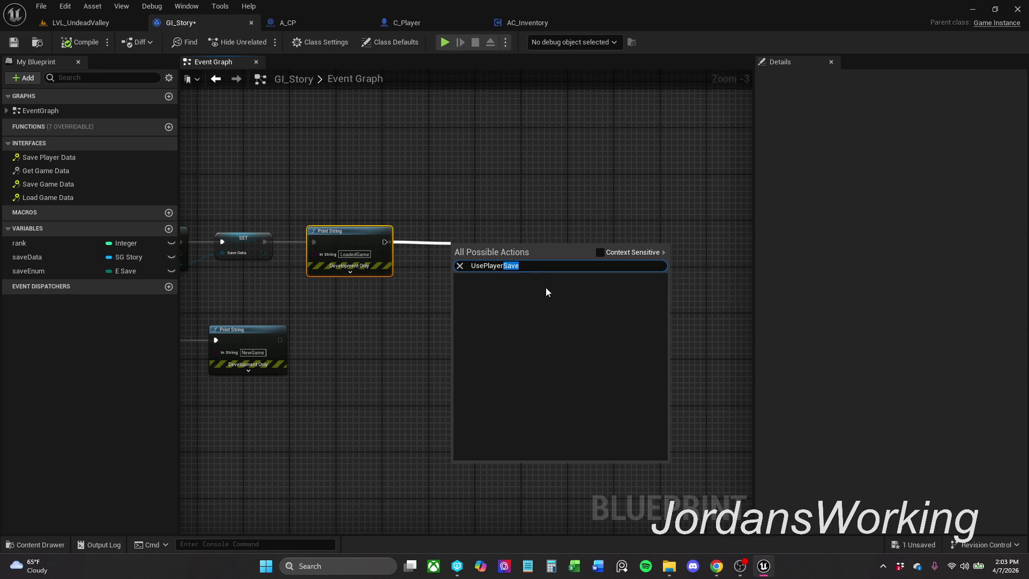
key(BackSpace)
key(Down)
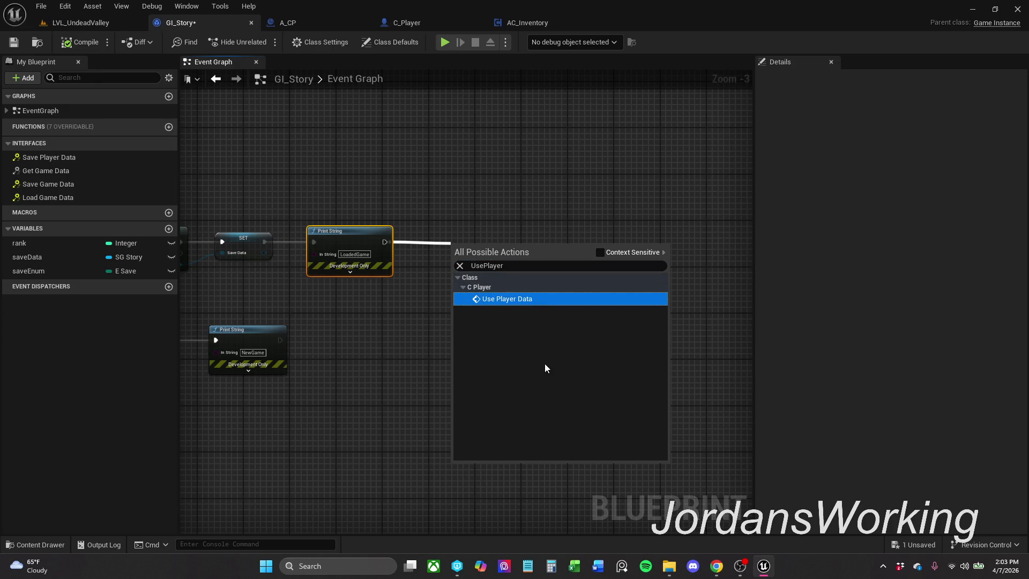
click(555, 299)
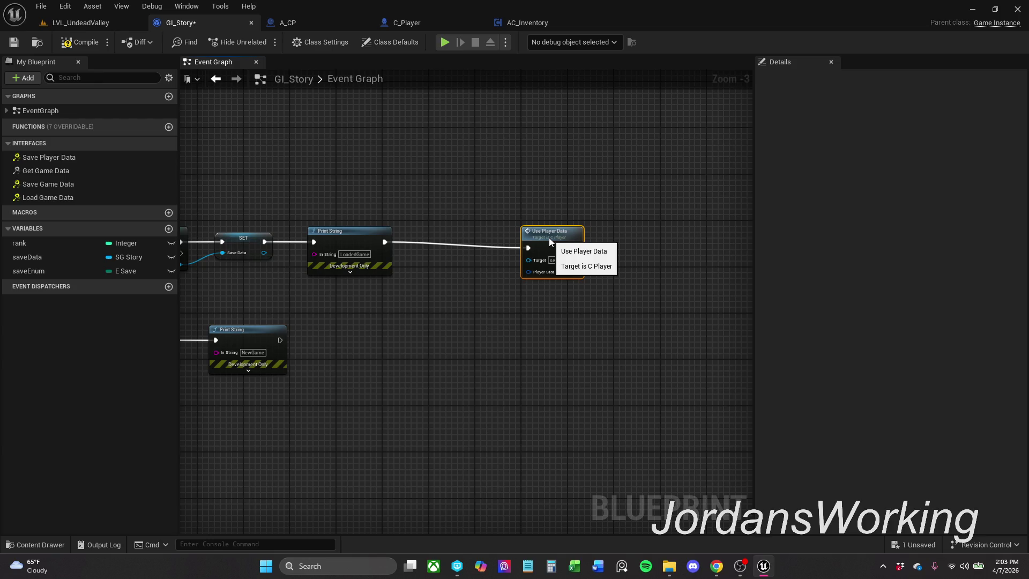
- Insert a Cast To C_Player node between Print String and Use Player Data
mouse_move(552, 234)
mouse_down()
mouse_move(384, 195)
mouse_move(375, 134)
mouse_move(306, 139)
mouse_move(319, 374)
mouse_move(335, 283)
mouse_move(327, 427)
mouse_up()
mouse_move(364, 287)
mouse_down()
mouse_move(701, 375)
mouse_move(306, 272)
mouse_up()
drag(360, 318, 393, 315)
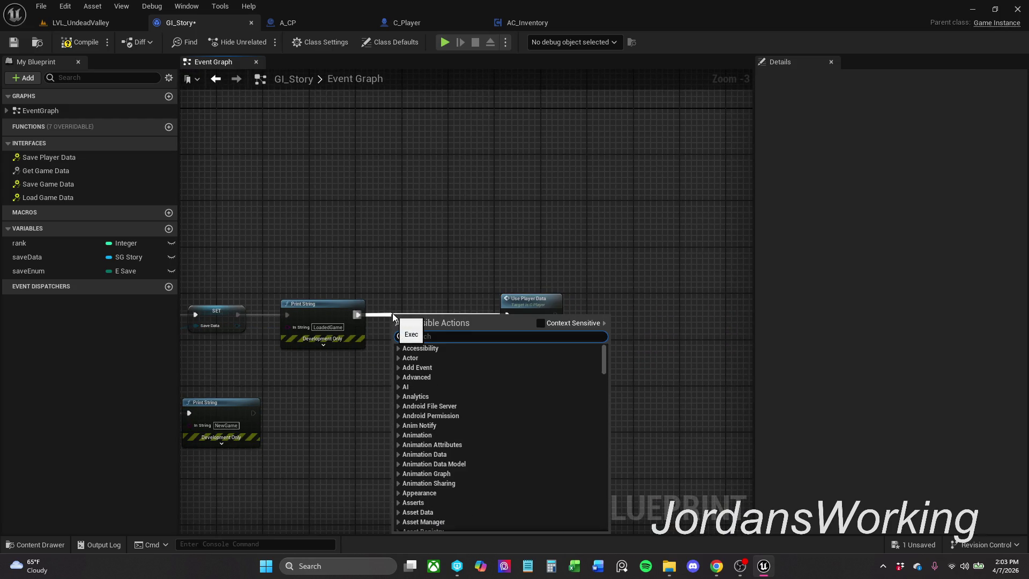
text(cast to)
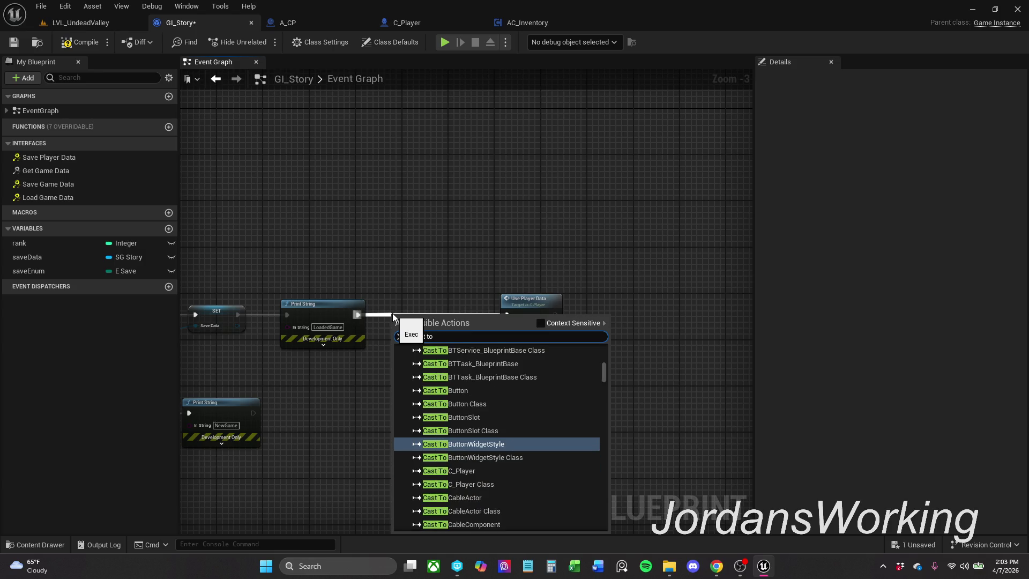
text( C_Pl)
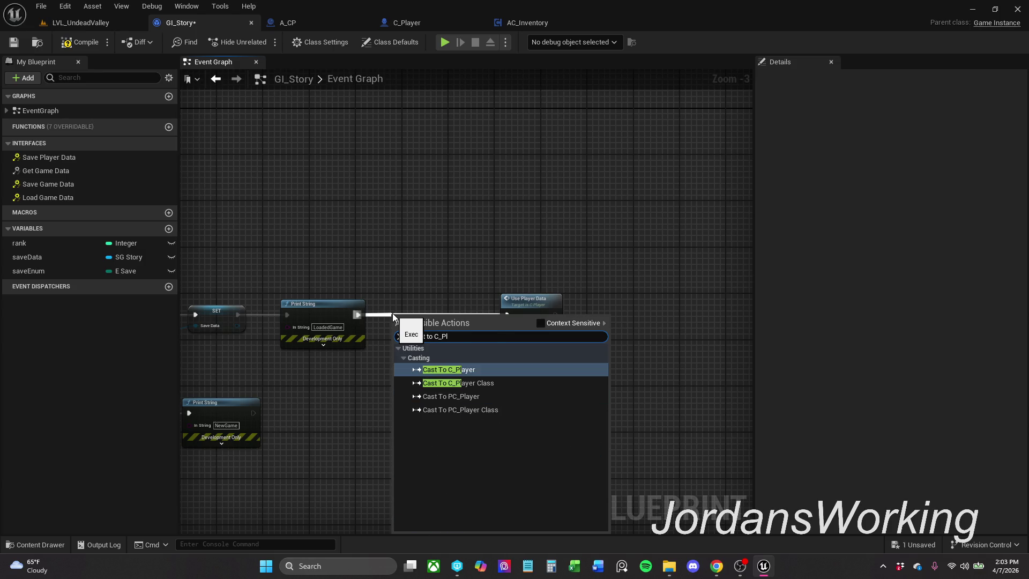
click(540, 323)
click(502, 370)
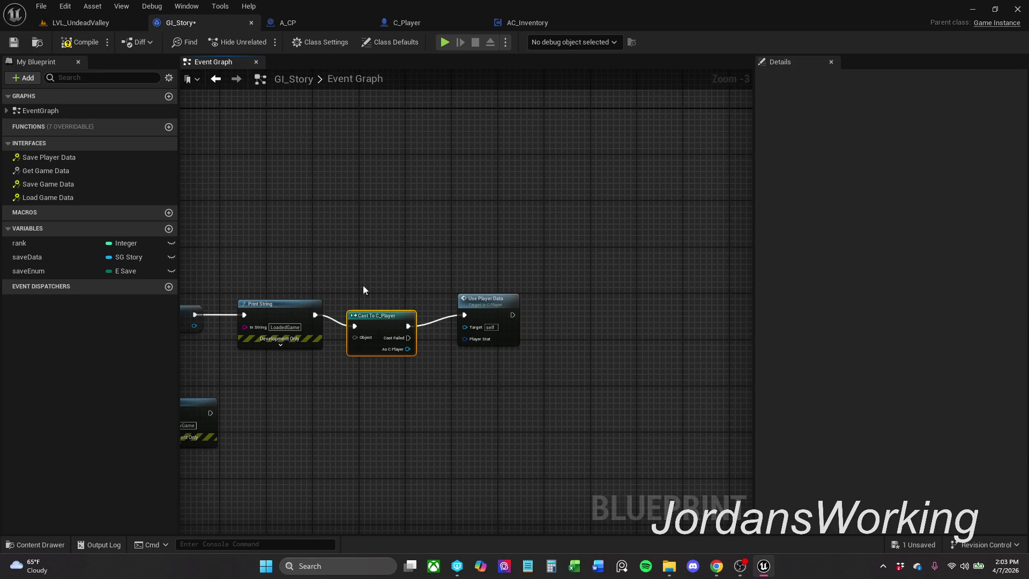
drag(483, 299, 507, 299)
mouse_move(376, 329)
mouse_down()
mouse_move(394, 317)
mouse_move(472, 312)
mouse_up()
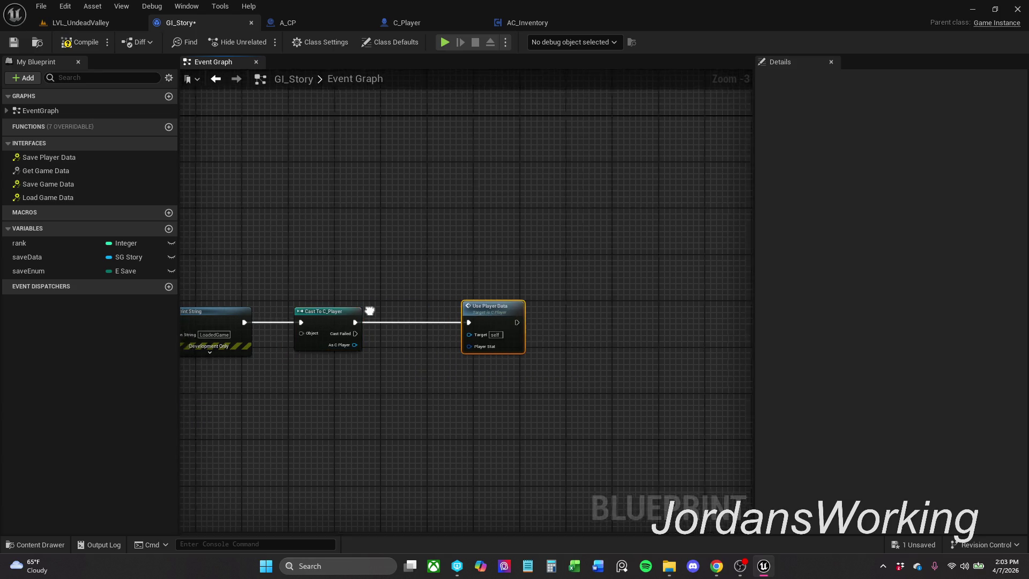
- Feed Get Player Character into the cast's Object and compile, which shows a Target error
scroll(367, 314, up, 2)
mouse_move(439, 267)
mouse_down()
mouse_move(454, 268)
mouse_move(409, 357)
mouse_up()
text(get )
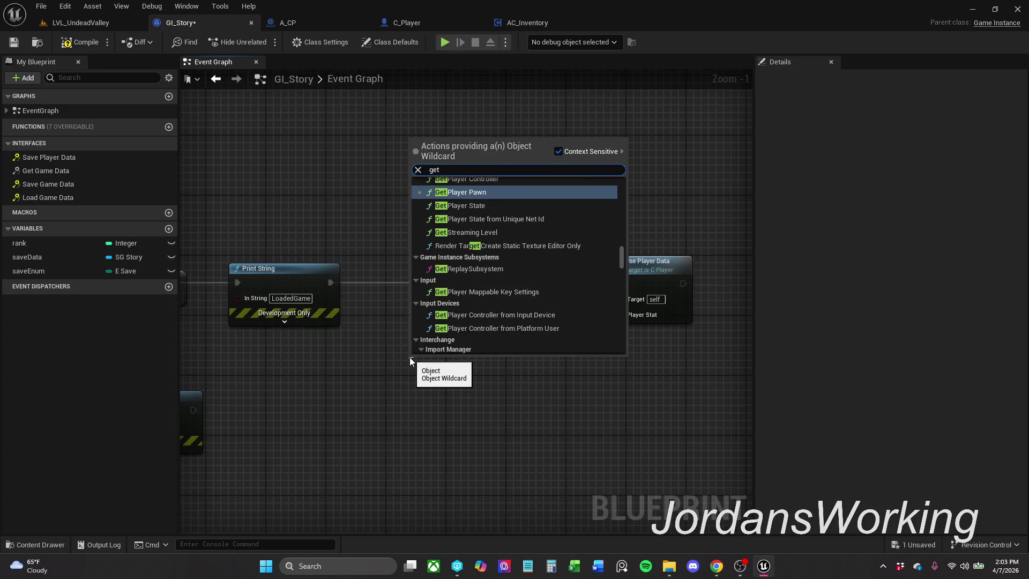
text(pla)
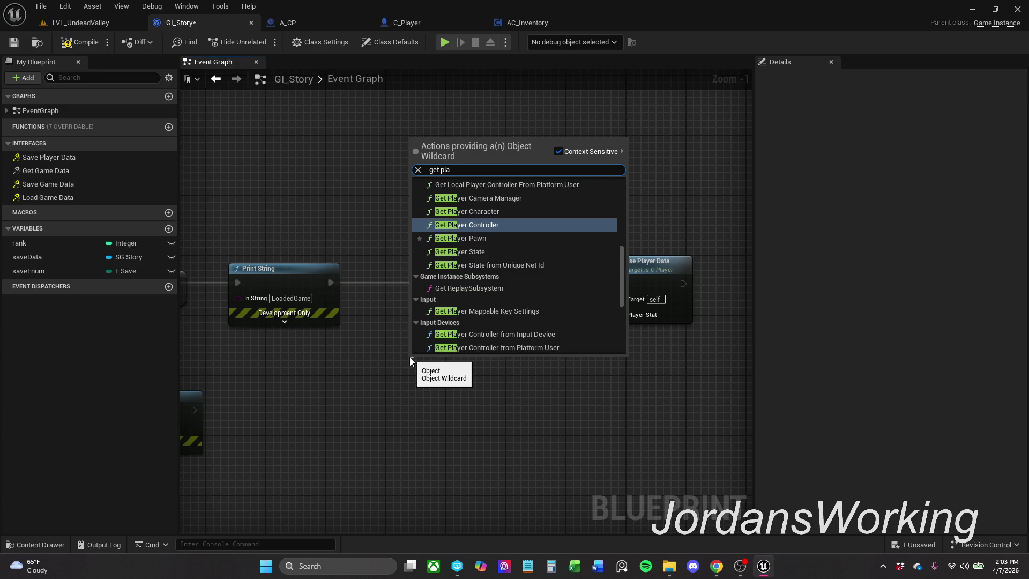
key(Return)
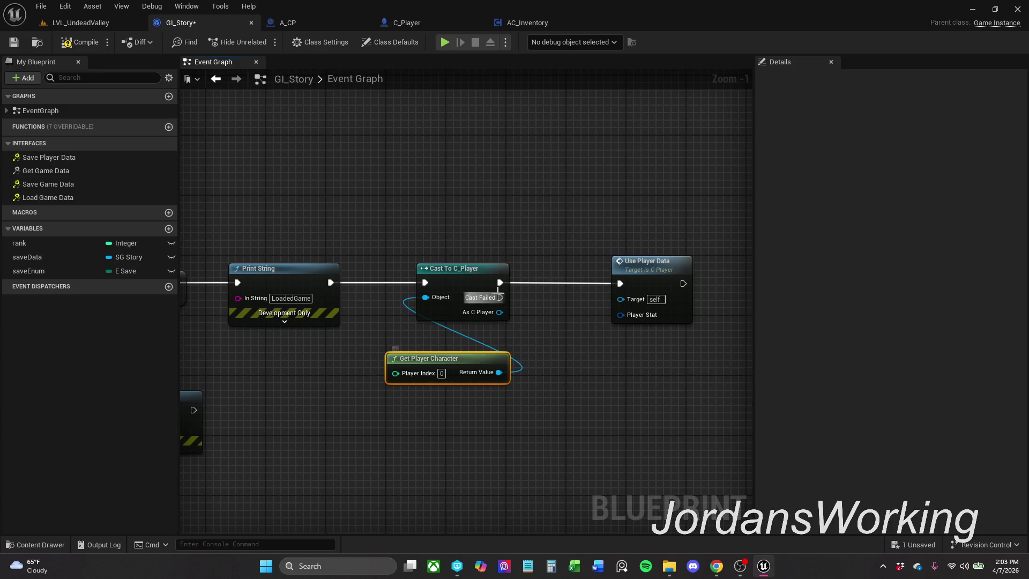
click(80, 42)
mouse_move(483, 358)
mouse_down()
mouse_move(446, 346)
mouse_move(488, 330)
mouse_up()
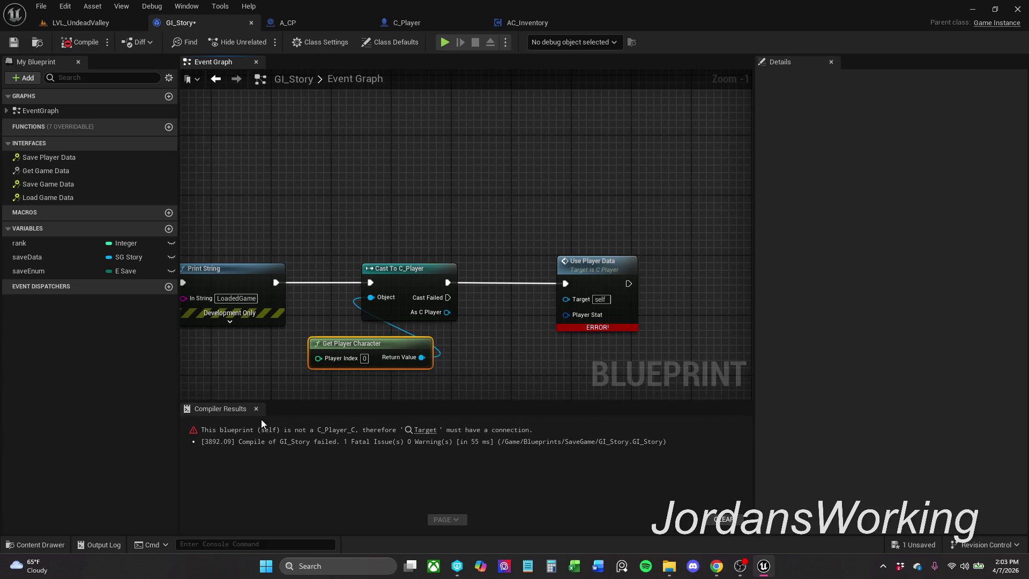
- Promote the cast's As C Player output to a variable and wire its SET node before Use Player Data
click(256, 408)
click(506, 275)
drag(506, 275, 607, 272)
click(411, 267)
mouse_move(336, 316)
mouse_down()
mouse_move(419, 289)
mouse_move(323, 291)
mouse_up()
click(452, 347)
click(388, 236)
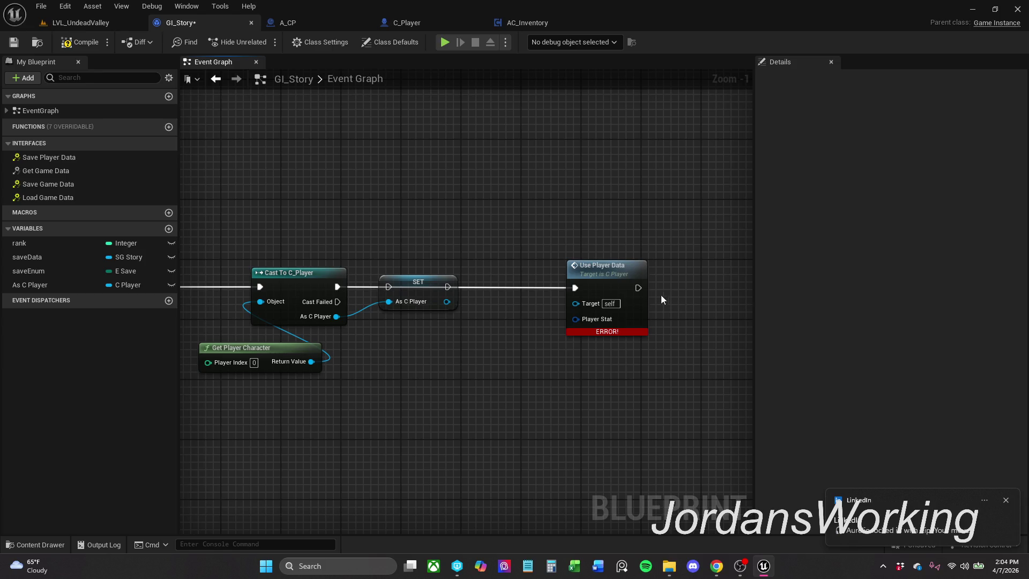
drag(389, 287, 339, 284)
drag(448, 286, 574, 288)
- Rename the new variable to cPlayer and recompile
drag(601, 227, 644, 320)
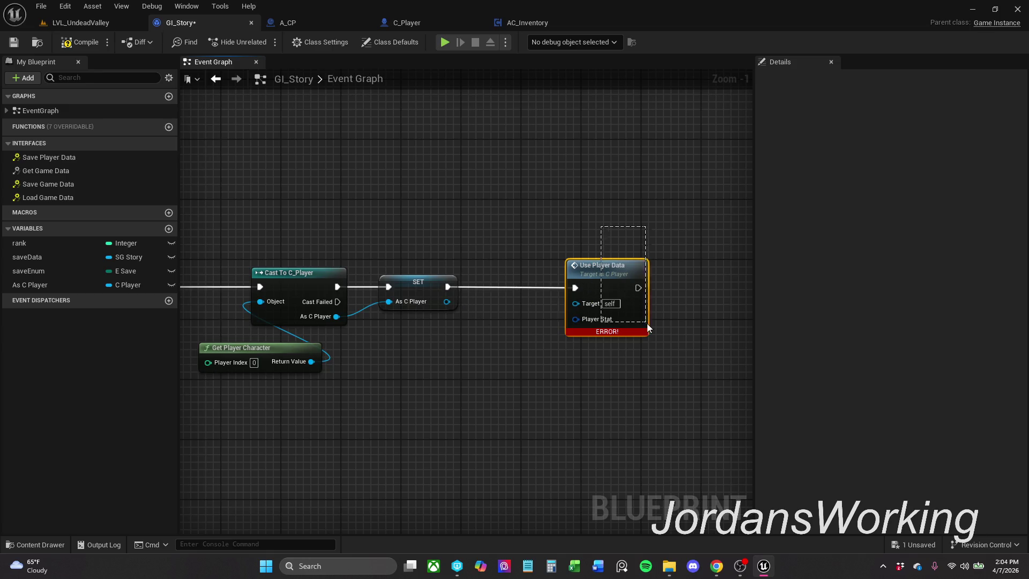
drag(435, 234, 430, 400)
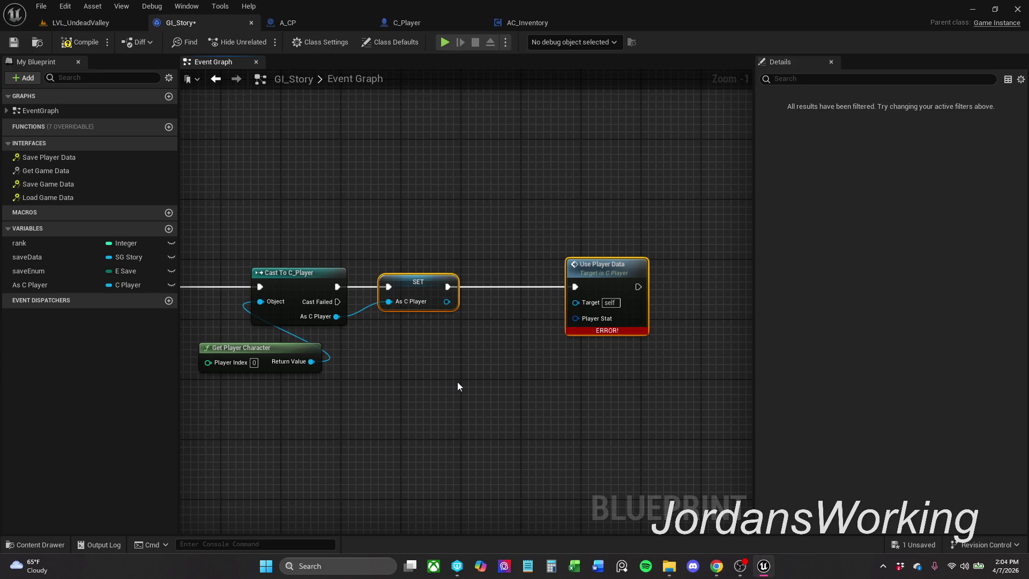
click(43, 284)
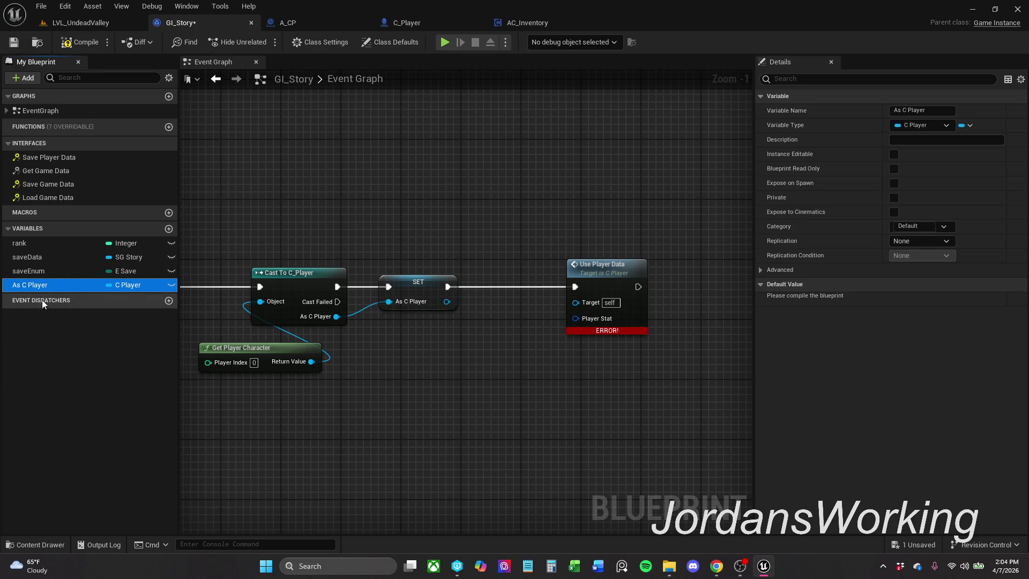
click(34, 284)
click(33, 284)
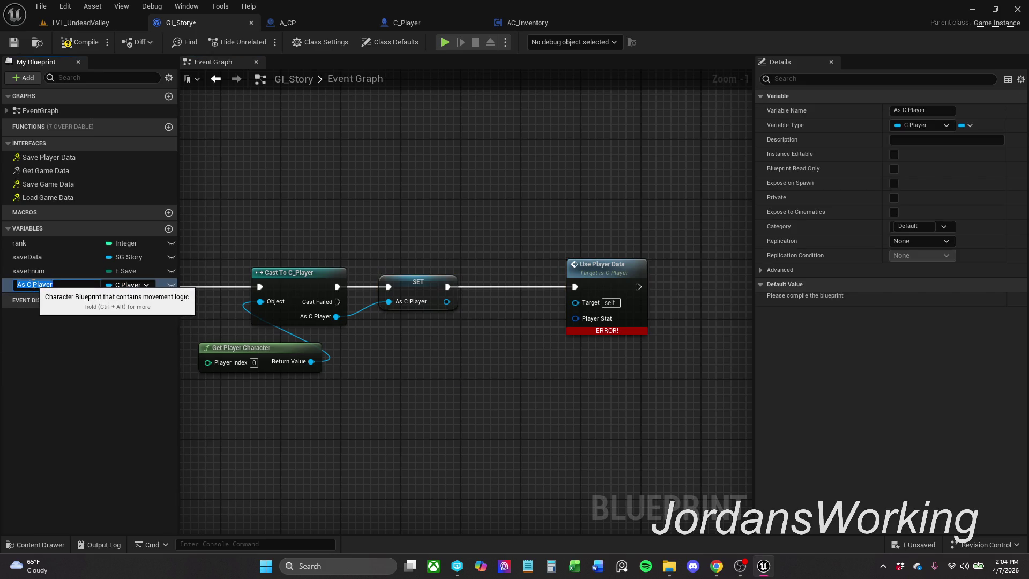
key(BackSpace)
key(BackSpace)
key(BackSpace)
text(c)
key(Return)
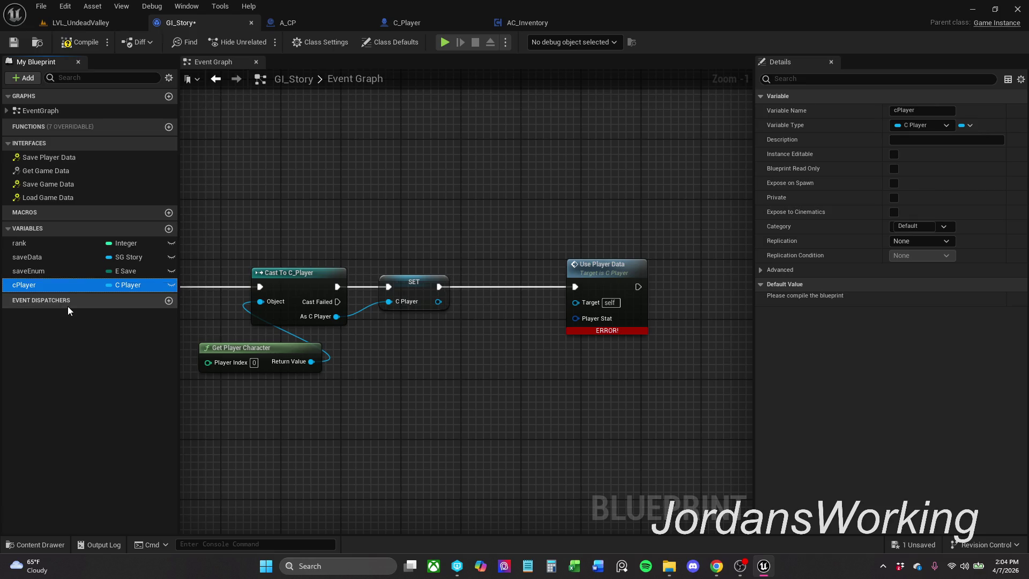
click(79, 43)
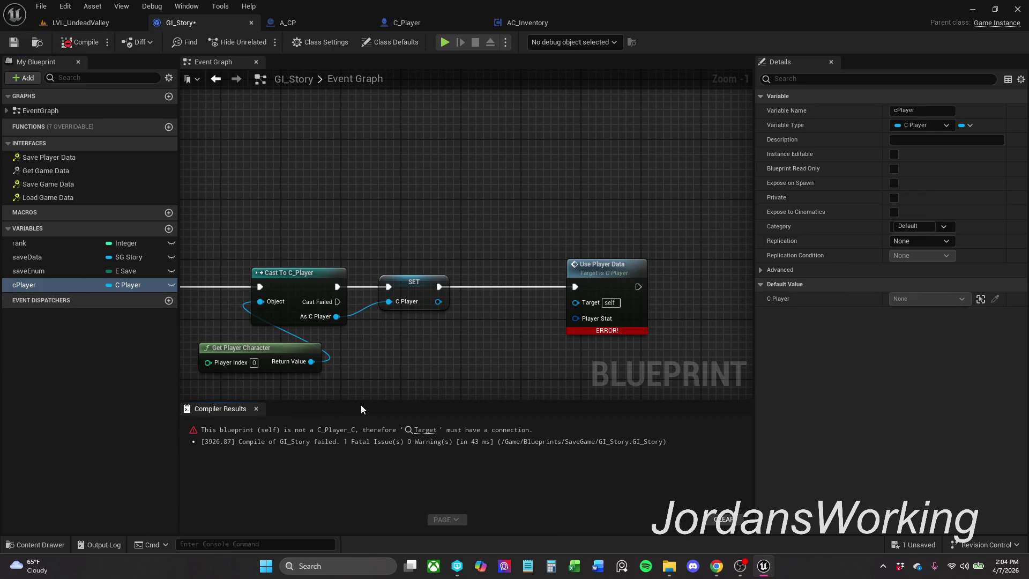
drag(369, 401, 374, 438)
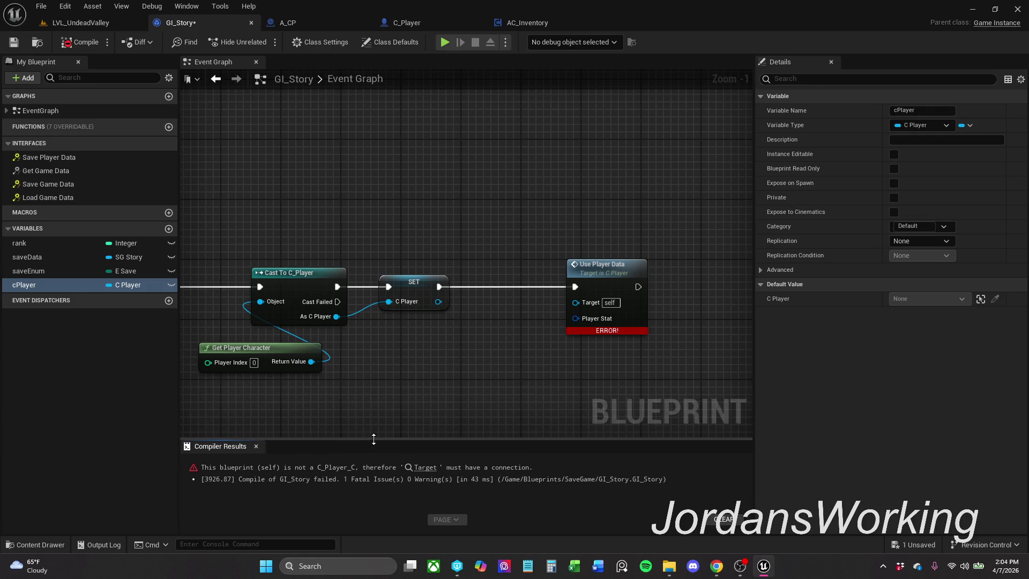
- Connect a cPlayer getter to Use Player Data's Target and compile
click(256, 447)
mouse_move(87, 284)
mouse_down()
mouse_move(337, 309)
mouse_move(592, 303)
mouse_up()
mouse_move(532, 286)
mouse_down()
mouse_move(595, 223)
mouse_move(593, 240)
mouse_up()
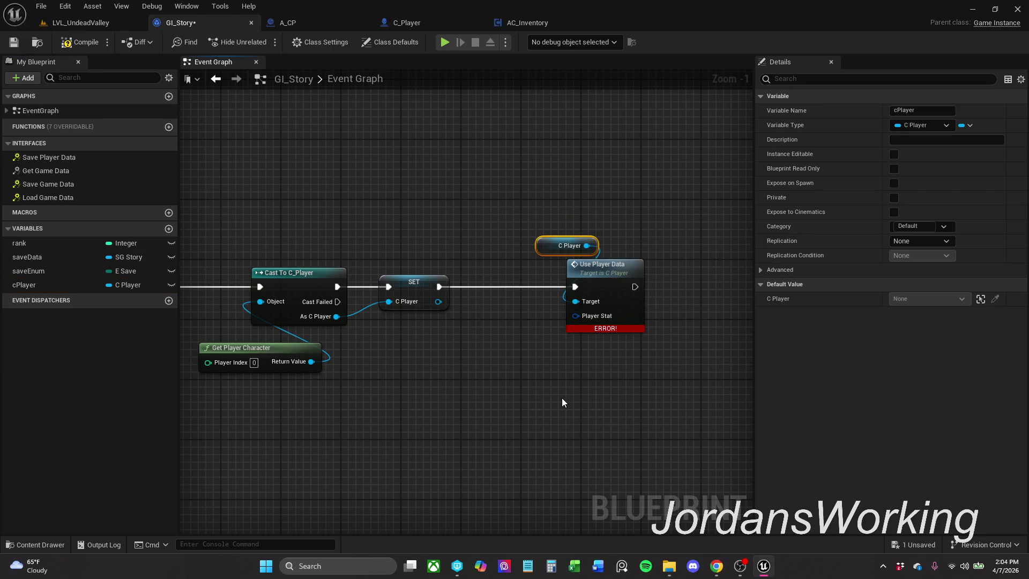
click(80, 42)
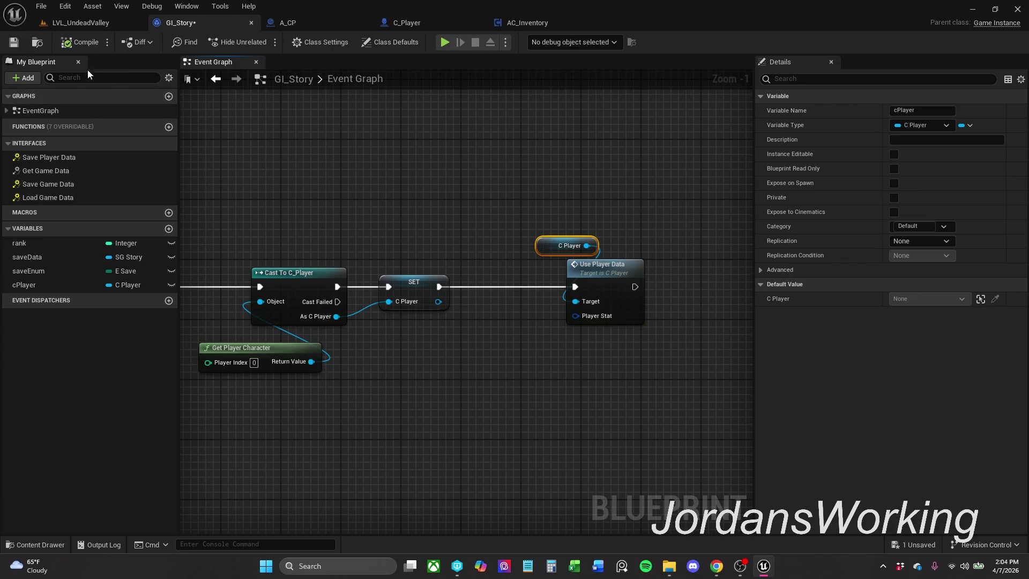
- Copy the Save Data getter from the Save Player Data event and paste it near Use Player Data
scroll(544, 223, down, 3)
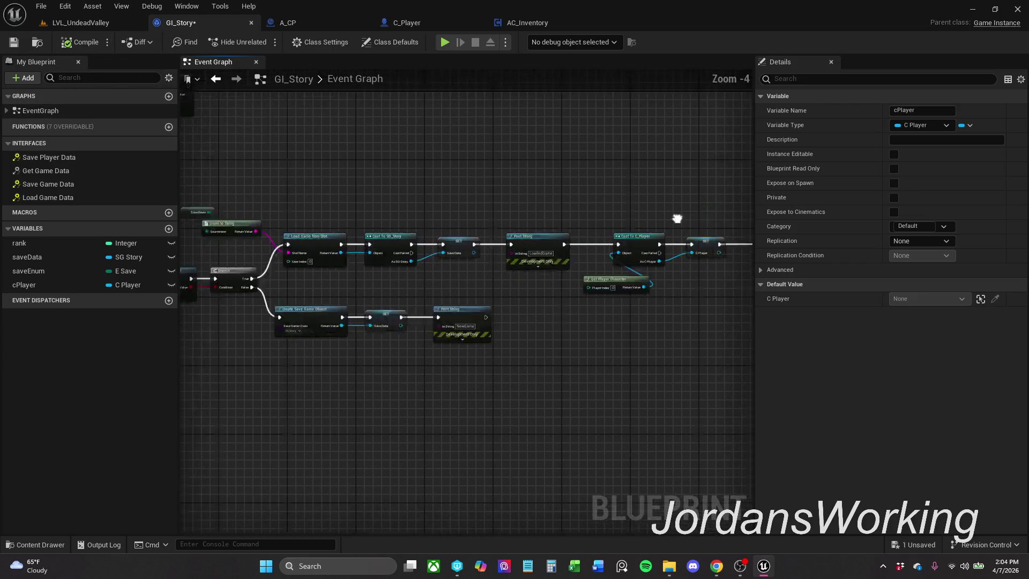
scroll(544, 222, down, 3)
scroll(504, 258, up, 5)
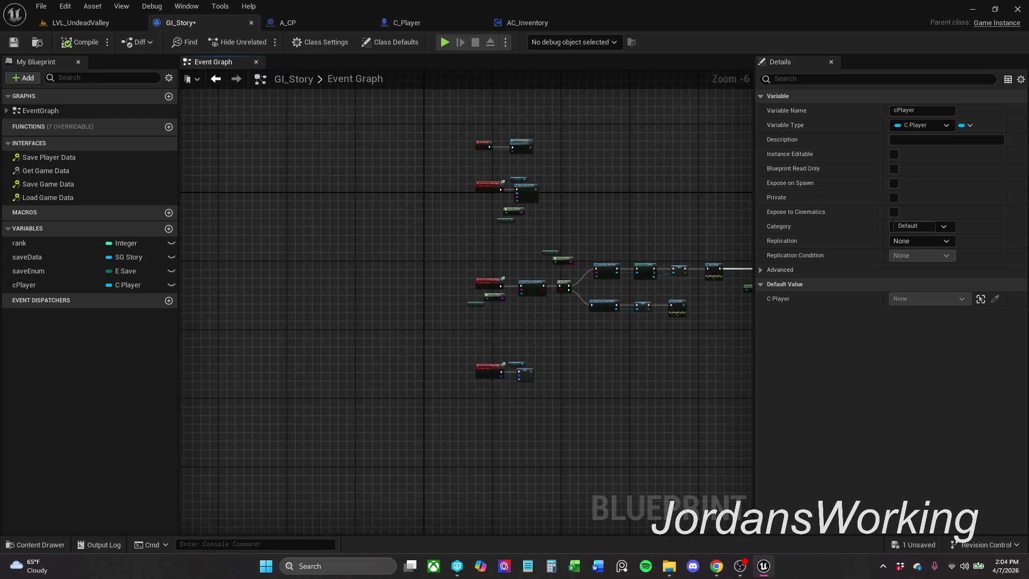
mouse_move(392, 267)
mouse_down()
mouse_move(410, 111)
mouse_move(443, 284)
mouse_up()
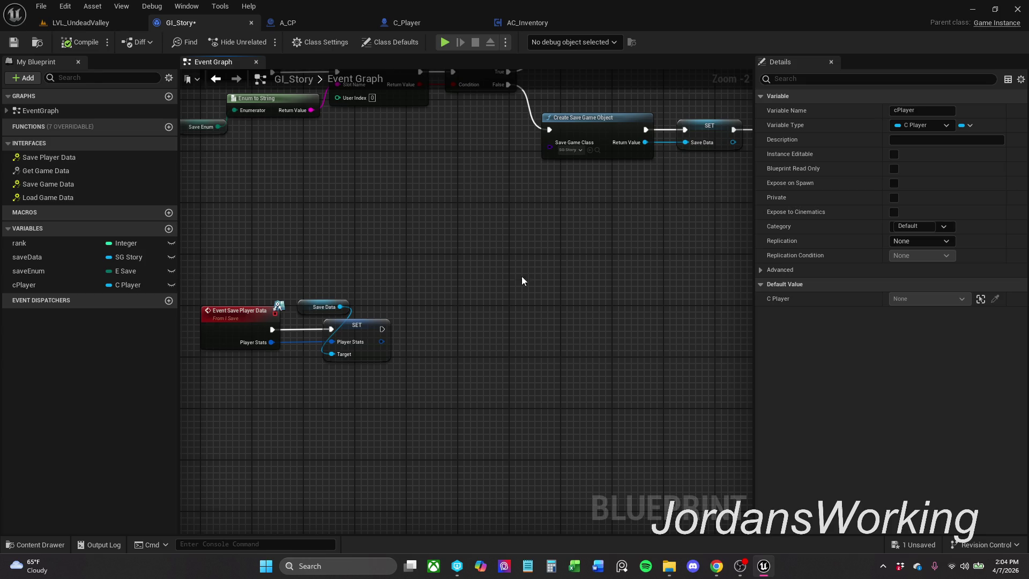
click(321, 306)
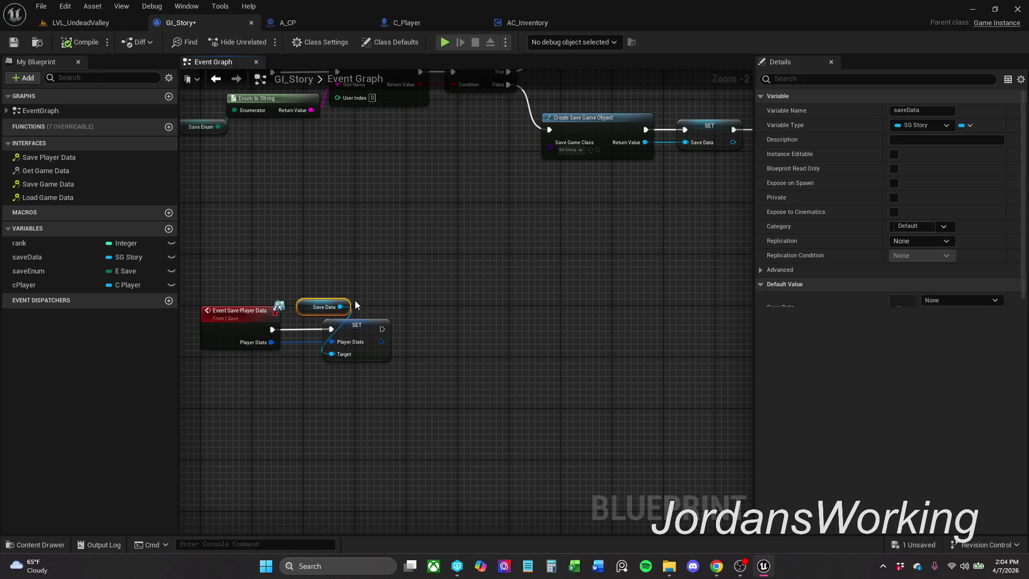
mouse_move(524, 284)
mouse_down()
mouse_move(515, 307)
mouse_move(298, 307)
mouse_move(275, 324)
mouse_up()
key(ctrl+v)
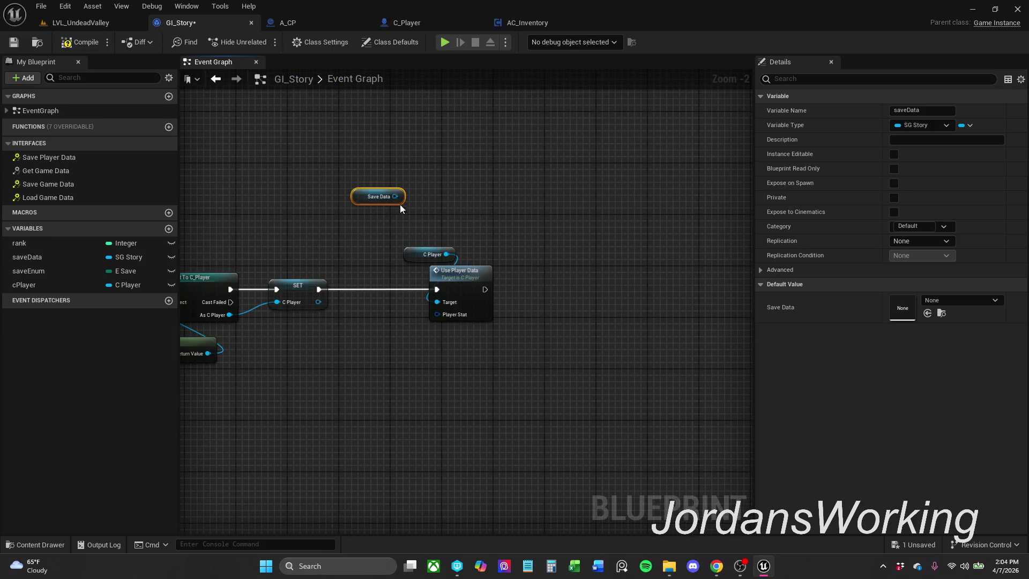
- Wire Save Data's Player Stats into Use Player Data's Player Stat, arrange the getters, and compile
drag(396, 197, 374, 214)
text(g)
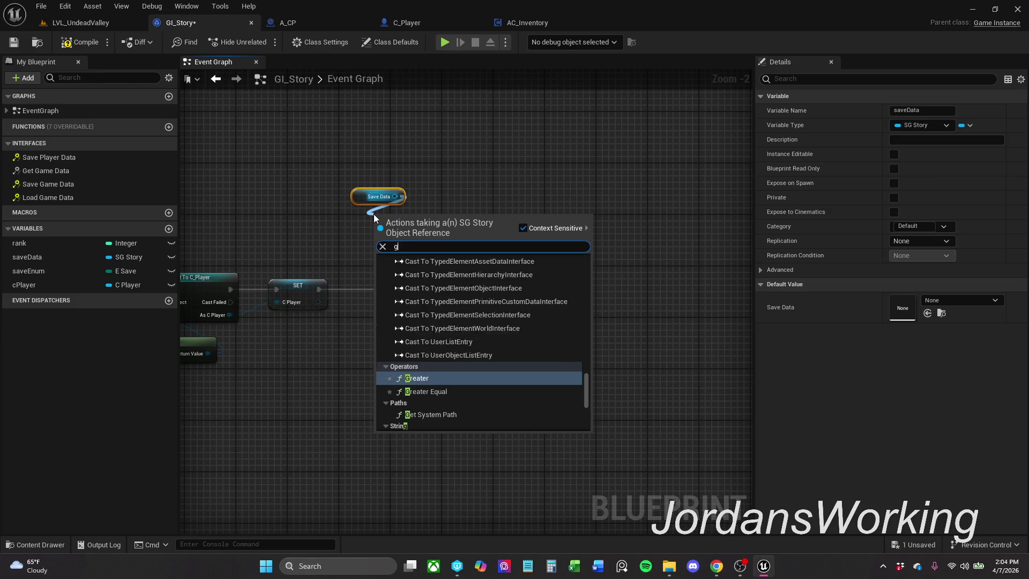
text(et pla)
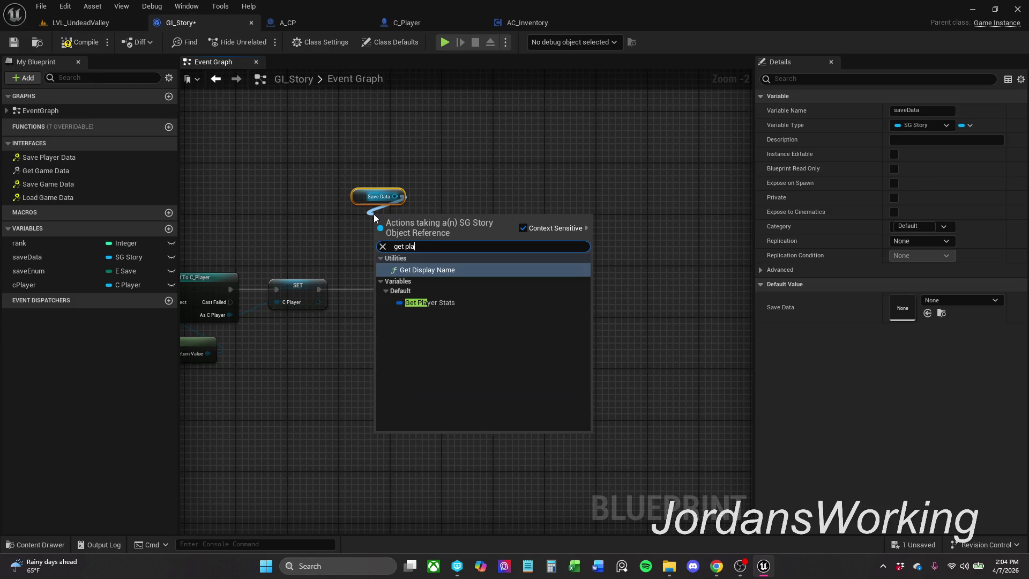
click(430, 302)
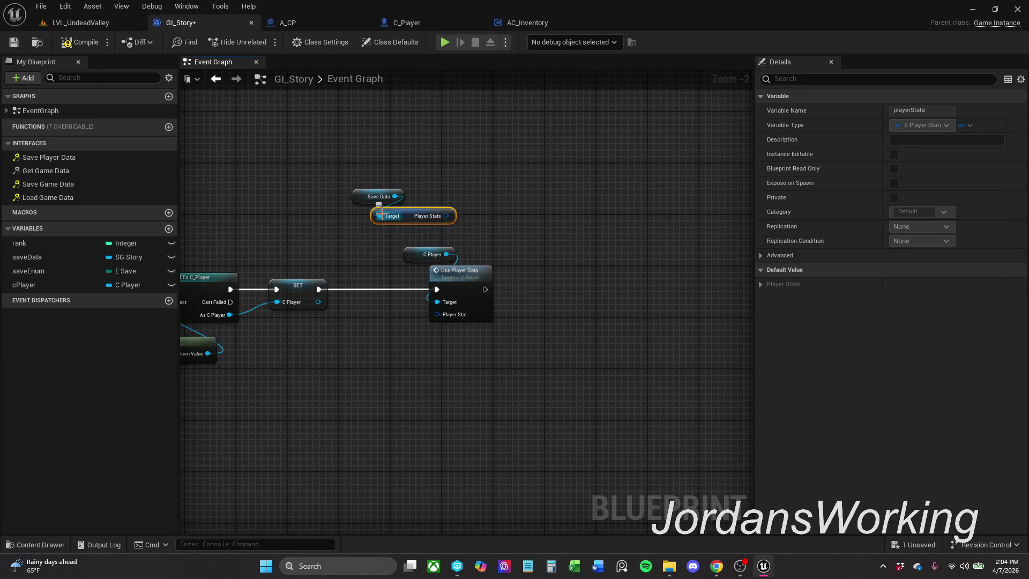
mouse_move(446, 215)
mouse_down()
mouse_move(427, 306)
mouse_move(439, 307)
mouse_up()
click(516, 176)
mouse_move(443, 220)
mouse_down()
mouse_move(438, 307)
mouse_move(474, 257)
mouse_move(439, 359)
mouse_move(443, 315)
mouse_up()
mouse_move(360, 202)
mouse_down()
mouse_move(338, 397)
mouse_move(340, 384)
mouse_up()
ctrl+click(411, 357)
drag(411, 357, 440, 333)
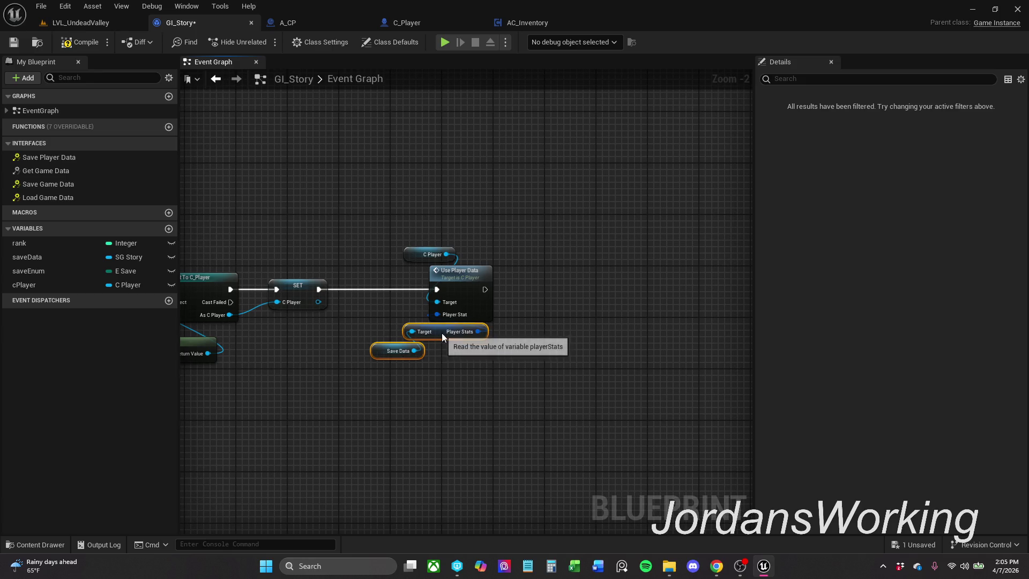
click(73, 47)
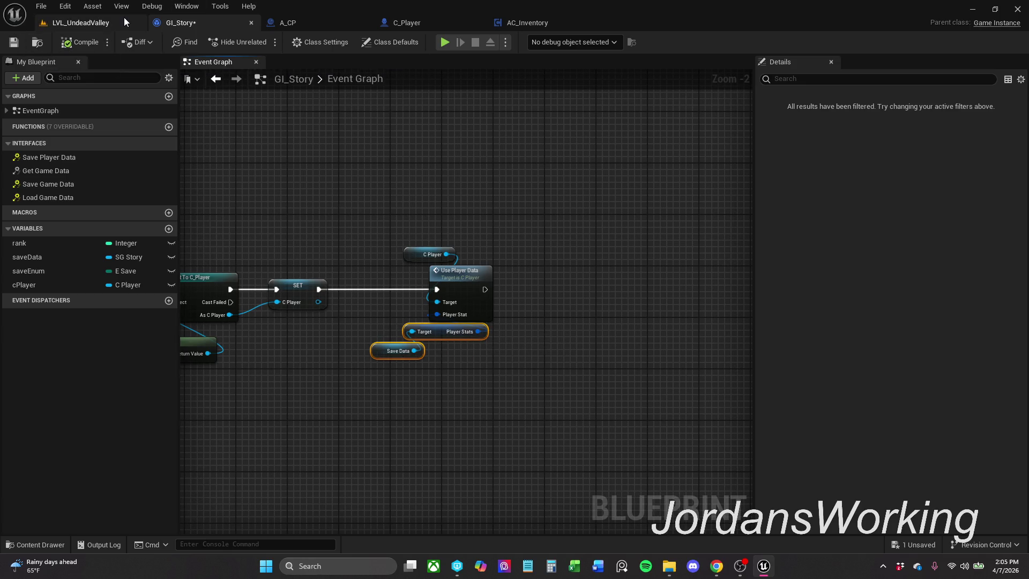
- Save GI_Story, then play-test LVL_UndeadValley, running the character to the cube
click(13, 45)
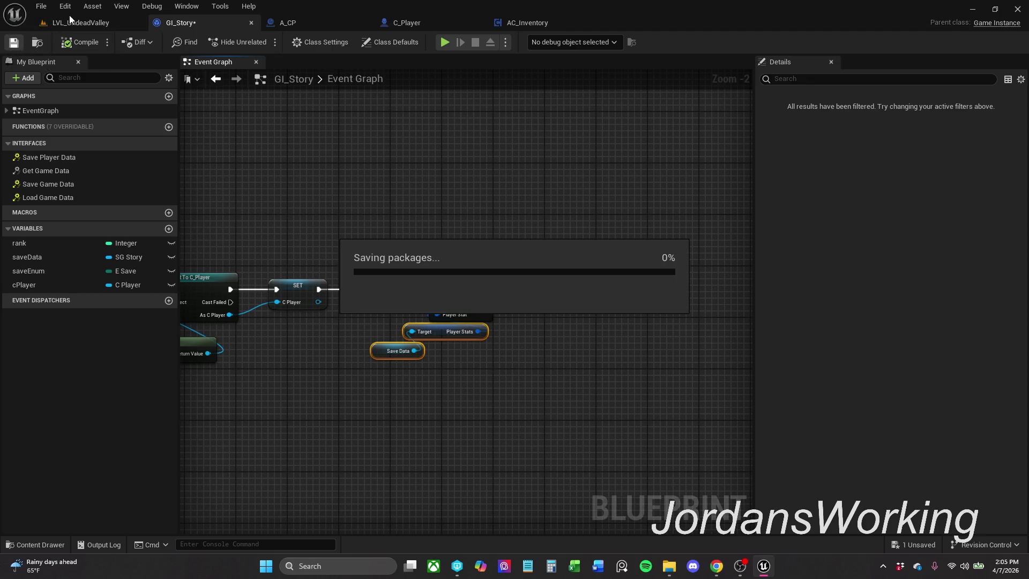
click(103, 24)
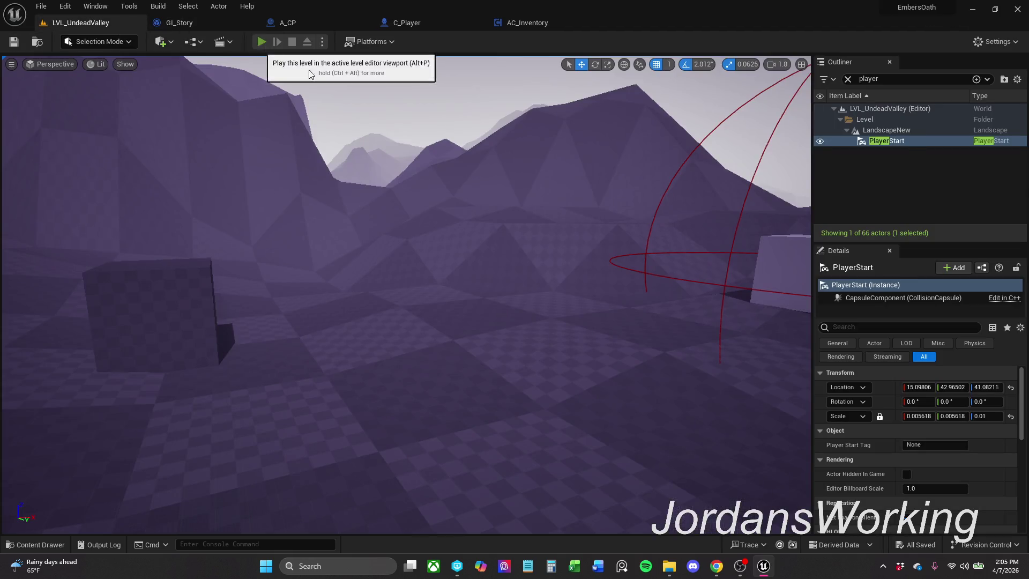
click(261, 41)
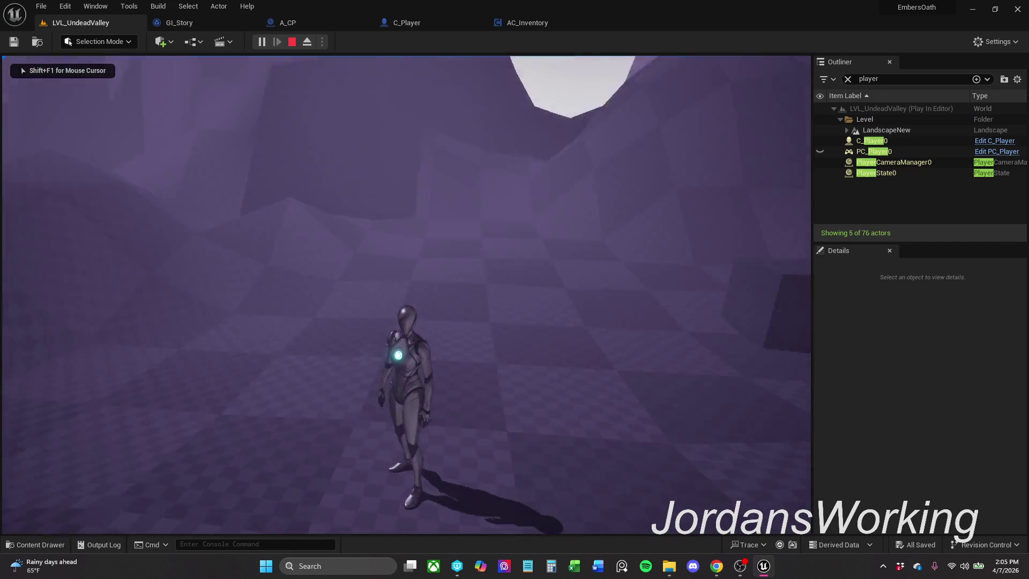
key(w)
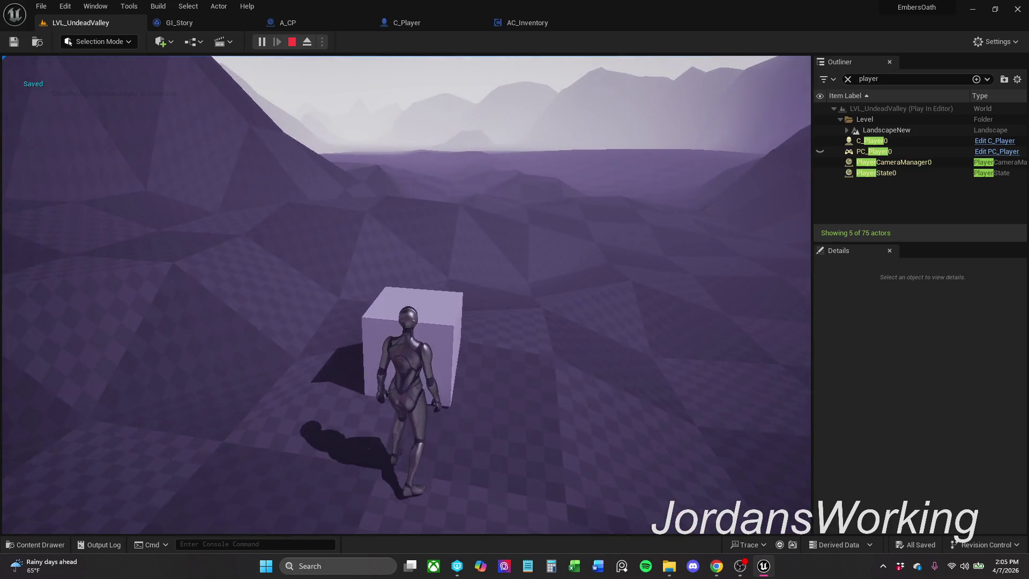
key(Escape)
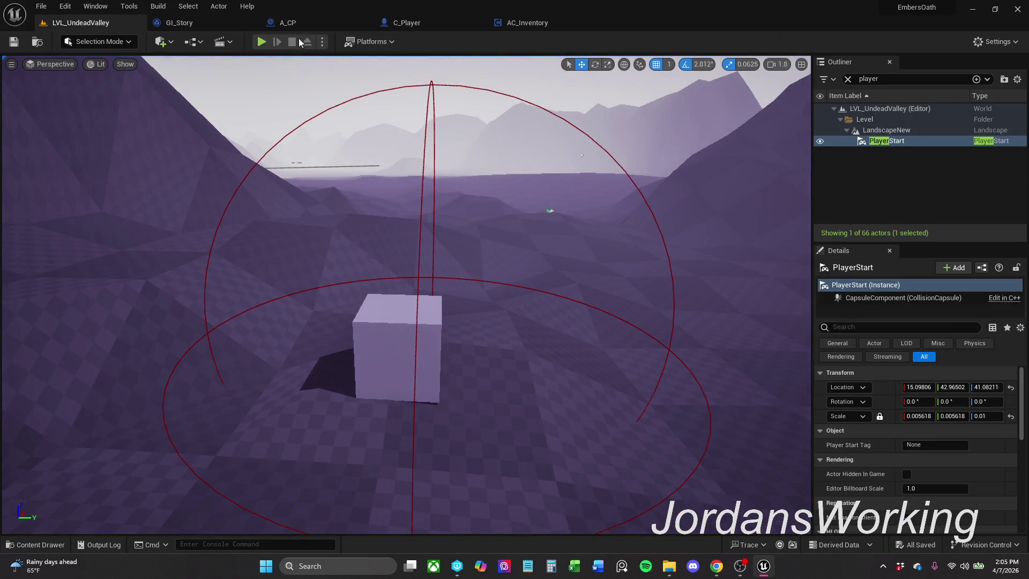
click(262, 41)
key(Escape)
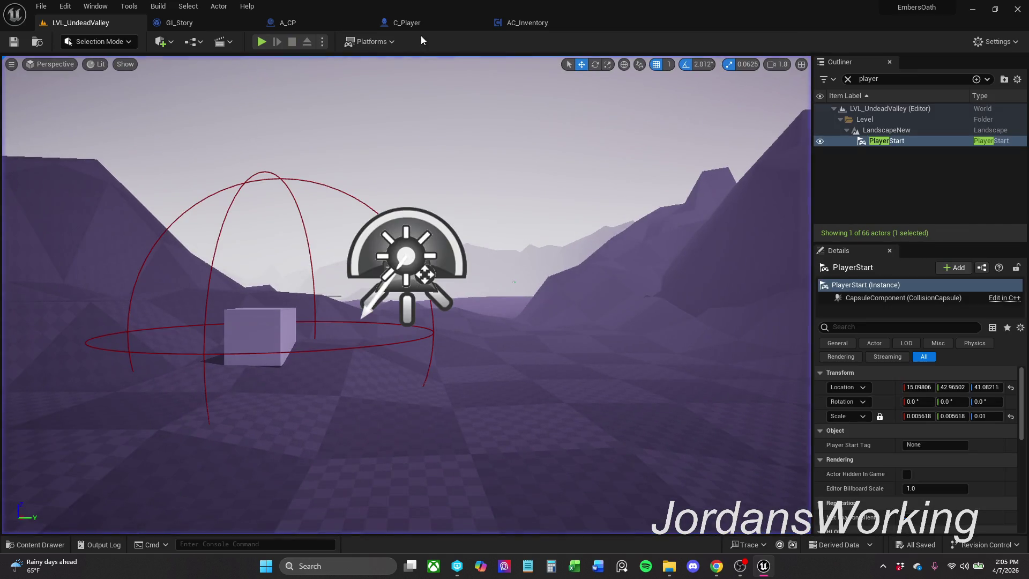
- In A_CP, create an event dispatcher named Saved
click(301, 23)
mouse_move(522, 330)
mouse_down()
mouse_move(469, 313)
mouse_move(510, 300)
mouse_up()
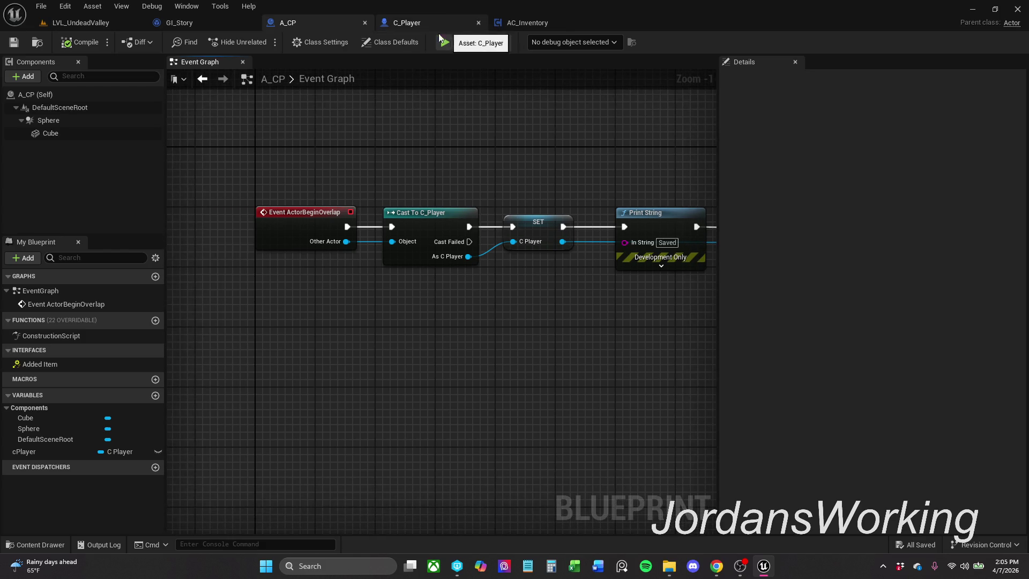
mouse_move(670, 214)
mouse_down()
mouse_move(204, 220)
mouse_move(412, 210)
mouse_move(459, 241)
mouse_move(131, 499)
mouse_up()
click(155, 466)
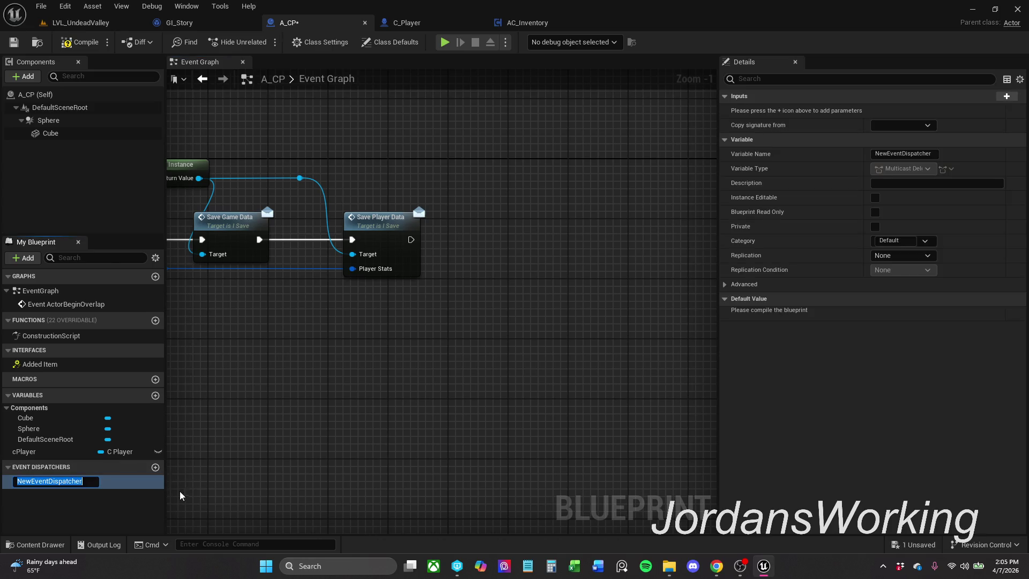
text(Save)
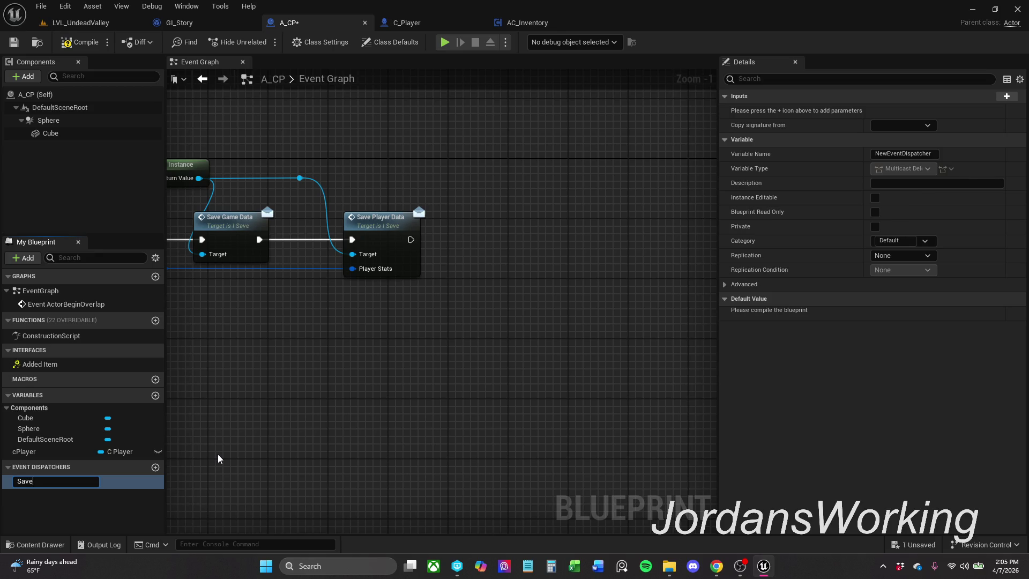
key(Return)
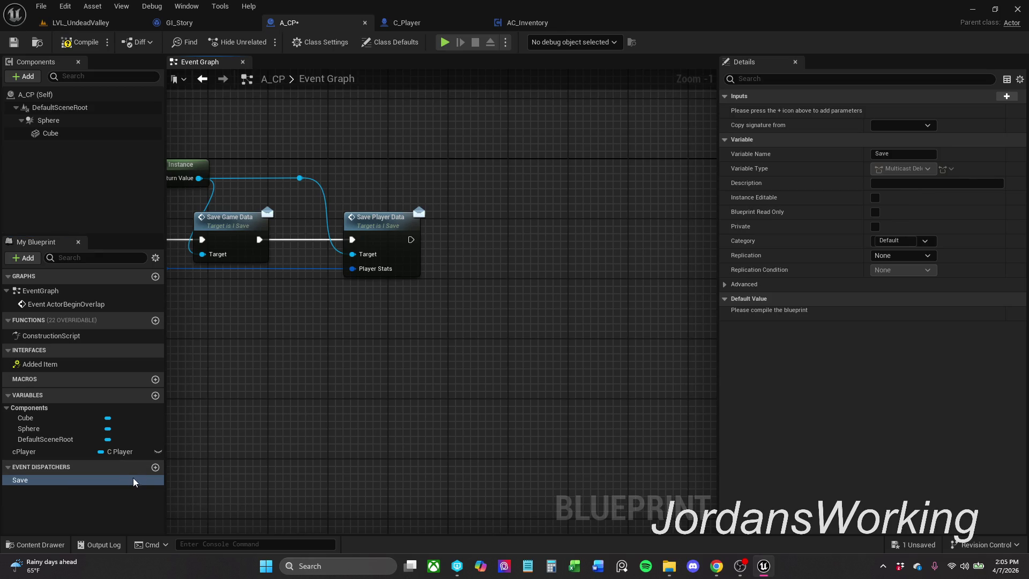
click(90, 477)
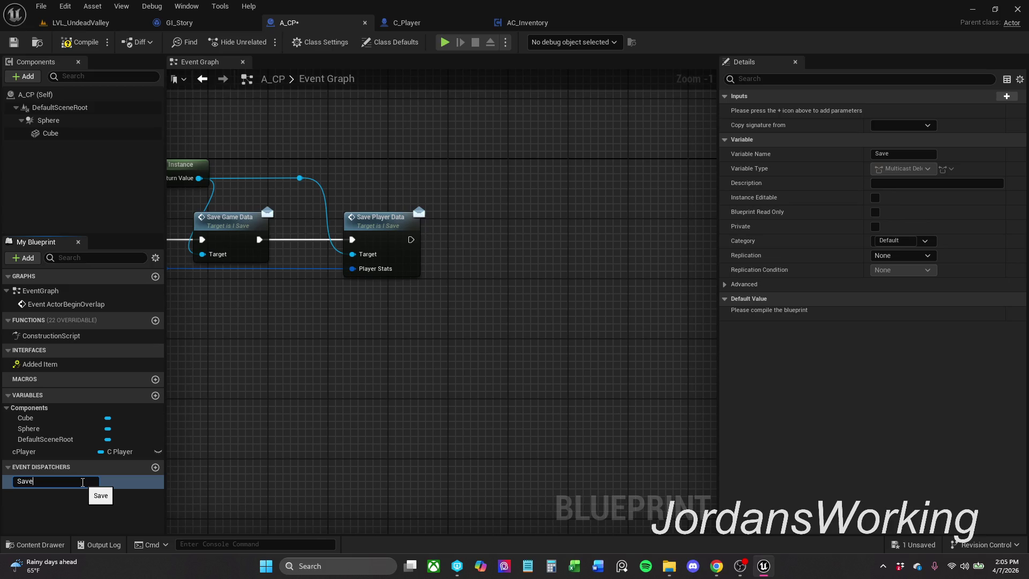
text(d)
key(Return)
- Add a Call Saved node wired right after Save Player Data
mouse_move(81, 482)
mouse_down()
mouse_move(477, 279)
mouse_move(483, 236)
mouse_move(410, 239)
mouse_up()
click(522, 259)
ctrl+click(394, 225)
key(q)
click(530, 366)
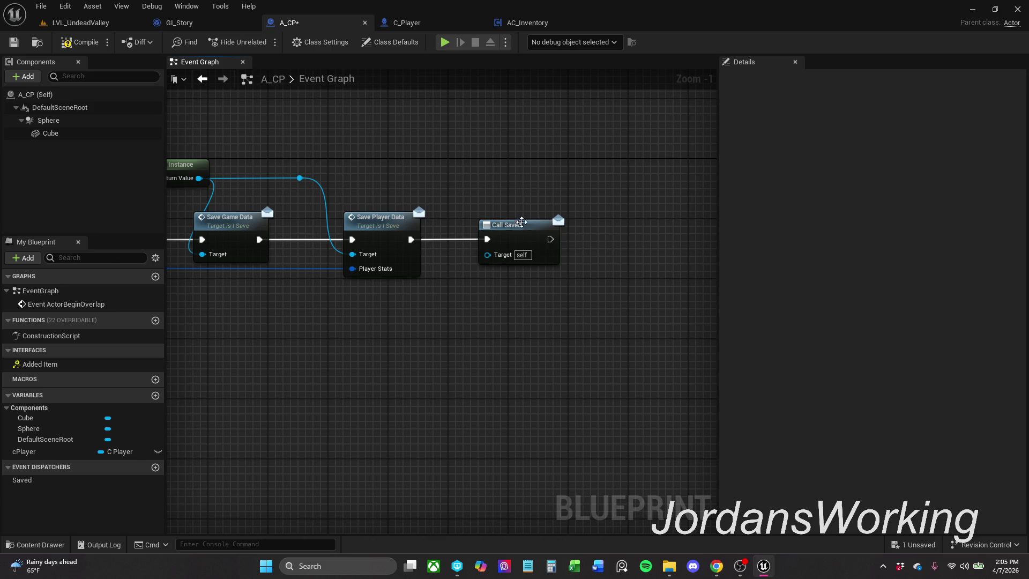
drag(525, 232, 509, 231)
click(48, 481)
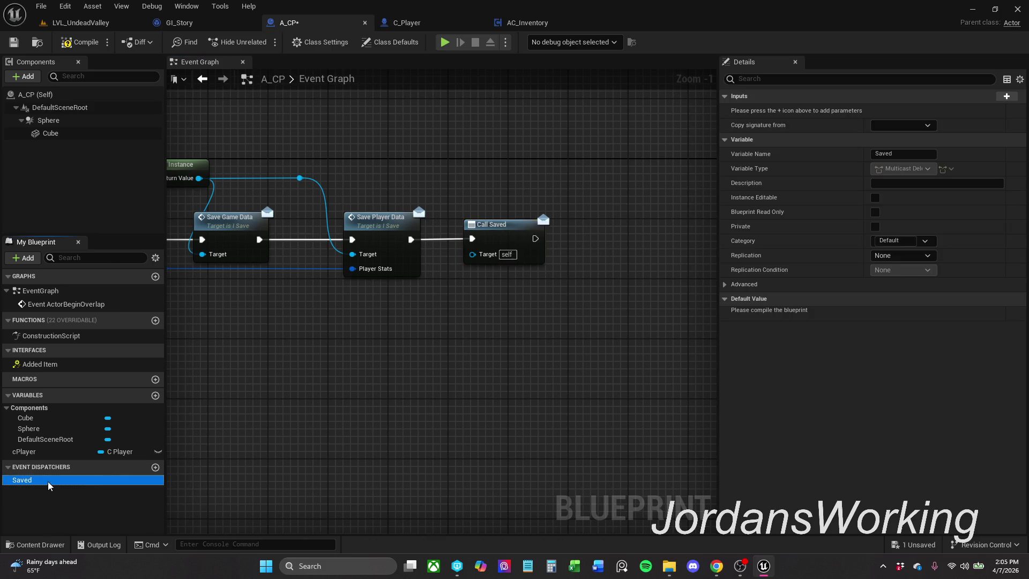
- Add a Saved_Event custom event that runs a Print String node
right_click(100, 481)
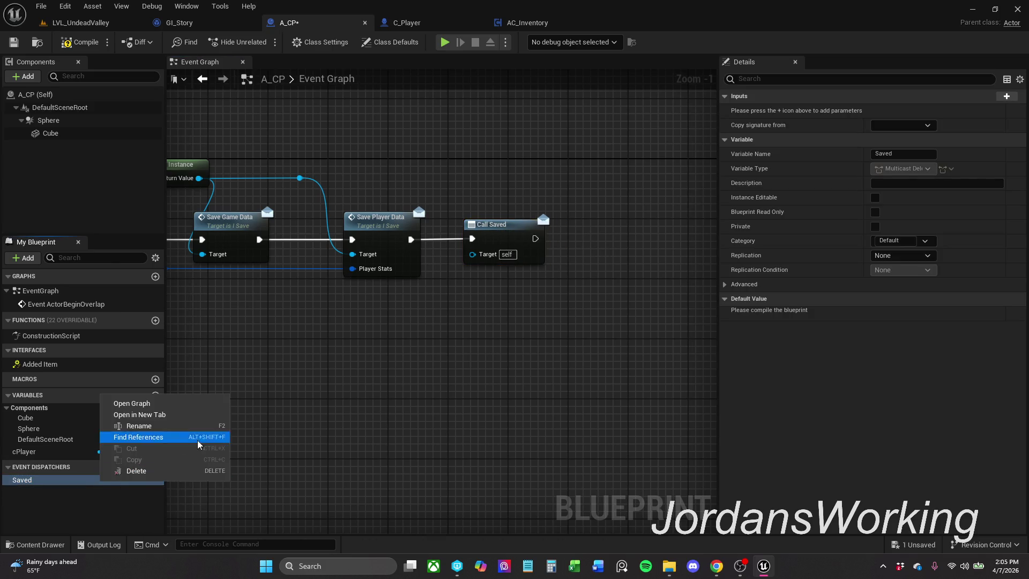
click(291, 339)
drag(72, 481, 315, 359)
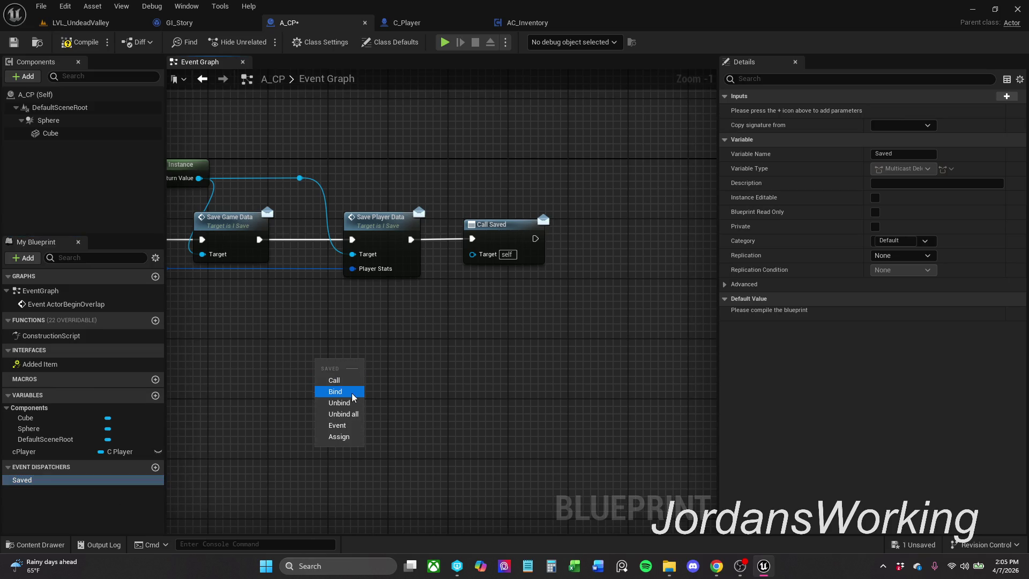
click(337, 425)
scroll(487, 375, down, 4)
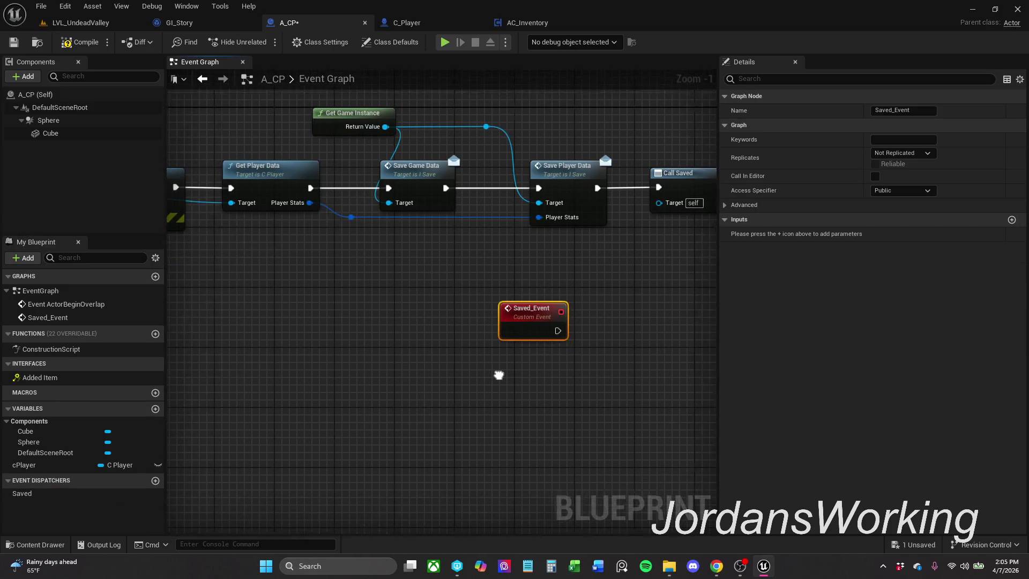
scroll(596, 352, up, 2)
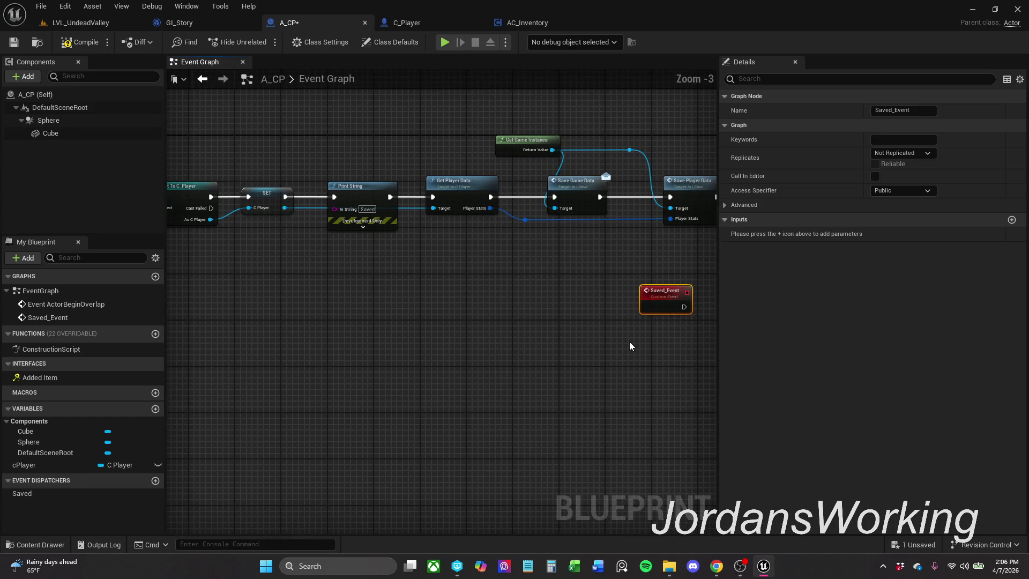
click(636, 372)
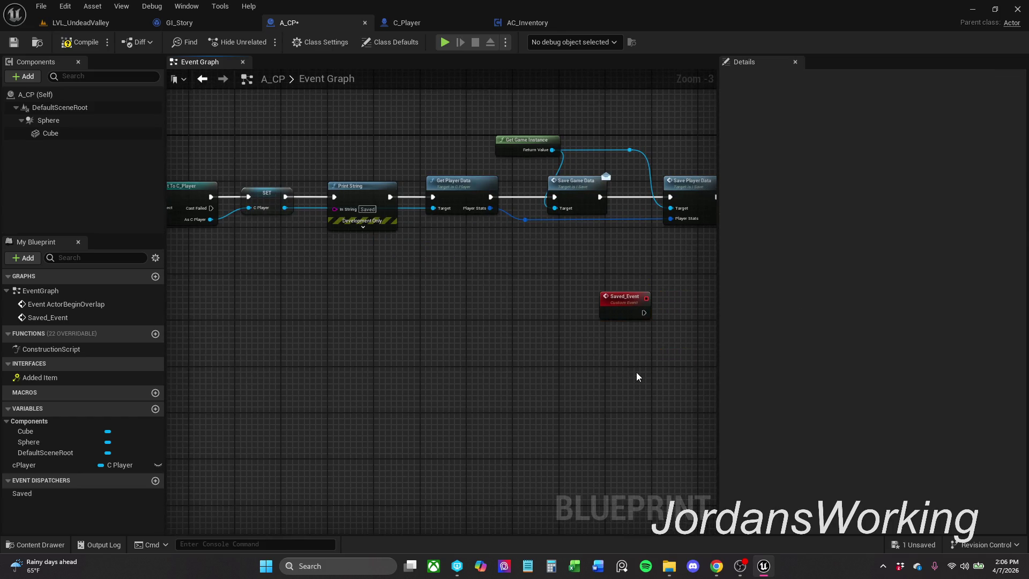
drag(640, 280, 455, 263)
drag(424, 310, 461, 310)
text(print string)
key(Return)
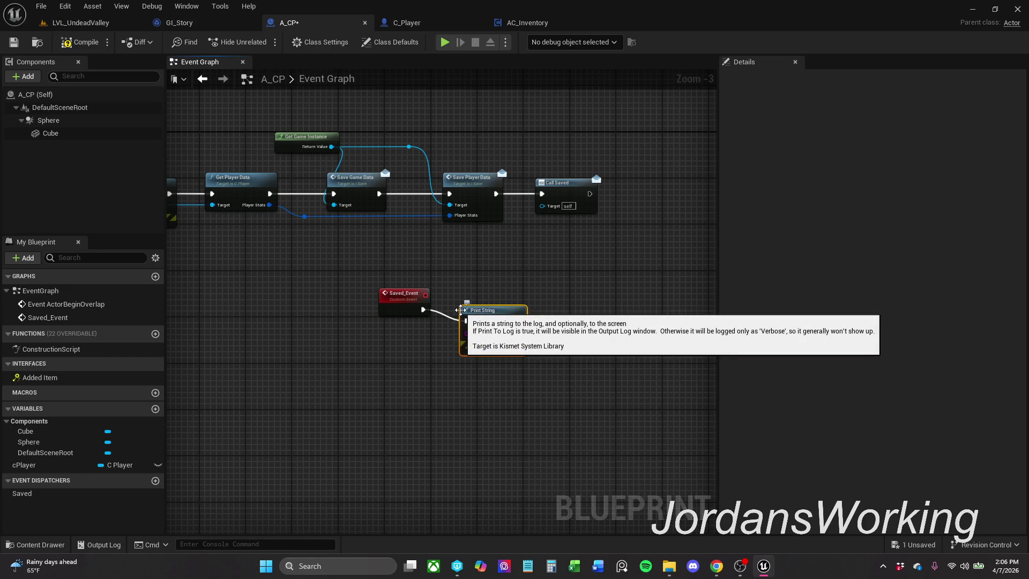
- Compile and save A_CP, then play the LVL_UndeadValley level
click(73, 40)
key(ctrl+s)
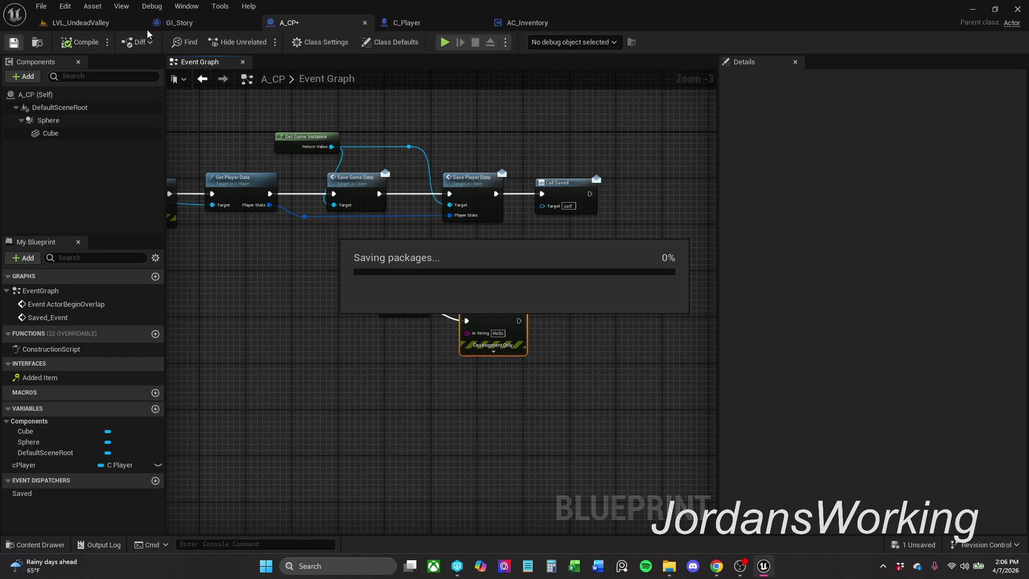
click(111, 24)
click(264, 47)
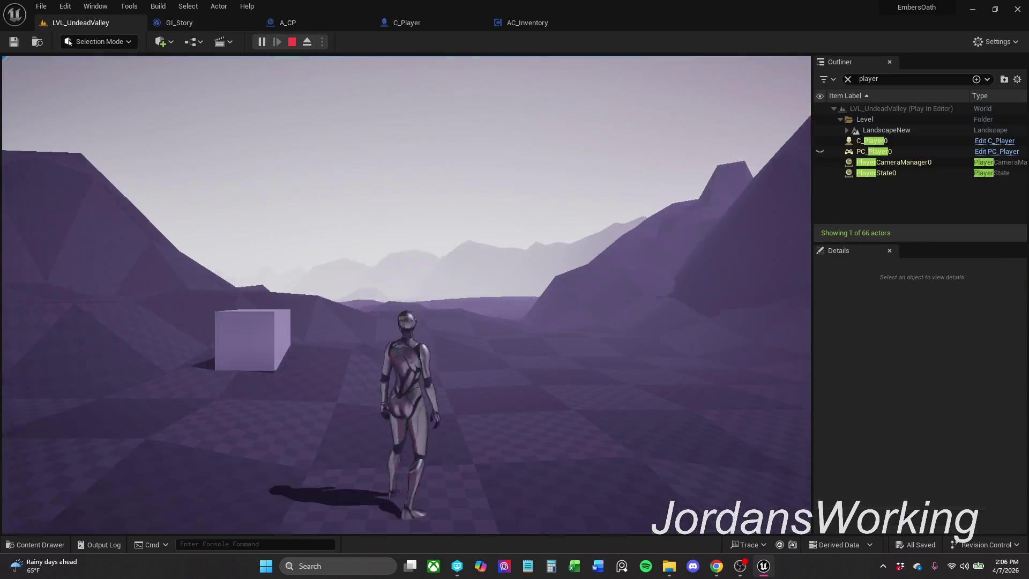
- Walk the character into the checkpoint cube to trigger Saved, then stop play
key(e)
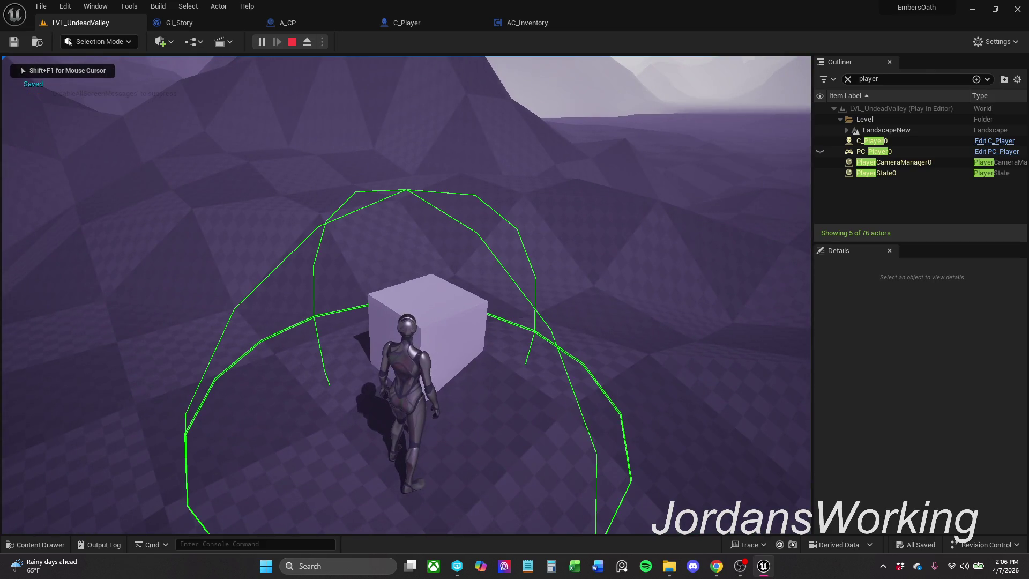
key(s)
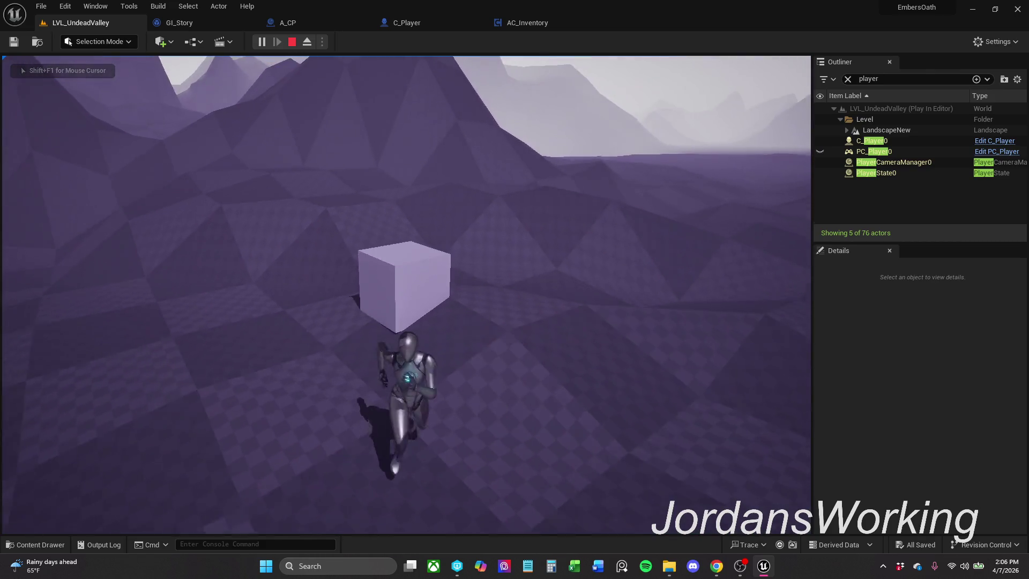
key(w)
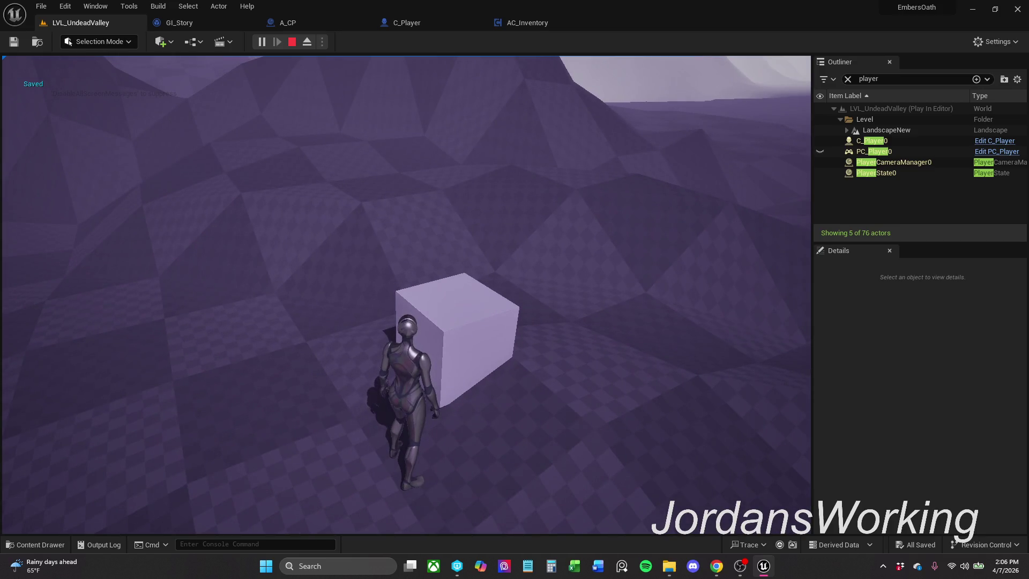
key(Escape)
- In A_CP, nudge the Print String node, save, and add breakpoints to Saved_Event and Print String
click(284, 23)
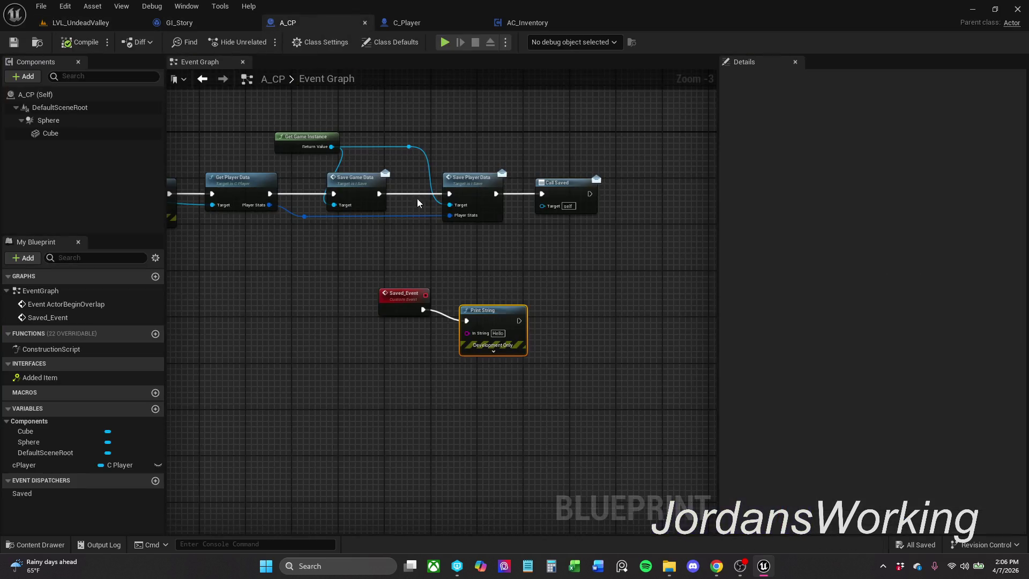
drag(510, 305, 510, 293)
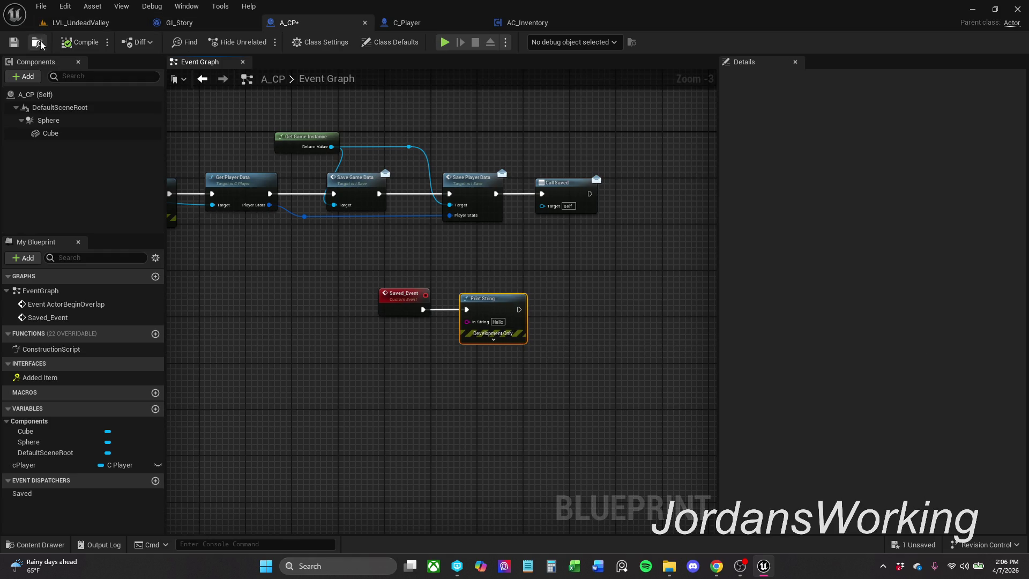
click(14, 42)
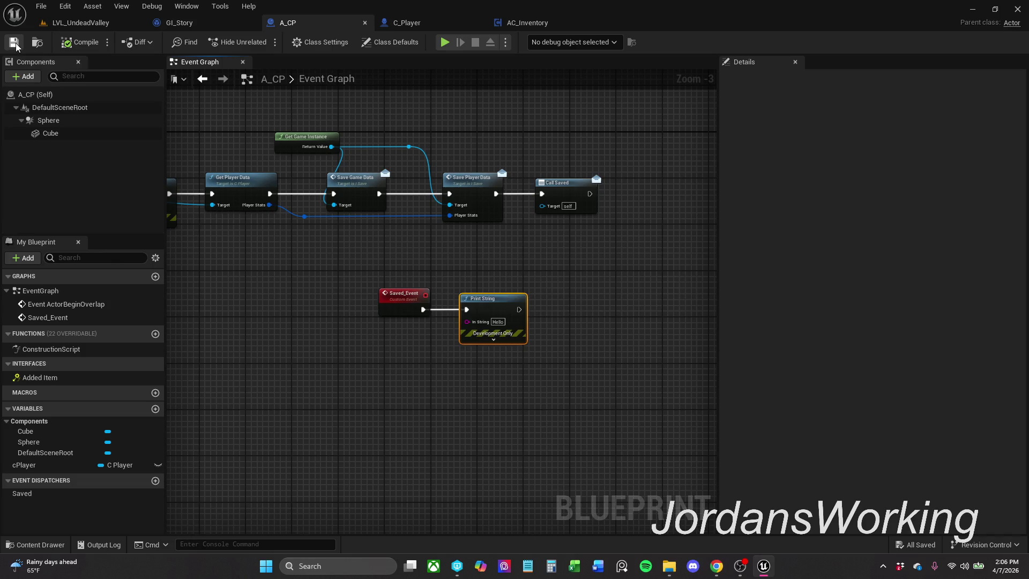
drag(415, 263, 517, 295)
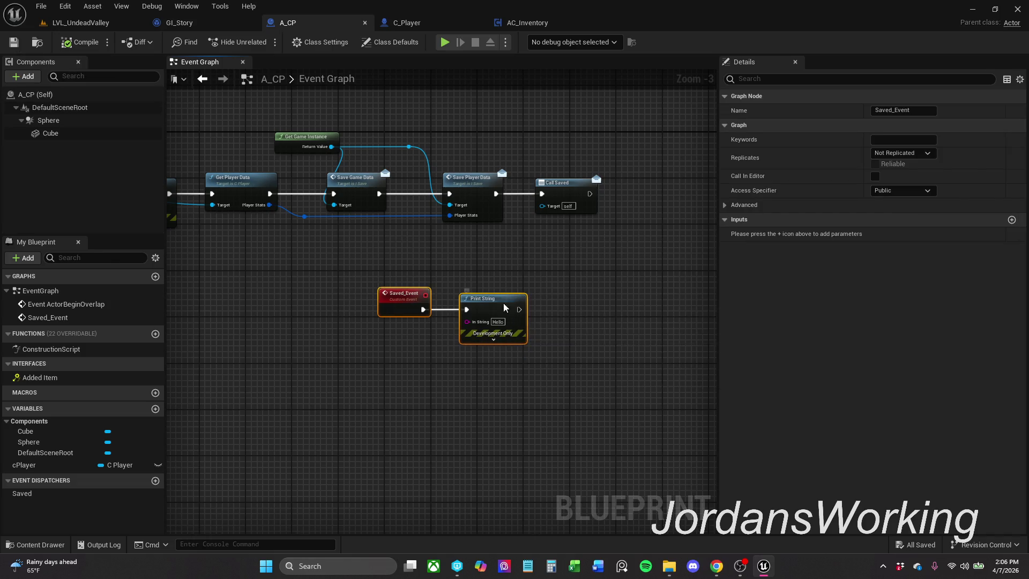
right_click(504, 307)
click(541, 233)
- Play-test the level again to hit the checkpoint, then bring up C_Player's Use Player Data graph
click(86, 22)
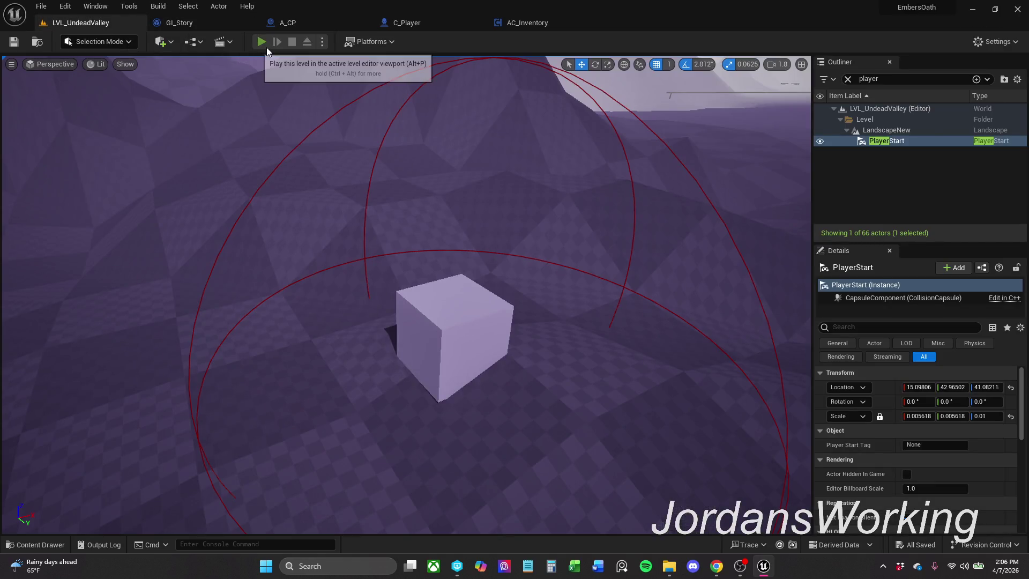
click(263, 43)
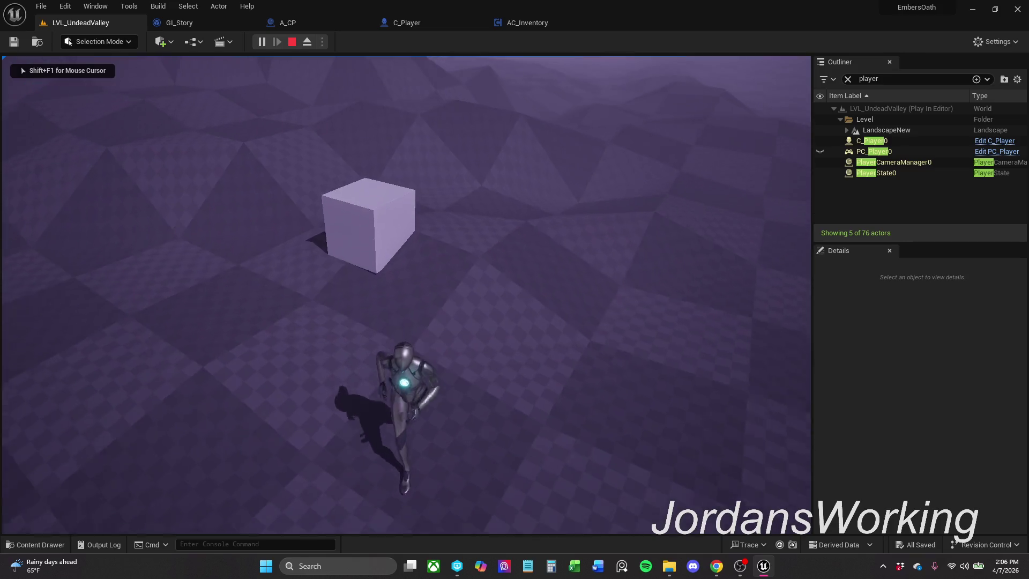
key(w)
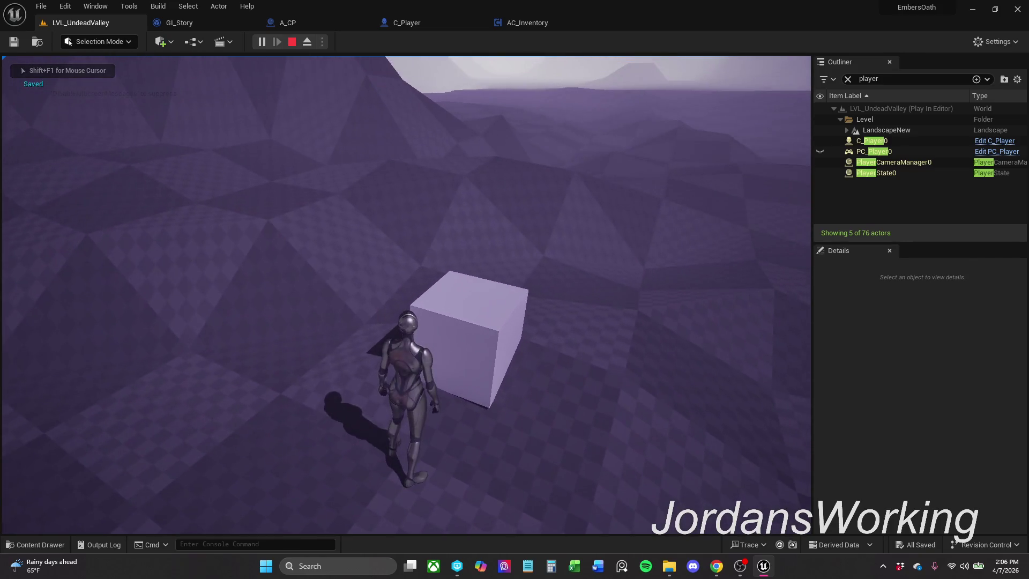
key(Escape)
click(417, 22)
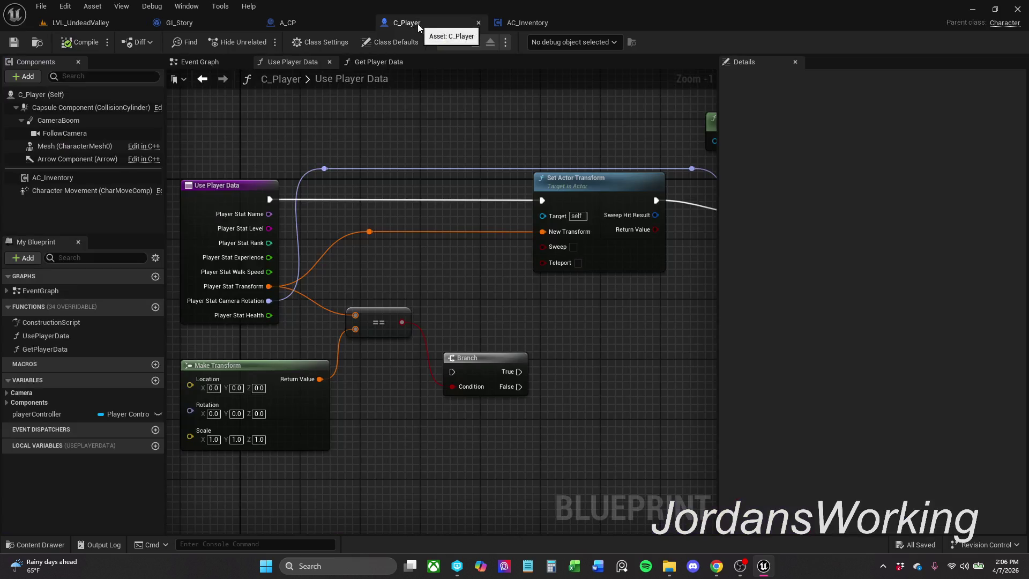
- Look over the AC_Inventory and A_CP blueprints, then close AC_Inventory
click(549, 26)
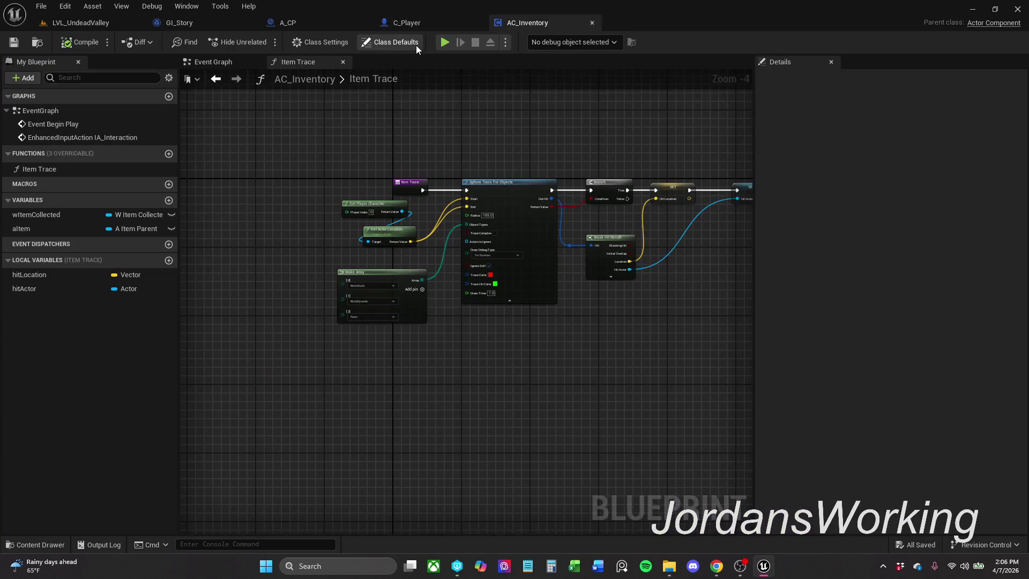
click(308, 26)
click(538, 23)
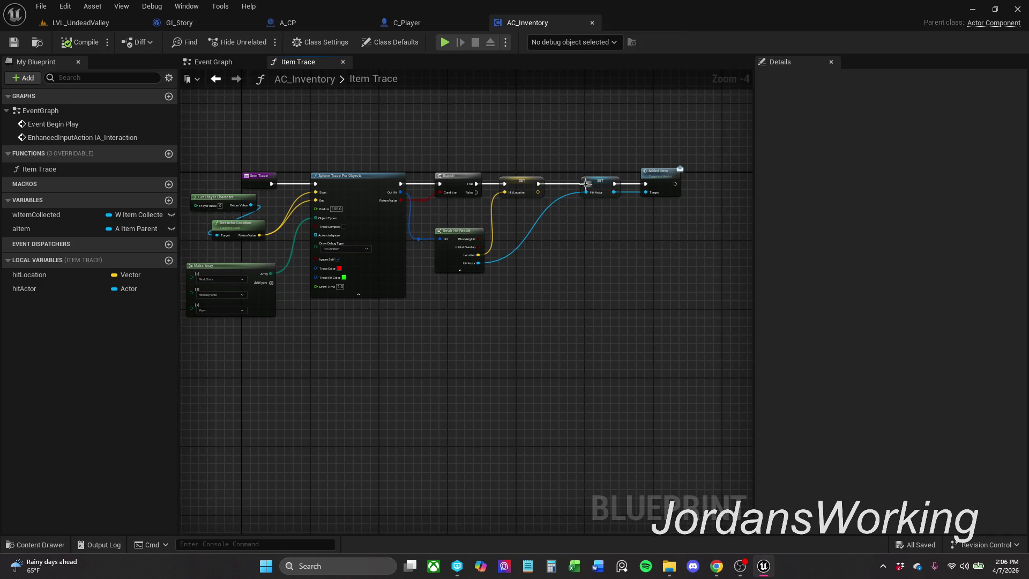
scroll(622, 156, up, 2)
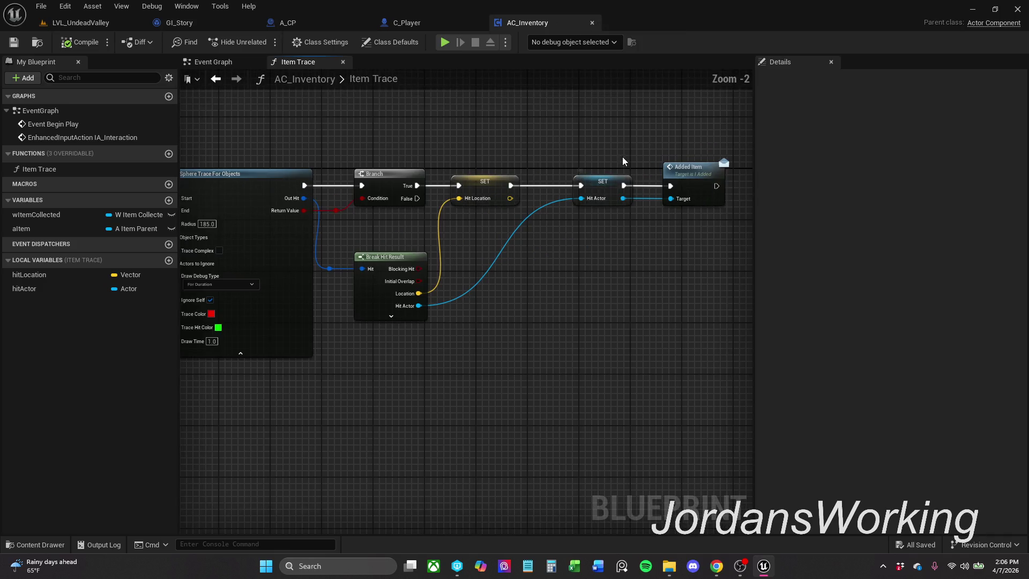
click(594, 28)
- Reposition the Get Controller, Set Control Rotation and Return nodes in Use Player Data, and save
mouse_move(451, 343)
mouse_down()
mouse_move(502, 330)
mouse_move(436, 399)
mouse_move(346, 317)
mouse_move(343, 365)
mouse_up()
scroll(436, 399, down, 1)
mouse_move(497, 442)
mouse_down()
mouse_move(478, 438)
mouse_move(349, 317)
mouse_up()
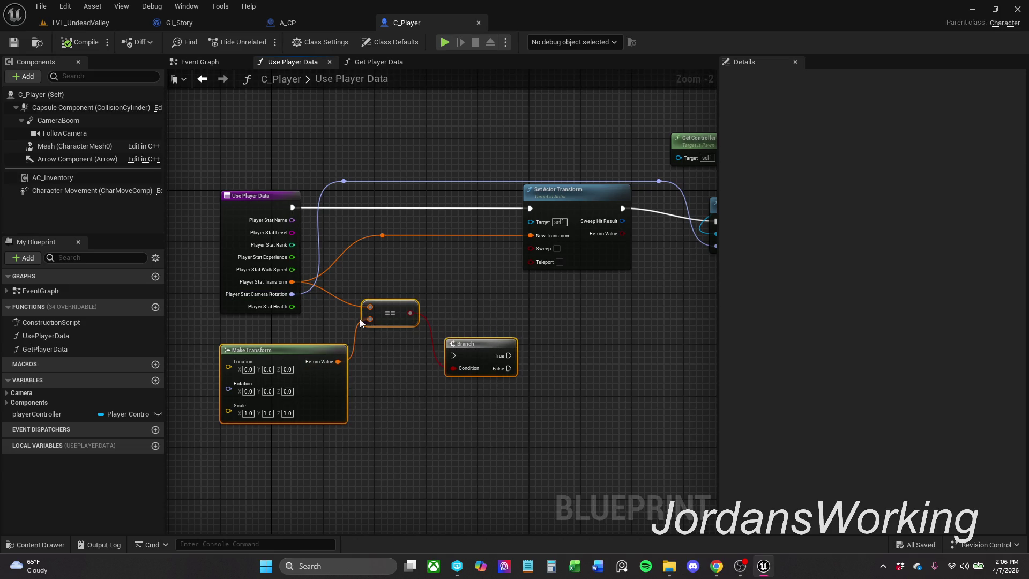
click(461, 410)
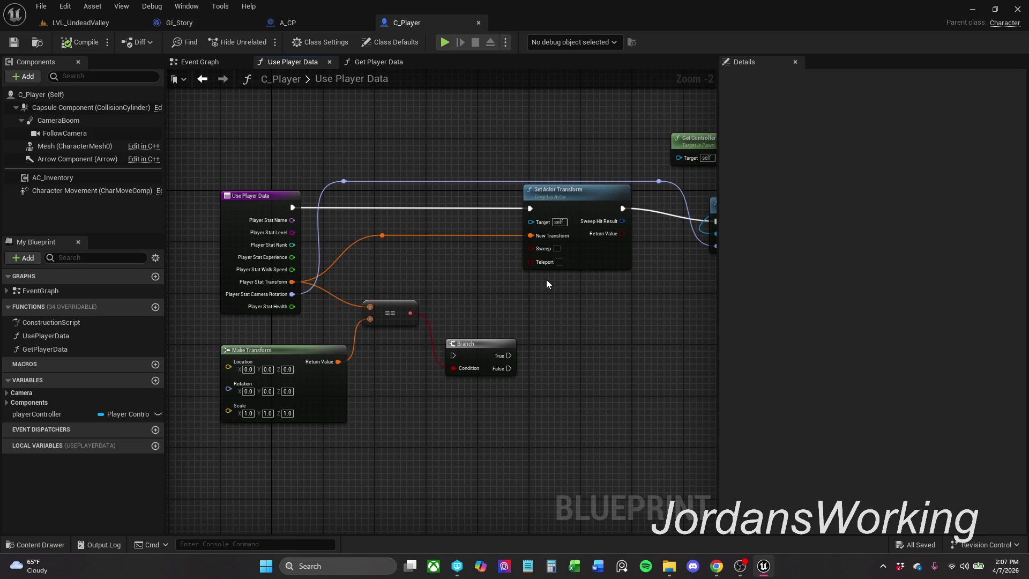
click(382, 236)
ctrl+click(581, 207)
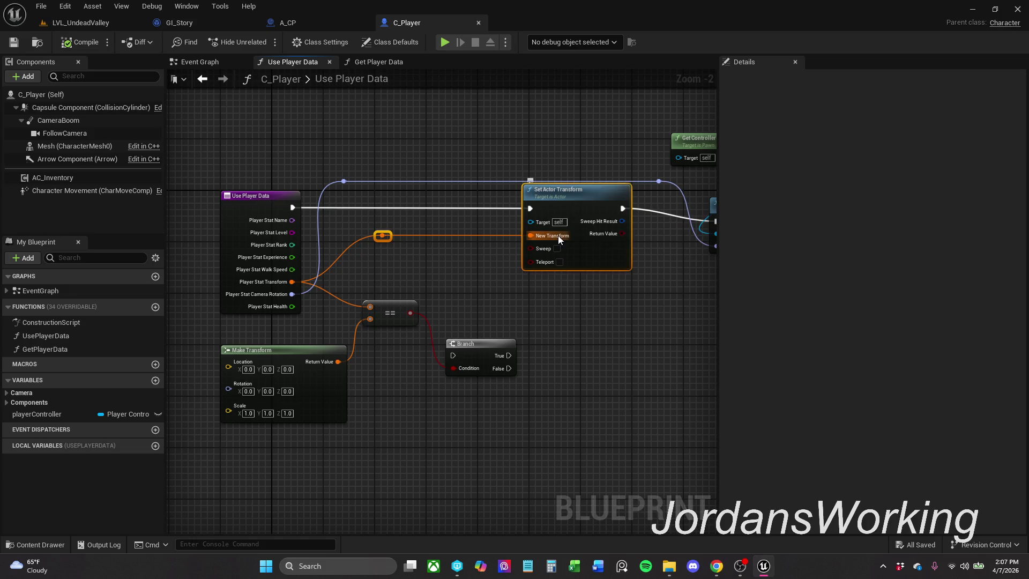
drag(600, 314, 448, 320)
mouse_move(608, 313)
mouse_down()
mouse_move(453, 307)
mouse_move(467, 201)
mouse_move(504, 183)
mouse_up()
mouse_move(429, 219)
mouse_down()
mouse_move(425, 209)
mouse_move(438, 210)
mouse_up()
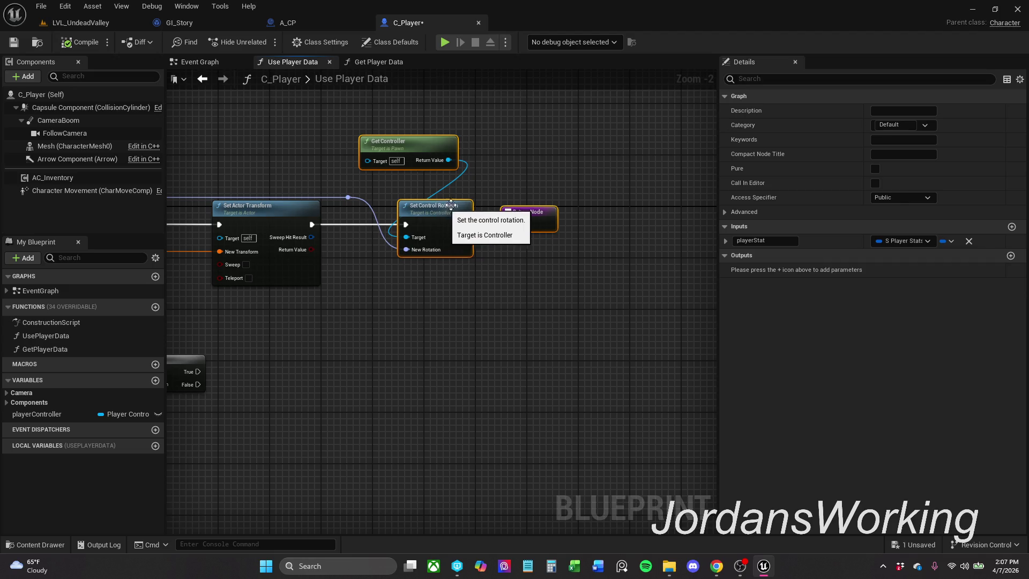
click(539, 176)
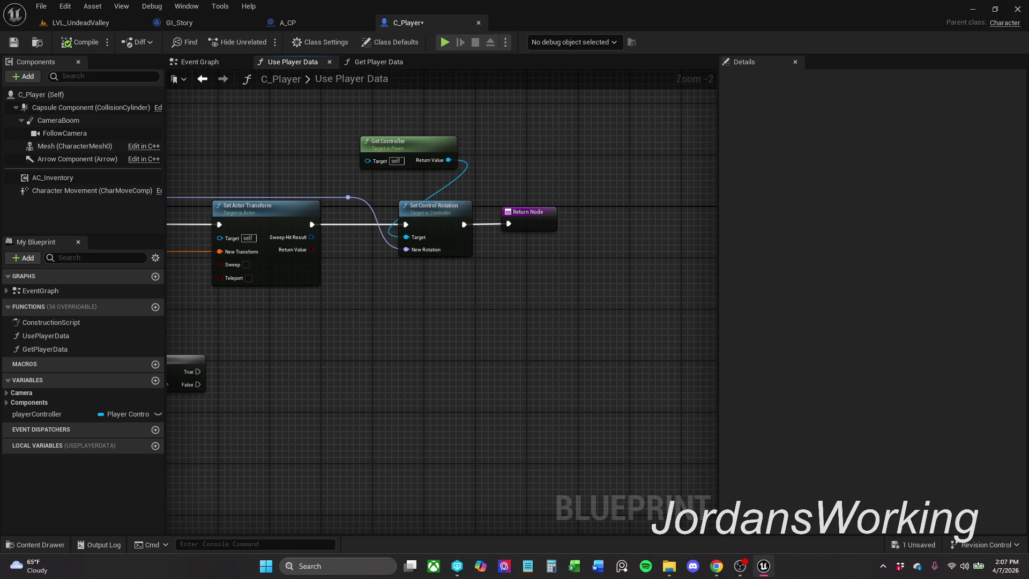
click(15, 43)
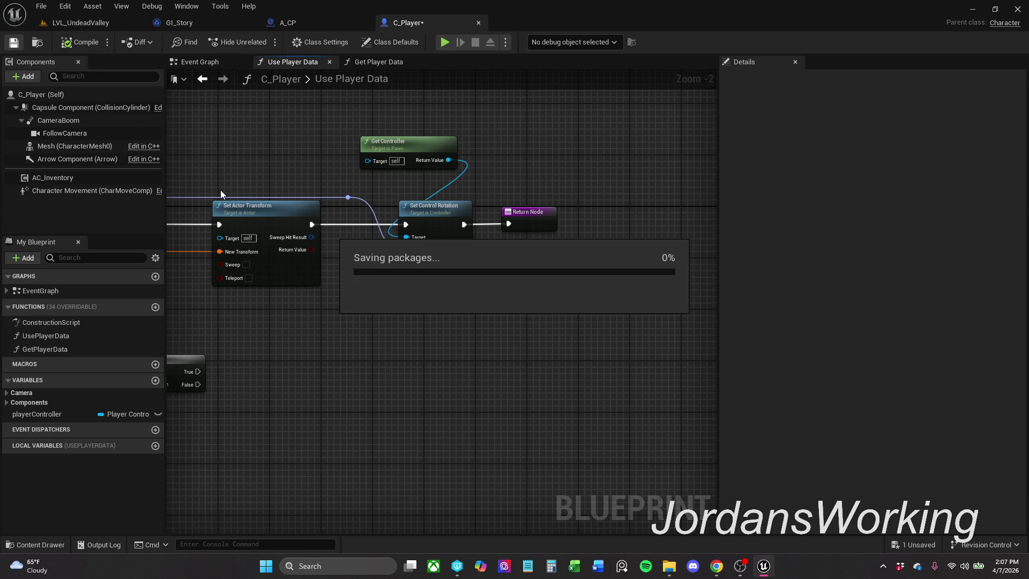
- Align the Make Transform, == and Branch nodes, save, and open Get Player Data
mouse_move(234, 313)
mouse_down()
mouse_move(391, 308)
mouse_move(502, 286)
mouse_up()
scroll(365, 308, down, 1)
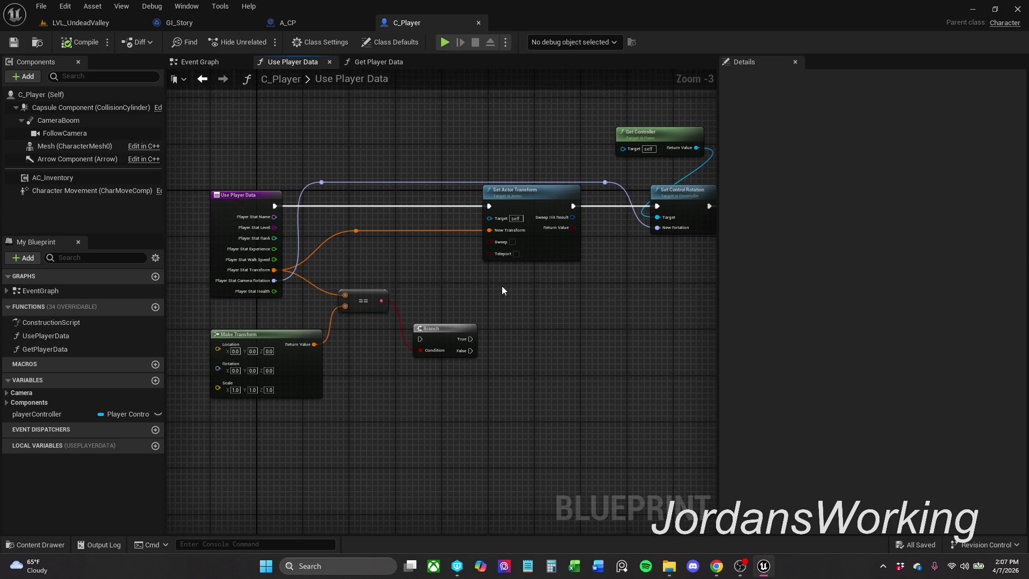
drag(274, 446, 492, 308)
mouse_move(368, 300)
mouse_down()
mouse_move(368, 323)
mouse_move(355, 317)
mouse_up()
click(395, 310)
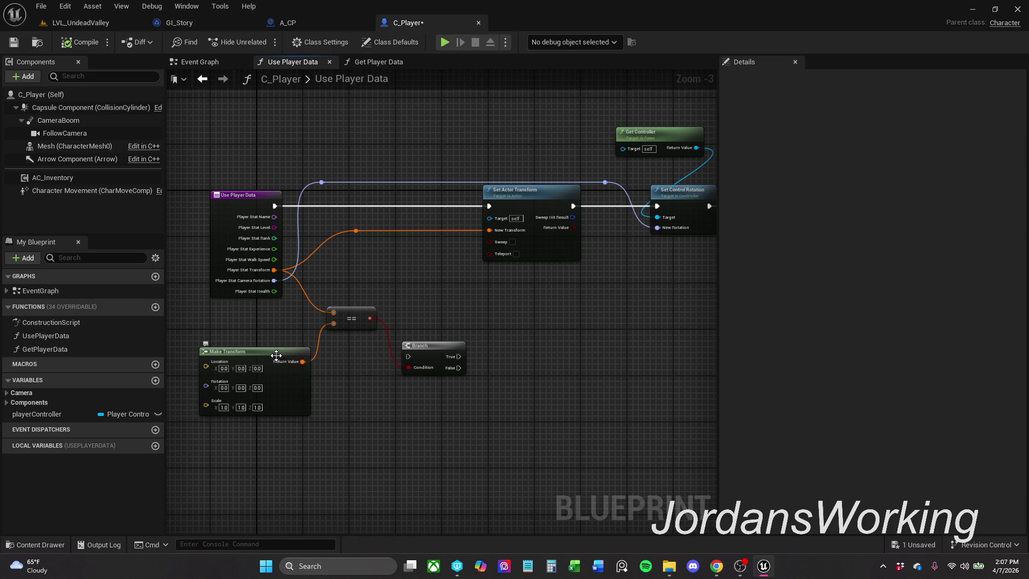
drag(277, 356, 288, 356)
click(391, 426)
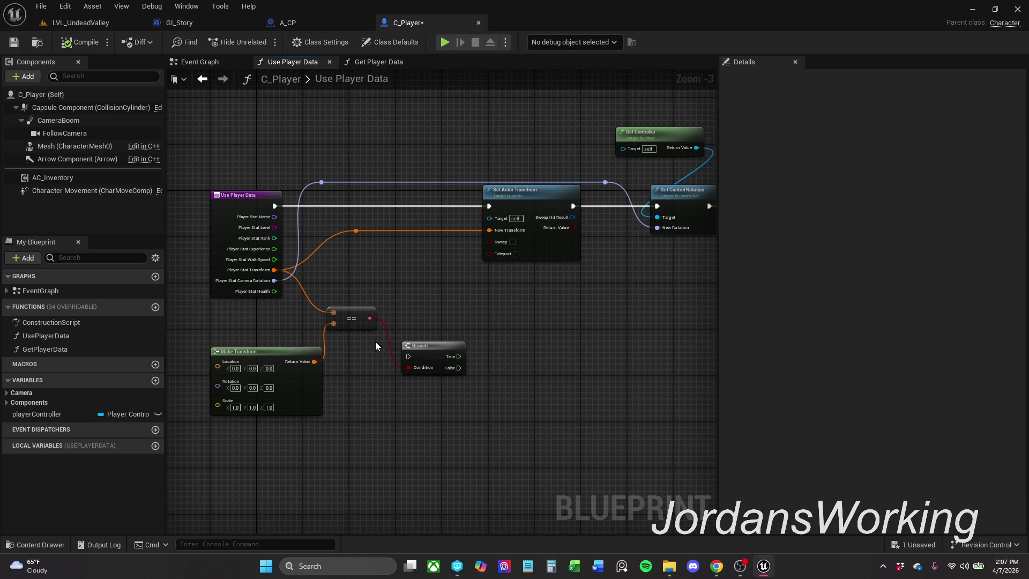
drag(356, 323, 362, 323)
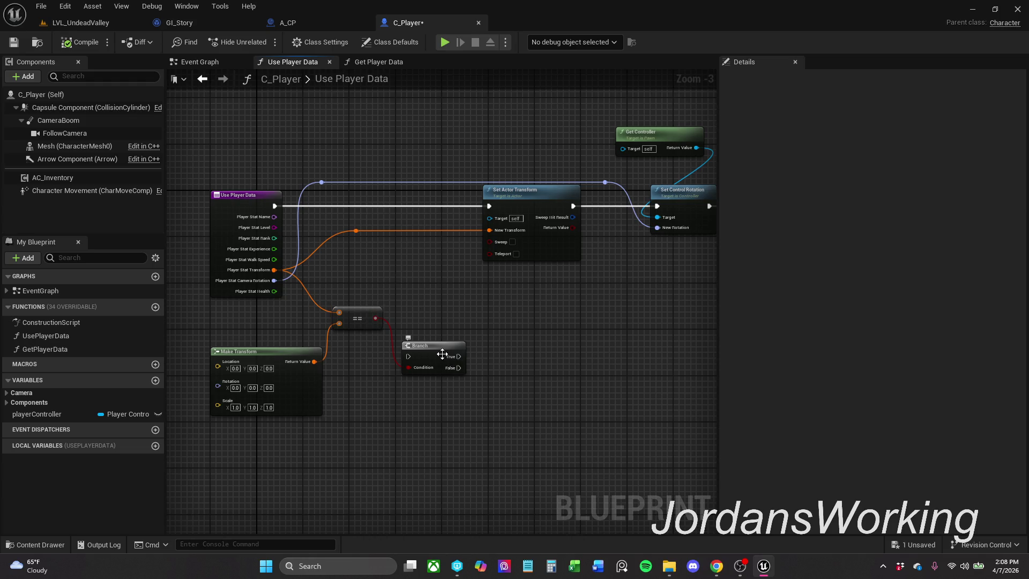
drag(442, 353, 437, 354)
key(ctrl+s)
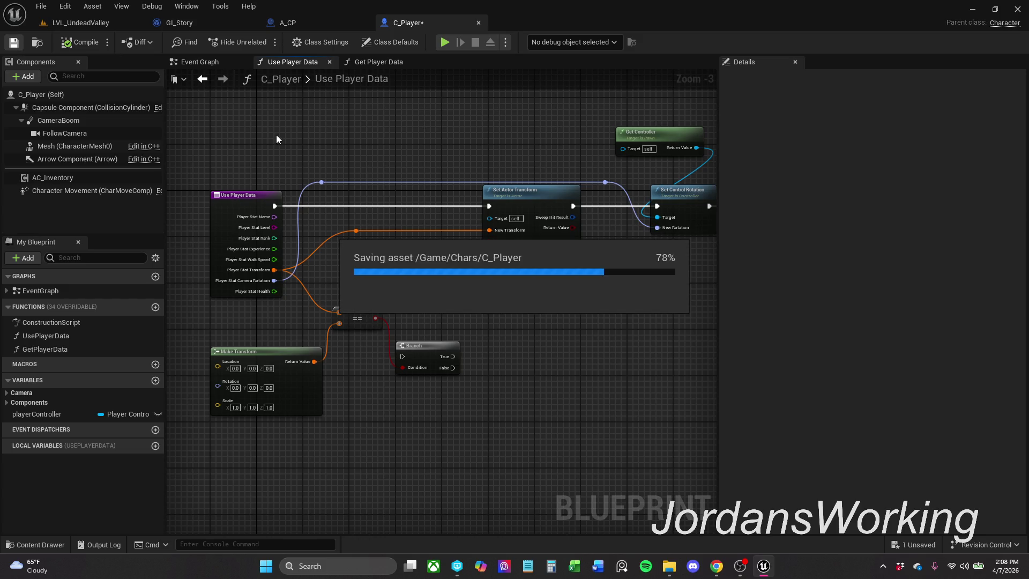
click(397, 62)
mouse_move(416, 215)
mouse_down()
mouse_move(486, 216)
mouse_move(425, 204)
mouse_up()
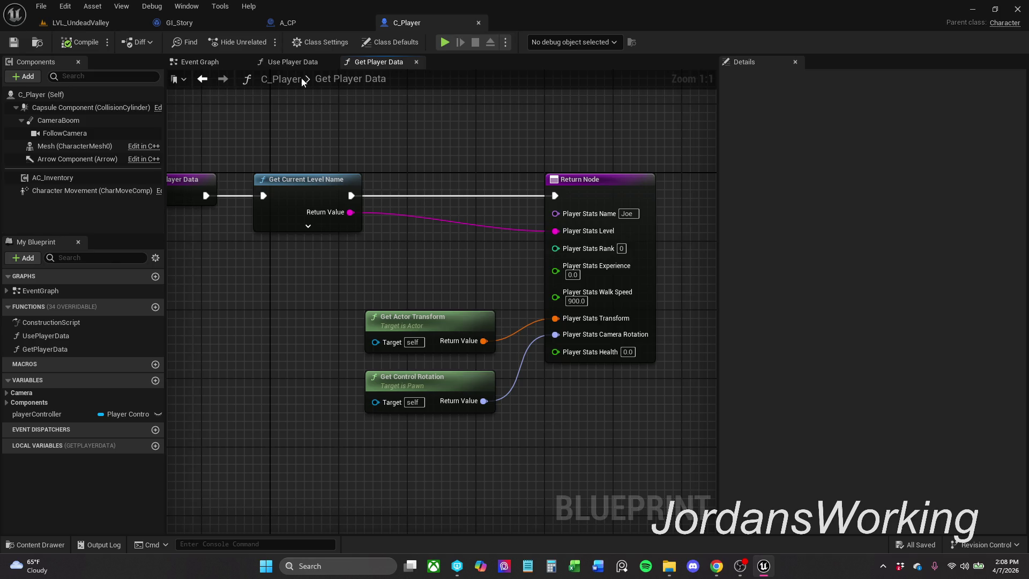
- Review the save game loading chain in GI_Story's event graph
click(324, 18)
click(194, 23)
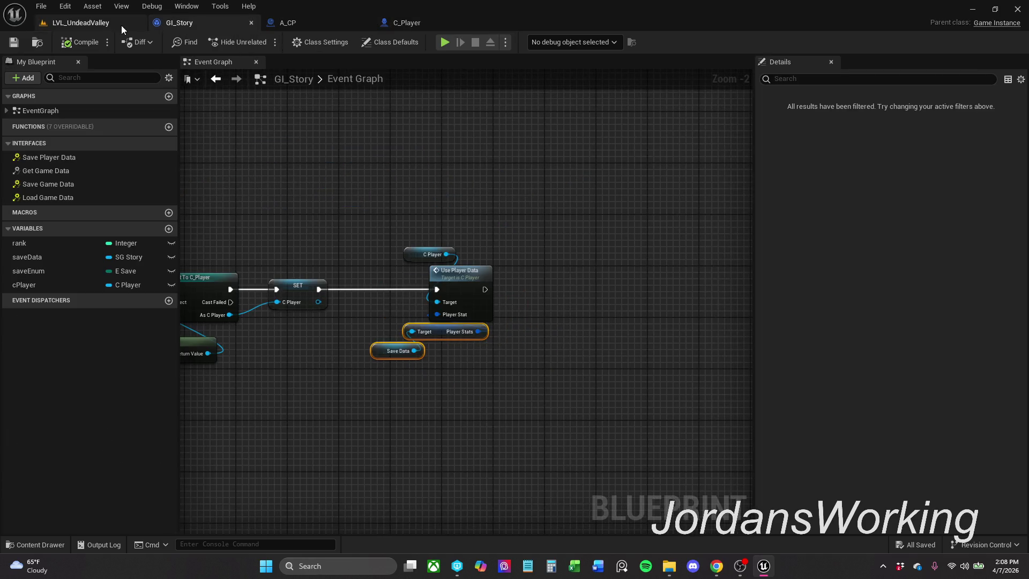
scroll(397, 209, down, 1)
mouse_move(397, 209)
mouse_down()
mouse_move(781, 142)
mouse_move(1027, 121)
mouse_up()
mouse_move(466, 306)
mouse_down()
mouse_move(804, 278)
mouse_move(573, 375)
mouse_move(436, 455)
mouse_move(579, 440)
mouse_move(532, 316)
mouse_move(683, 173)
mouse_up()
scroll(643, 297, down, 1)
click(104, 24)
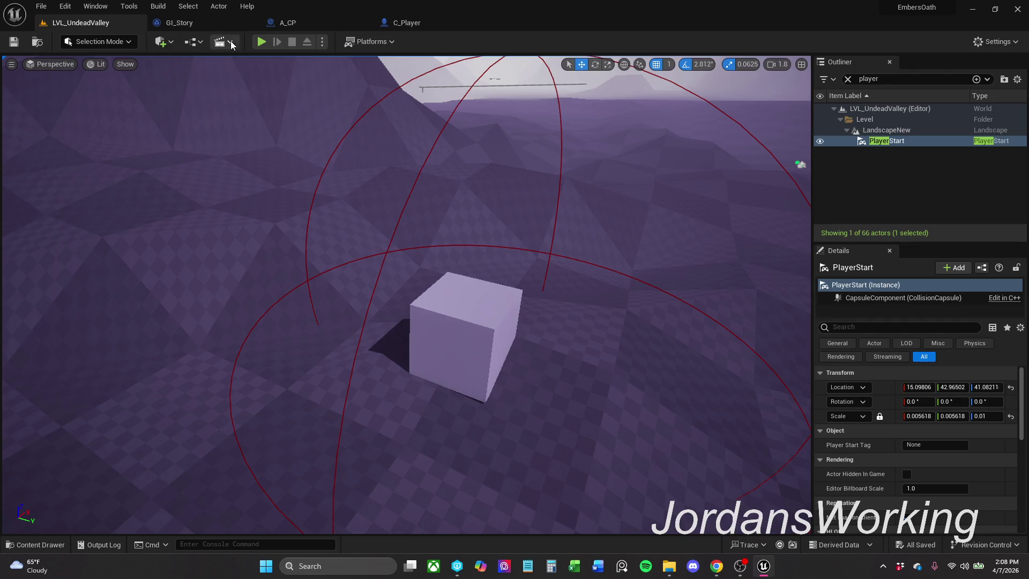
- After a brief play test, move the A_CP checkpoint farther across the ground and save the level
click(262, 42)
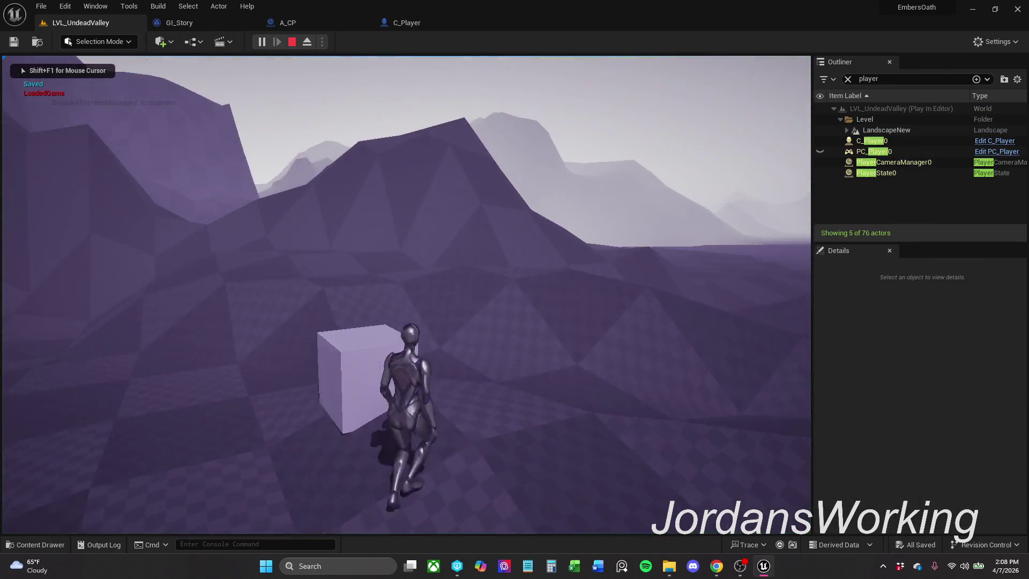
key(Escape)
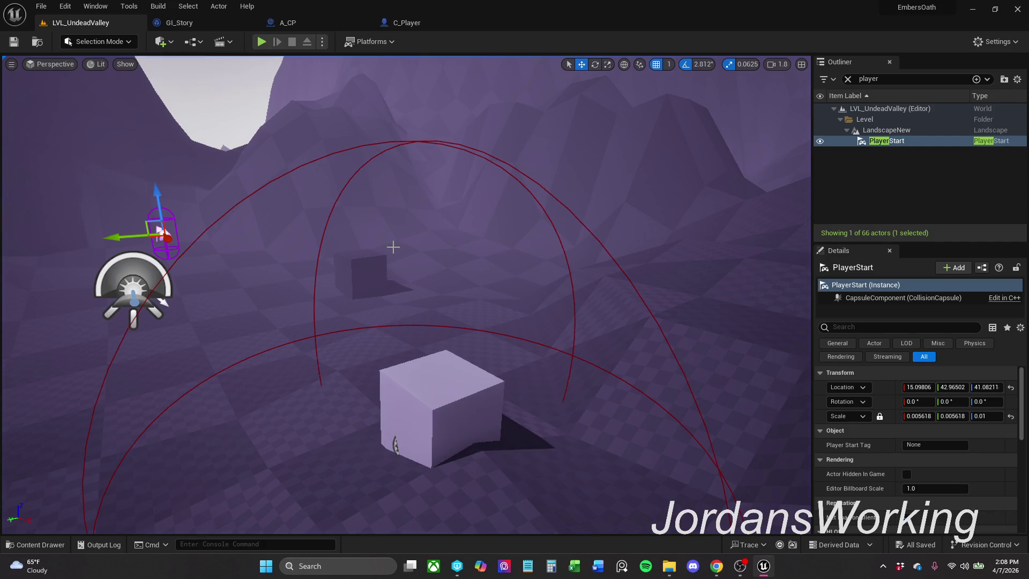
scroll(393, 246, down, 6)
click(405, 286)
mouse_move(405, 285)
mouse_down()
mouse_move(311, 327)
mouse_move(258, 394)
mouse_up()
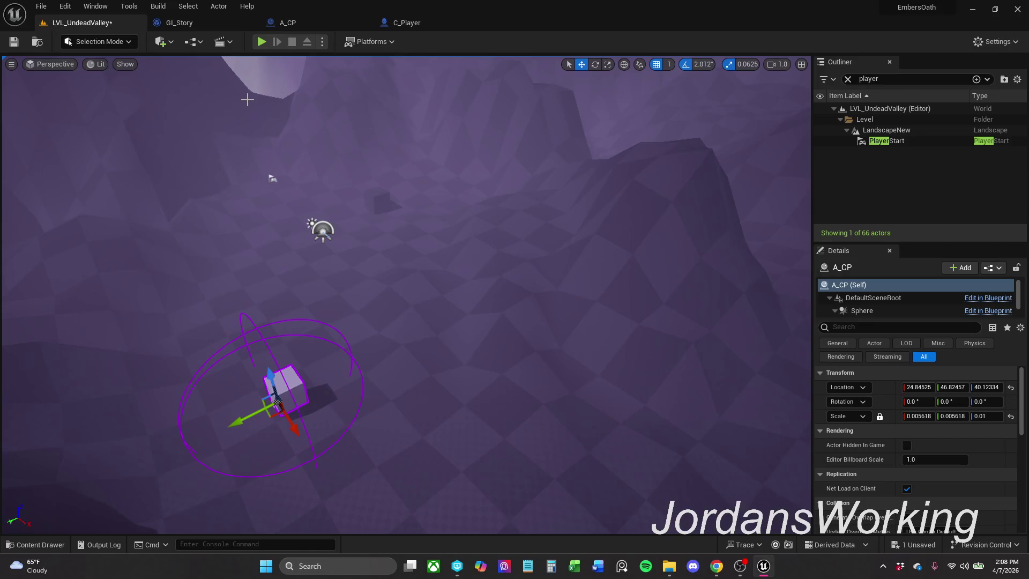
click(15, 44)
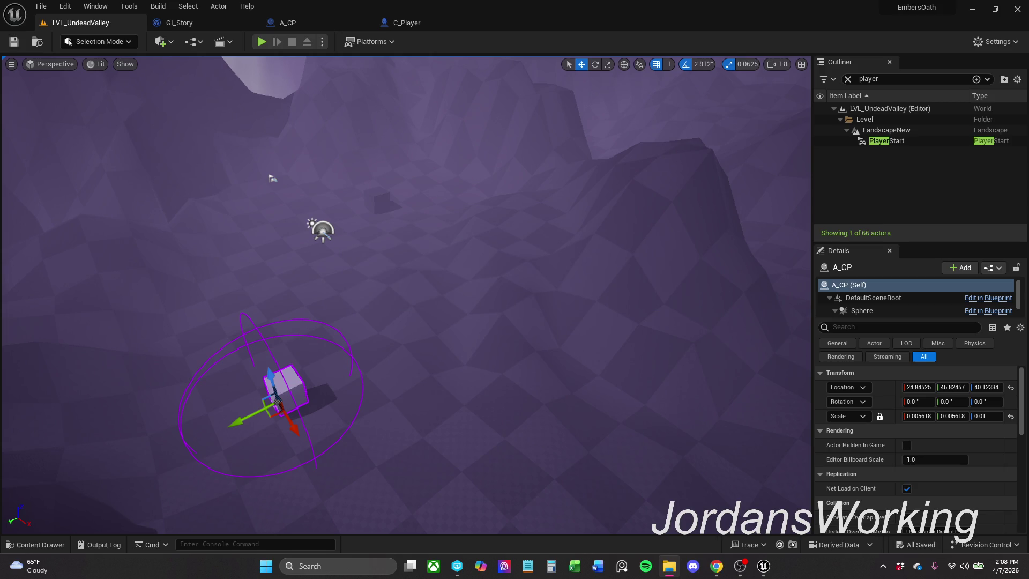
- Play-test walking into the moved checkpoint, then run one more quick test
click(280, 92)
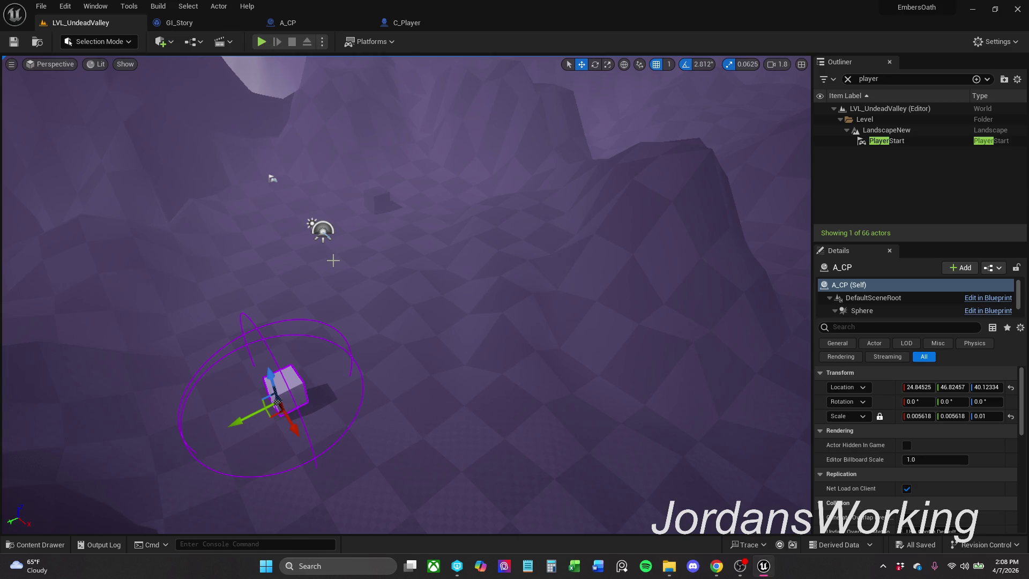
click(263, 43)
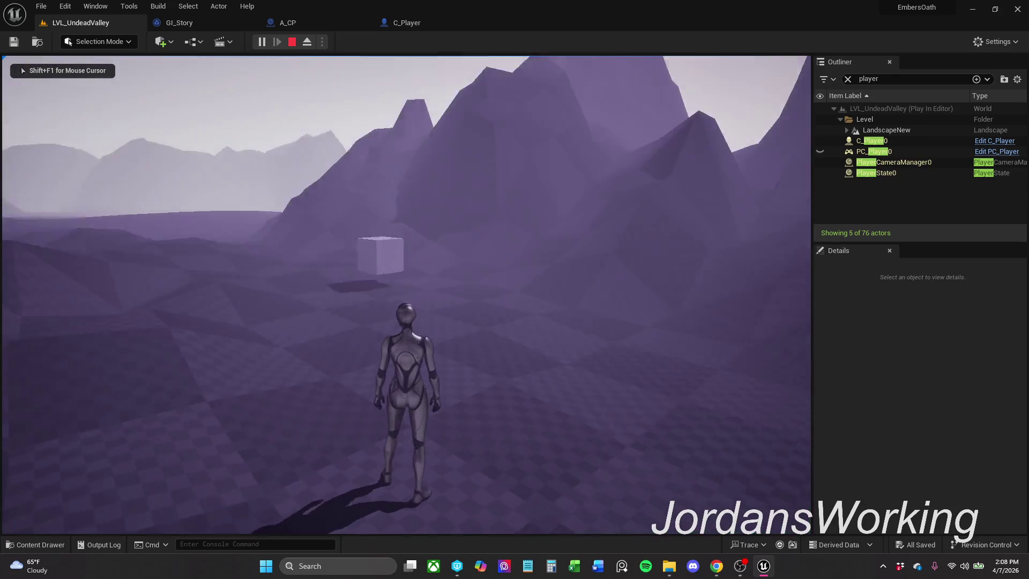
key(w)
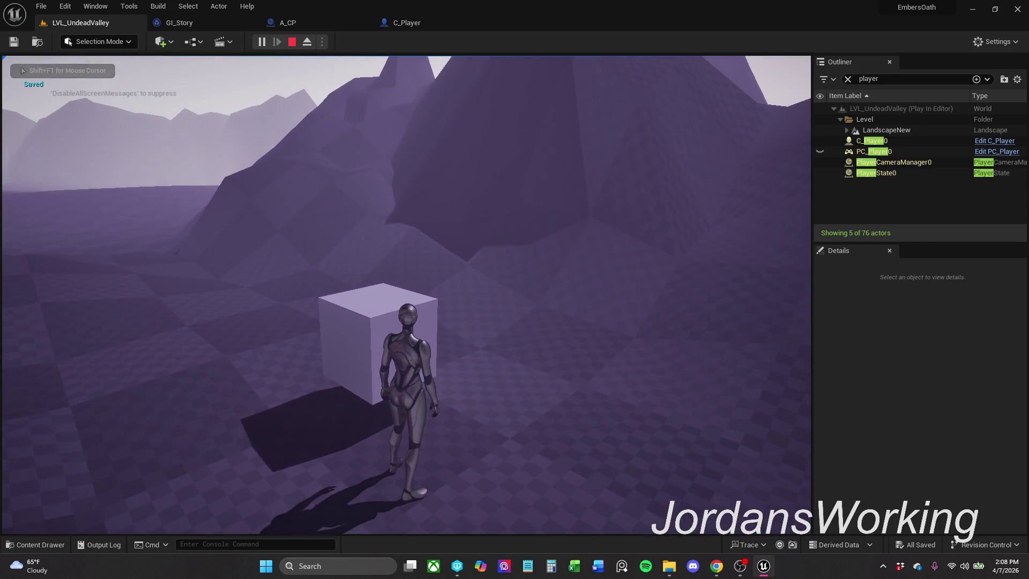
key(Escape)
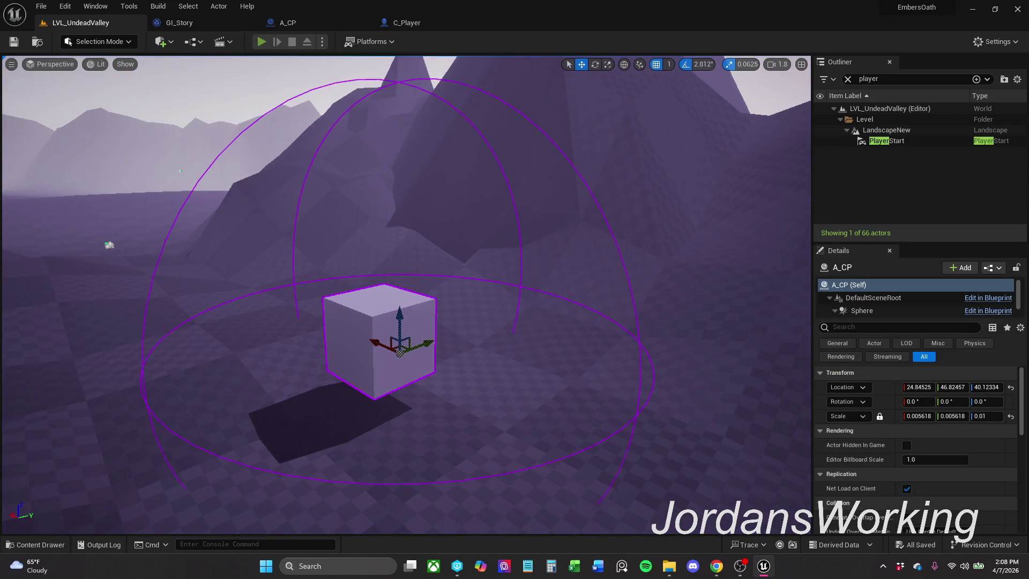
click(262, 44)
key(Escape)
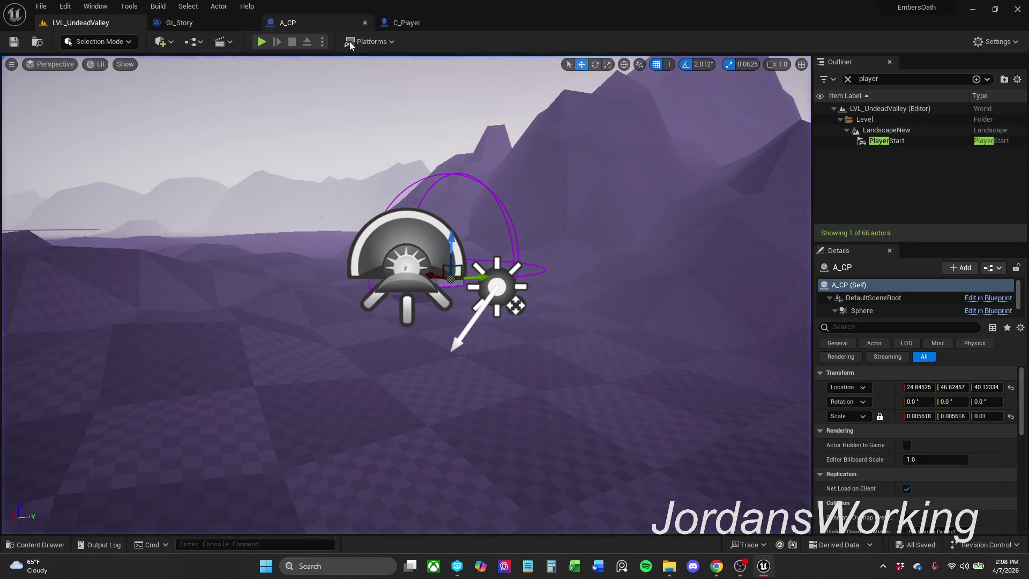
click(418, 22)
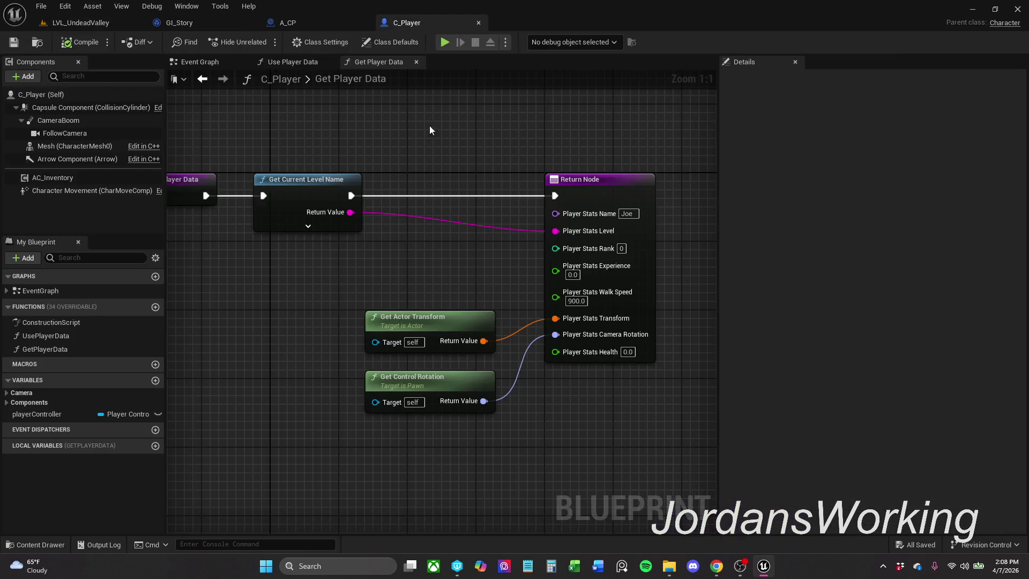
- Shift Get Player Data's Return Node and its two getters left, then close that function
mouse_move(364, 139)
mouse_down()
mouse_move(475, 159)
mouse_move(384, 153)
mouse_up()
drag(413, 131, 568, 396)
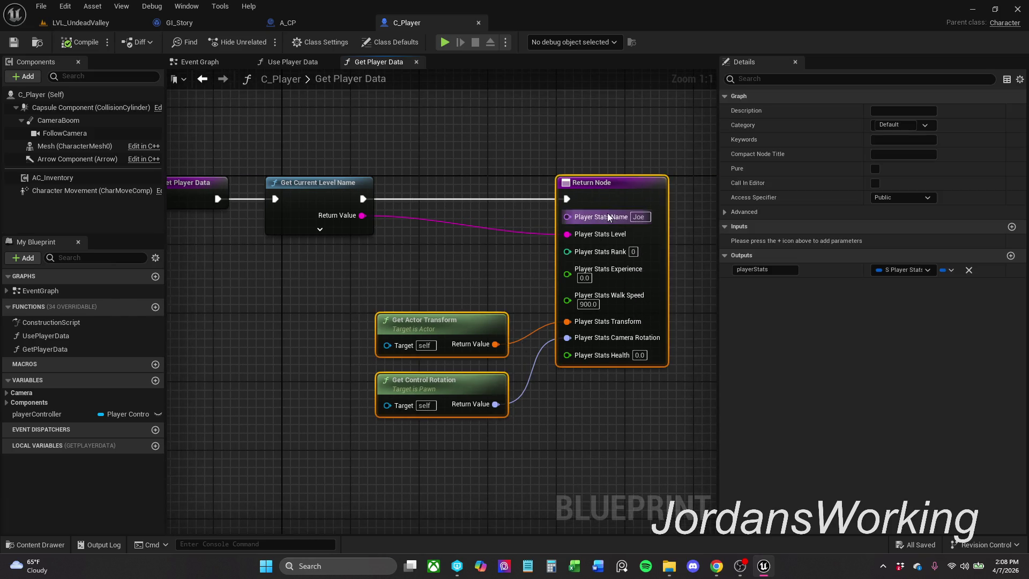
drag(637, 179, 572, 187)
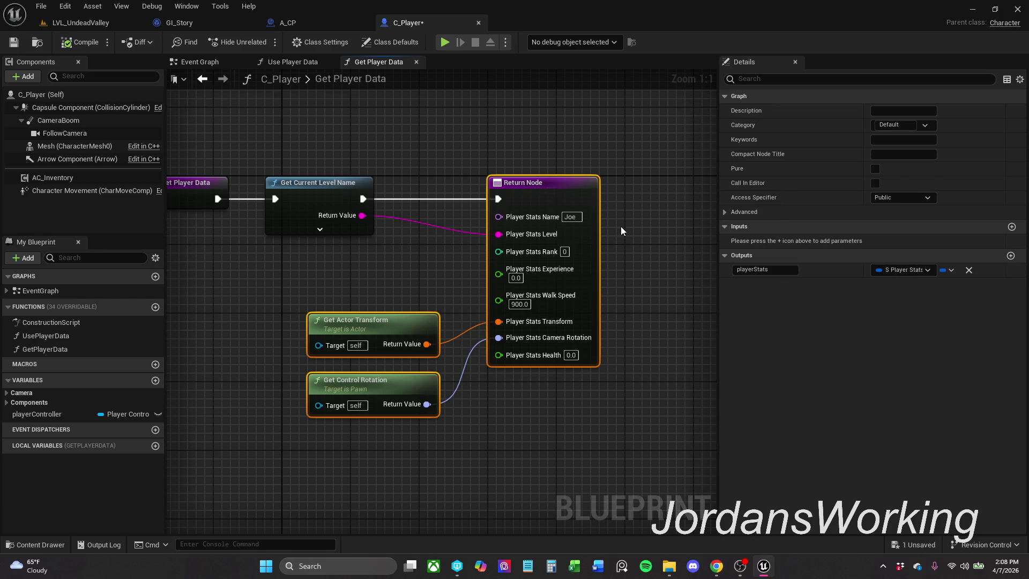
click(641, 244)
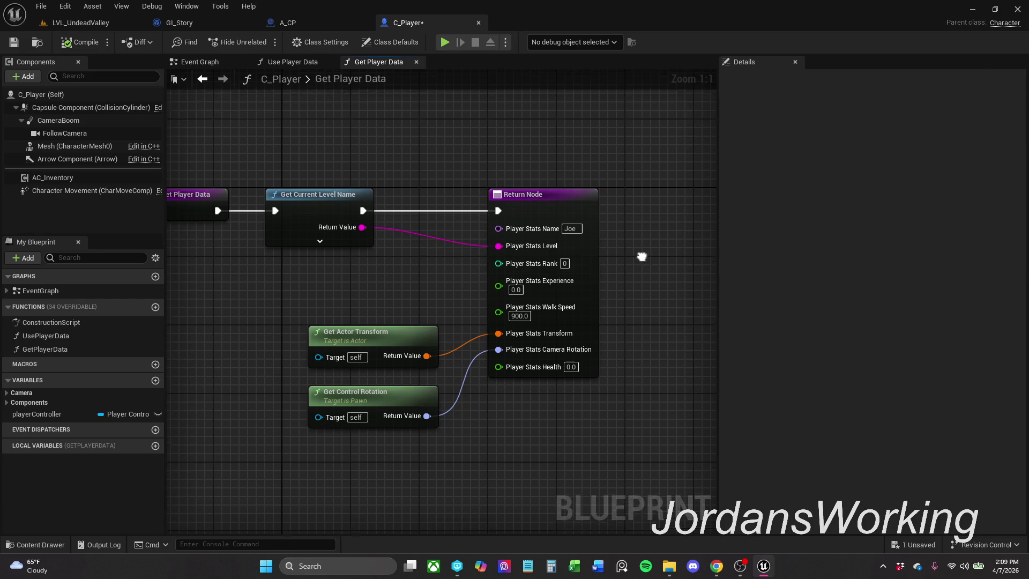
scroll(649, 279, down, 1)
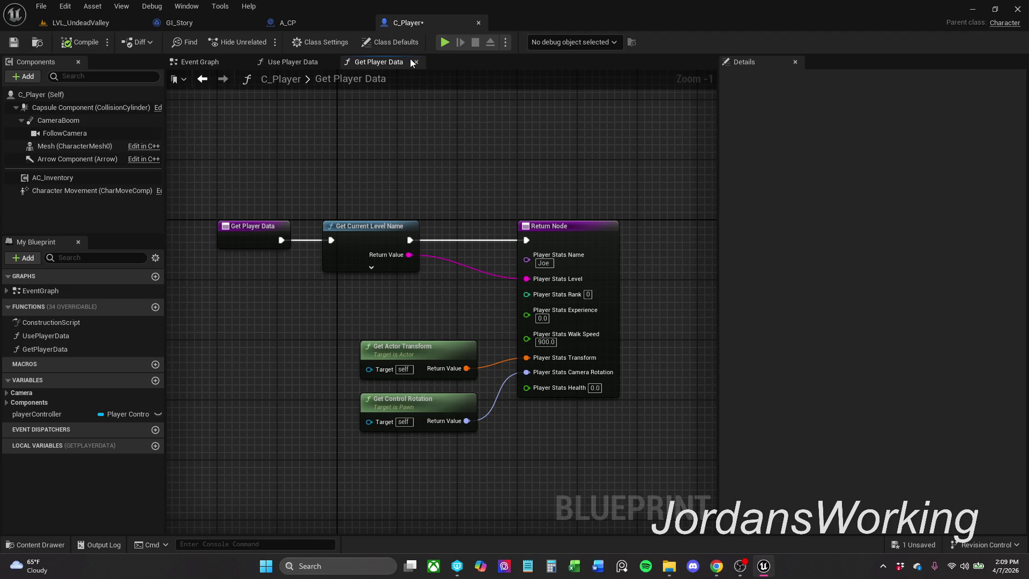
click(416, 61)
click(15, 42)
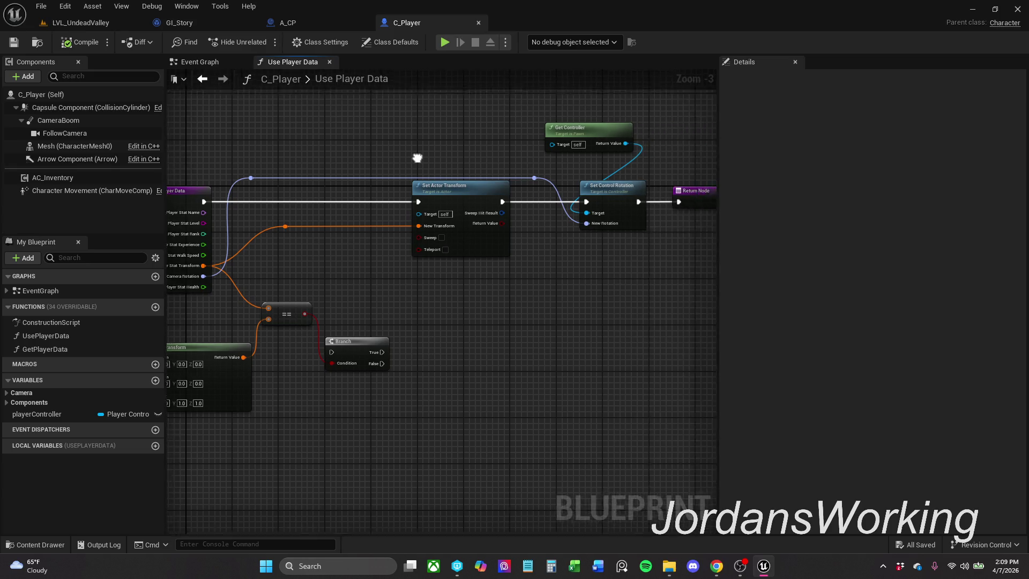
- Move the Branch beside the equality check, toggle a breakpoint on Set Actor Transform, and save
scroll(413, 179, down, 1)
scroll(410, 183, up, 1)
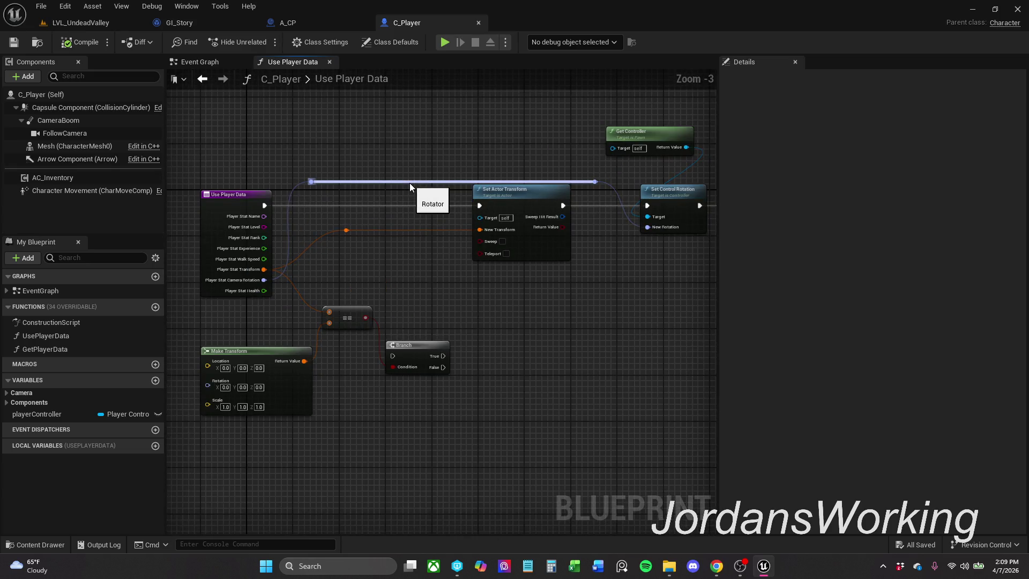
mouse_move(411, 353)
mouse_down()
mouse_move(416, 311)
mouse_move(404, 293)
mouse_up()
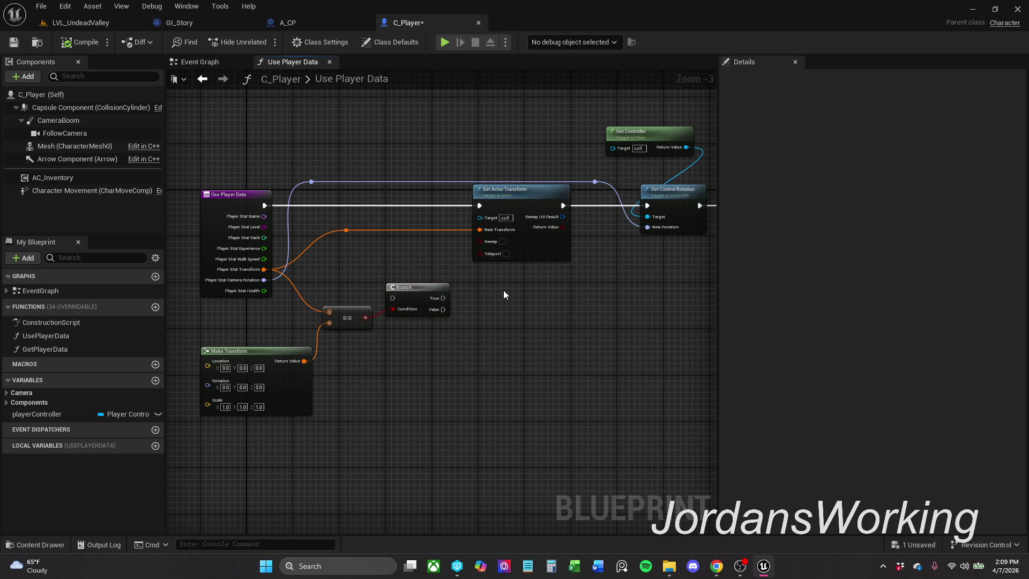
click(531, 256)
right_click(532, 258)
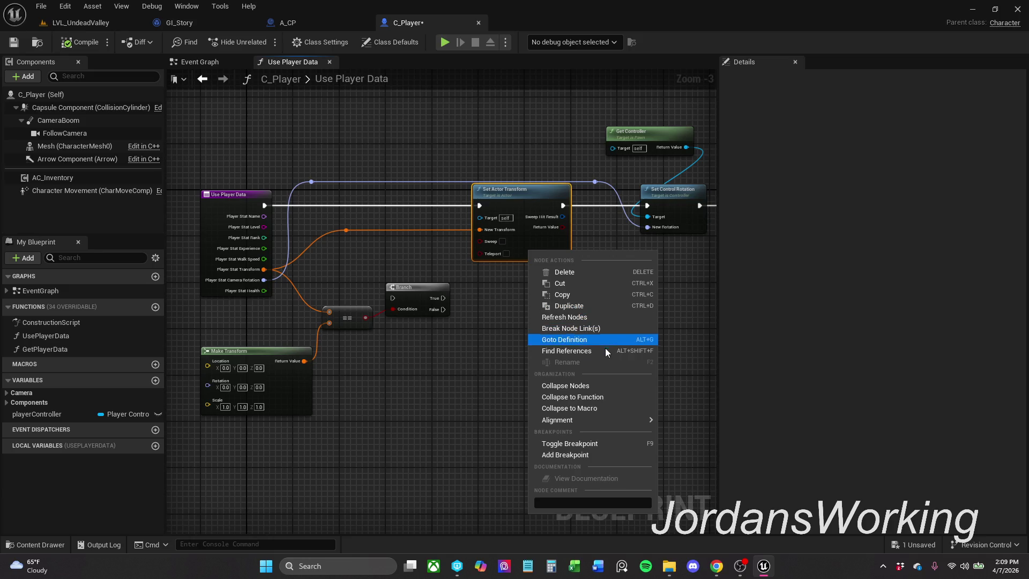
click(603, 444)
click(14, 42)
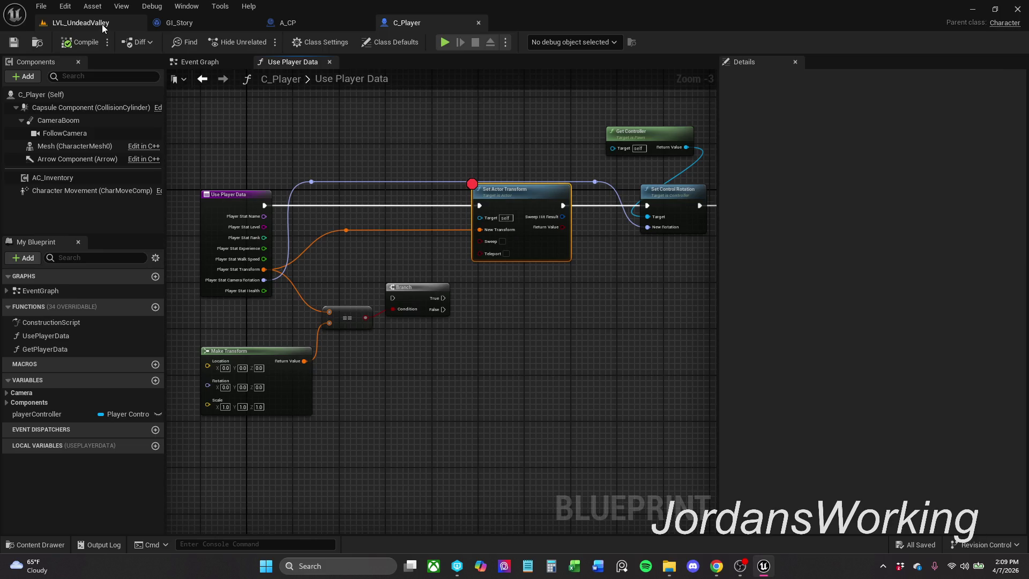
- Play LVL_UndeadValley until the breakpoint hits, resume, and end the session
click(81, 23)
click(263, 41)
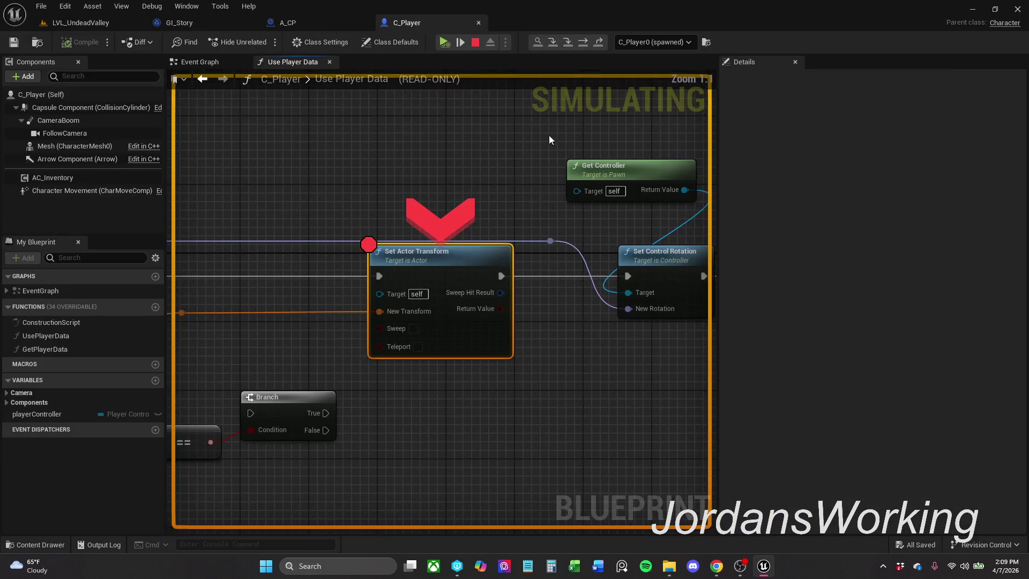
mouse_move(362, 184)
mouse_down()
mouse_move(621, 135)
mouse_move(561, 137)
mouse_up()
scroll(621, 135, down, 1)
click(445, 43)
key(Escape)
click(406, 22)
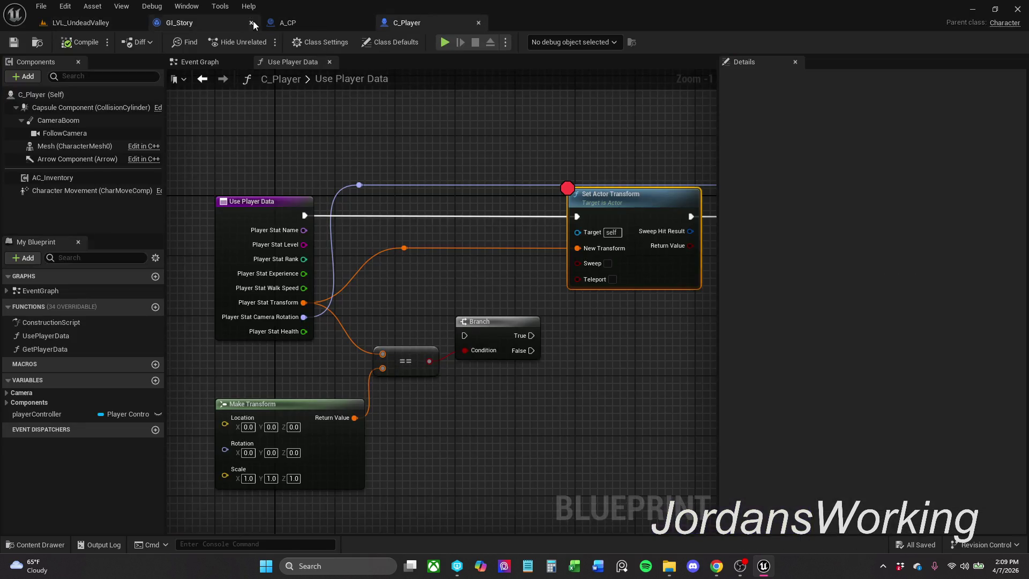
- Put the Branch on the exec line, wire its False pin to Set Actor Transform, and straighten the reroute knot
mouse_move(491, 324)
mouse_down()
mouse_move(468, 243)
mouse_move(476, 206)
mouse_move(303, 215)
mouse_up()
drag(516, 231, 578, 217)
mouse_move(437, 113)
mouse_down()
mouse_move(587, 256)
mouse_move(715, 322)
mouse_up()
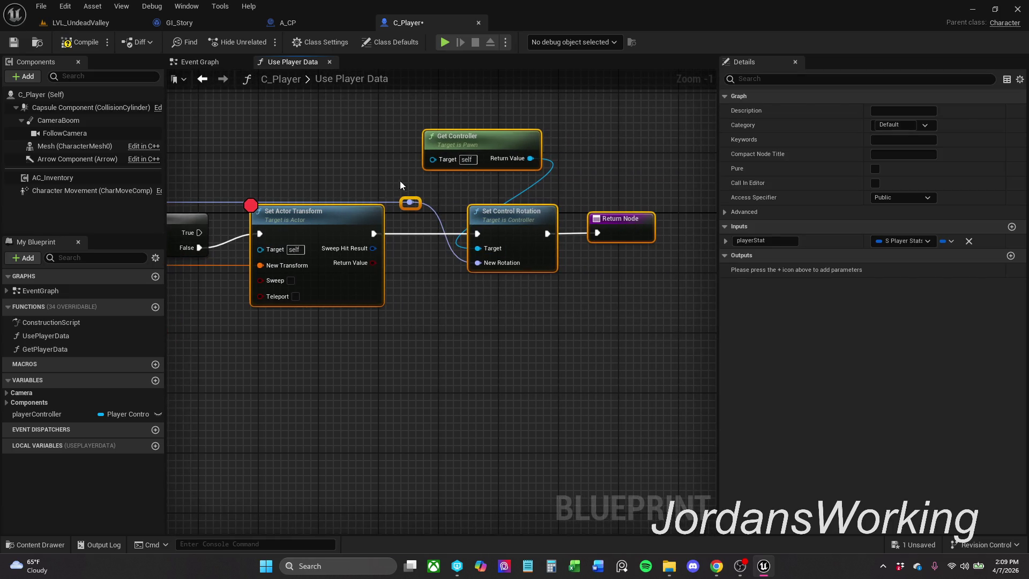
click(340, 179)
mouse_move(327, 162)
mouse_down()
mouse_move(495, 174)
mouse_move(629, 156)
mouse_up()
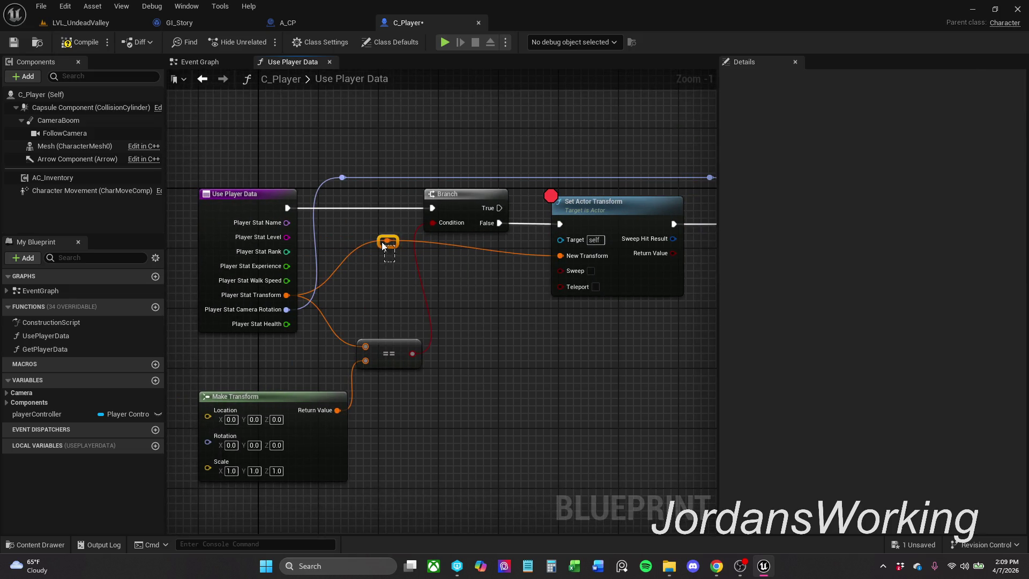
key(q)
click(622, 369)
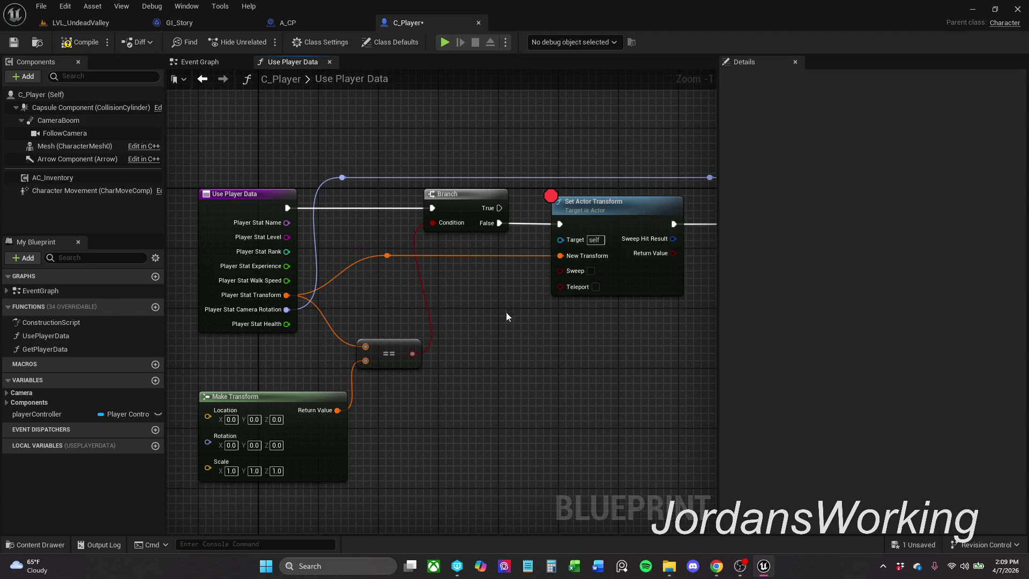
click(80, 23)
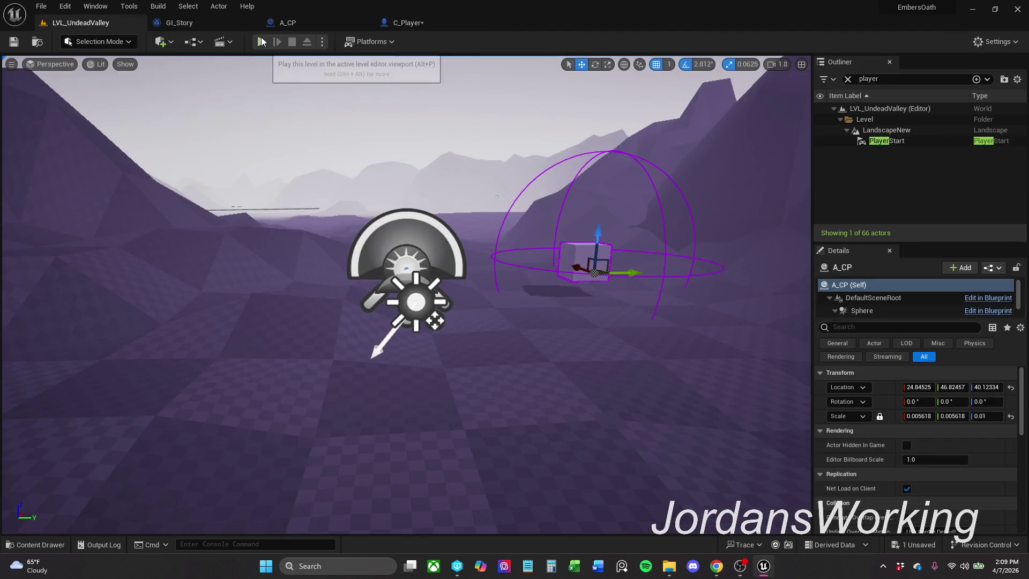
- Play the level and run the character into a checkpoint cube to save
key(alt+p)
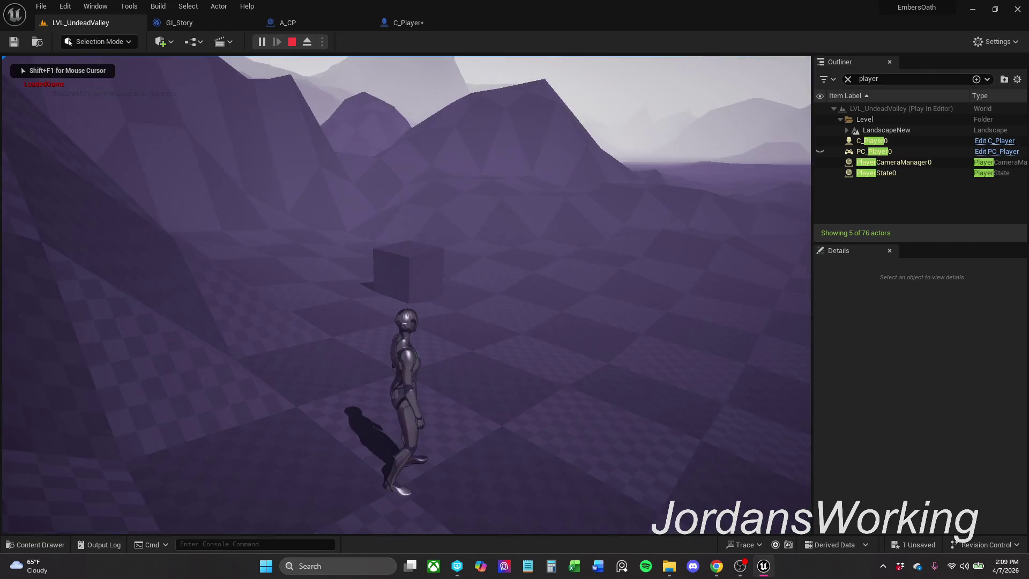
key(w)
key(s)
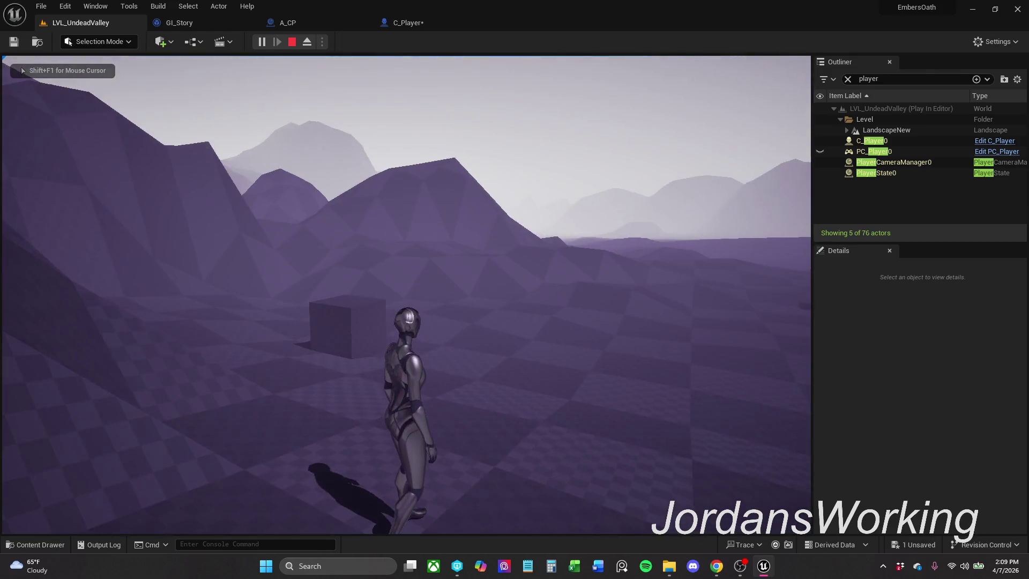
key(w)
key(w)
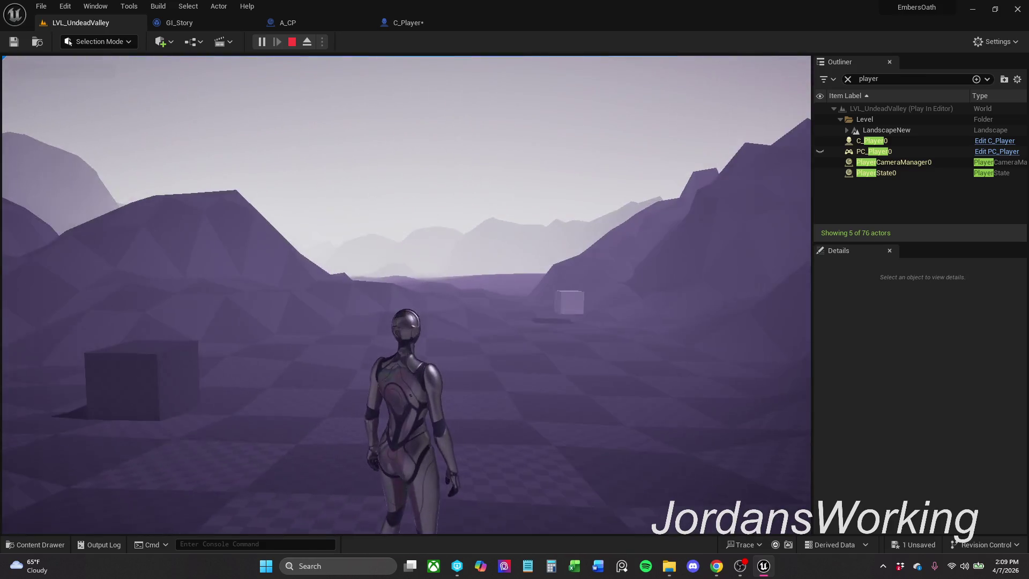
key(w)
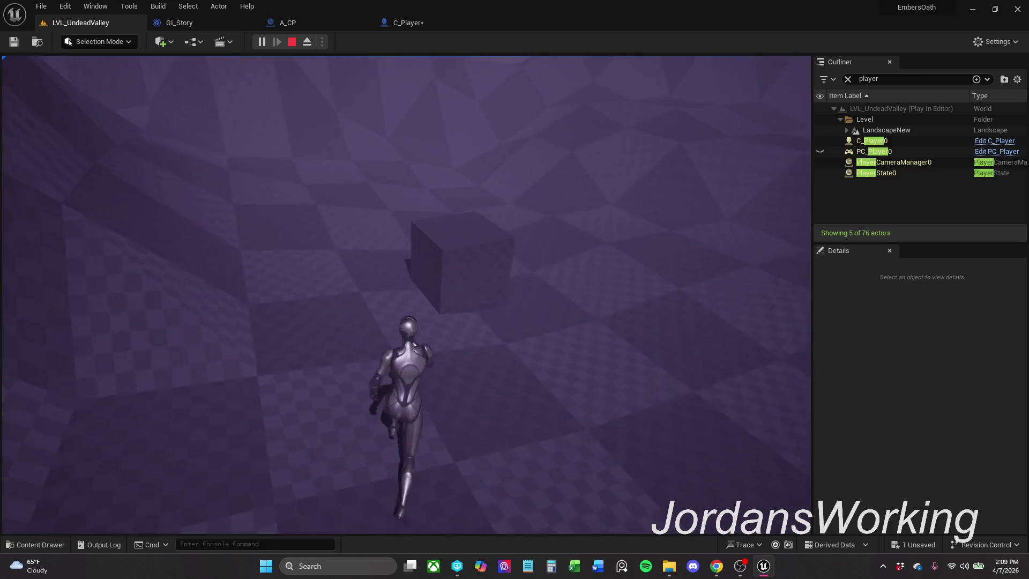
key(w)
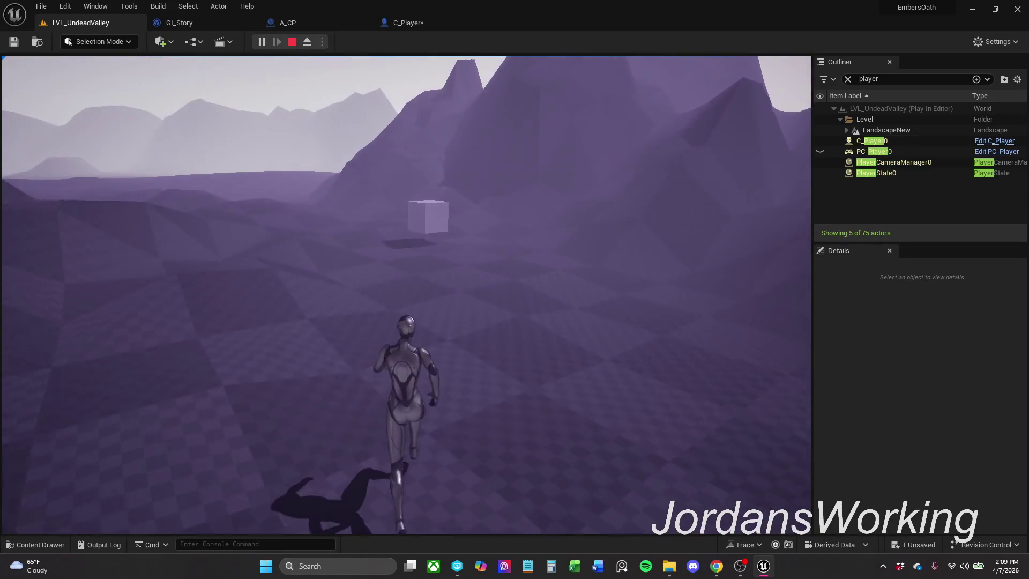
key(w)
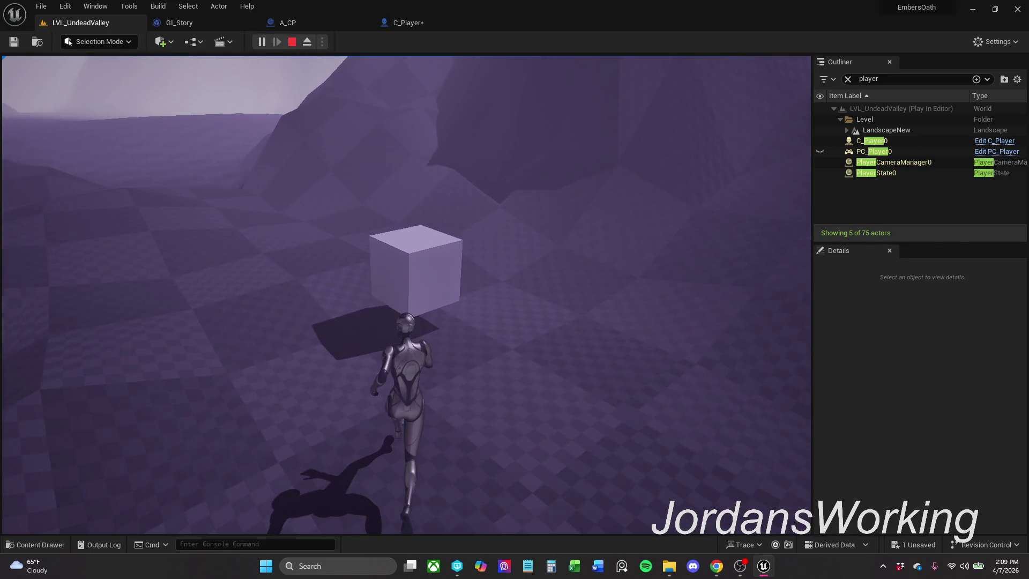
key(Escape)
- Replay the level twice to confirm the checkpoint loads, then stop
click(261, 42)
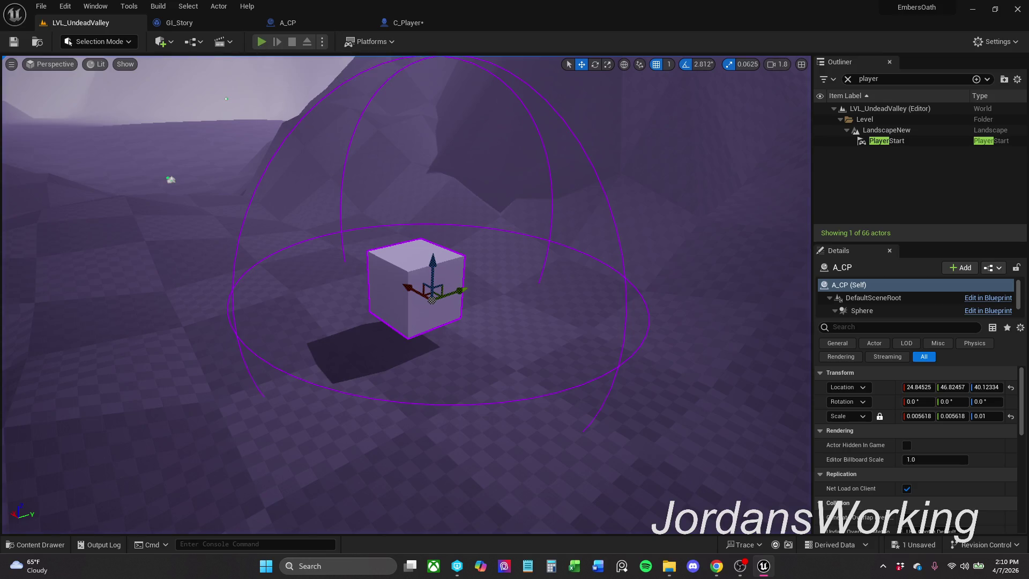
key(w)
key(w)
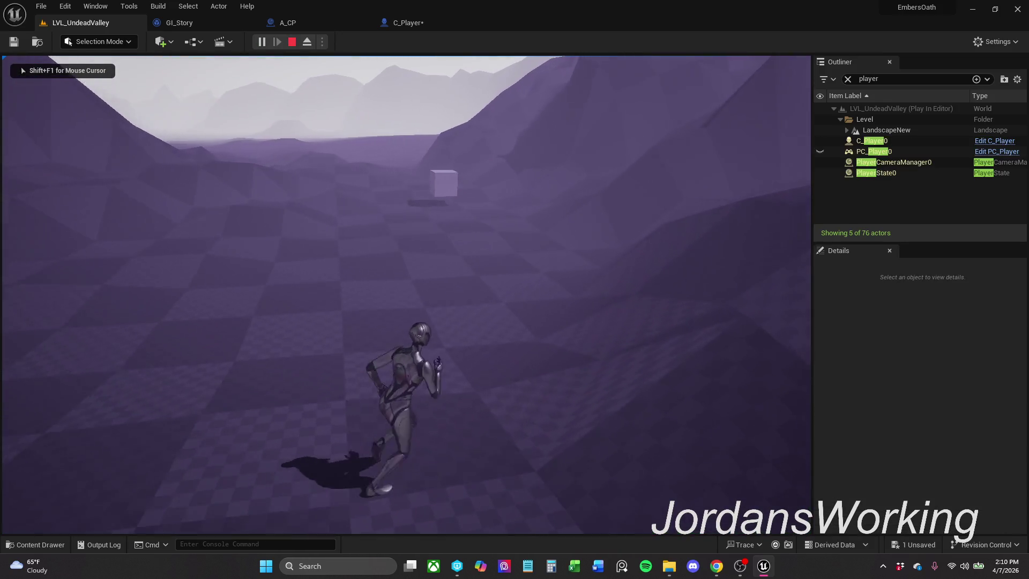
key(w)
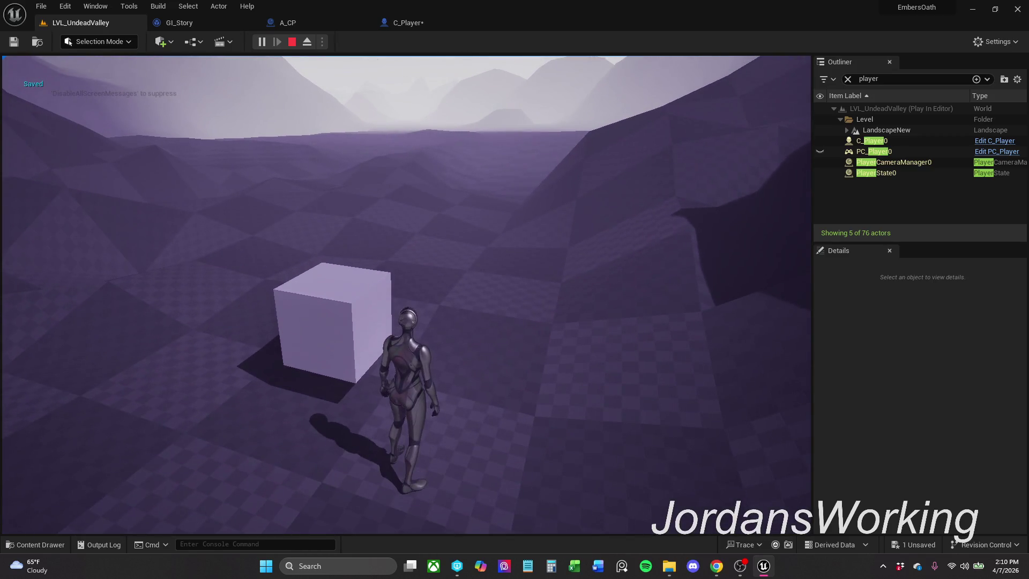
key(Escape)
click(261, 42)
key(shift+F1)
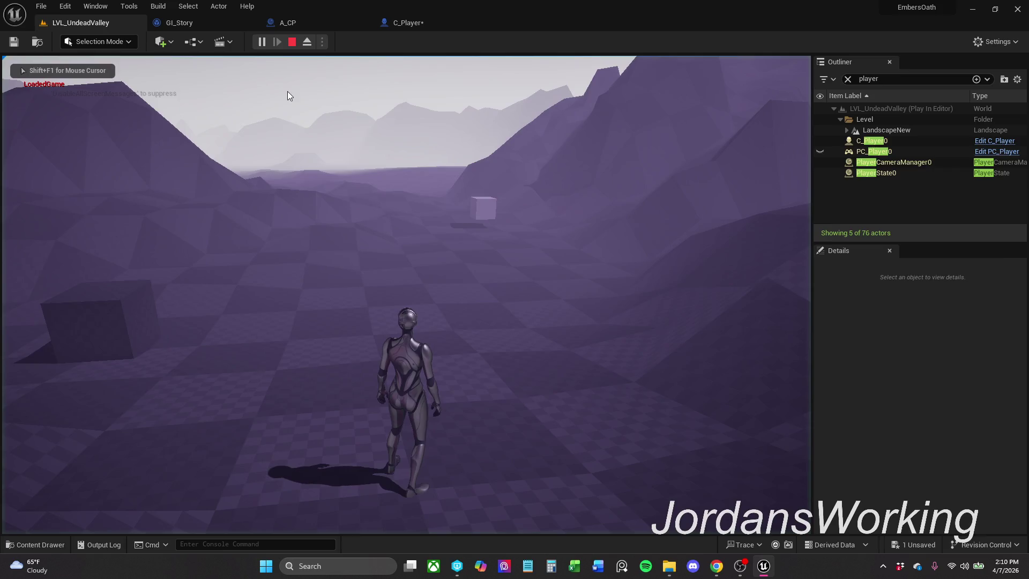
click(292, 42)
click(409, 22)
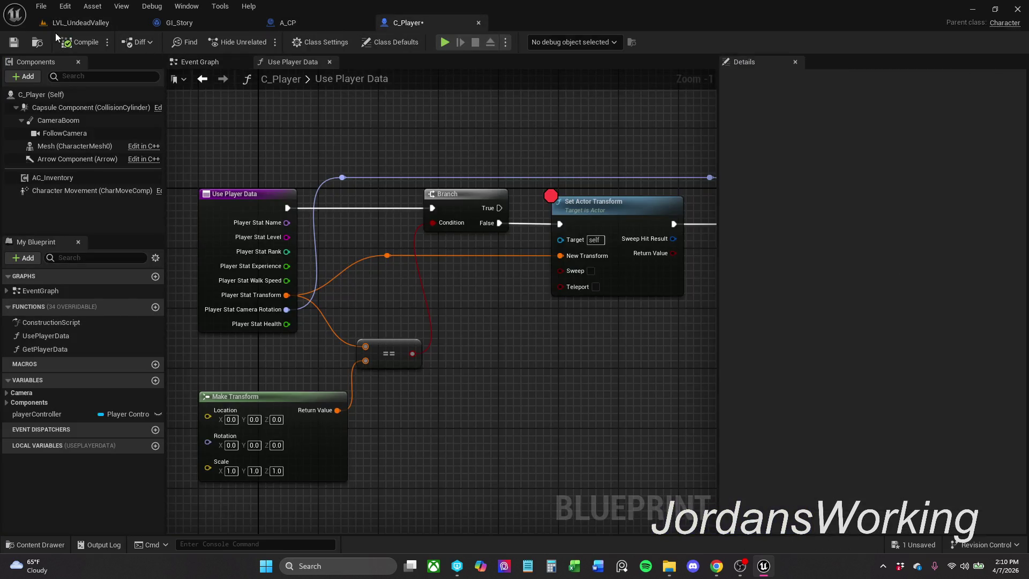
- Save C_Player and wire the Branch True output into Set Actor Transform as well
click(13, 42)
drag(456, 111, 350, 90)
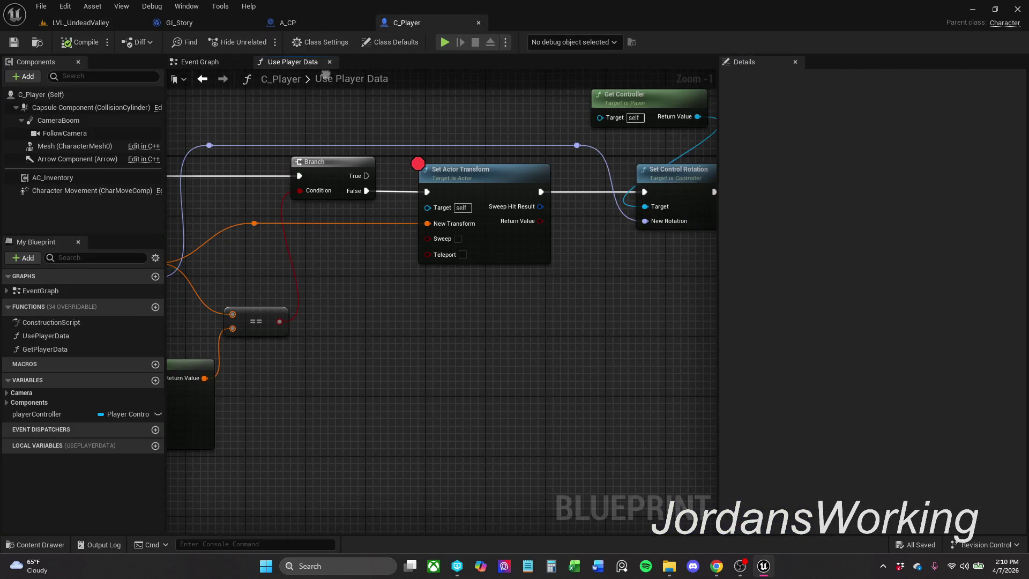
scroll(372, 99, down, 1)
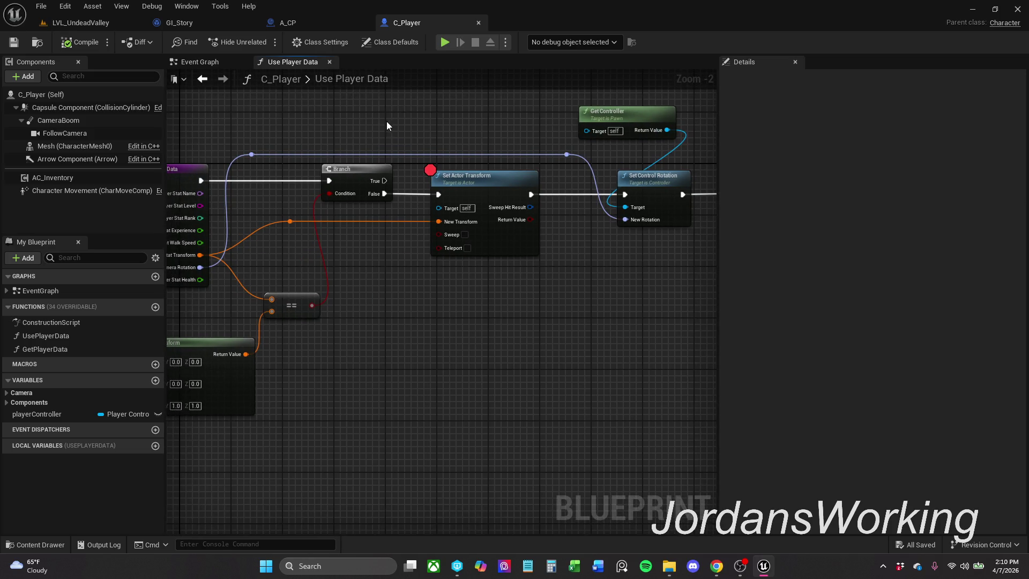
drag(382, 181, 439, 194)
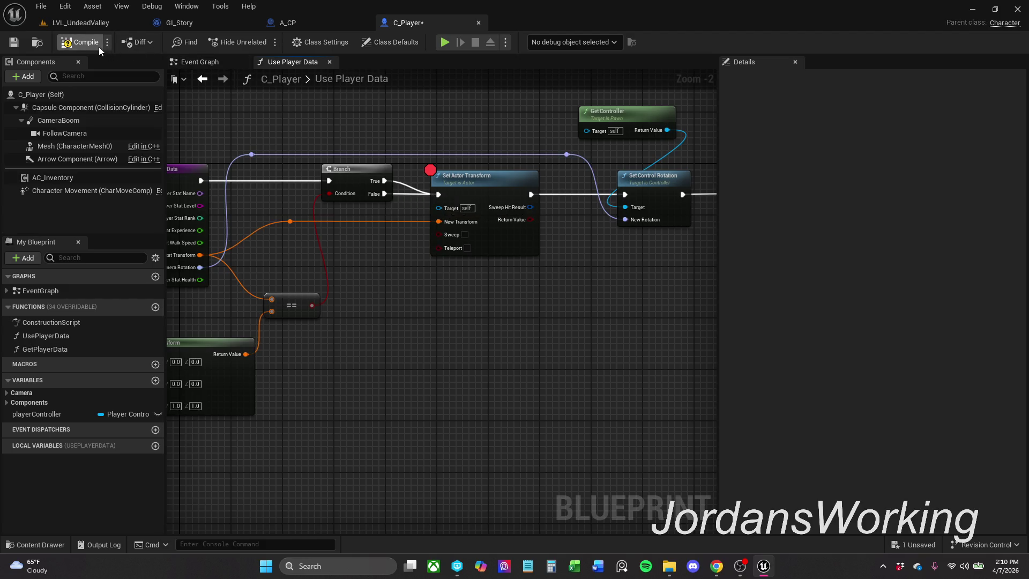
- Compile and play-test, resuming past the breakpoint and running to the checkpoint cube
click(95, 22)
click(271, 42)
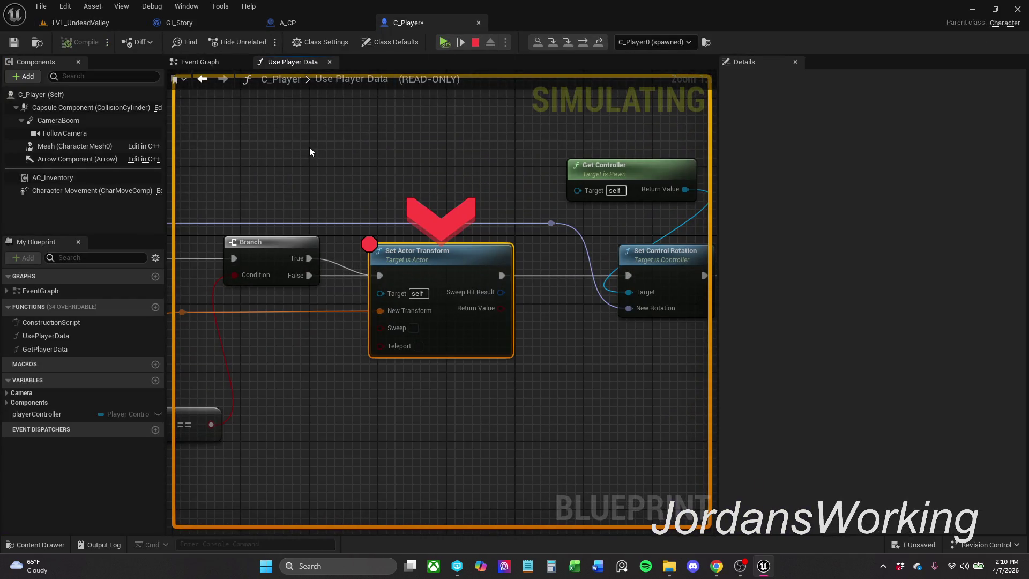
drag(309, 147, 534, 142)
scroll(532, 139, down, 1)
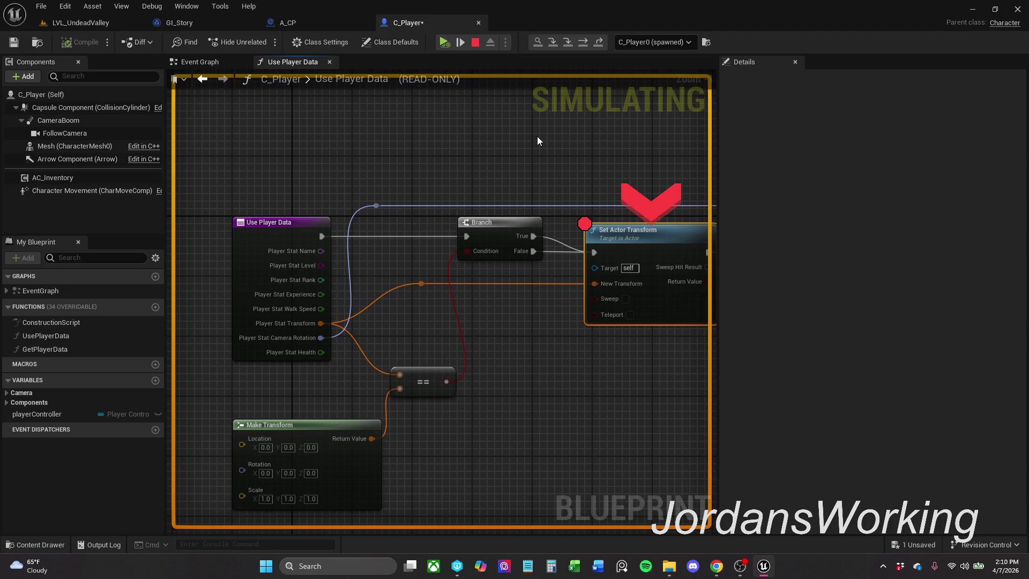
click(460, 42)
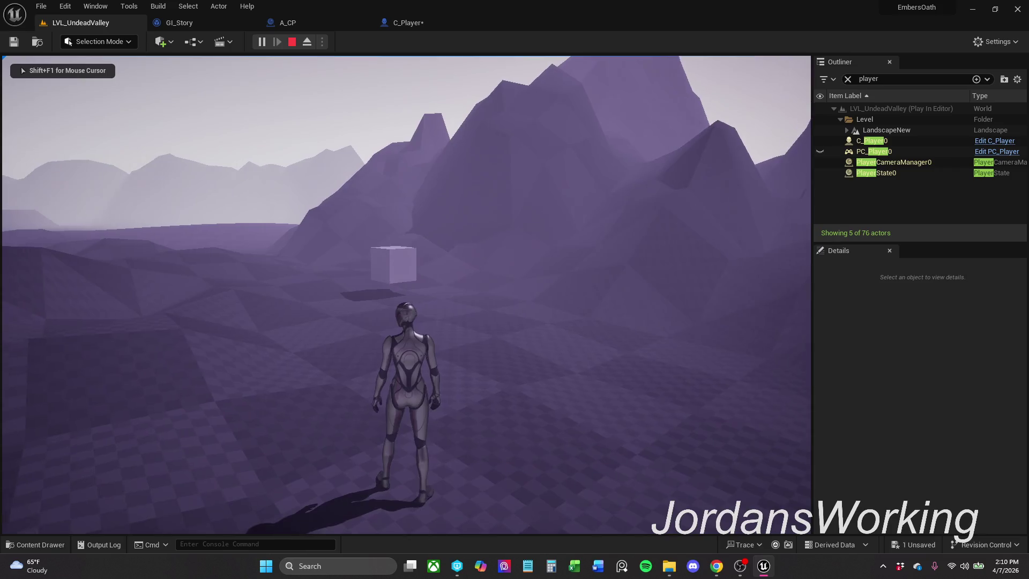
key(w)
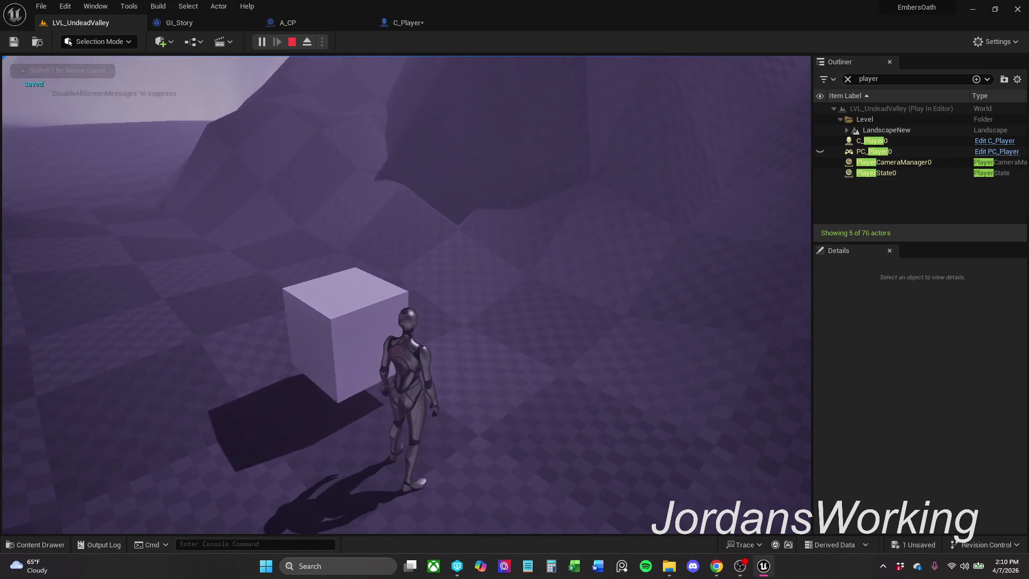
key(Escape)
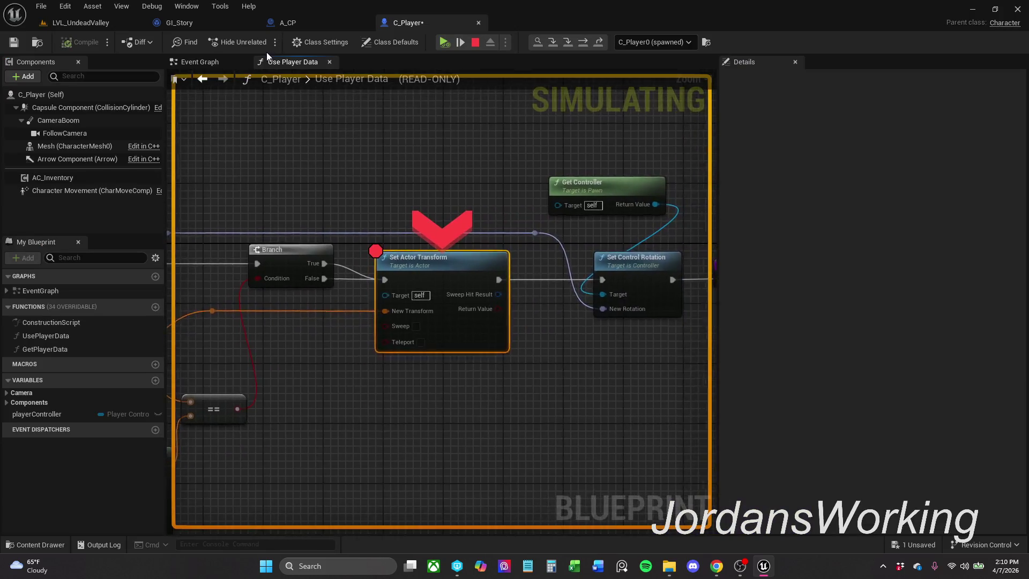
click(444, 43)
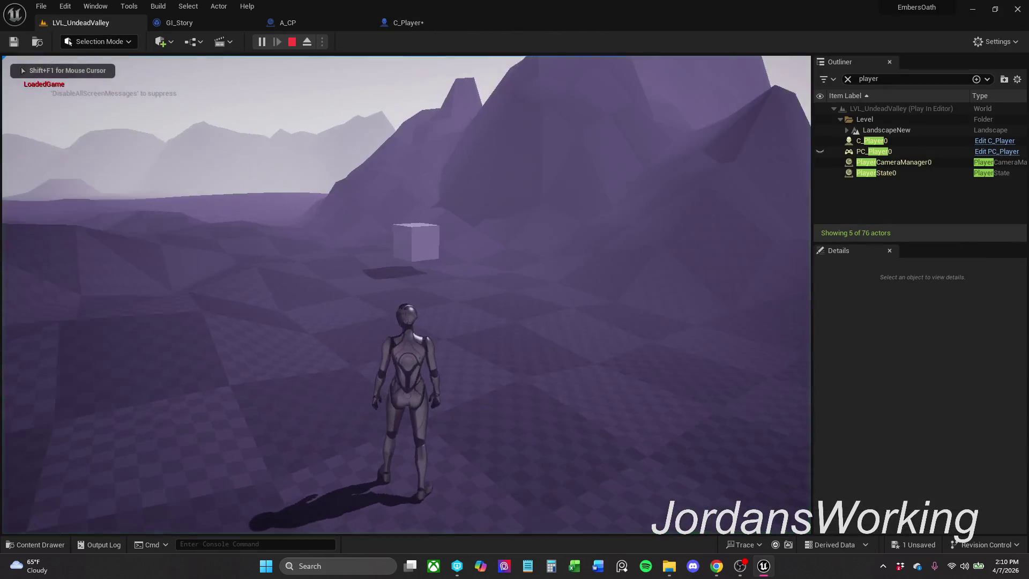
click(407, 23)
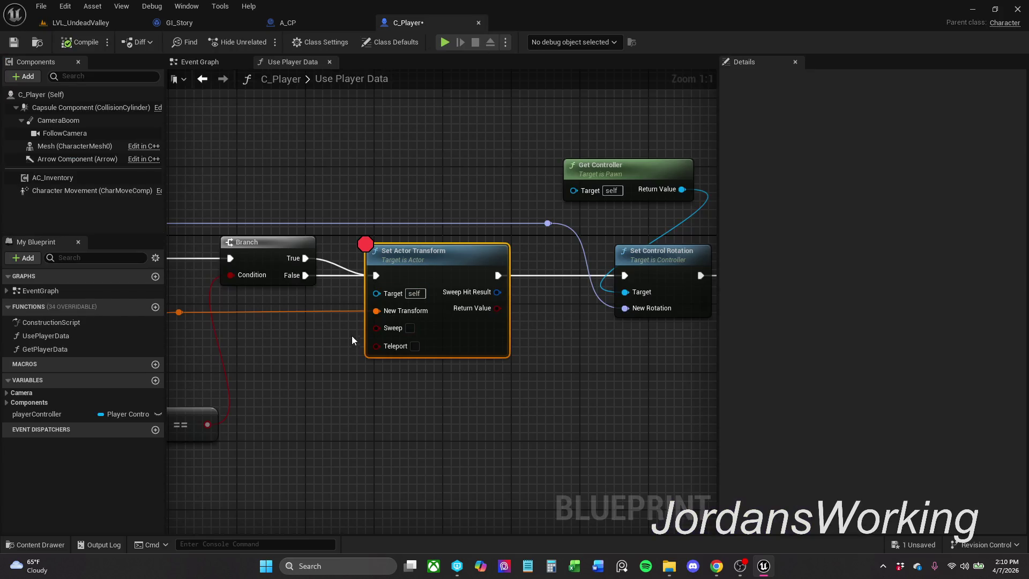
- Disconnect the Branch False wire from Set Actor Transform
alt+click(329, 275)
mouse_move(357, 298)
mouse_down()
mouse_move(512, 286)
mouse_move(587, 201)
mouse_up()
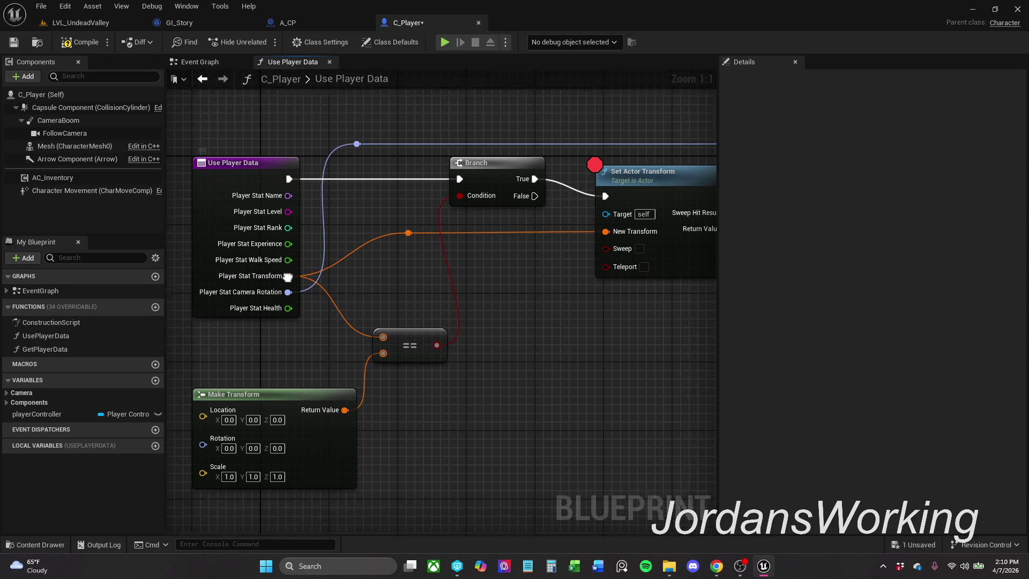
scroll(287, 282, down, 1)
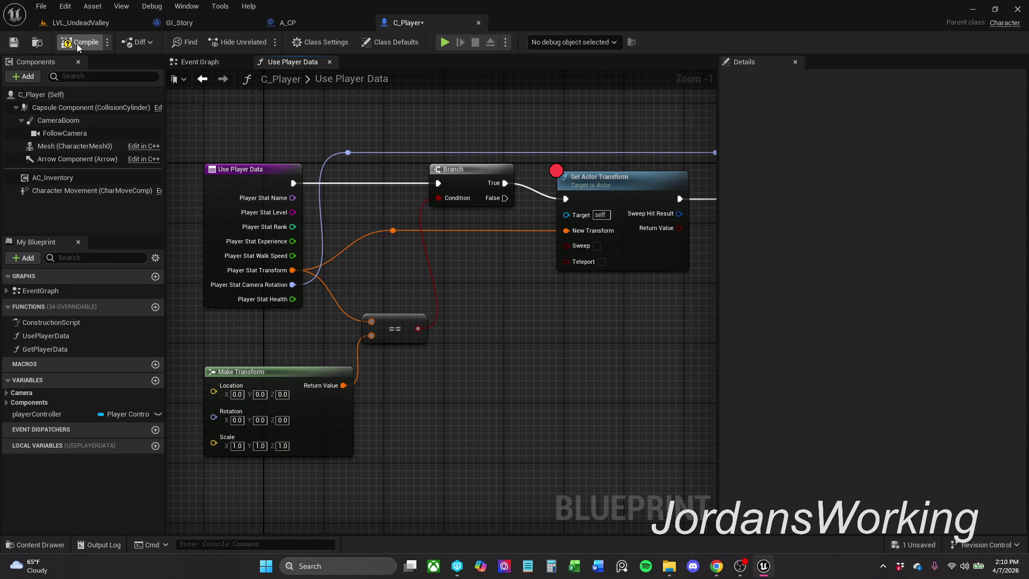
scroll(414, 257, right, 5)
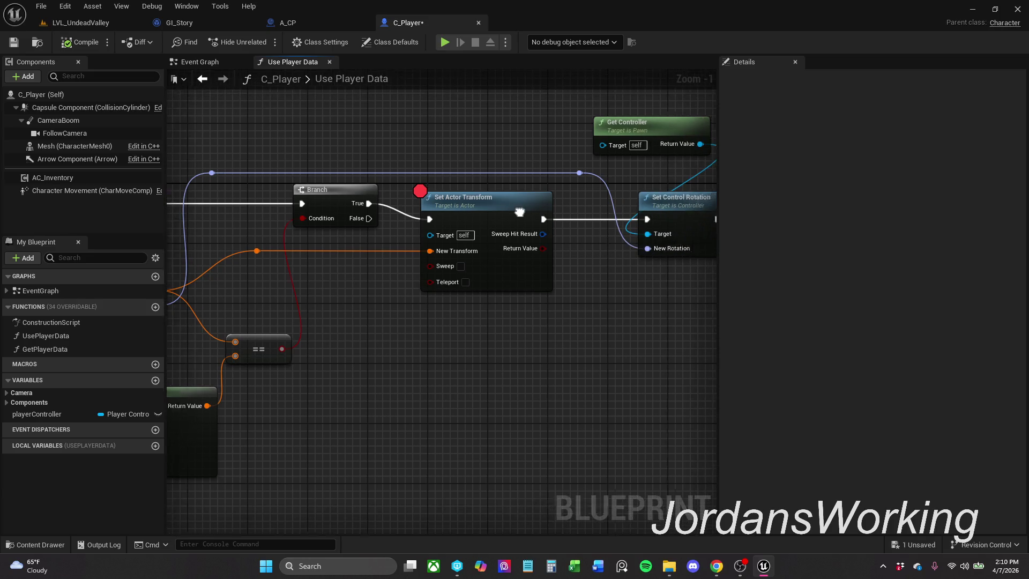
scroll(349, 171, left, 5)
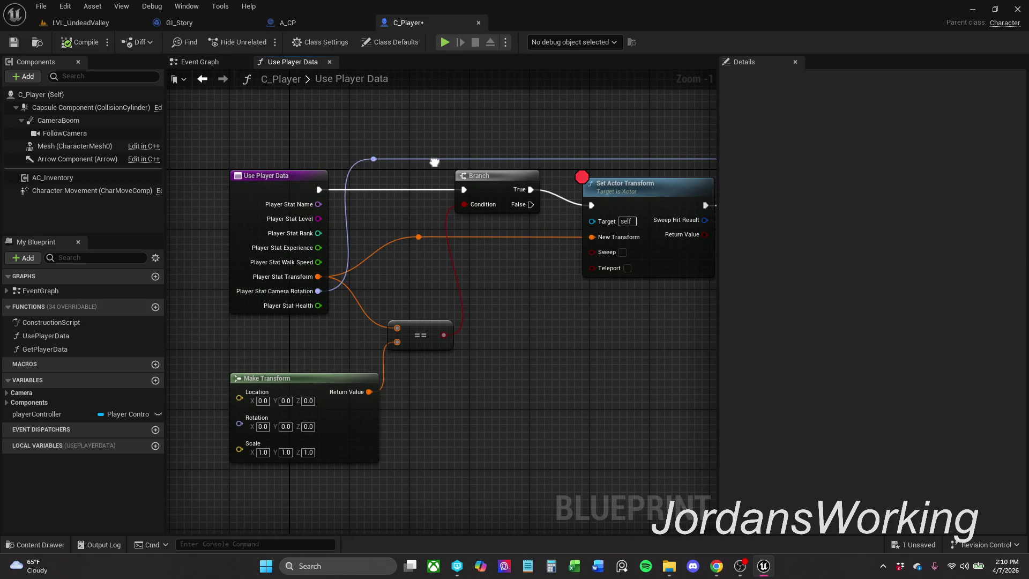
scroll(487, 115, right, 4)
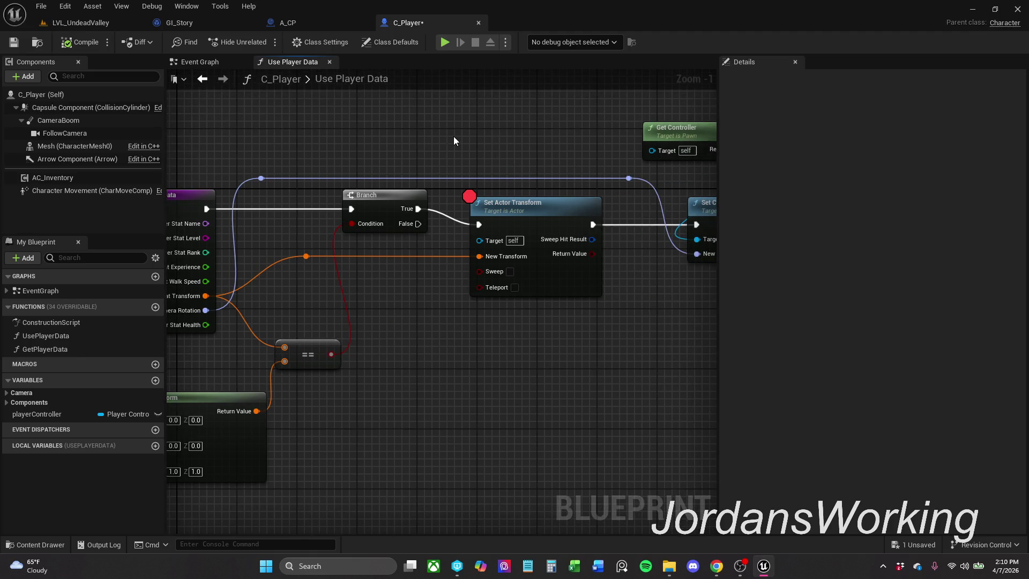
- Play-test running to the cube, then move Set Actor Transform's connection onto the Branch False output
click(83, 25)
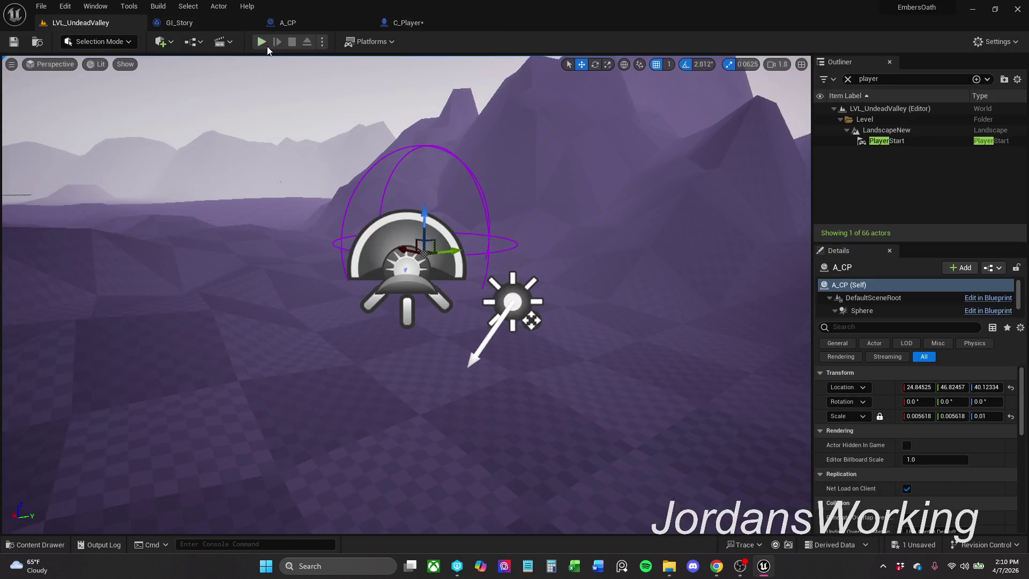
click(262, 42)
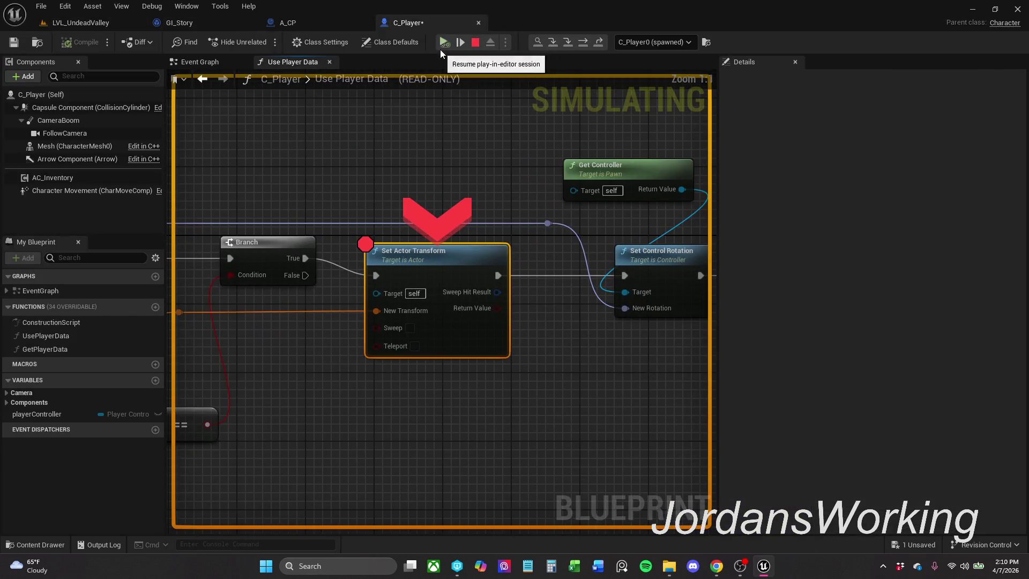
key(w)
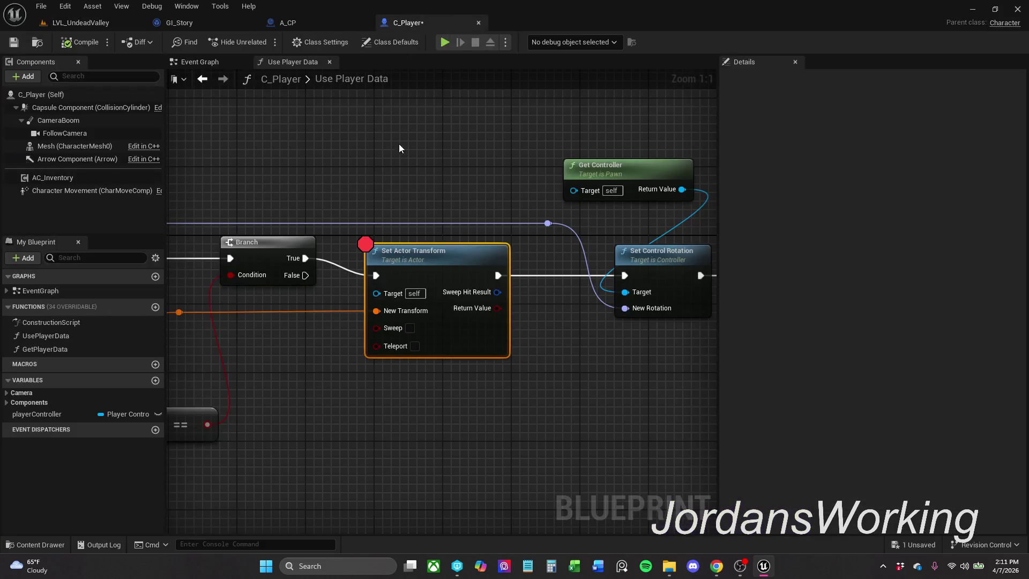
drag(303, 259, 301, 274)
click(108, 21)
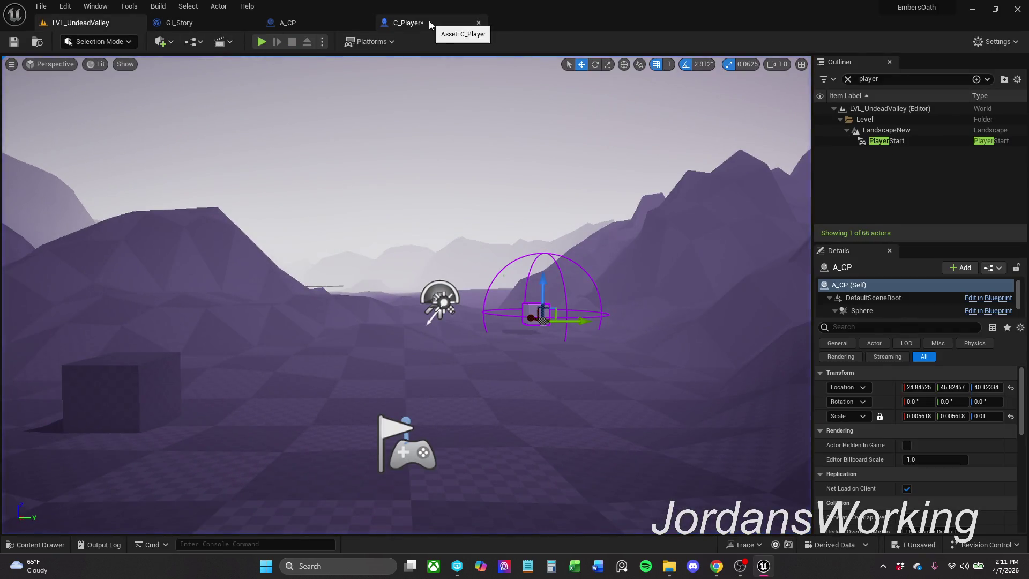
click(429, 21)
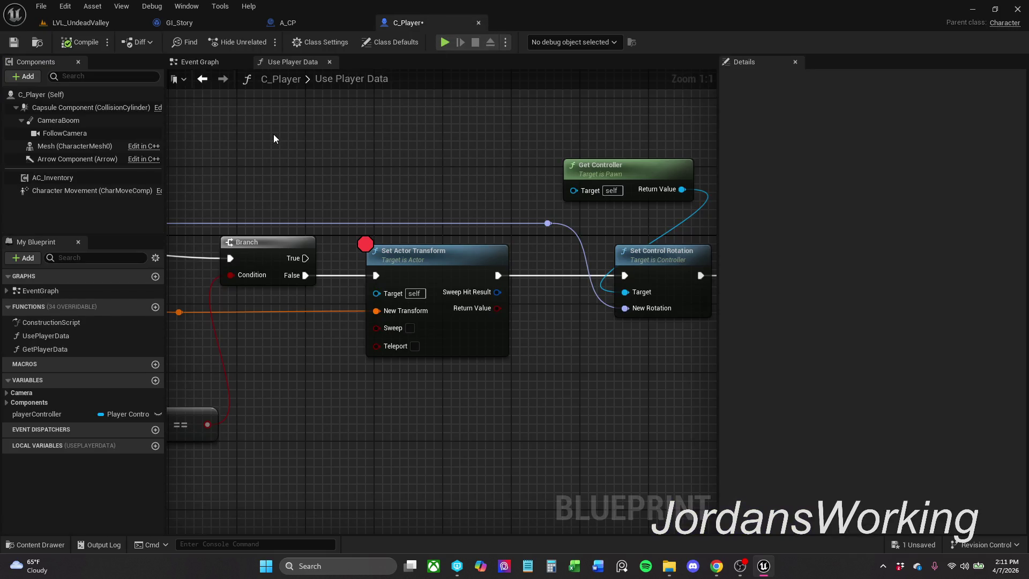
click(91, 24)
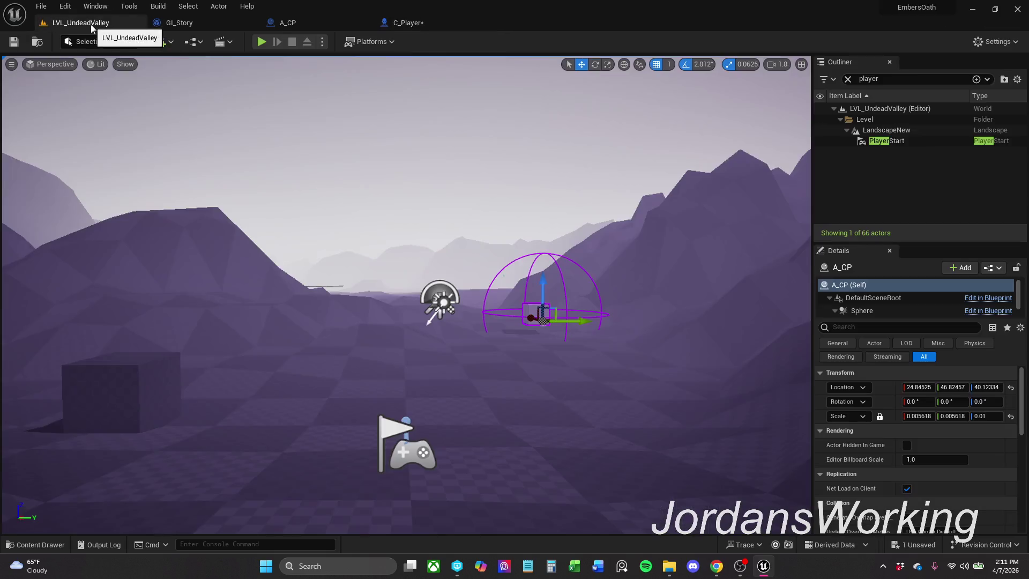
- Run a quick play test, then frame C_Player's Use Player Data, == and Make Transform nodes
click(258, 44)
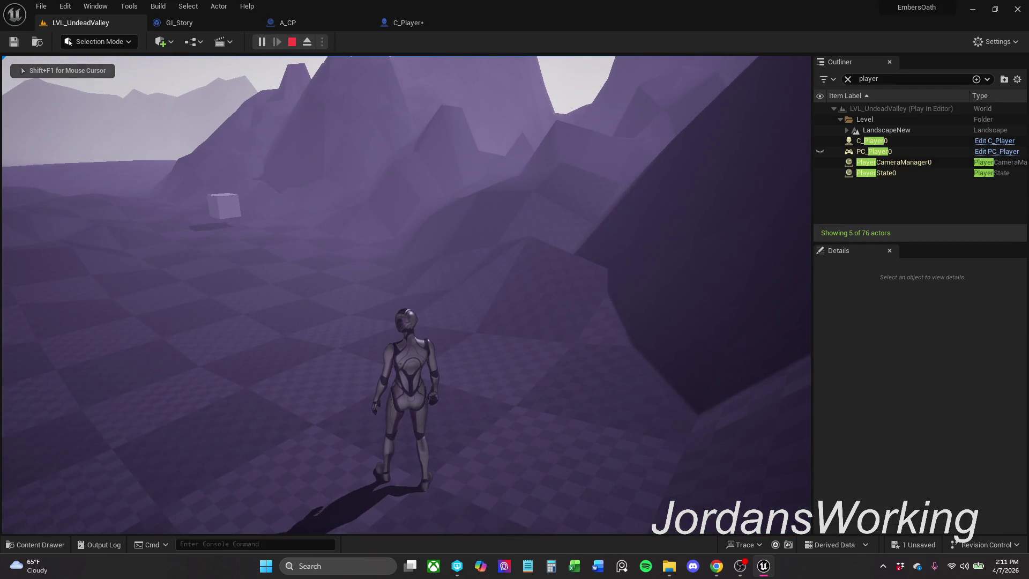
key(Escape)
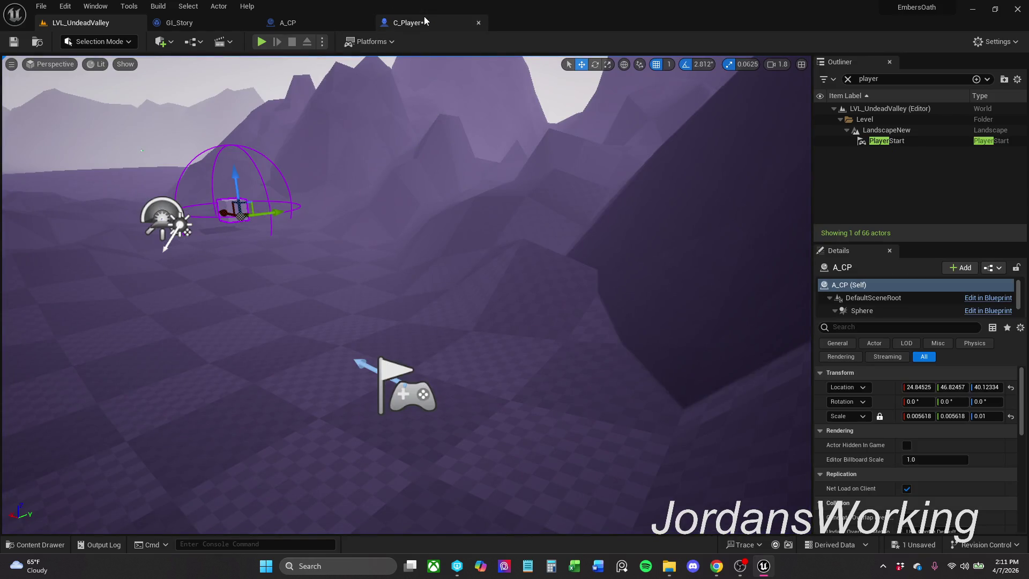
click(423, 22)
mouse_move(436, 227)
mouse_down()
mouse_move(391, 167)
mouse_move(563, 152)
mouse_up()
scroll(558, 156, down, 1)
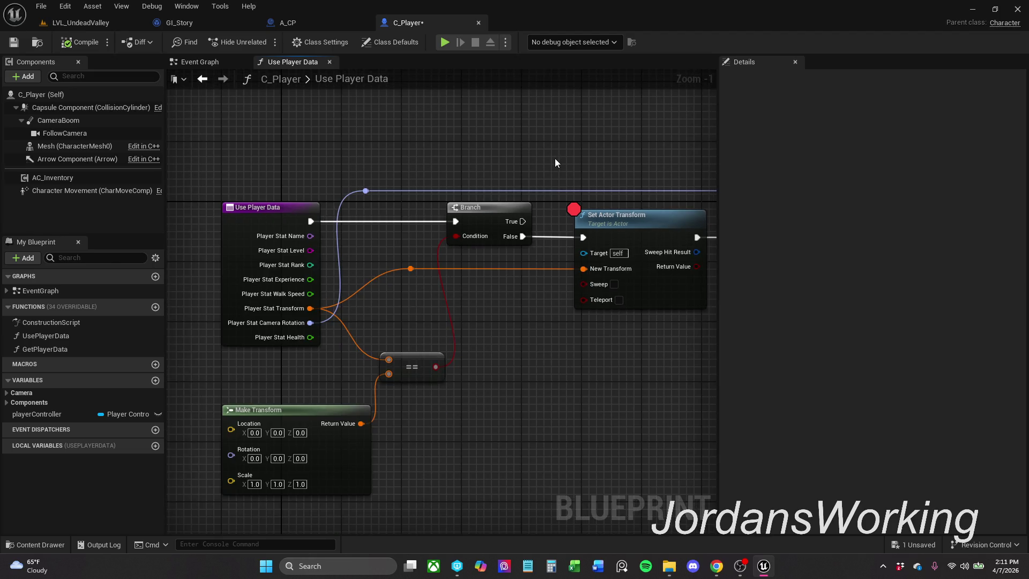
mouse_move(435, 367)
mouse_down()
mouse_move(402, 379)
mouse_move(459, 360)
mouse_move(445, 359)
mouse_move(344, 470)
mouse_move(484, 393)
mouse_move(468, 376)
mouse_up()
scroll(409, 356, down, 1)
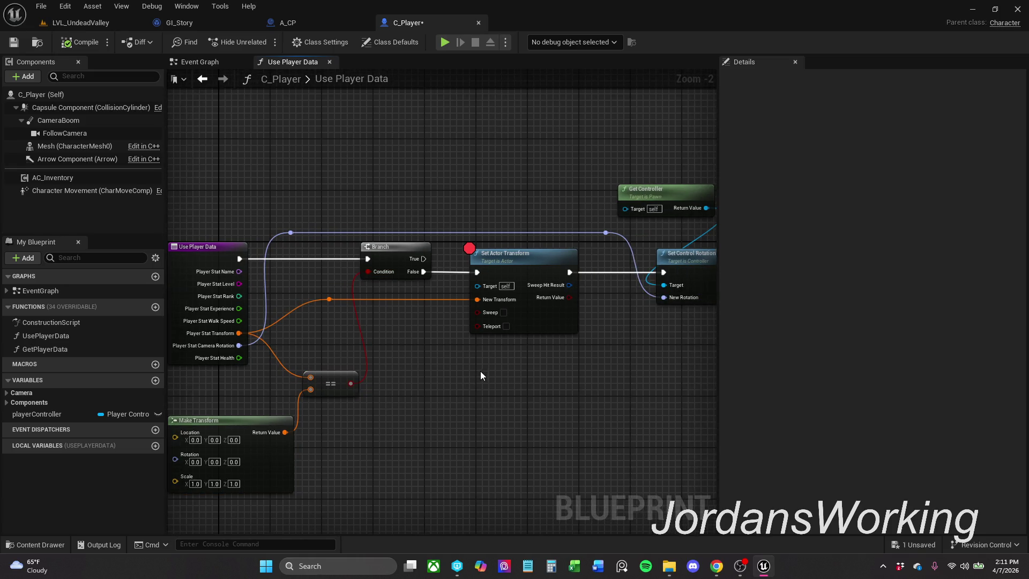
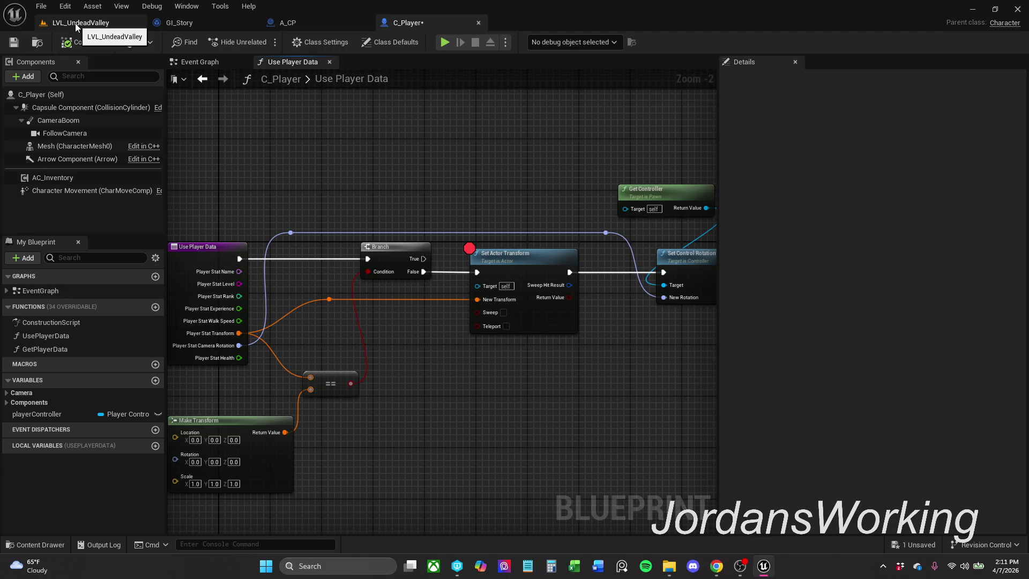
- Save C_Player with the Use Player Data and Make Transform nodes in view
scroll(544, 191, up, 1)
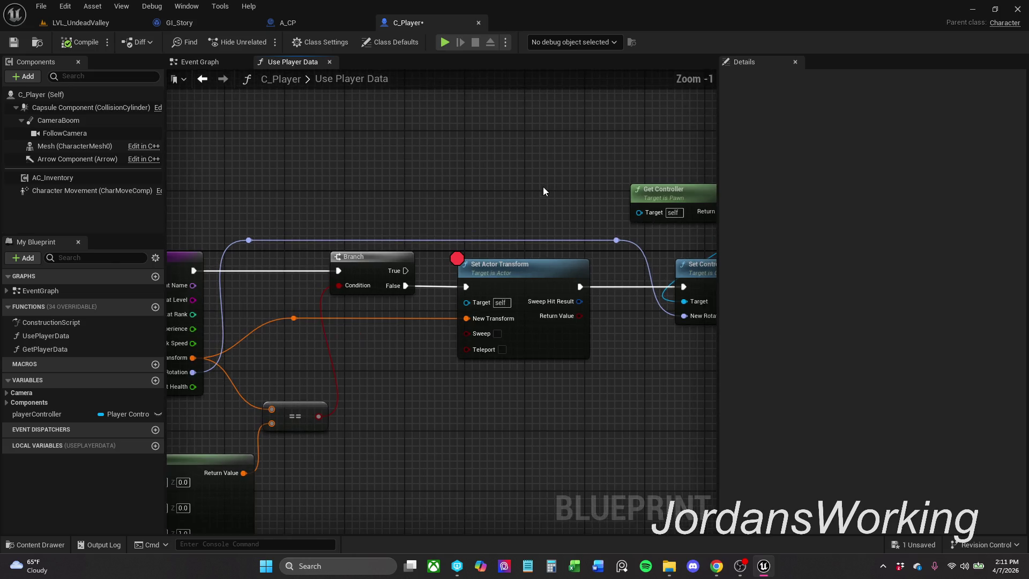
drag(509, 189, 442, 180)
scroll(441, 181, down, 1)
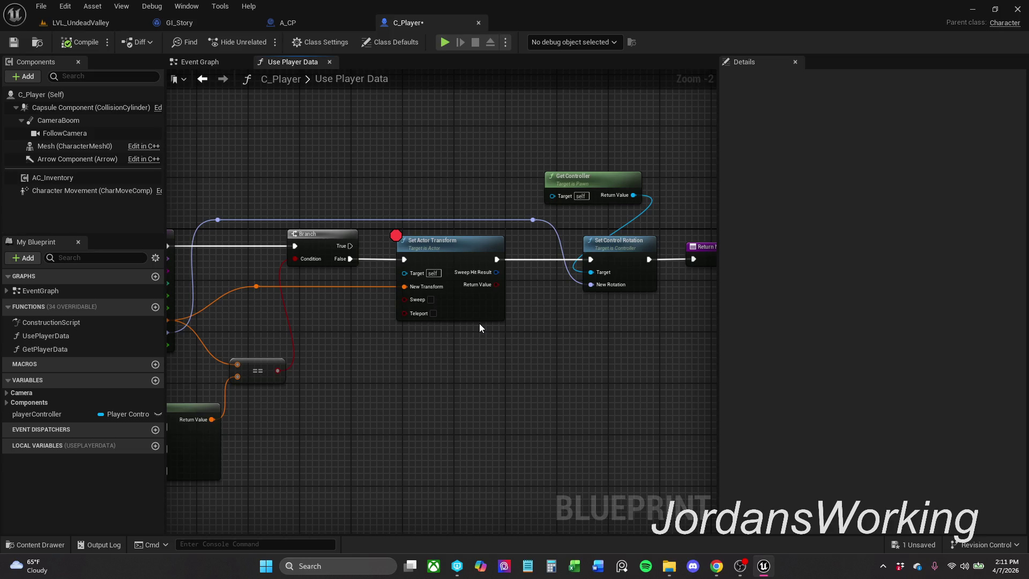
mouse_move(473, 327)
mouse_down()
mouse_move(610, 319)
mouse_move(610, 305)
mouse_move(560, 311)
mouse_up()
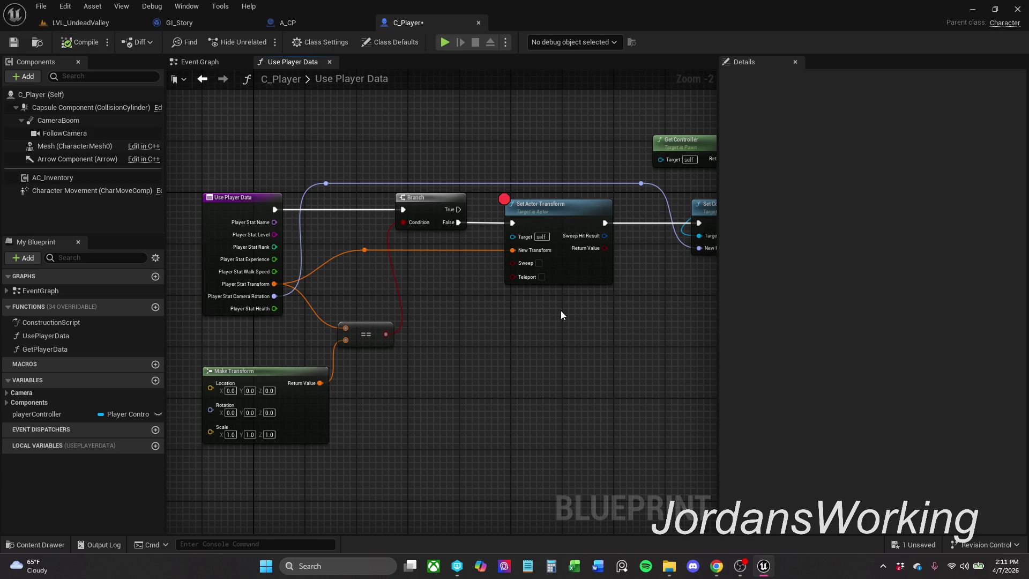
click(15, 42)
- Nudge the Get Controller node, save C_Player again, and open the GetPlayerData function graph
scroll(420, 379, down, 1)
drag(594, 186, 612, 194)
click(613, 168)
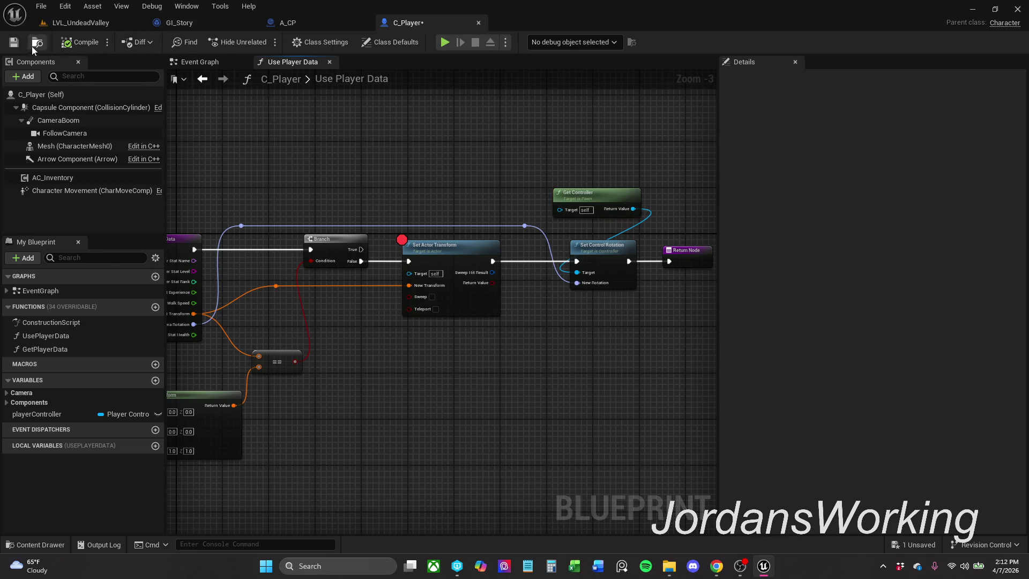
mouse_move(539, 154)
mouse_down()
mouse_move(602, 153)
mouse_move(670, 131)
mouse_up()
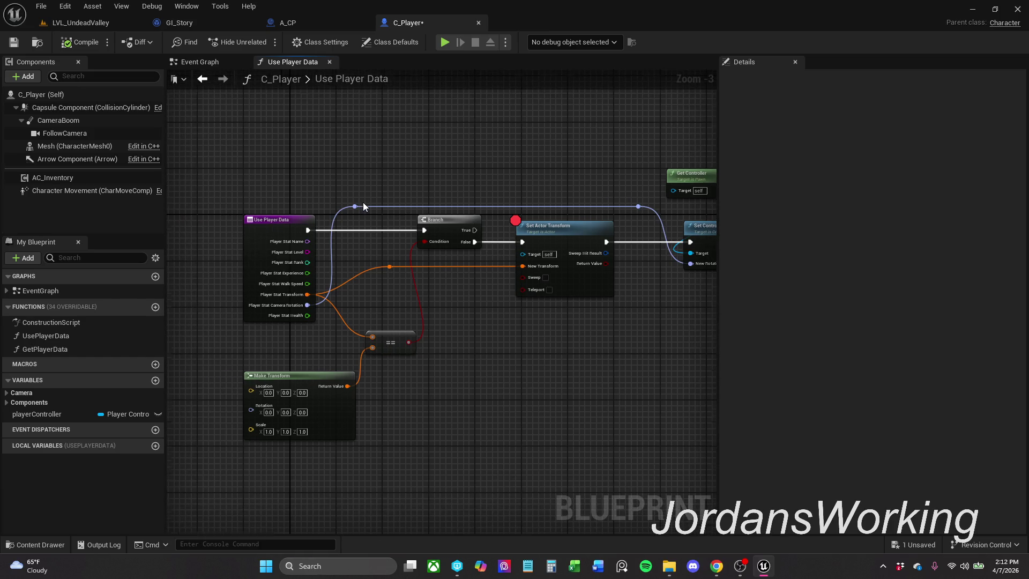
scroll(363, 207, up, 2)
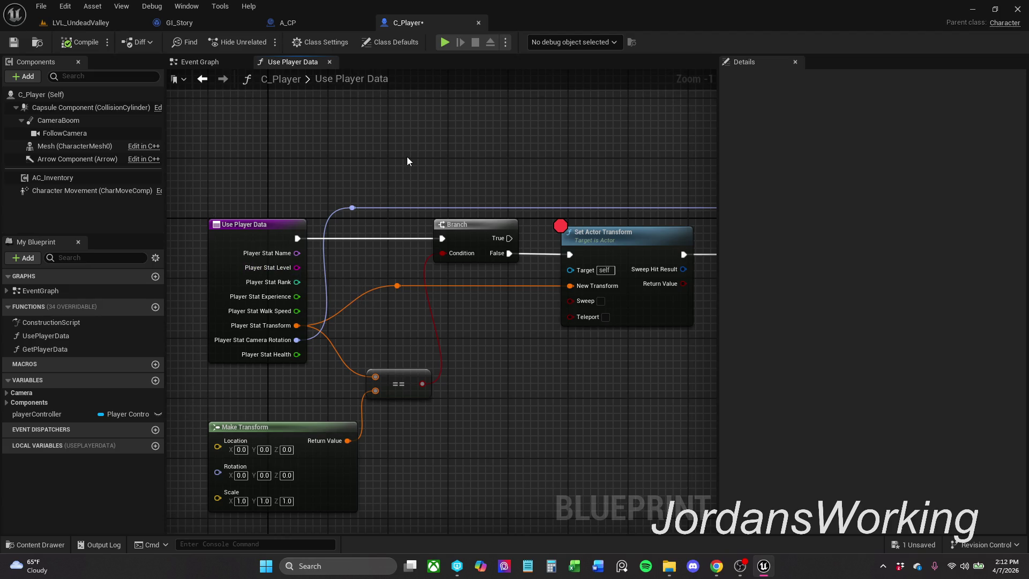
click(13, 42)
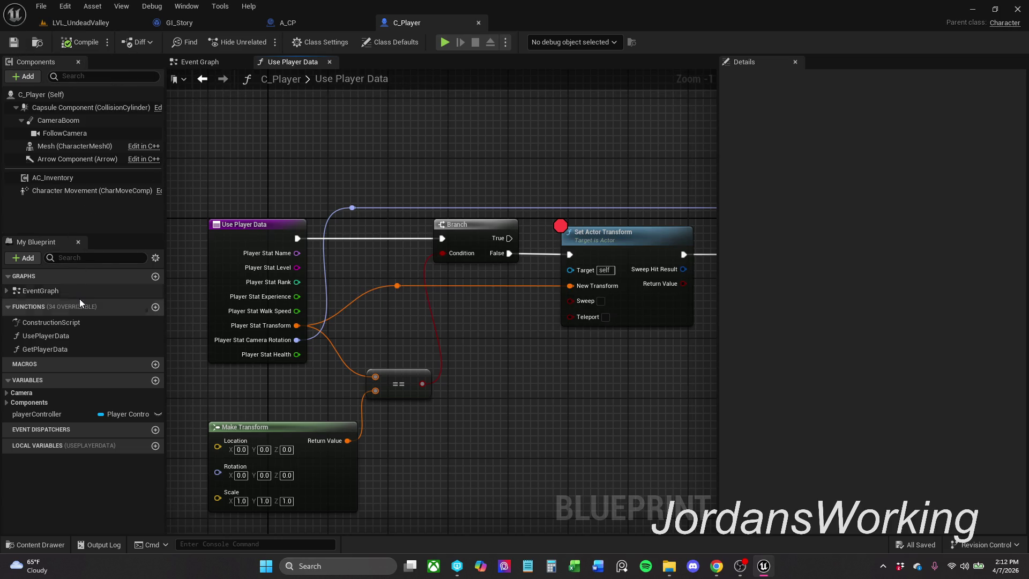
double_click(76, 348)
mouse_move(401, 186)
mouse_down()
mouse_move(447, 193)
mouse_move(397, 266)
mouse_up()
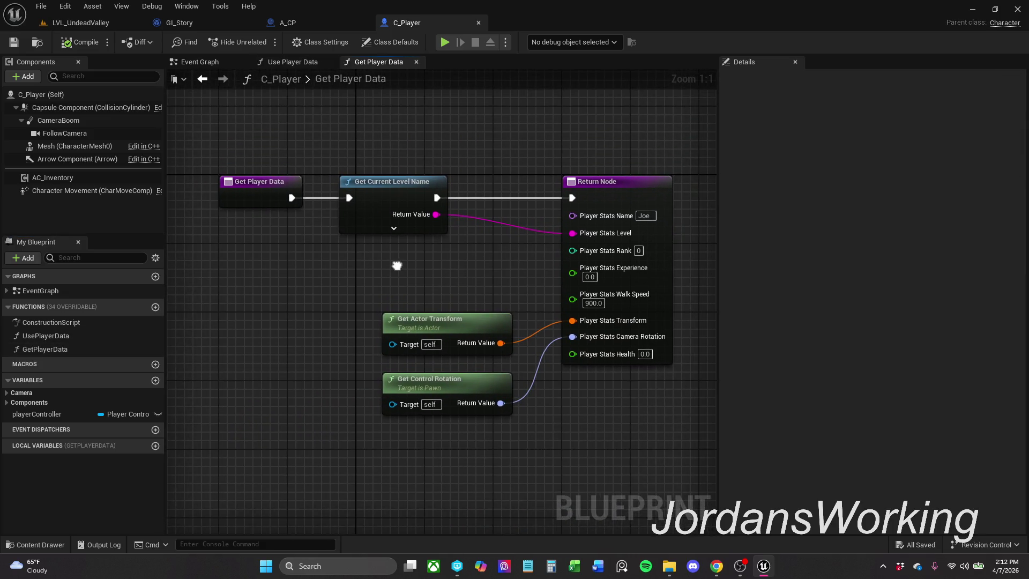
scroll(397, 266, down, 1)
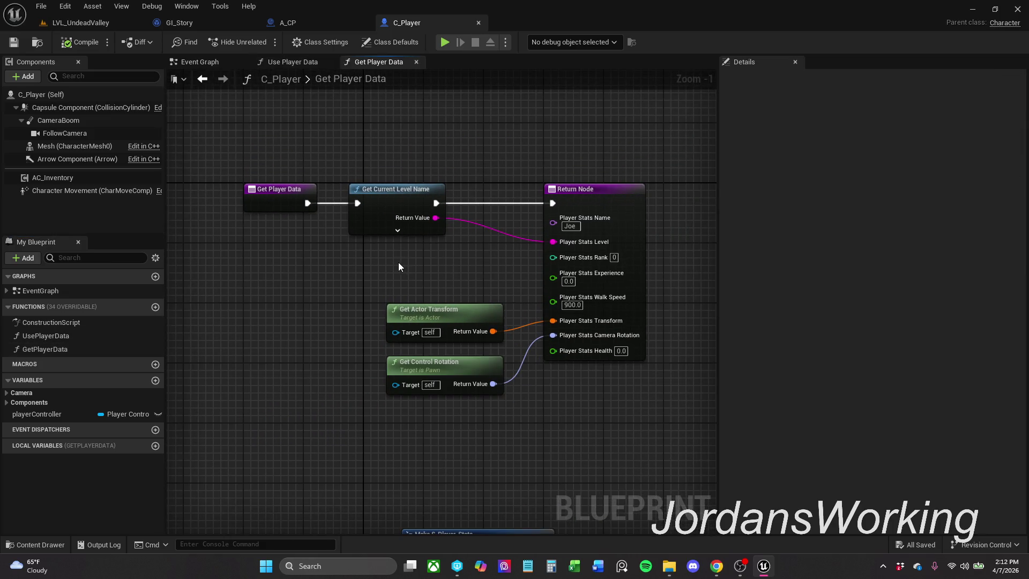
click(399, 231)
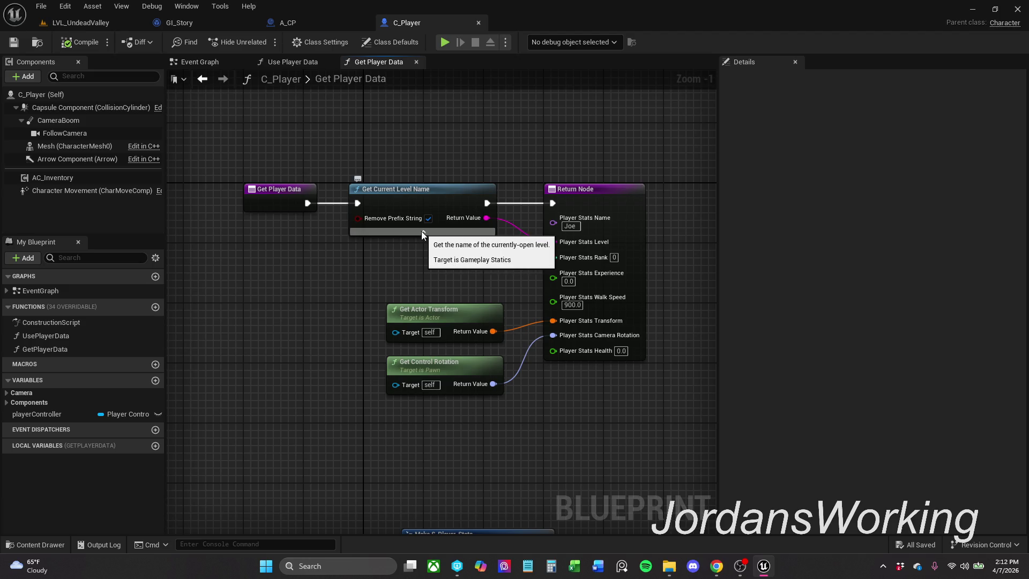
click(424, 232)
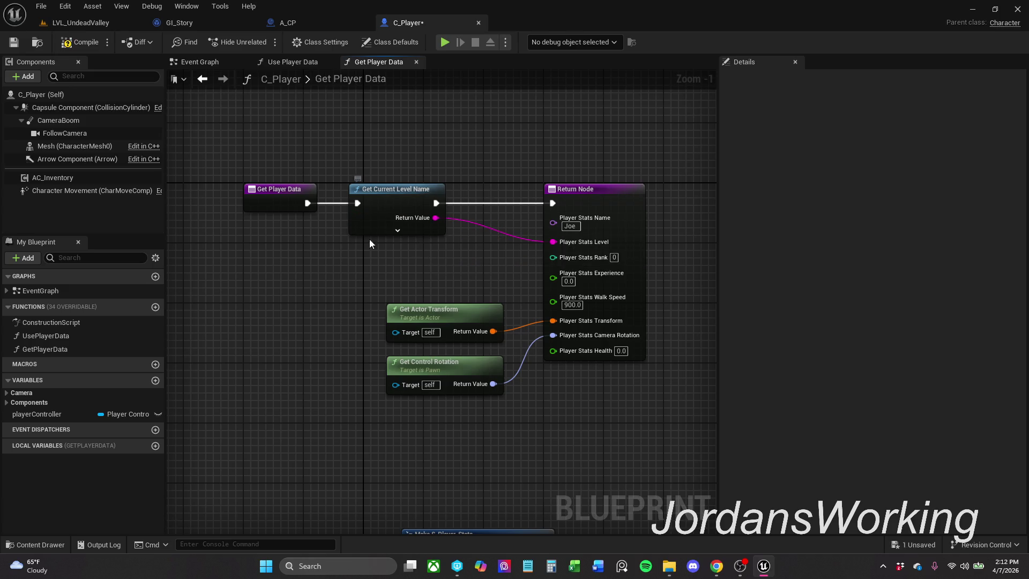
click(14, 42)
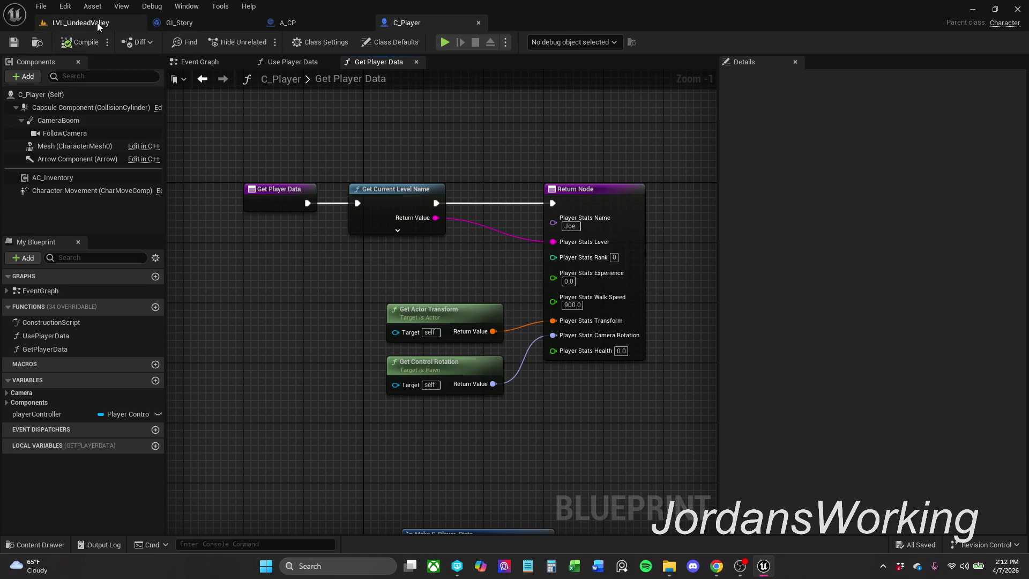
click(98, 22)
- Play-test LVL_UndeadValley walking toward the cube, then replay and stop twice more
click(261, 42)
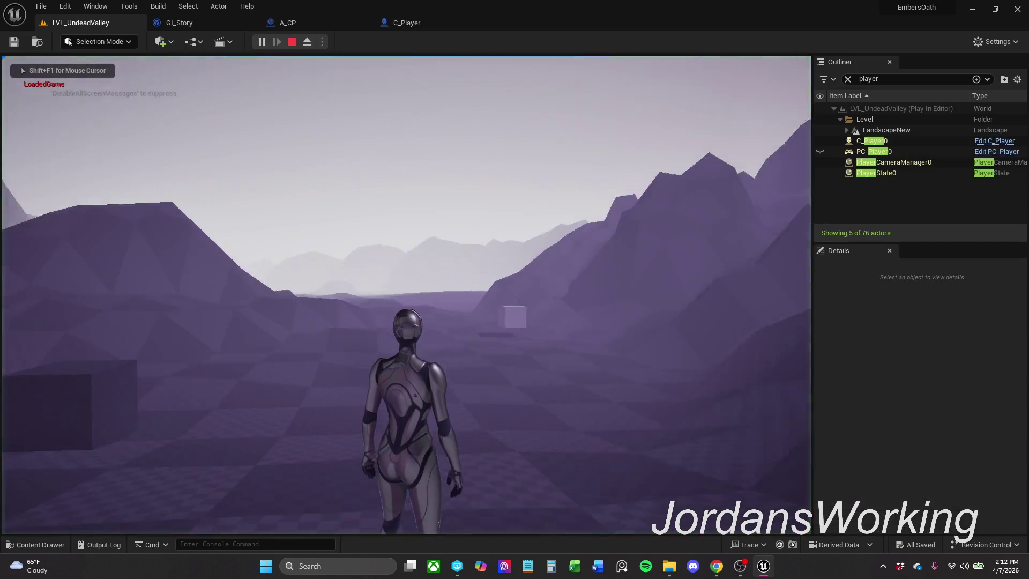
key(w)
key(w)
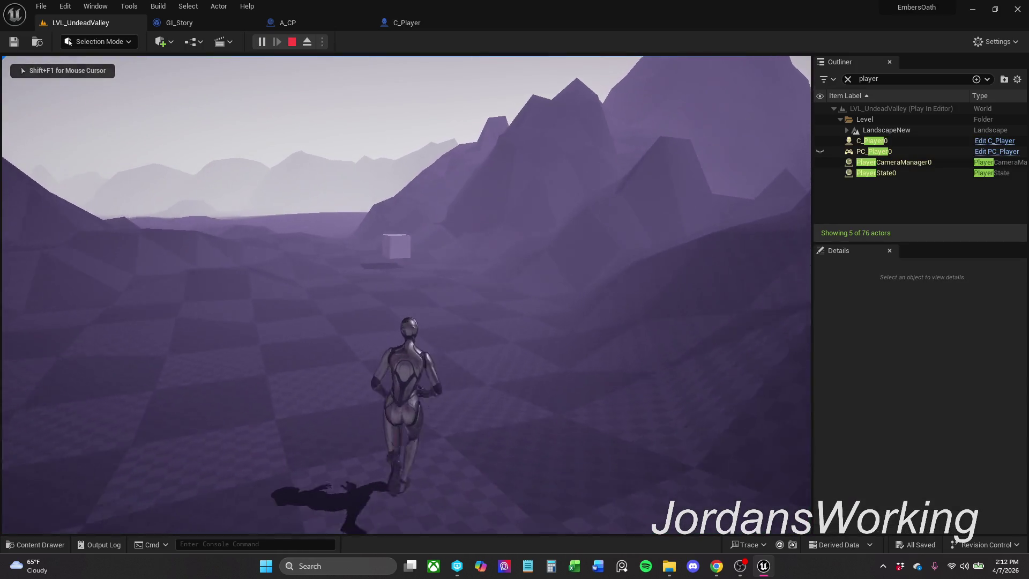
key(w)
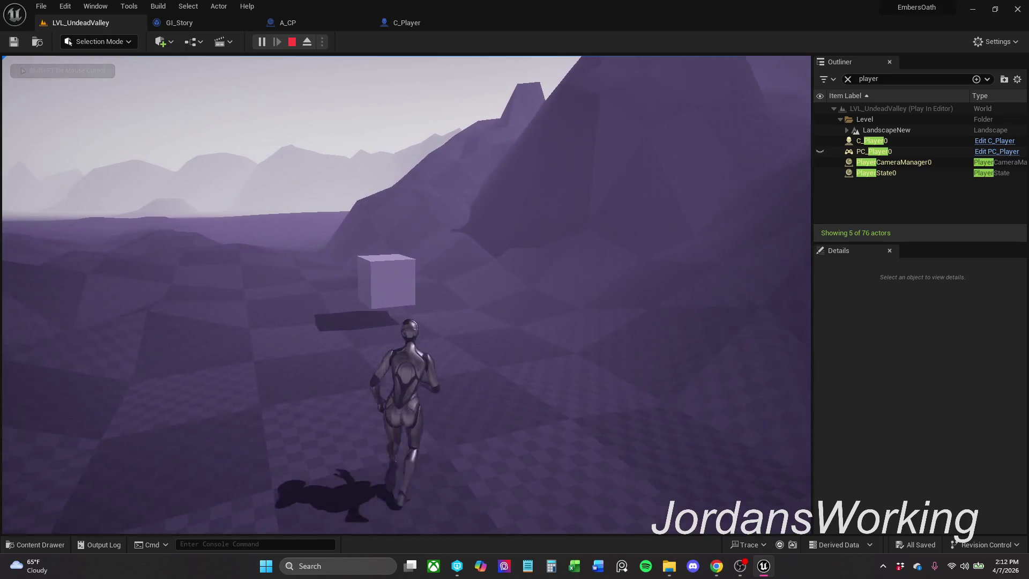
key(Escape)
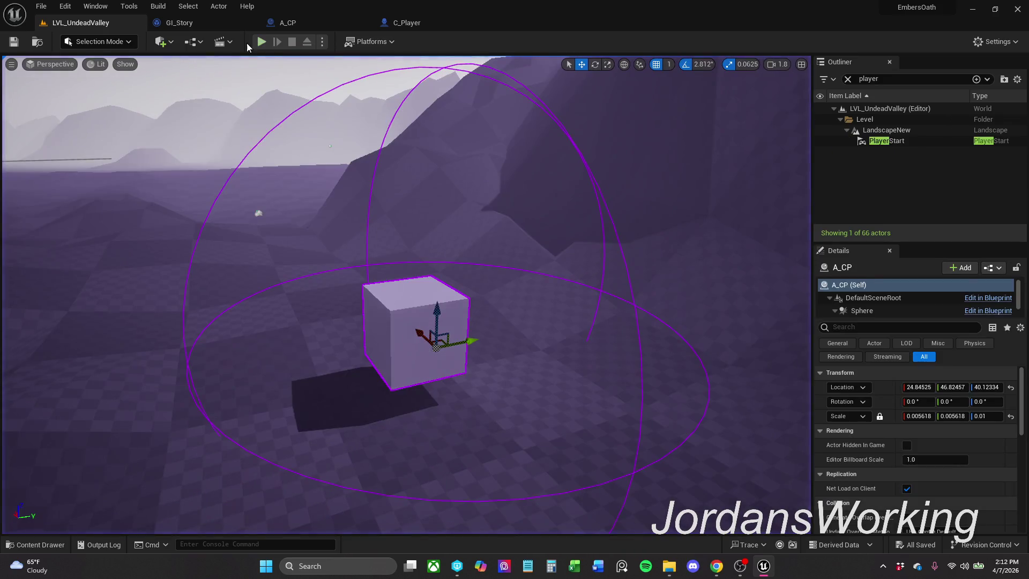
click(261, 42)
key(Escape)
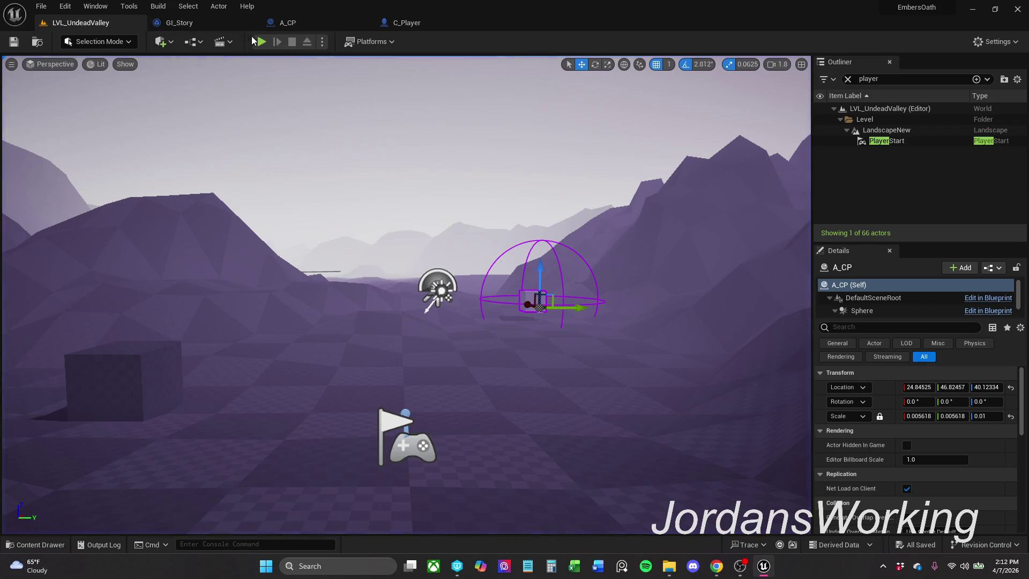
click(262, 41)
key(Escape)
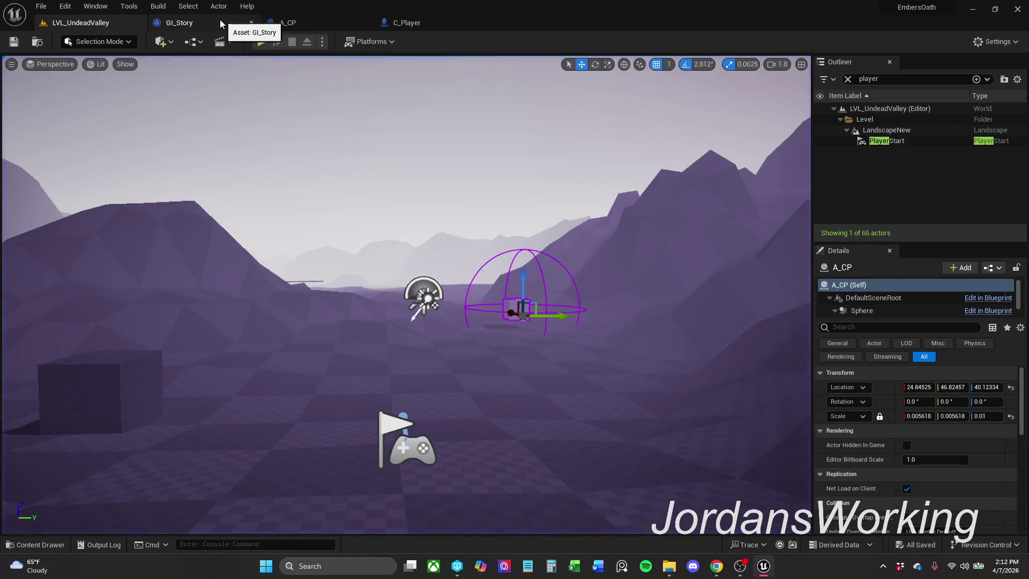
click(222, 19)
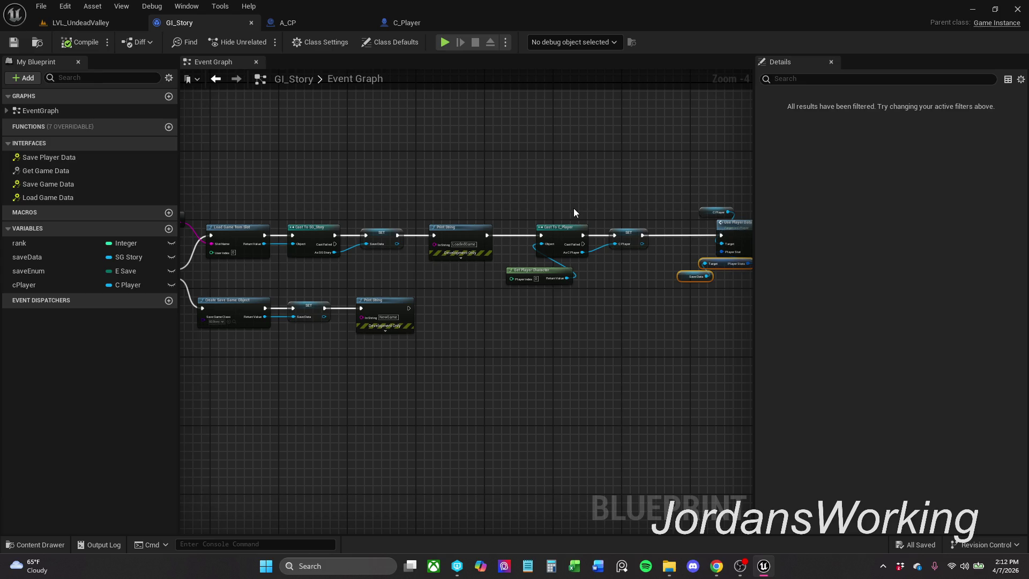
- Break the SET to Use Player Data link and move that node group down
scroll(569, 204, down, 2)
scroll(326, 186, up, 6)
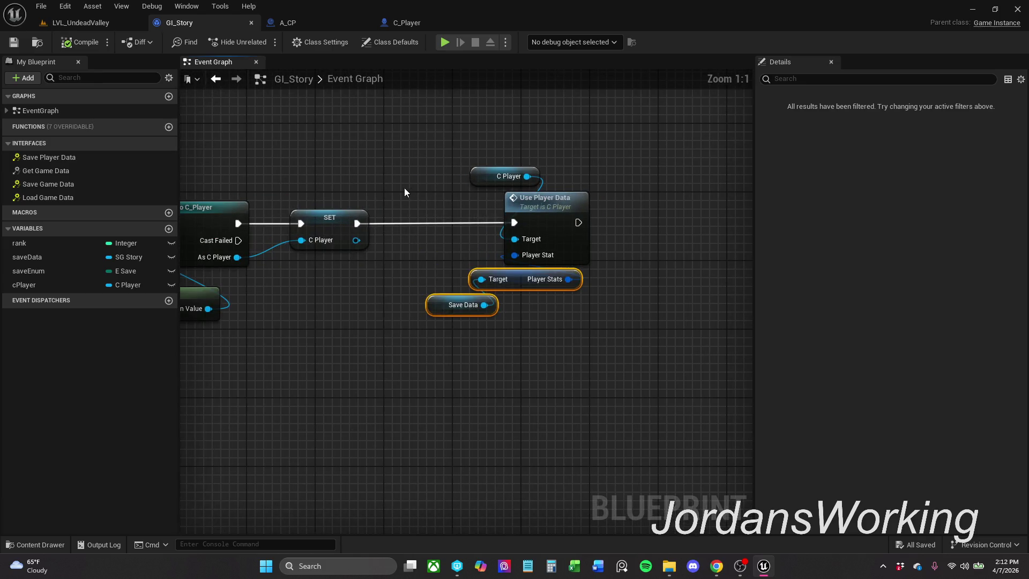
scroll(411, 192, down, 1)
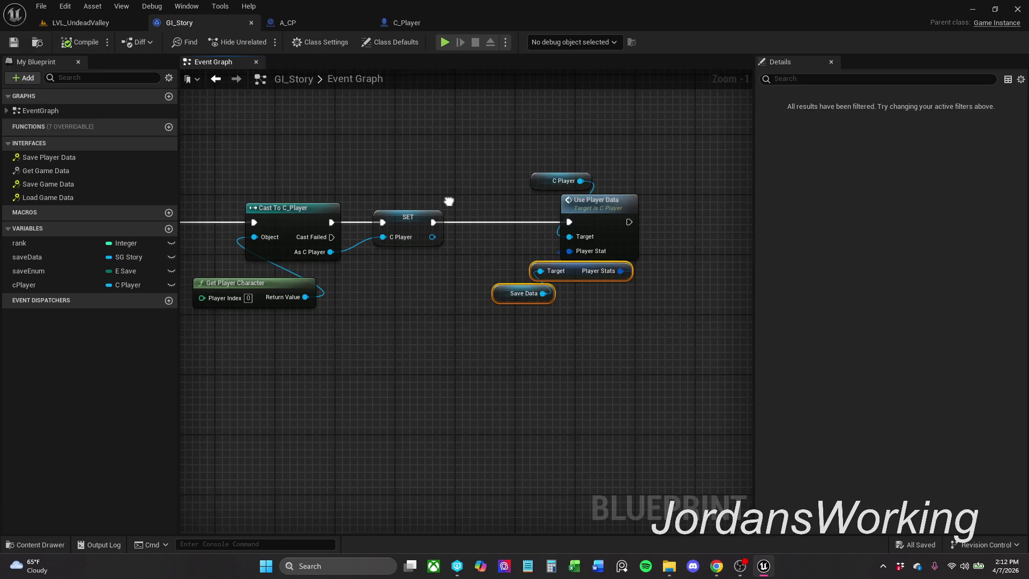
scroll(449, 203, down, 1)
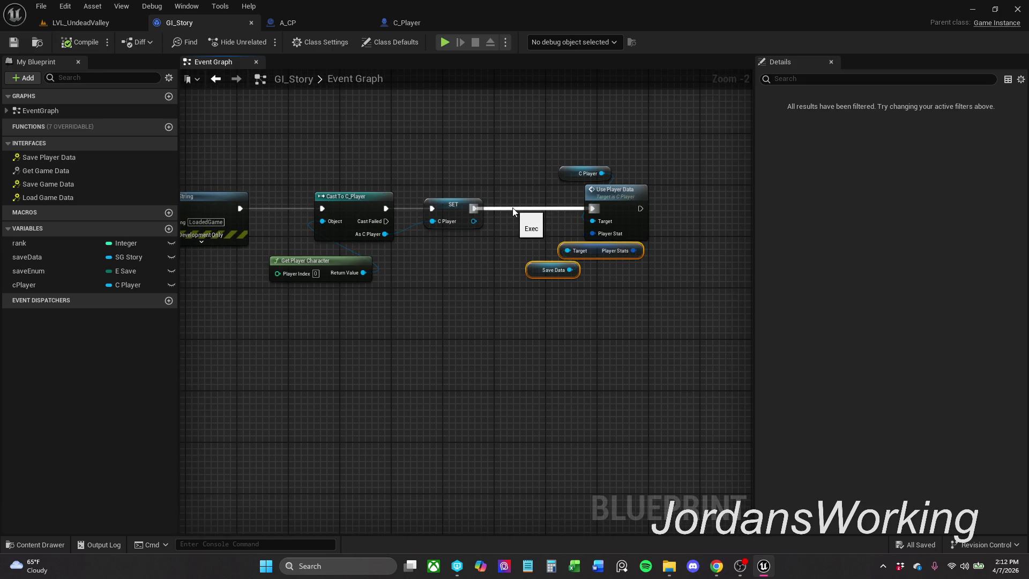
alt+click(512, 209)
drag(558, 172, 611, 292)
mouse_move(613, 218)
mouse_down()
mouse_move(613, 245)
mouse_move(509, 412)
mouse_up()
click(517, 262)
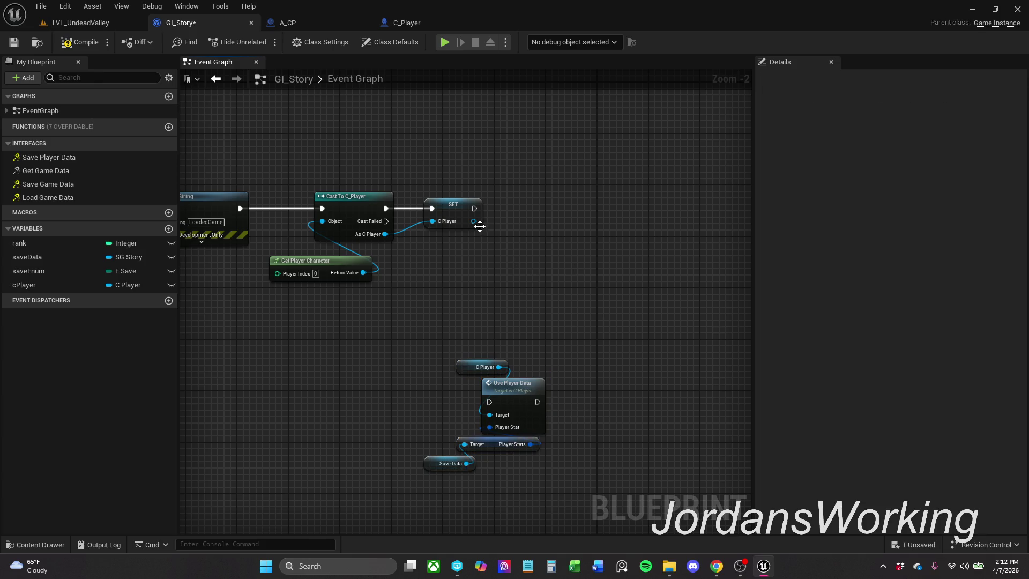
- Add a Set Actor Transform node from SET's C Player output, aligned with SET
drag(474, 221, 522, 221)
text(ge)
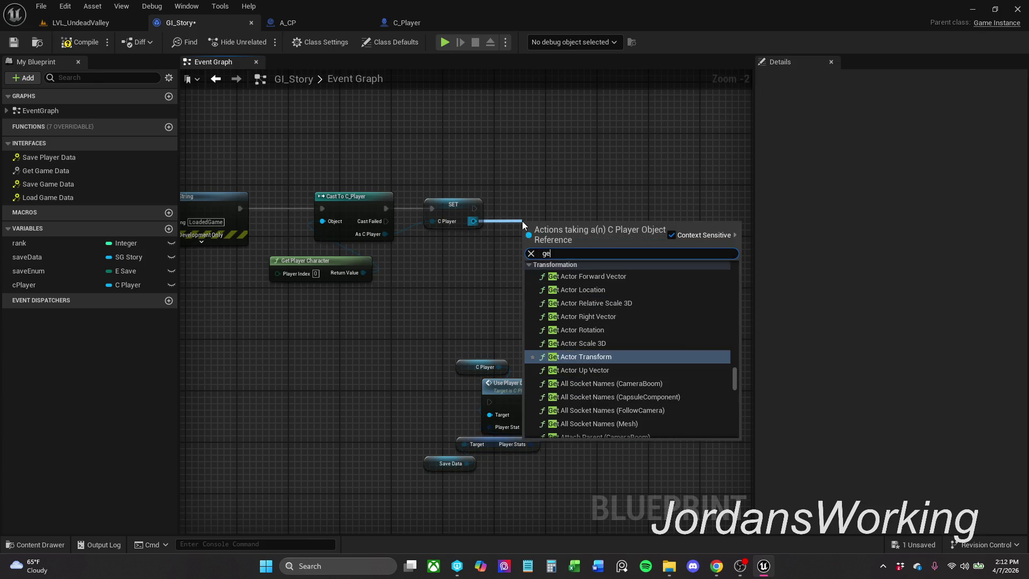
key(BackSpace)
key(BackSpace)
text(set act)
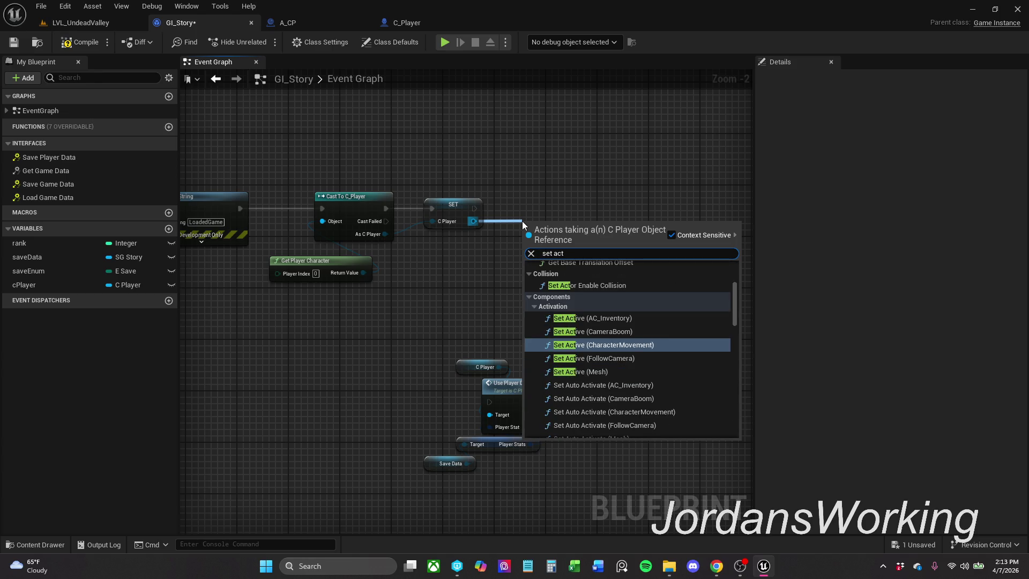
text(or tran)
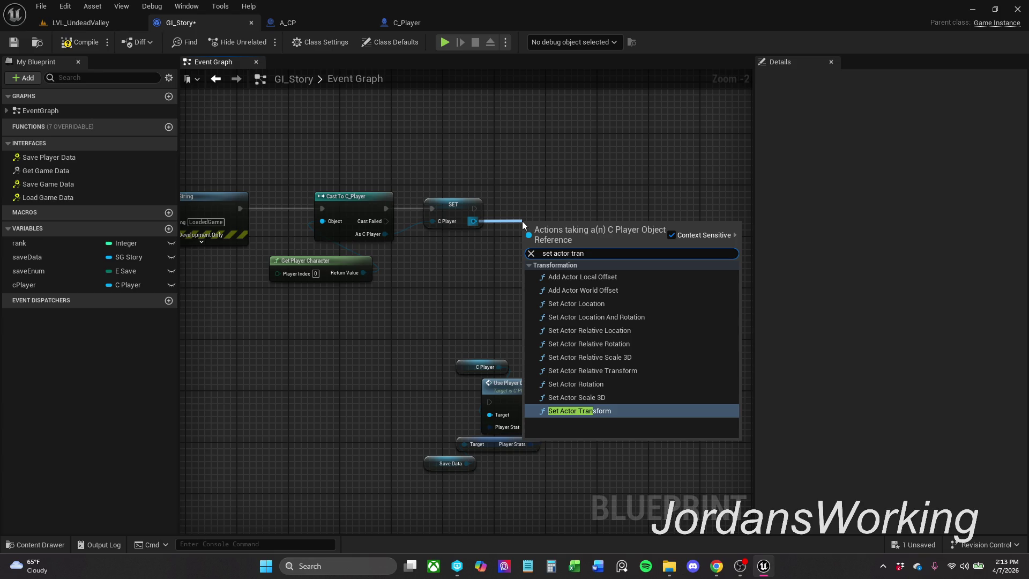
key(Return)
drag(577, 266, 583, 234)
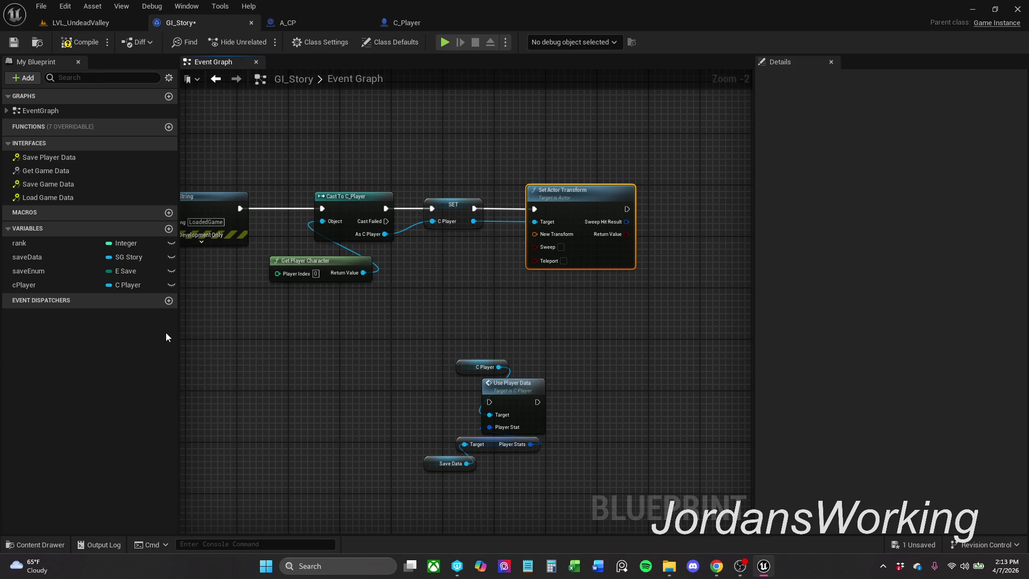
click(607, 313)
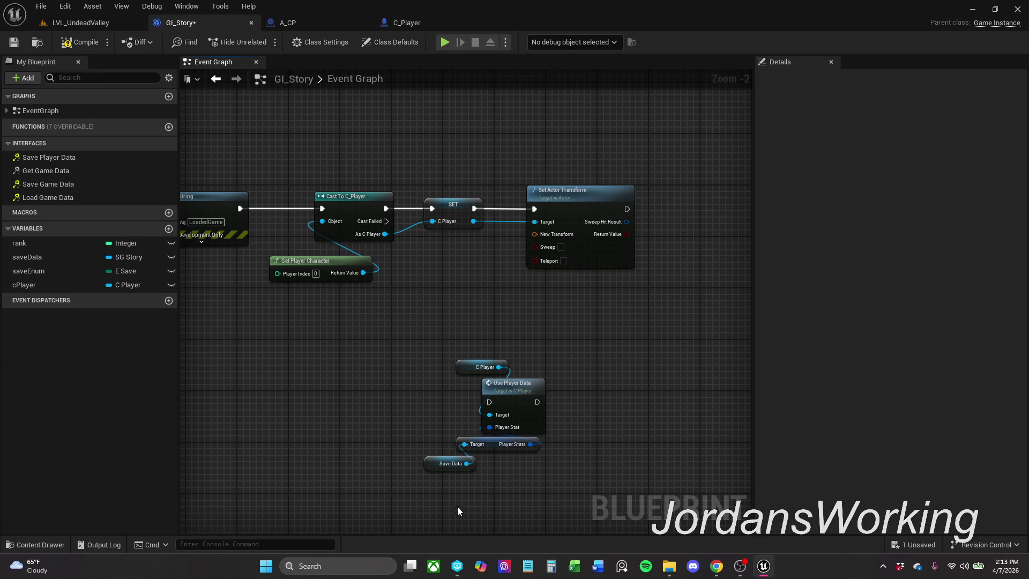
- Duplicate the Player Stats and Save Data nodes and arrange them near the load chain
drag(507, 455, 509, 443)
key(ctrl+c)
key(ctrl+v)
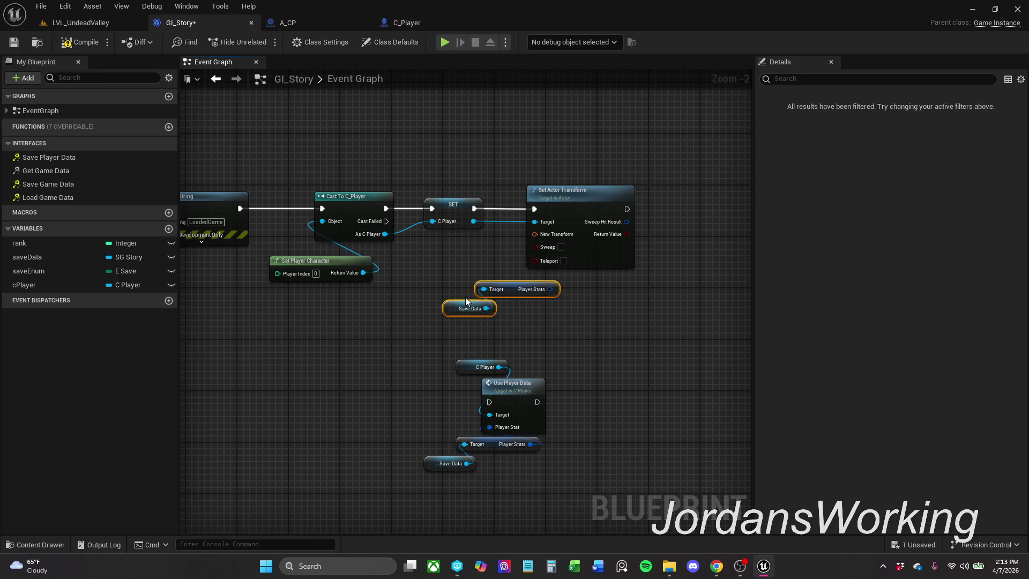
click(515, 289)
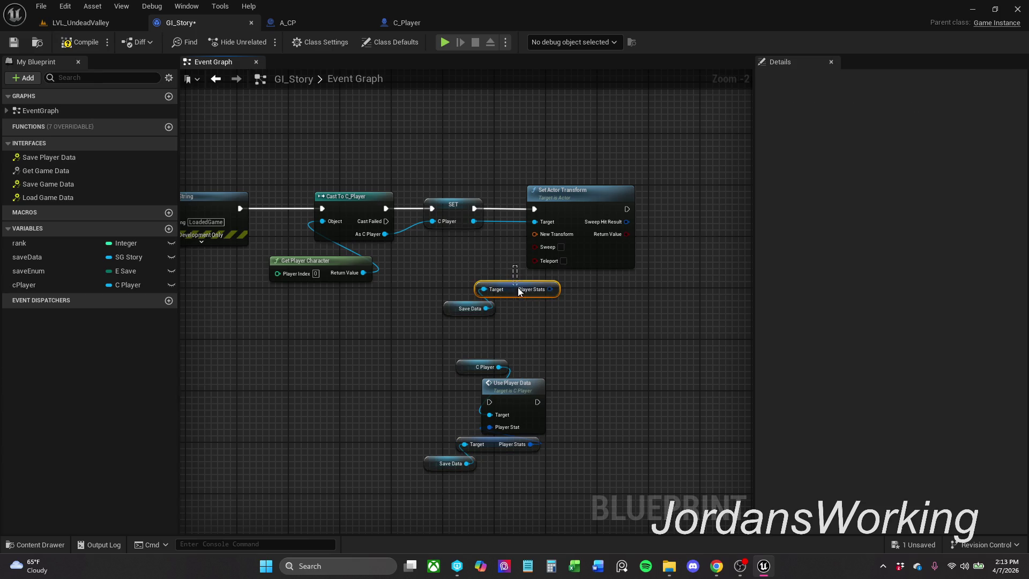
drag(517, 289, 495, 288)
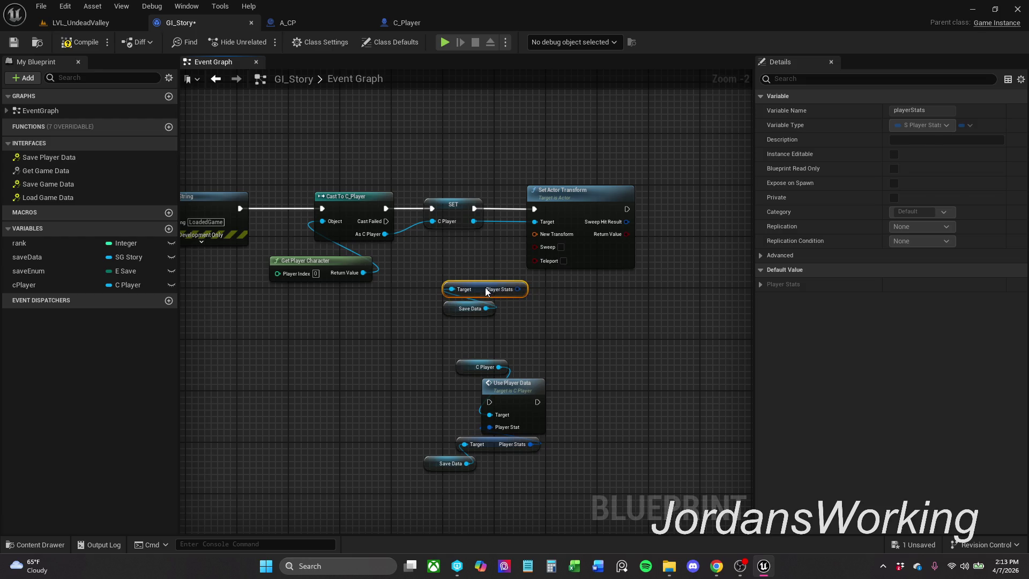
click(548, 299)
mouse_move(469, 327)
mouse_down()
mouse_move(504, 282)
mouse_move(371, 351)
mouse_move(364, 341)
mouse_up()
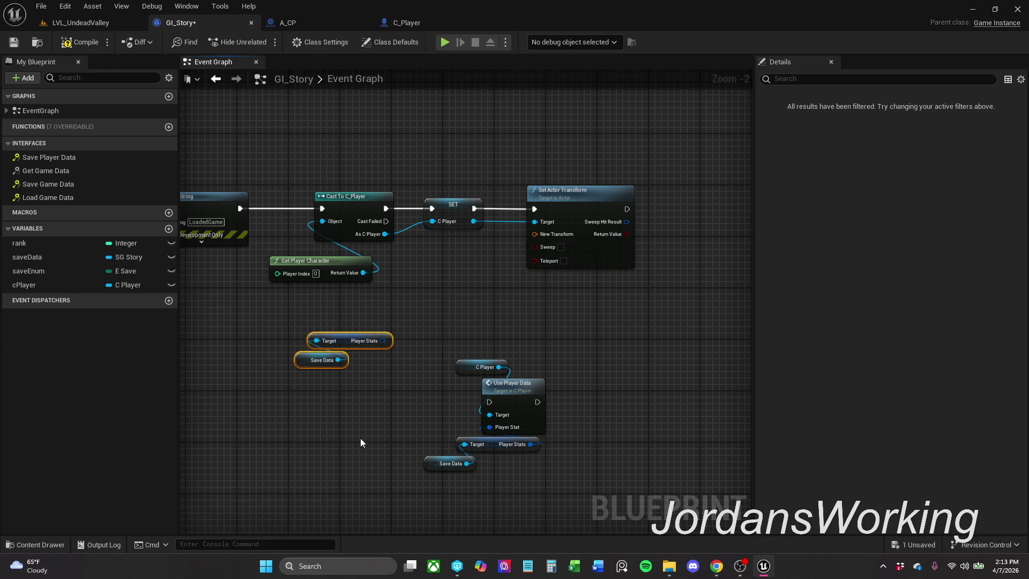
drag(415, 486, 554, 346)
mouse_move(492, 410)
mouse_down()
mouse_move(593, 328)
mouse_move(707, 69)
mouse_move(676, 183)
mouse_up()
drag(547, 477, 588, 310)
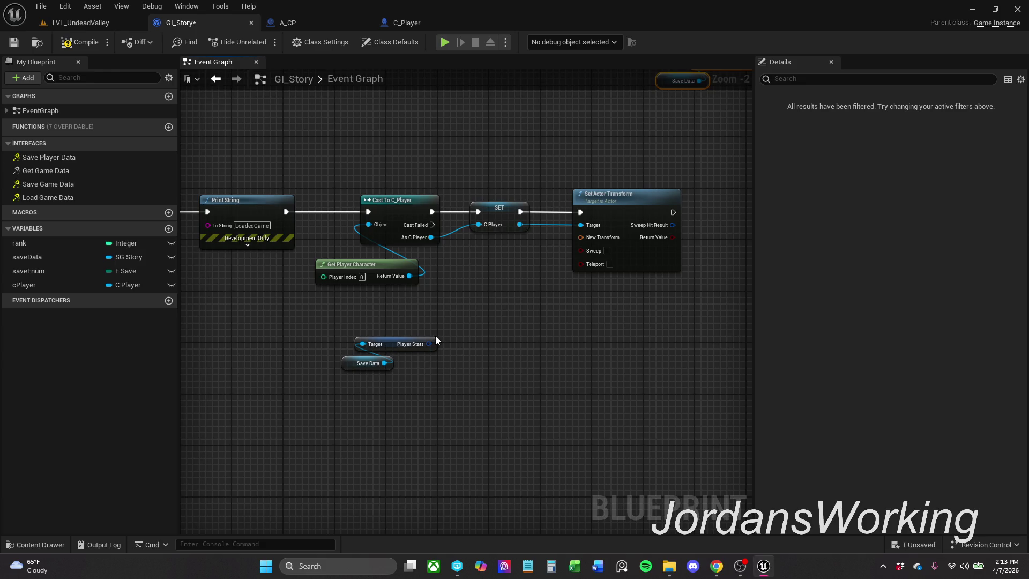
- Break Player Stats with Break S_Player_Stats and wire its Transform into New Transform
drag(429, 344, 439, 400)
text(bre)
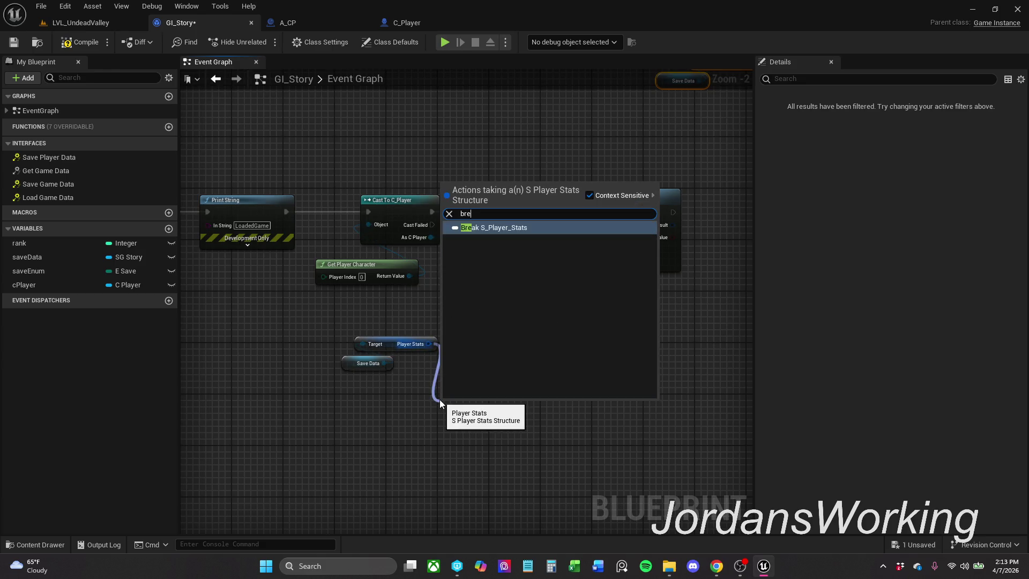
key(Return)
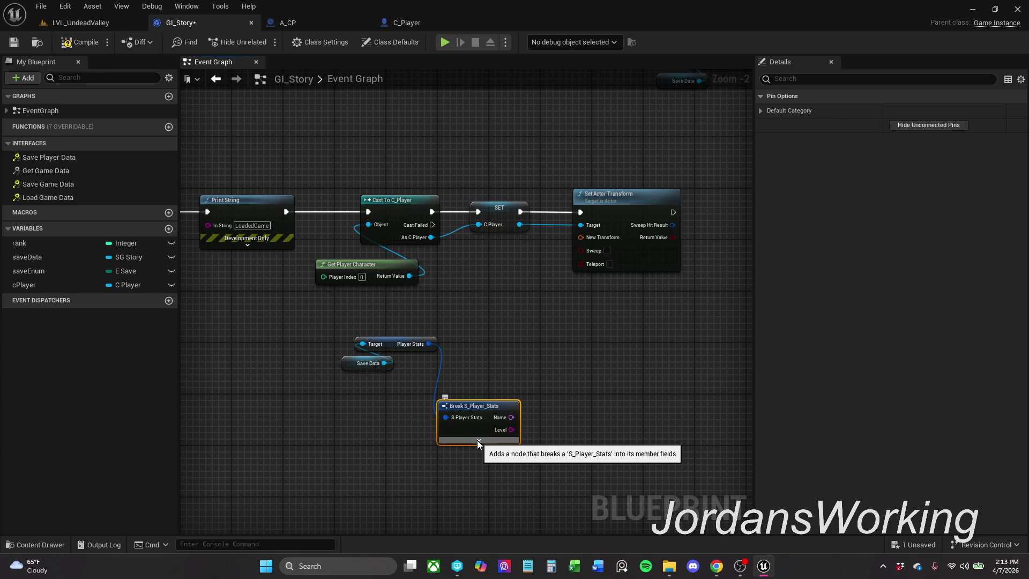
click(479, 439)
mouse_move(535, 478)
mouse_down()
mouse_move(604, 283)
mouse_move(605, 239)
mouse_up()
- Tidy the Save Data, Player Stats and Break nodes, hide unconnected pins, and save GI_Story
mouse_move(344, 369)
mouse_down()
mouse_move(338, 330)
mouse_move(460, 395)
mouse_up()
ctrl+click(389, 345)
click(448, 339)
mouse_move(434, 358)
mouse_down()
mouse_move(523, 446)
mouse_move(509, 407)
mouse_up()
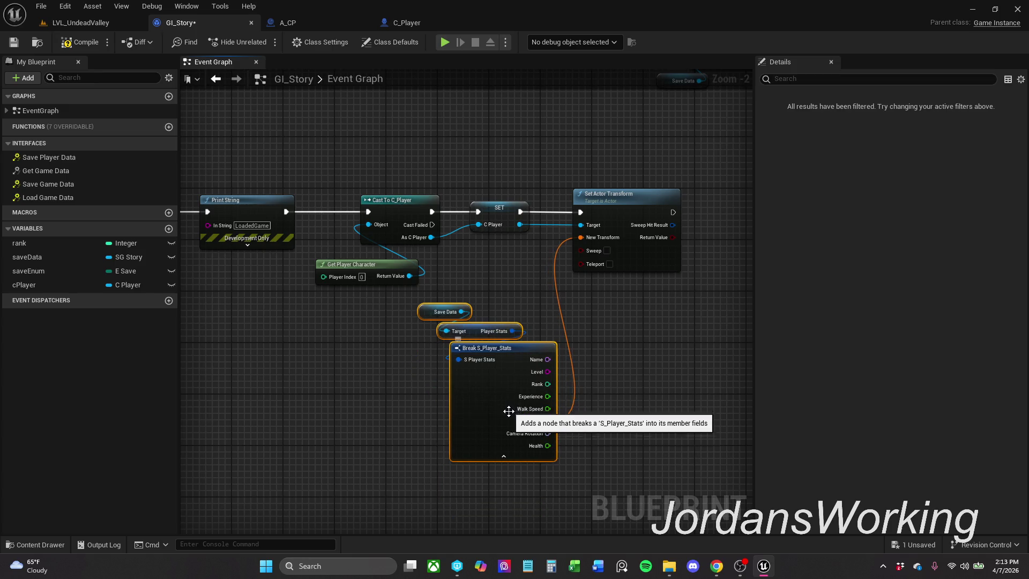
click(508, 407)
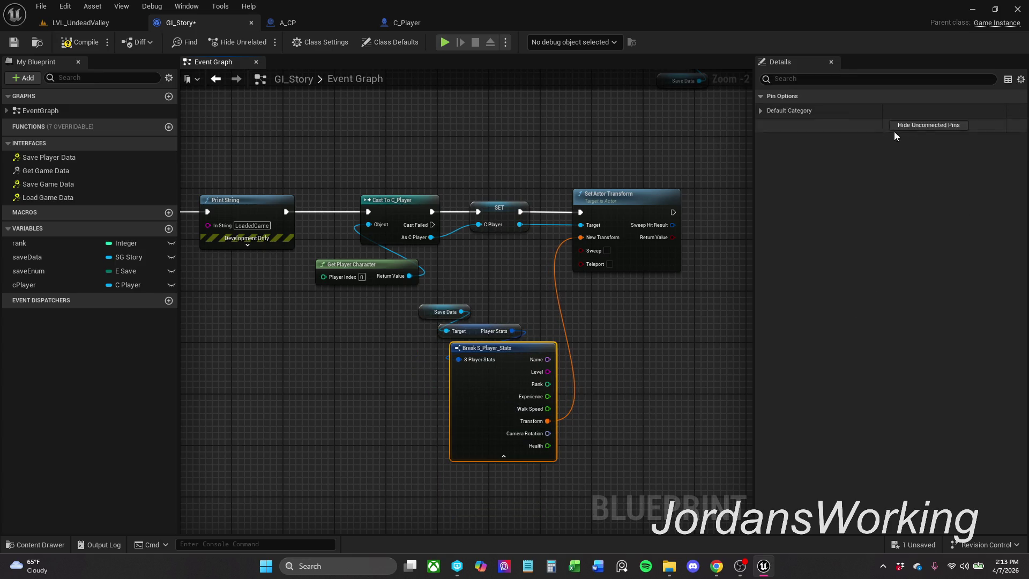
click(926, 127)
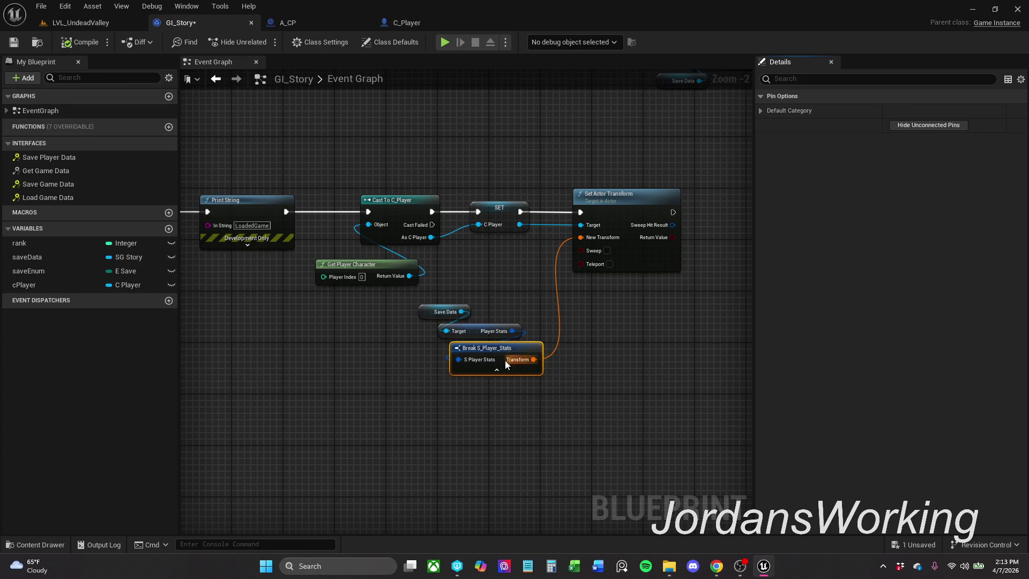
drag(468, 266, 481, 368)
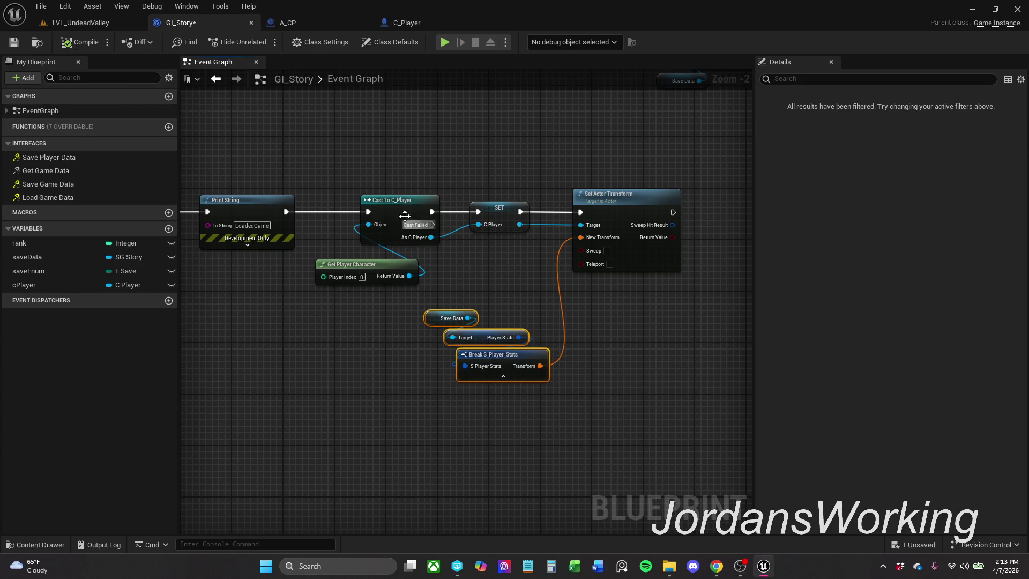
key(ctrl+s)
click(91, 22)
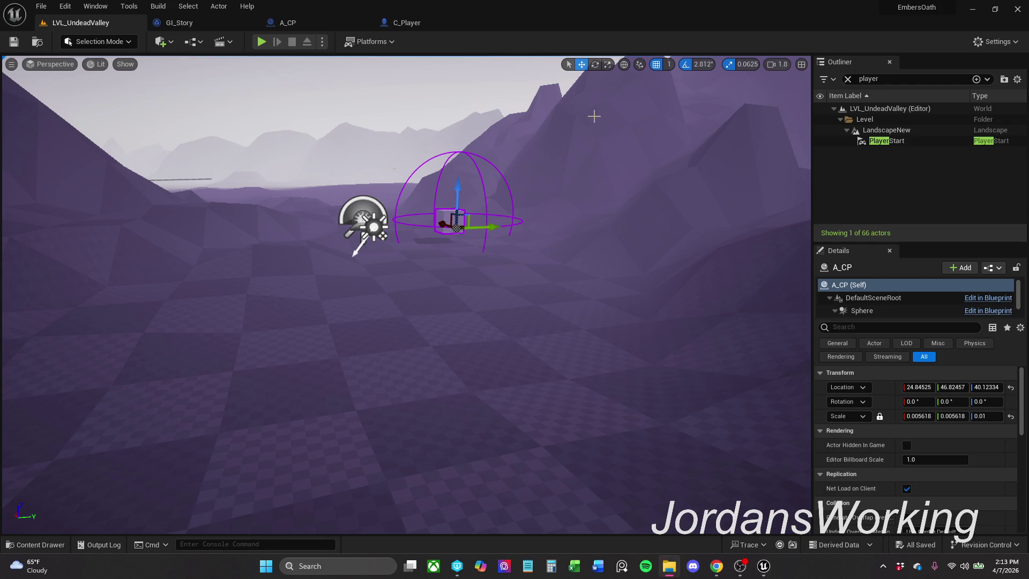
click(262, 42)
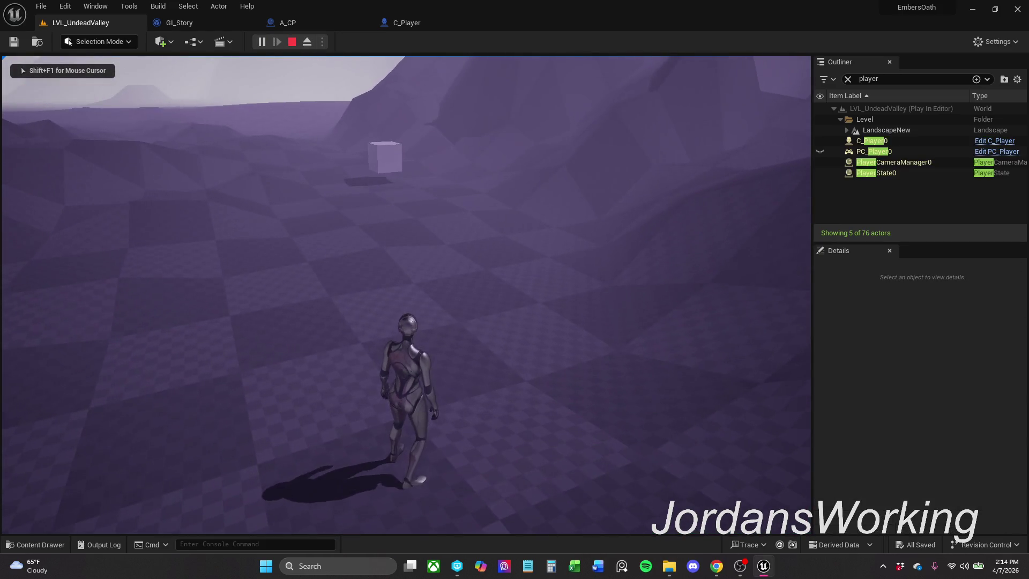
key(Escape)
click(182, 23)
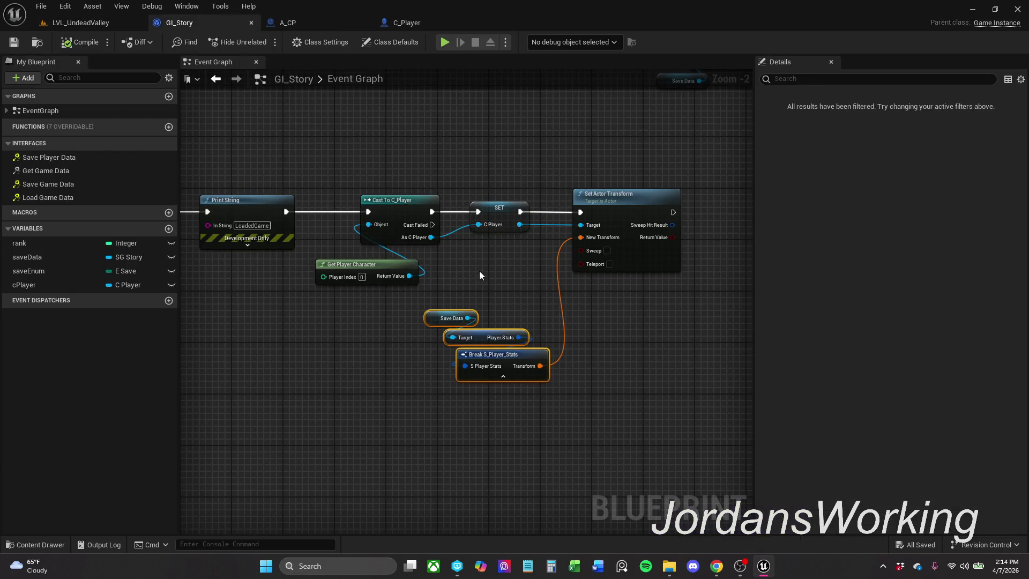
- Set the NewGame Print String text colour to blue (0000FF) by making green 0
scroll(479, 271, down, 2)
scroll(659, 276, up, 4)
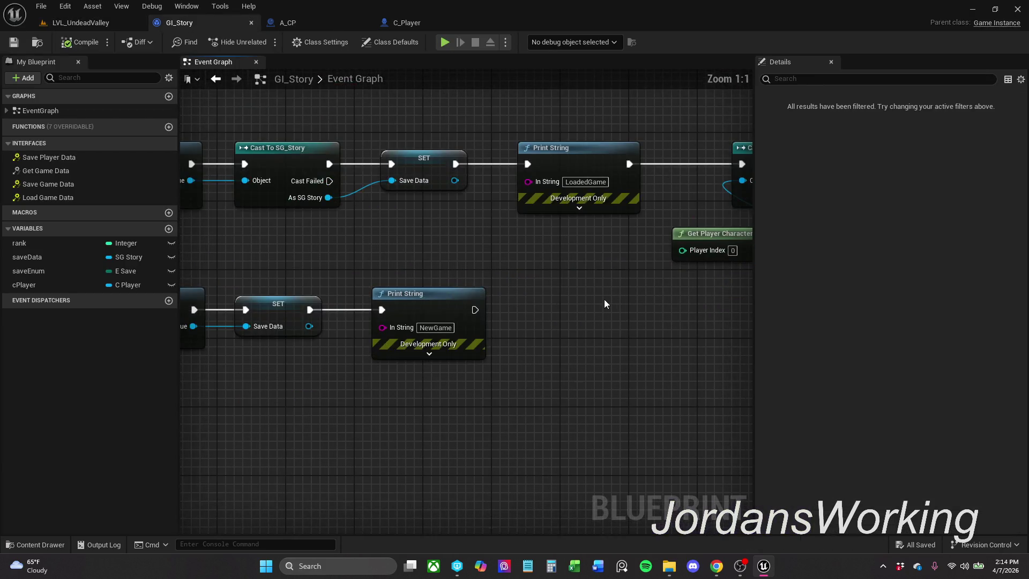
click(446, 357)
click(425, 382)
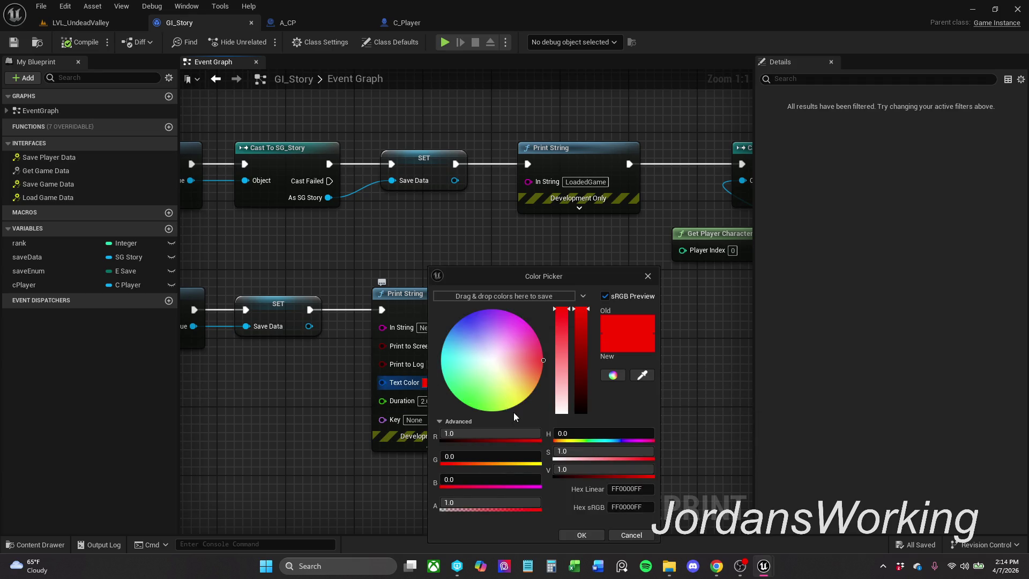
drag(542, 362, 430, 355)
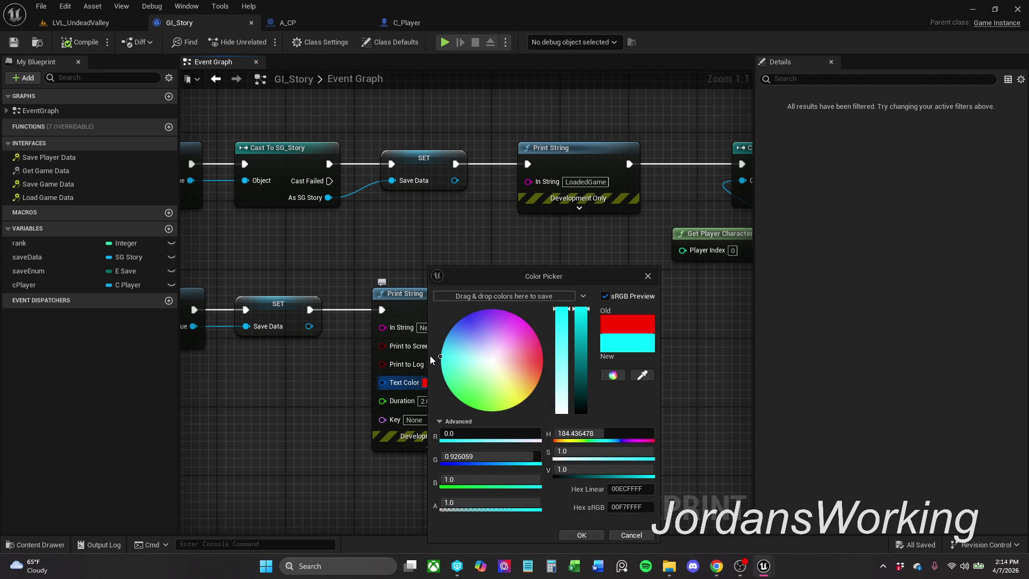
click(496, 456)
text(0)
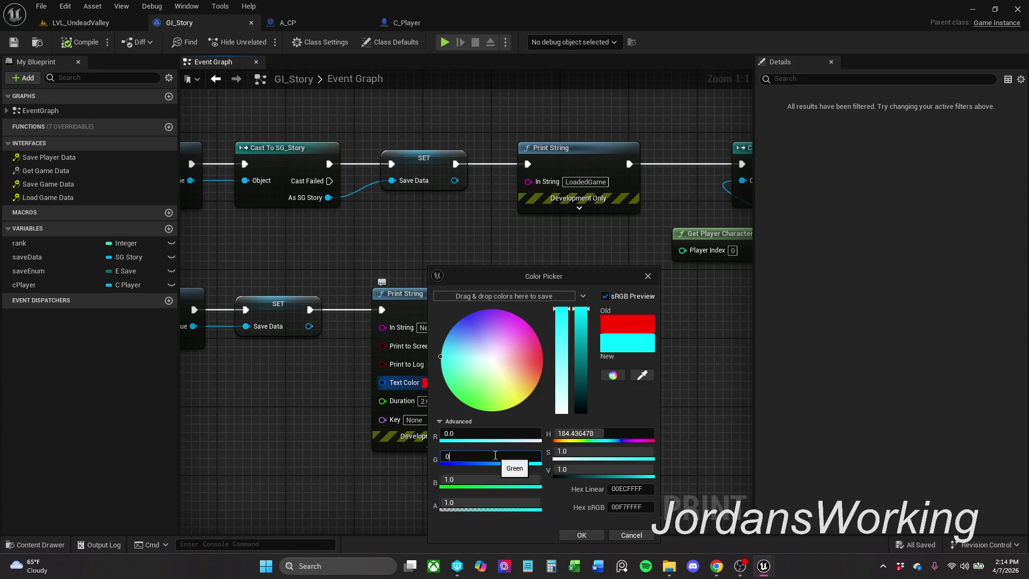
key(Return)
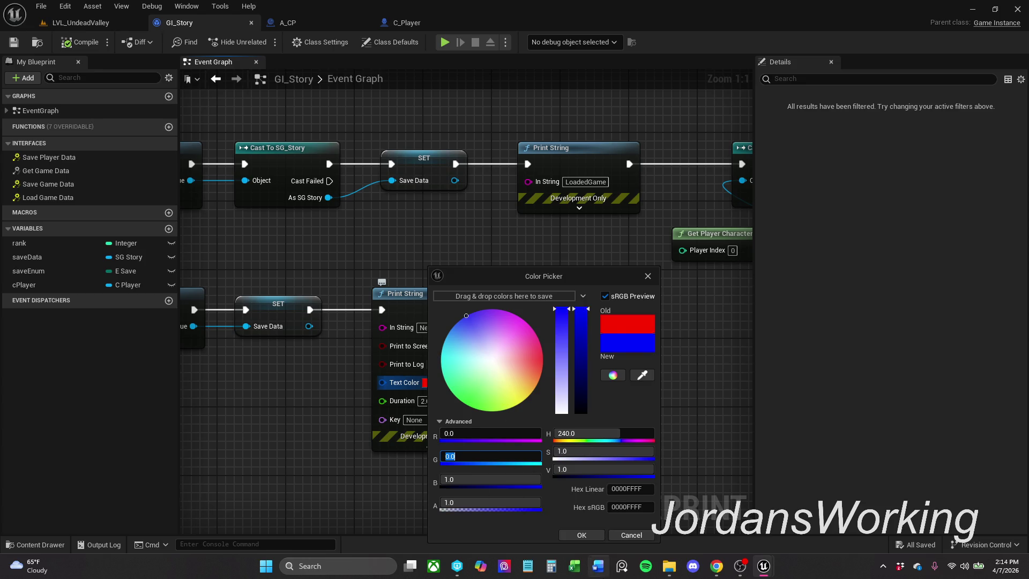
click(589, 536)
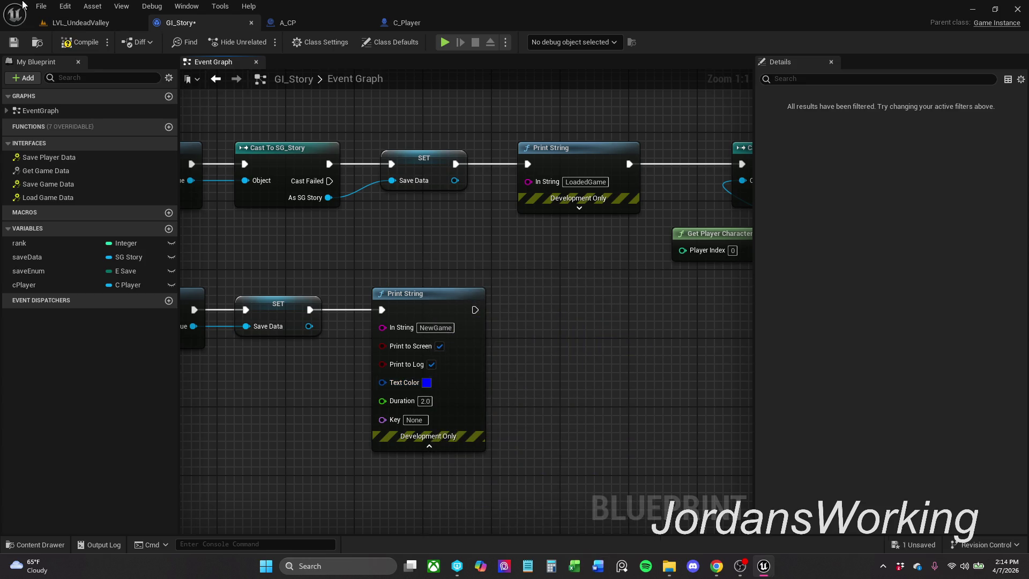
- Save GI_Story and play-test LVL_UndeadValley, running to the cube to print NewGame and Saved
click(15, 41)
click(105, 23)
click(263, 42)
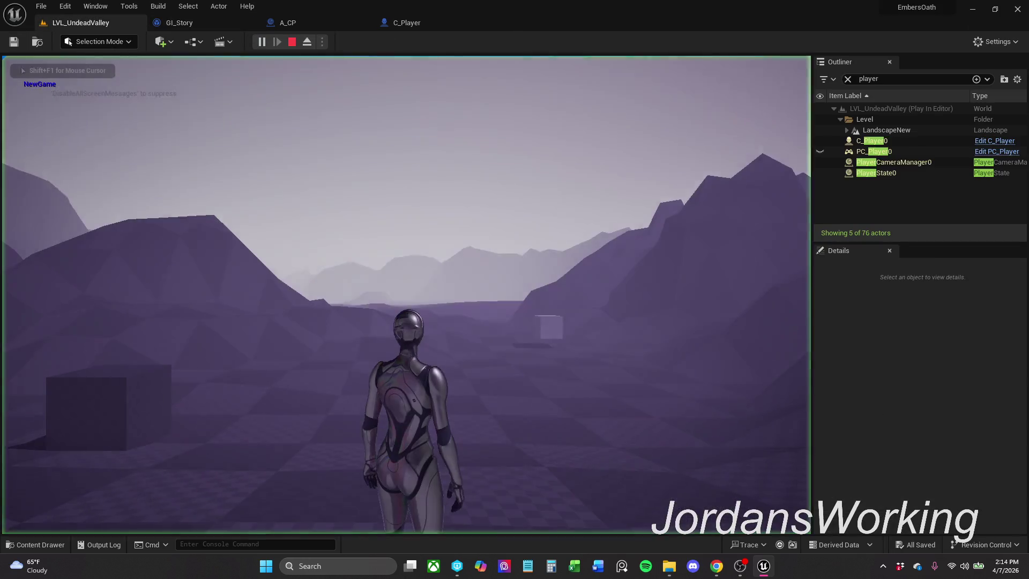
key(w)
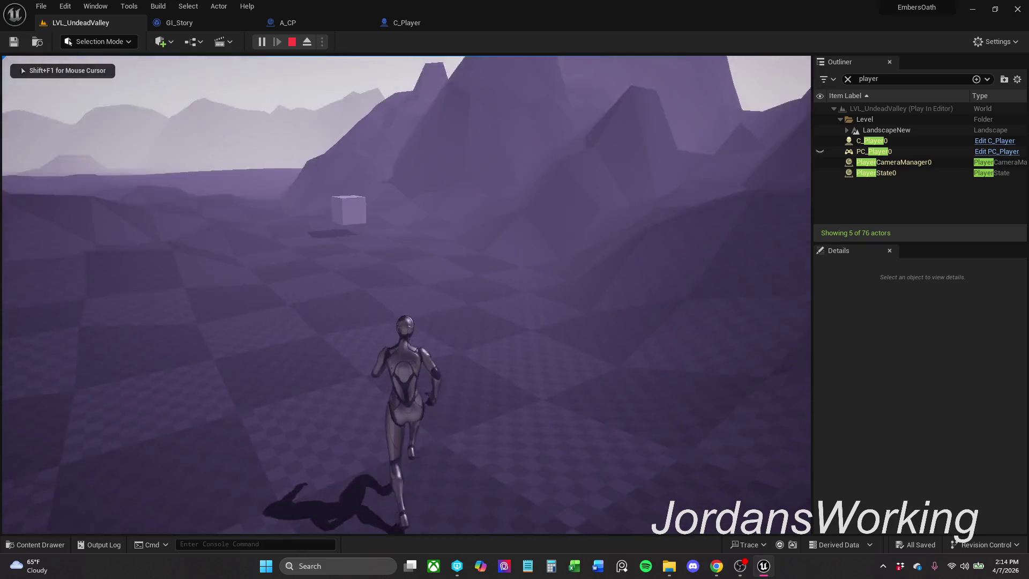
key(w)
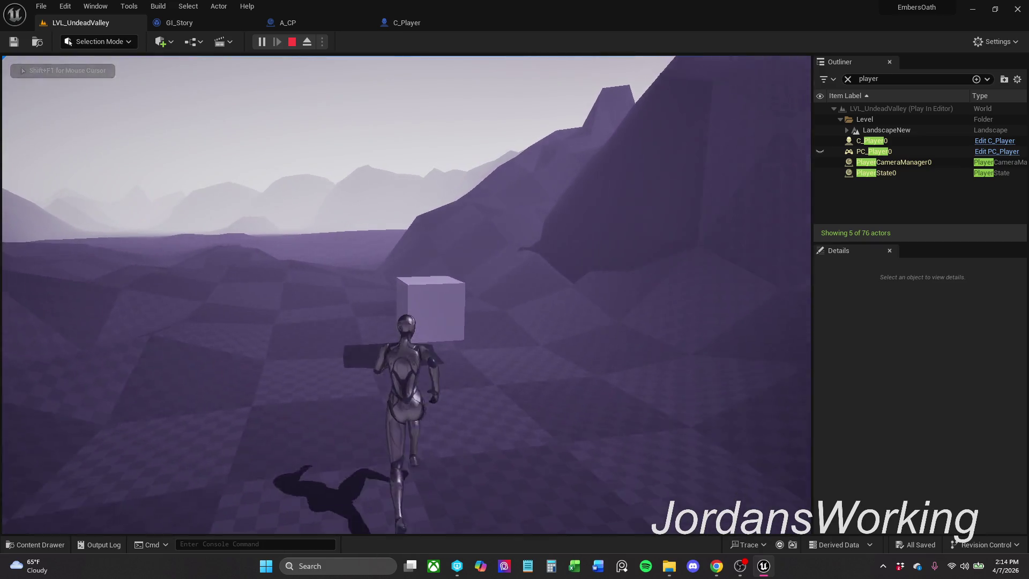
key(w)
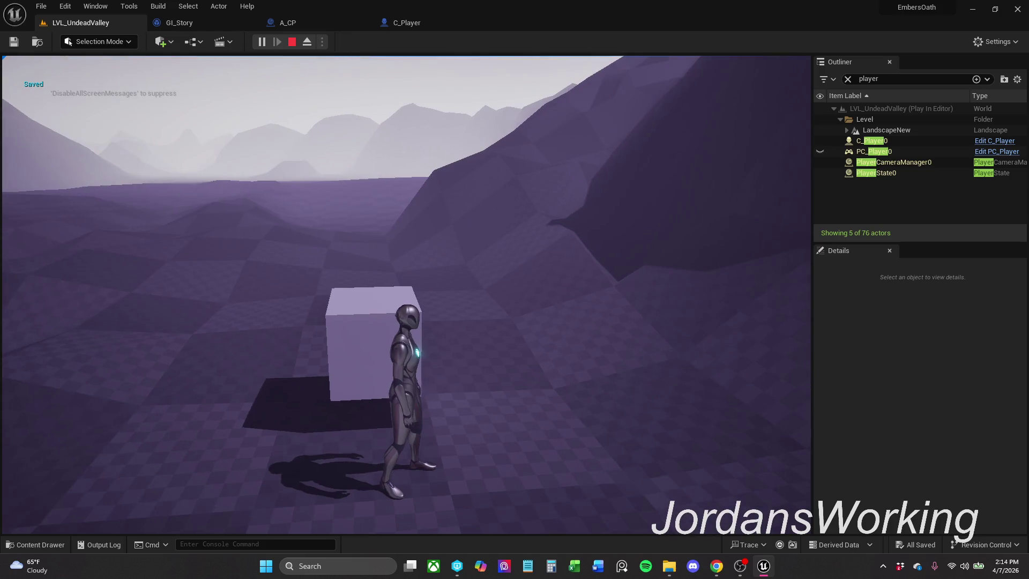
key(Escape)
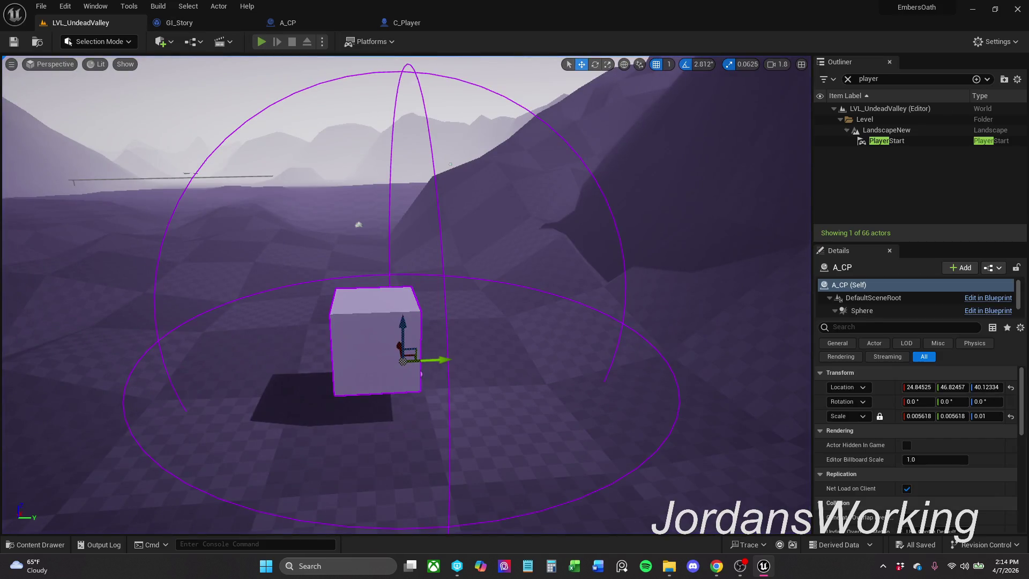
key(alt+p)
key(Escape)
click(423, 22)
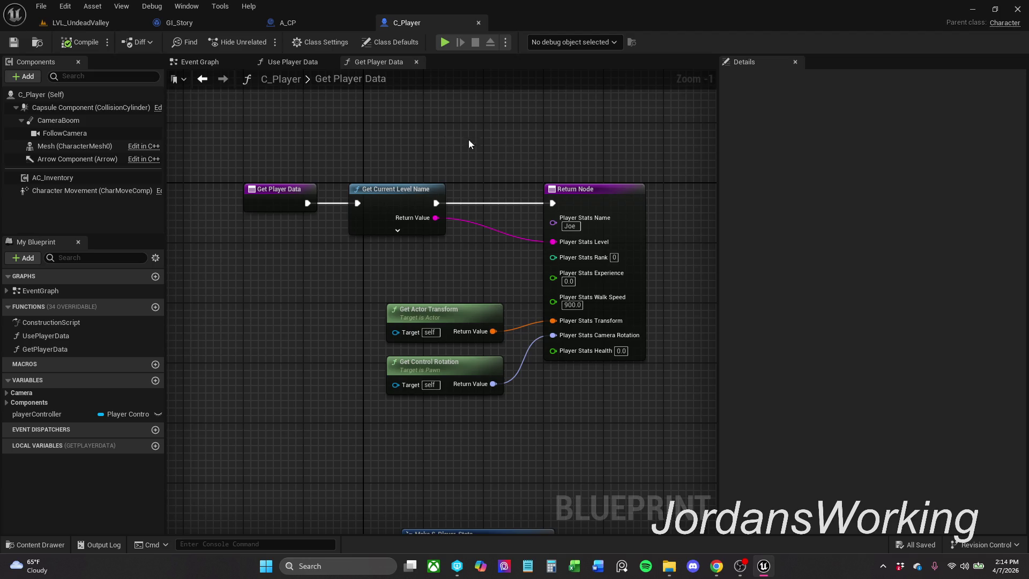
- Add a breakpoint on the Get Player Data Return Node
click(600, 195)
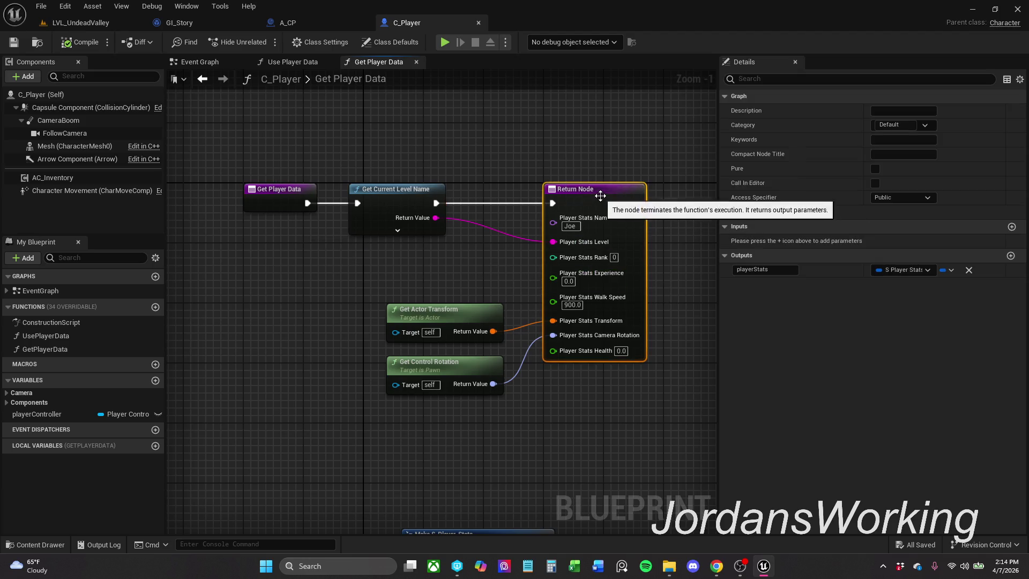
right_click(601, 196)
click(666, 380)
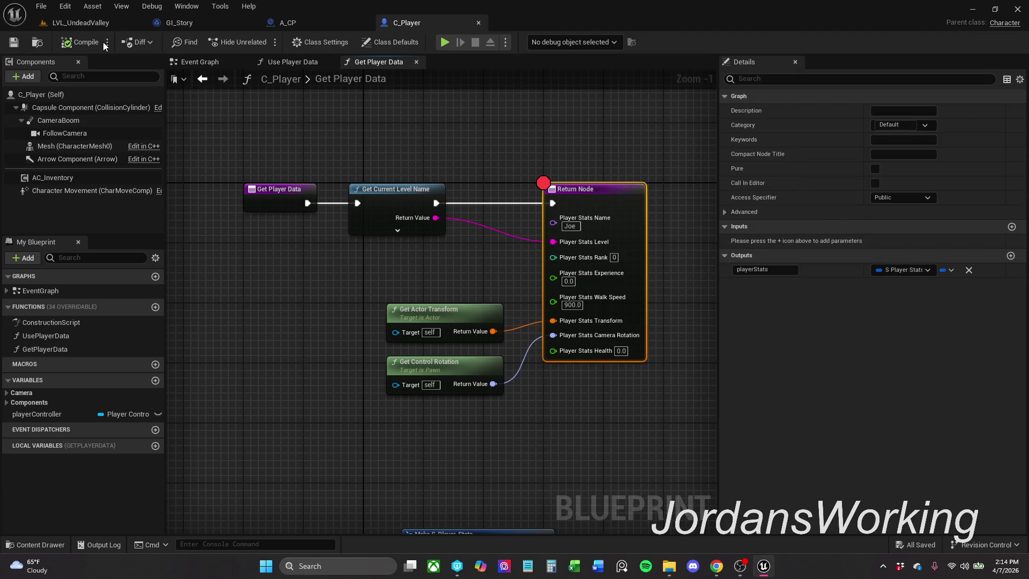
- Play-test LVL_UndeadValley until the breakpoint hits, resume, stop, then play and stop again
click(89, 25)
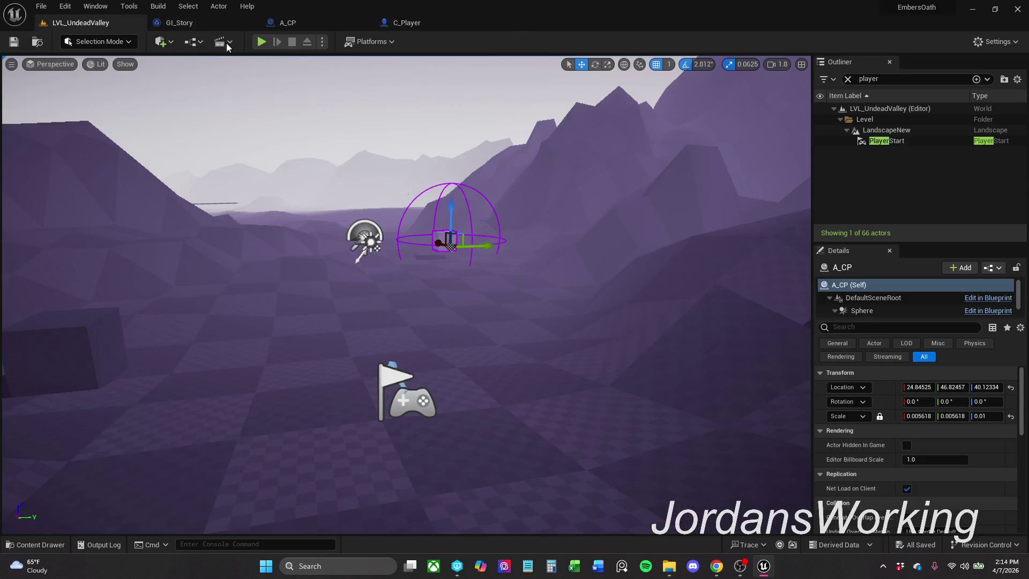
click(261, 41)
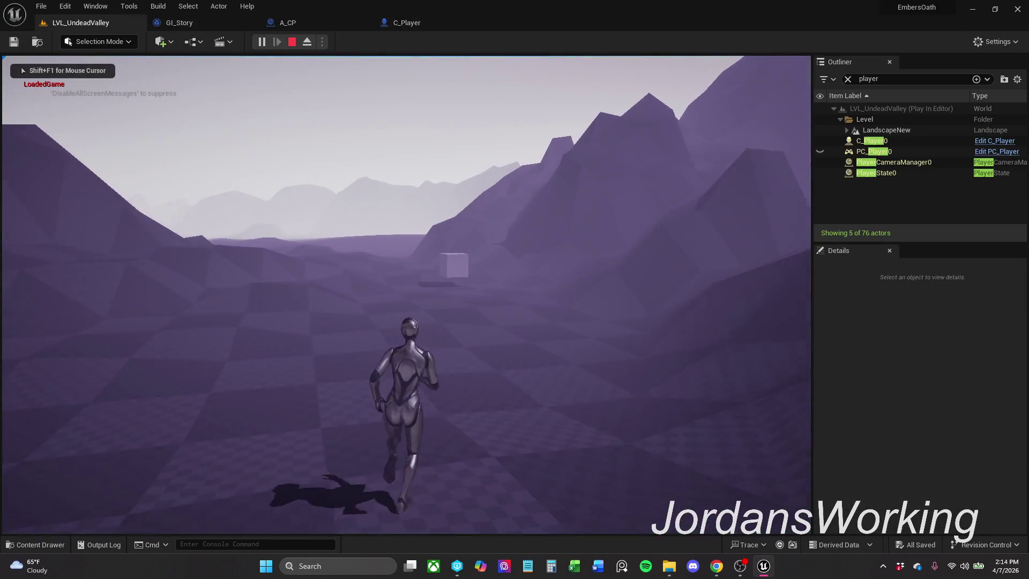
key(w)
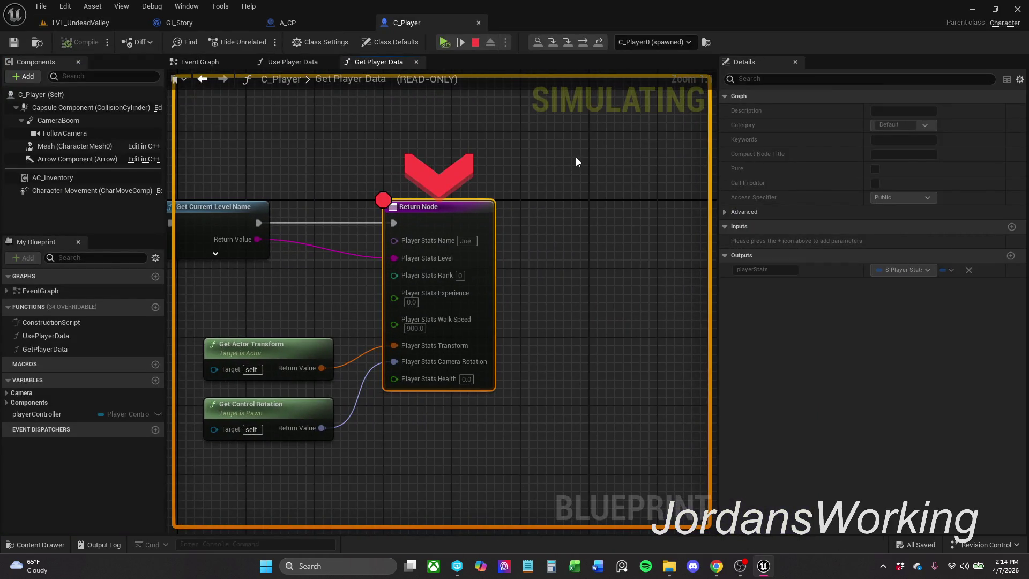
drag(561, 169, 581, 161)
scroll(582, 161, down, 1)
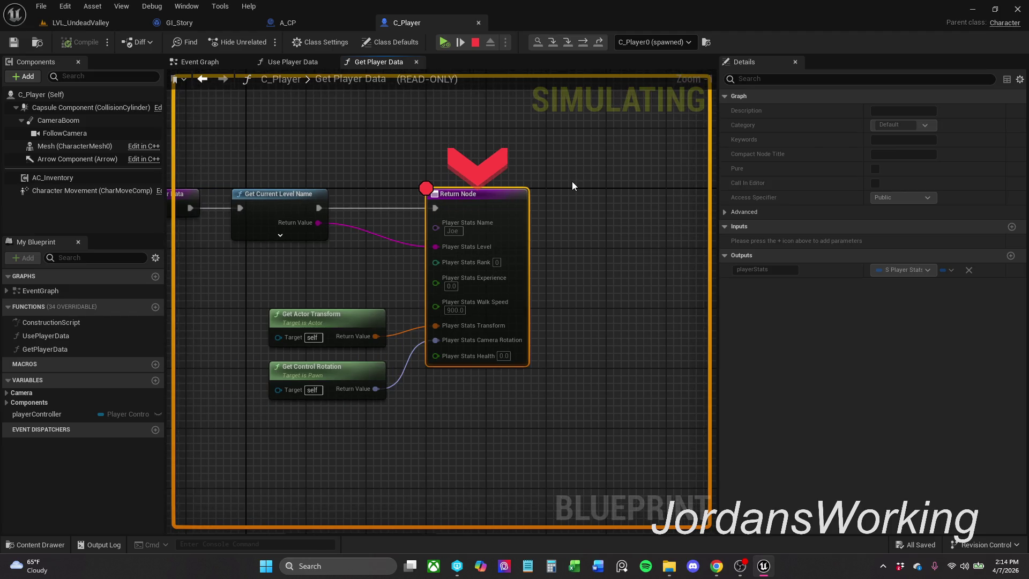
click(445, 42)
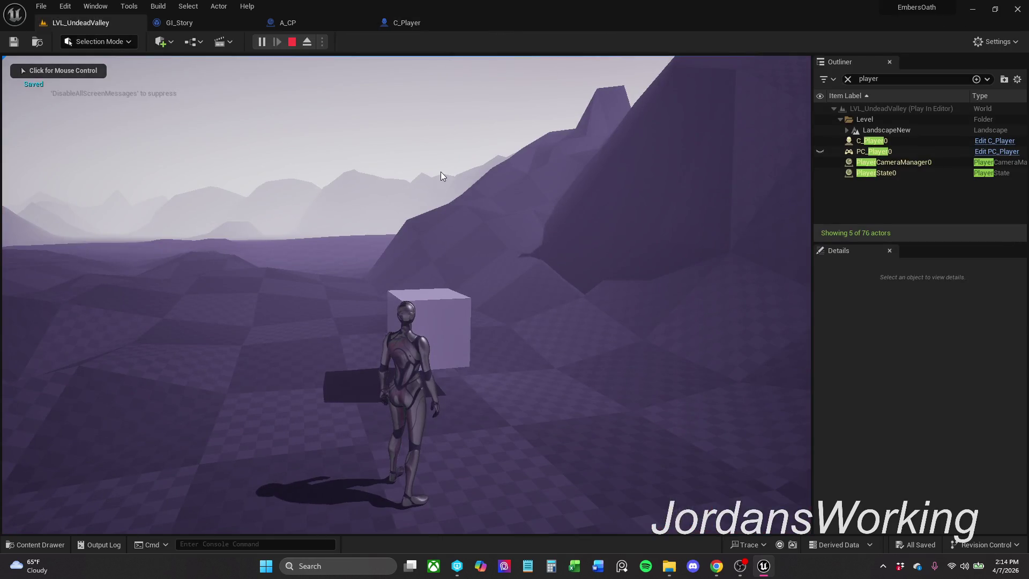
key(Escape)
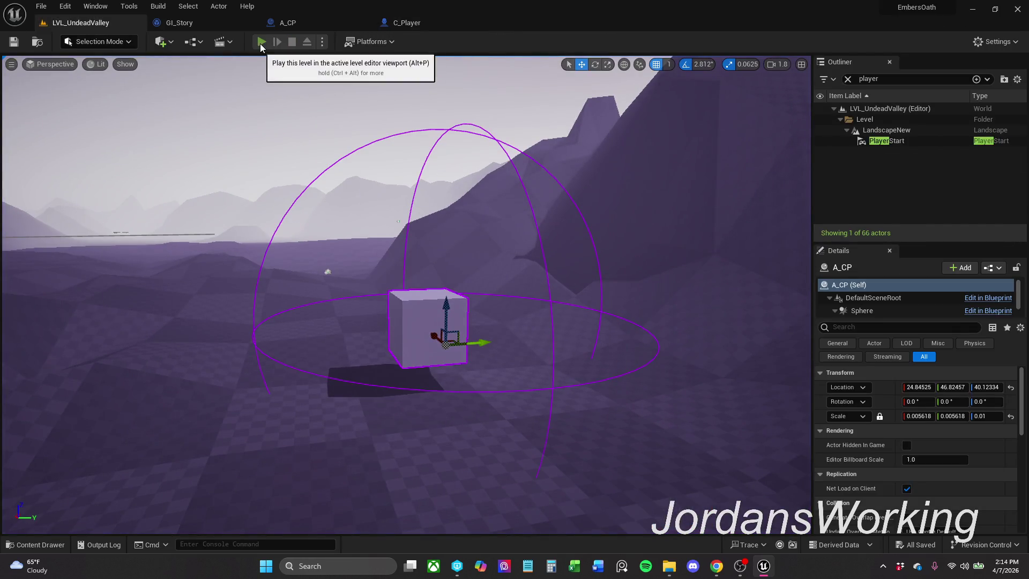
click(260, 42)
key(Escape)
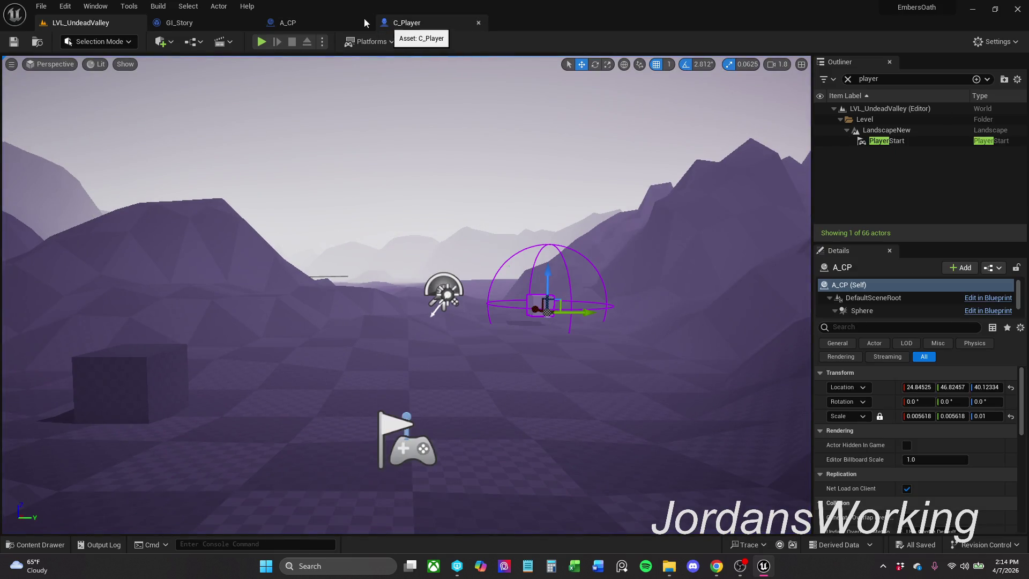
- View GI_Story's Event Graph load chain with the Cast To C_Player and Break nodes
click(203, 26)
scroll(517, 257, down, 1)
drag(518, 257, 307, 264)
drag(484, 339, 340, 339)
click(340, 338)
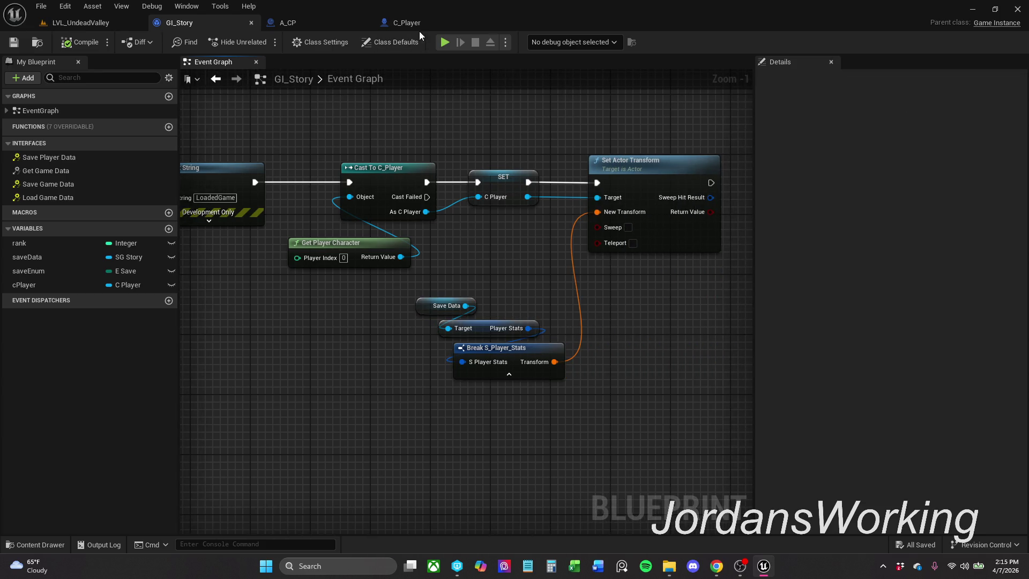
- Inspect C_Player's Get Player Data graph including the Make S_Player_Stats node
click(423, 24)
drag(535, 192, 574, 124)
scroll(575, 124, down, 1)
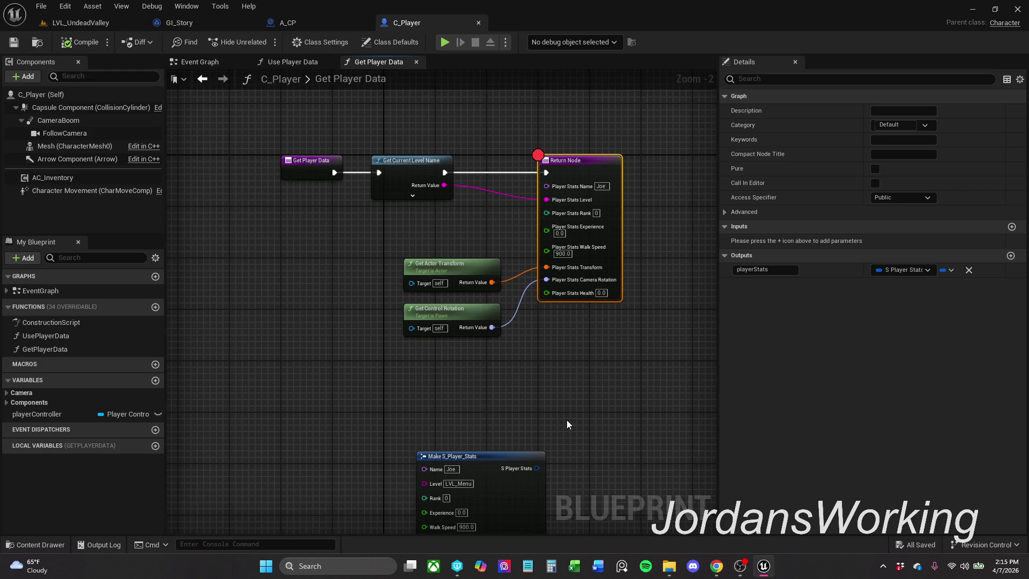
drag(567, 420, 550, 322)
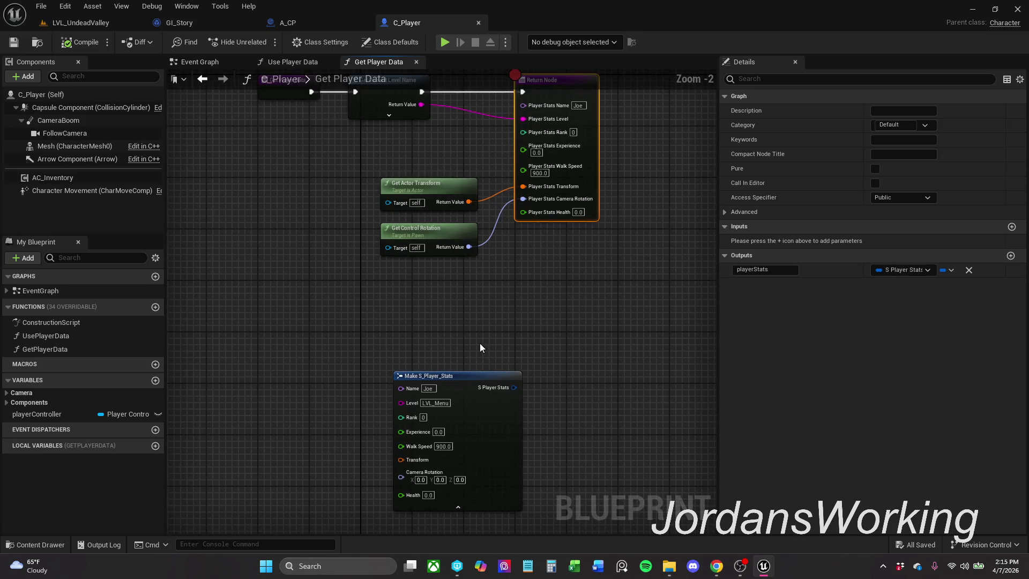
scroll(480, 343, down, 1)
drag(480, 343, 527, 345)
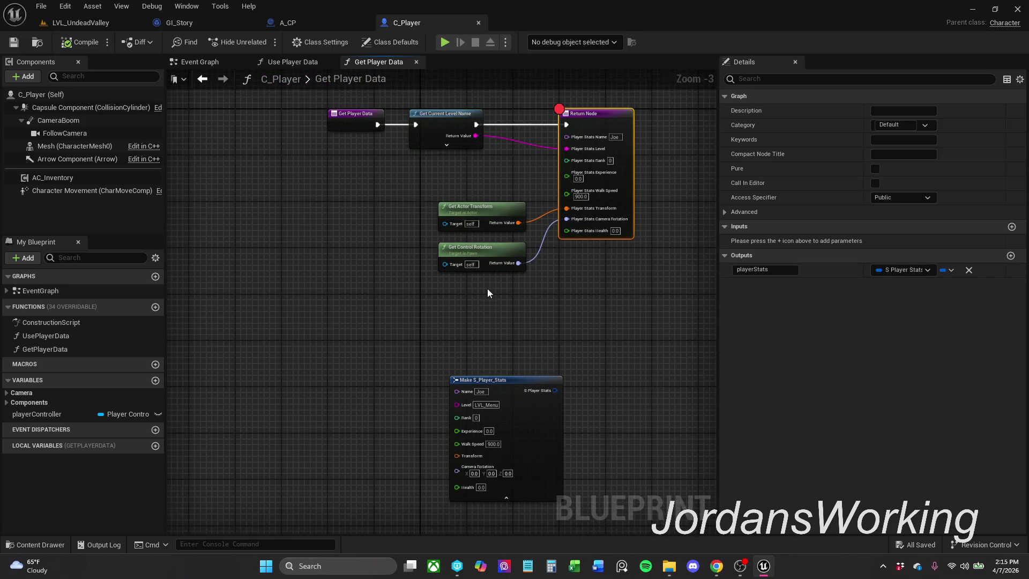
- Create the playerStats variable with type S_Player_Stats, confirming the type change
click(155, 380)
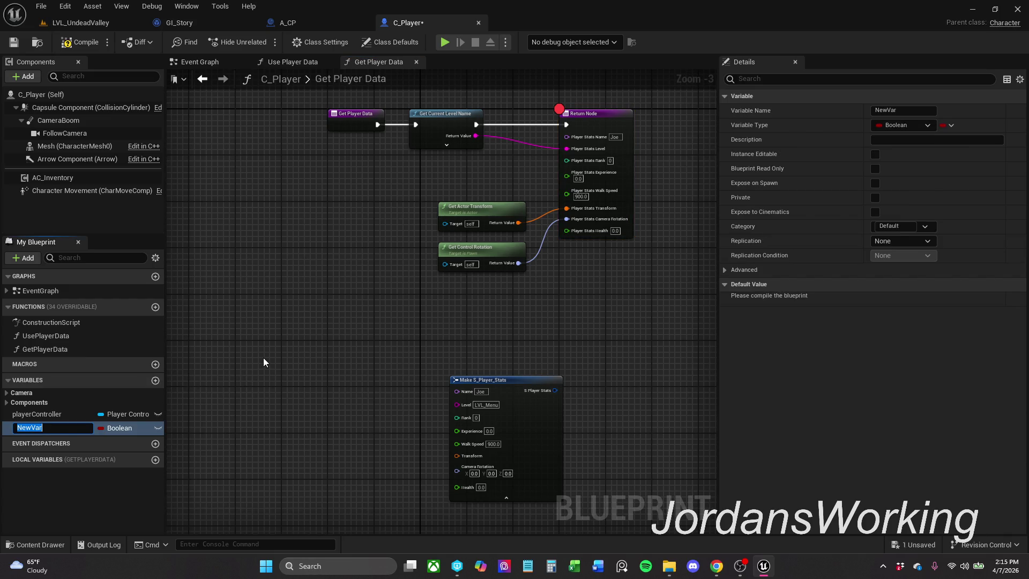
text(playerStat)
text(s)
key(Return)
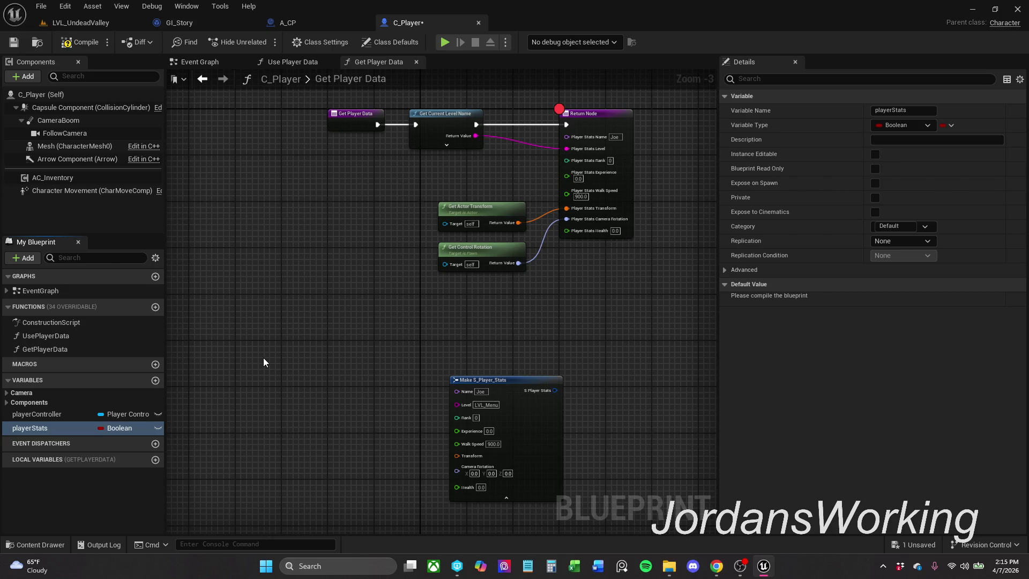
click(113, 426)
text(S_Play)
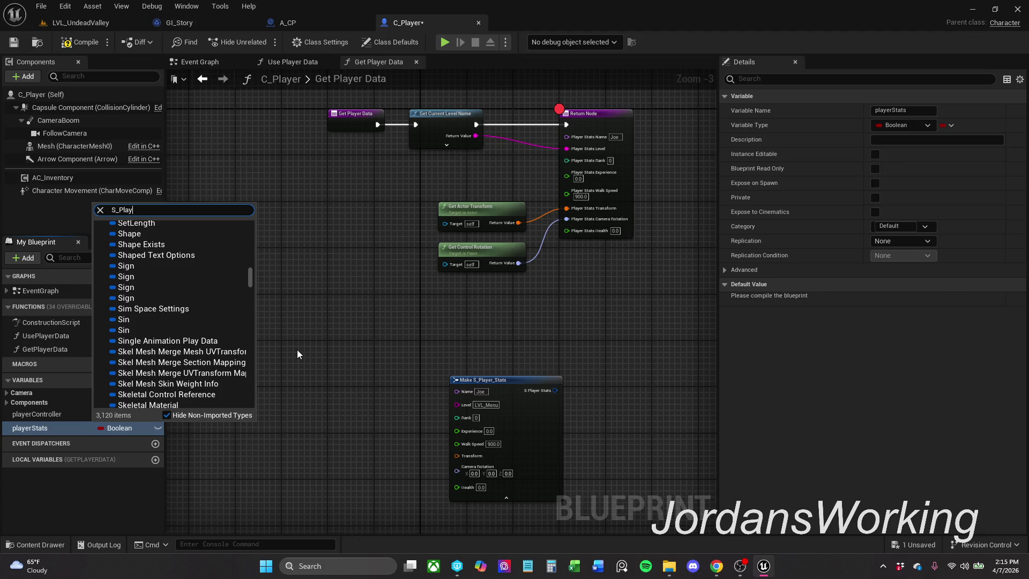
text(er)
key(Return)
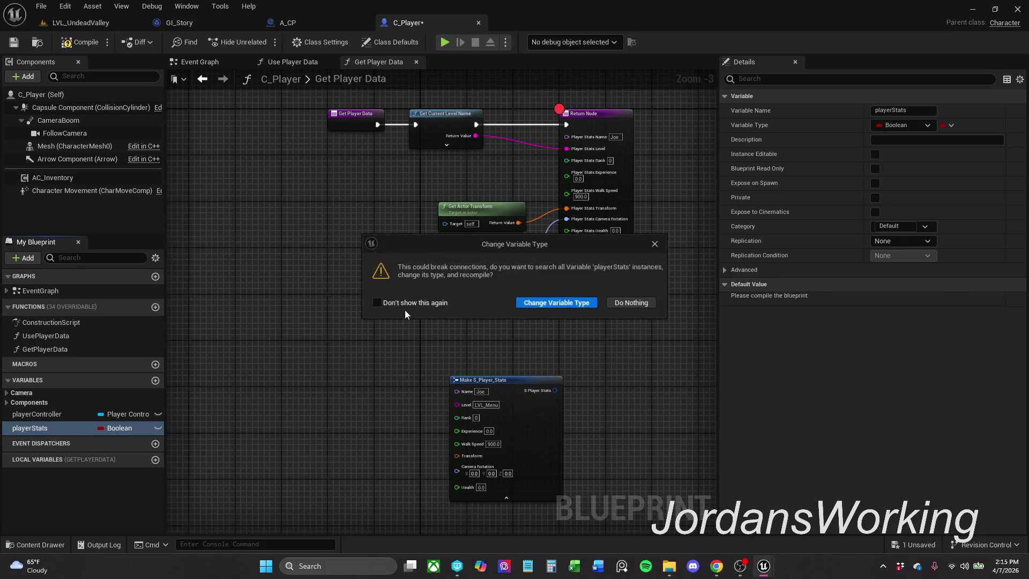
click(577, 303)
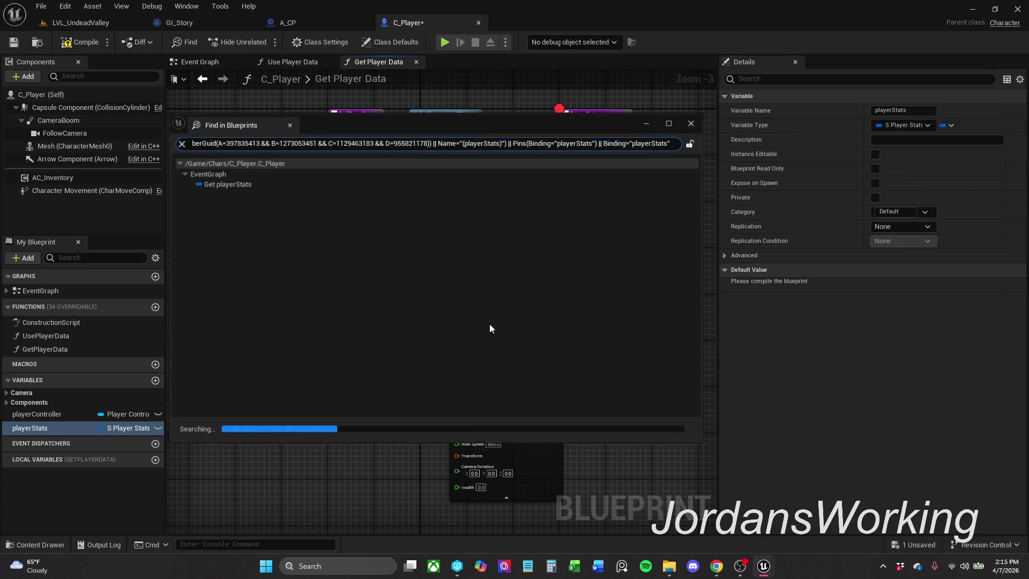
click(693, 123)
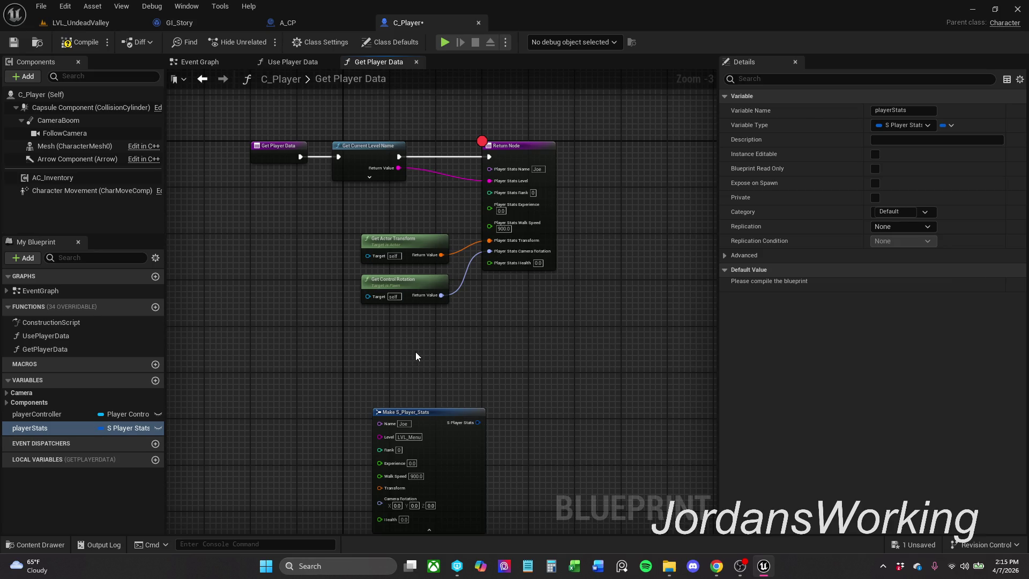
mouse_move(416, 356)
mouse_down()
mouse_move(405, 246)
mouse_move(348, 294)
mouse_move(337, 287)
mouse_up()
- Move the Get Player Data Return Node further right
click(379, 236)
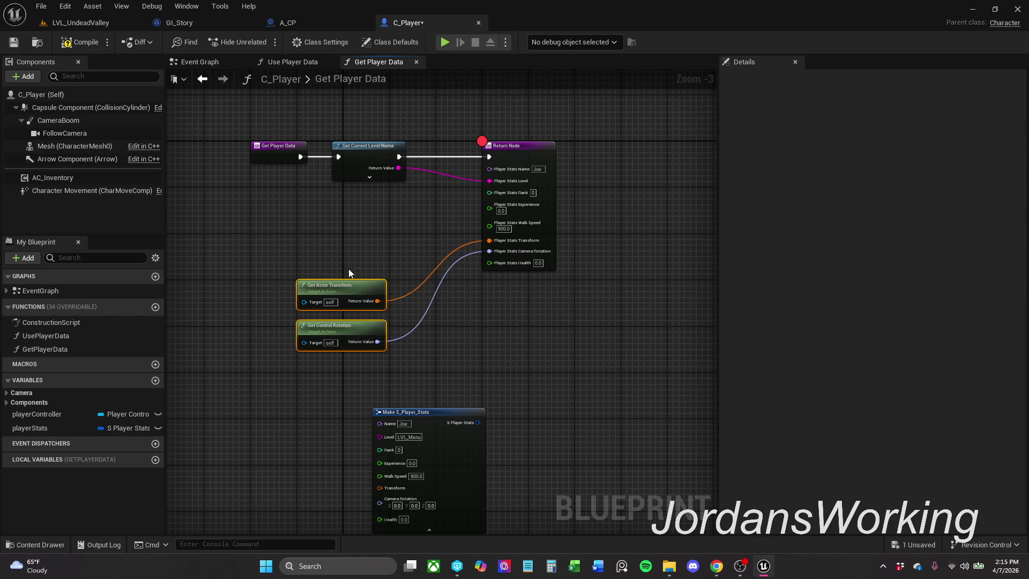
drag(432, 197, 462, 264)
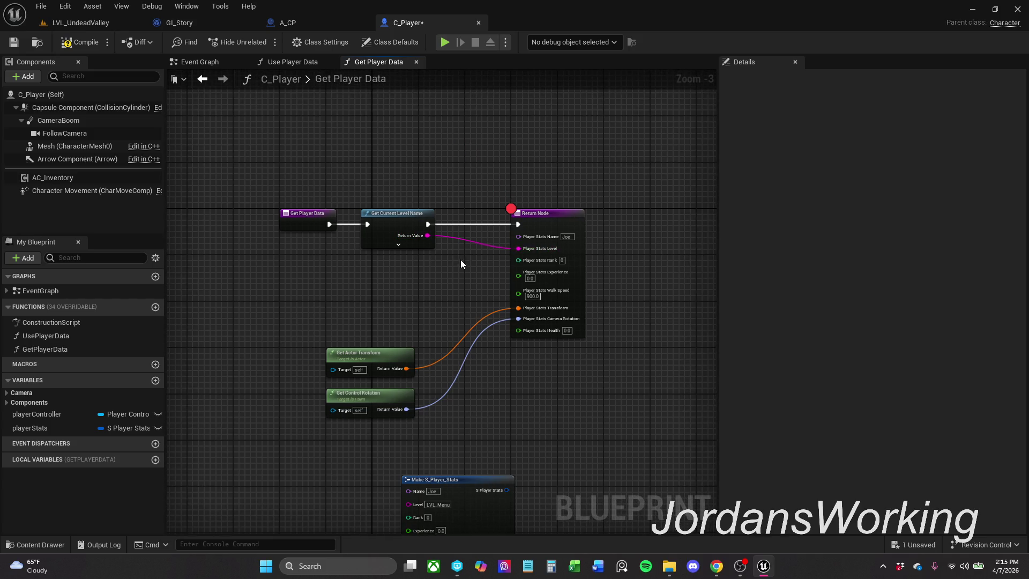
drag(575, 215, 671, 220)
click(538, 190)
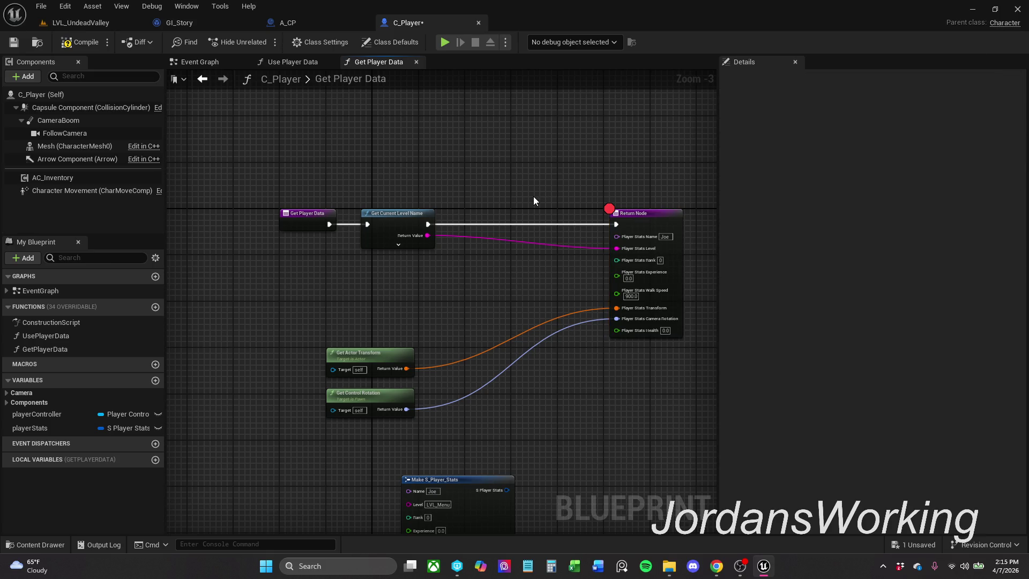
scroll(538, 280, up, 1)
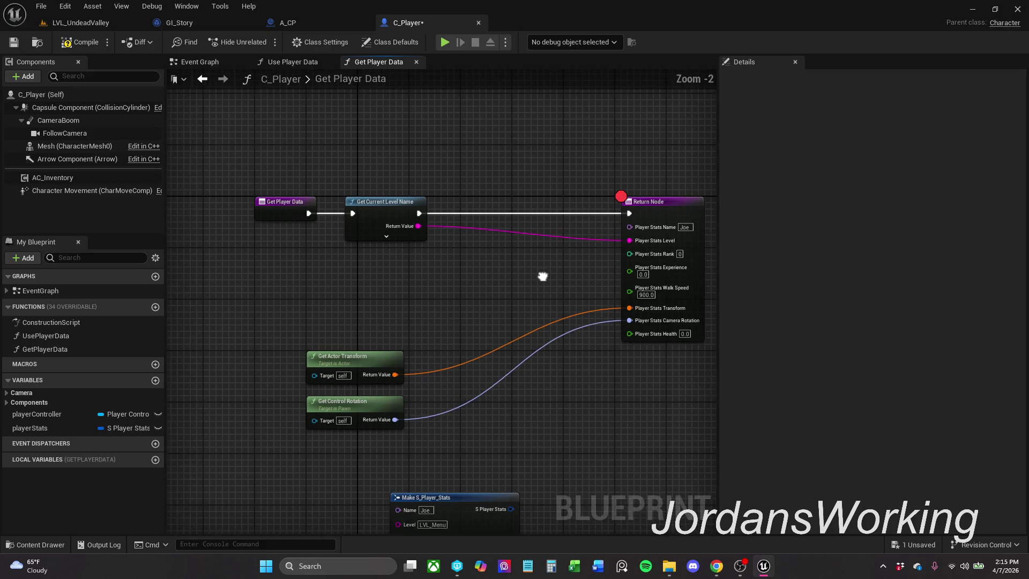
click(665, 207)
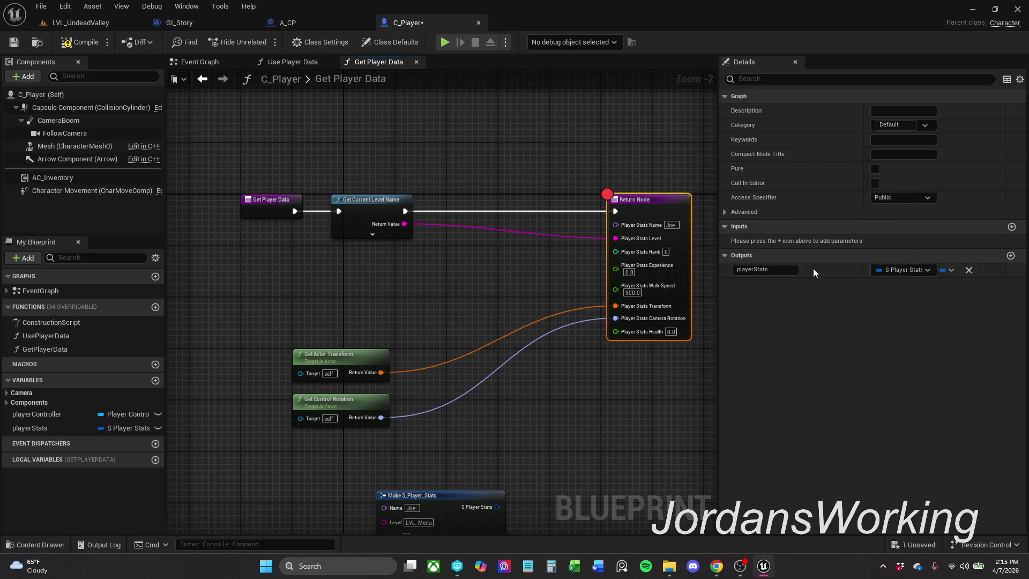
right_click(637, 215)
click(568, 268)
- Disconnect the transform, camera rotation and level wires and remove the Return Node breakpoint
alt+click(615, 319)
alt+click(615, 305)
click(626, 246)
alt+click(615, 238)
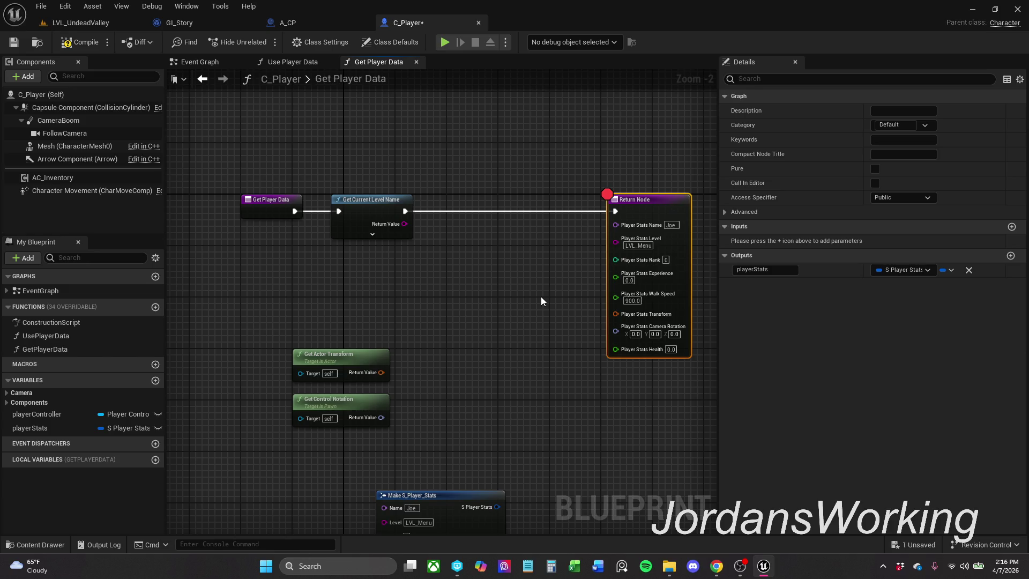
right_click(643, 212)
click(689, 397)
- Recombine the Return Node's split pins into Player Stats and add a Set members in S_Player_Stats node
right_click(455, 303)
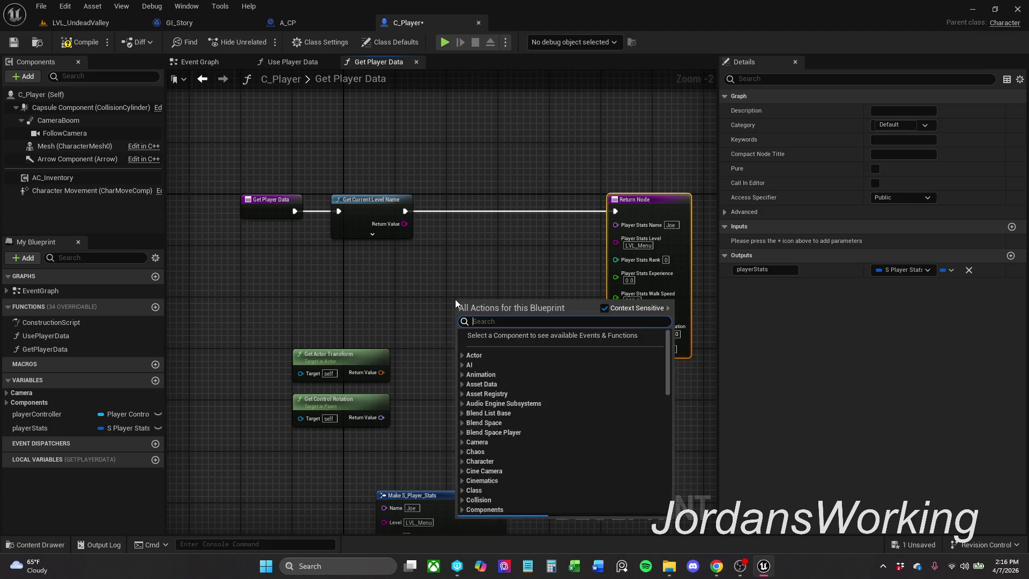
drag(545, 274, 586, 292)
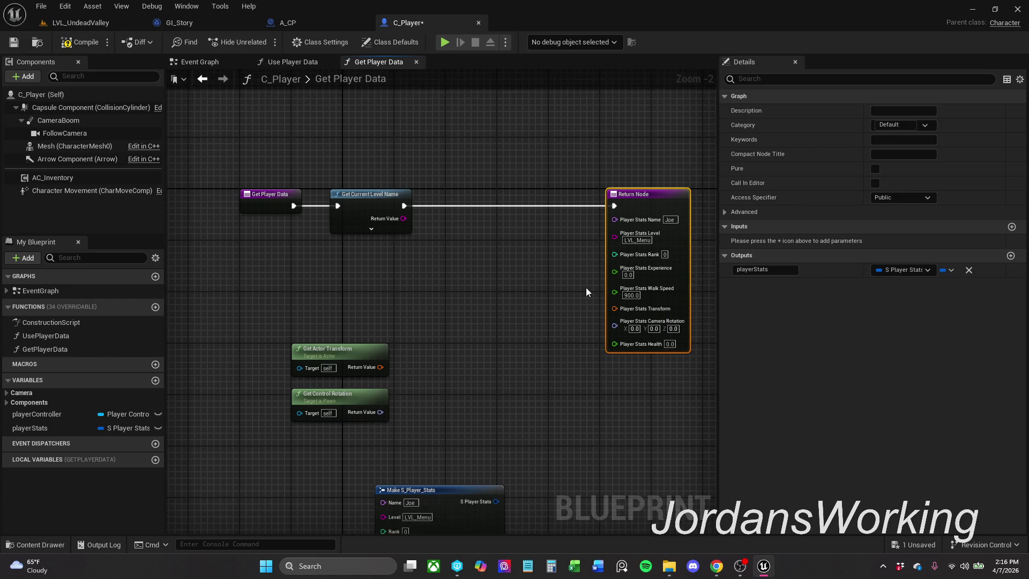
right_click(638, 223)
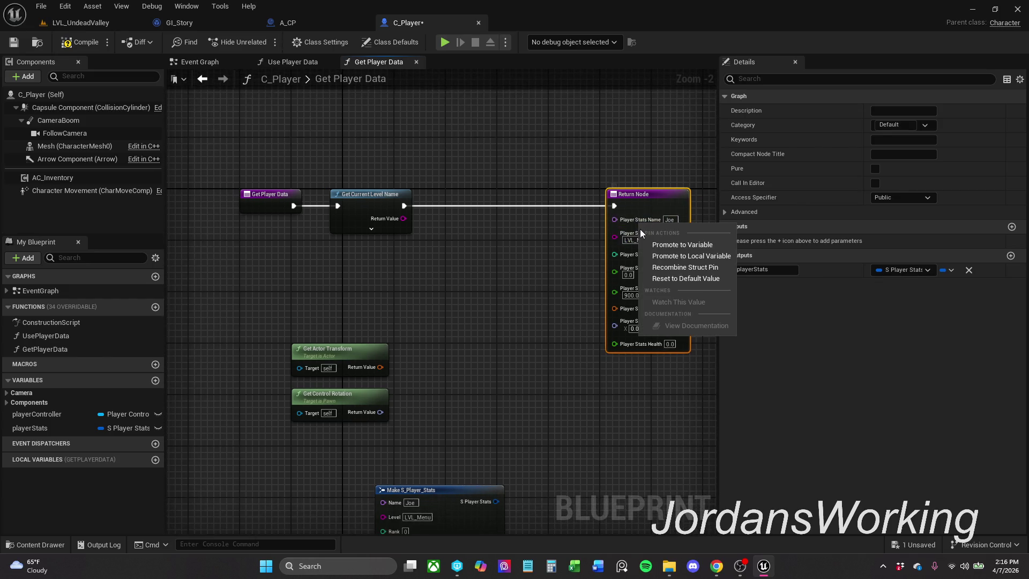
click(686, 267)
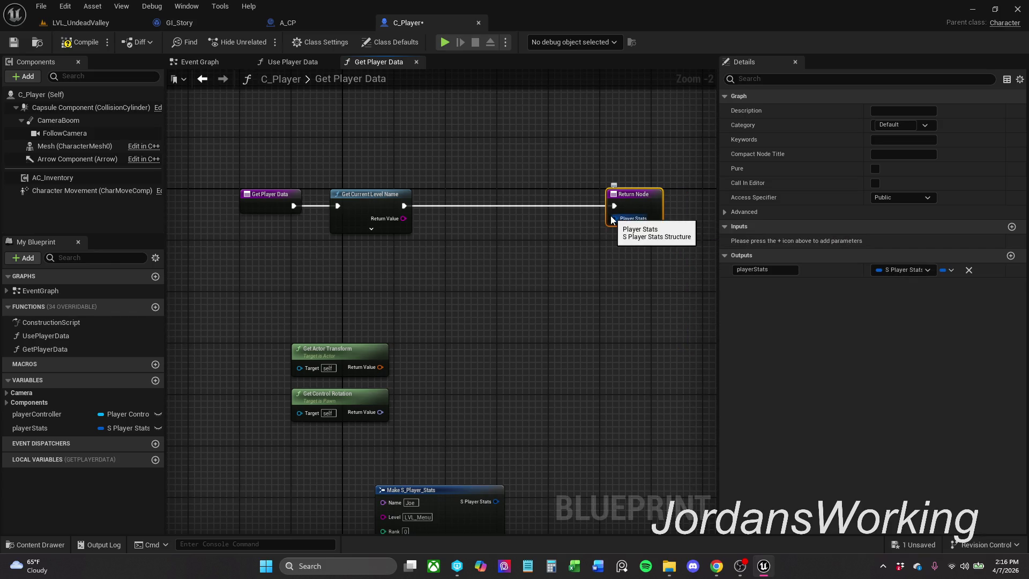
drag(612, 220, 563, 240)
text(set)
key(Return)
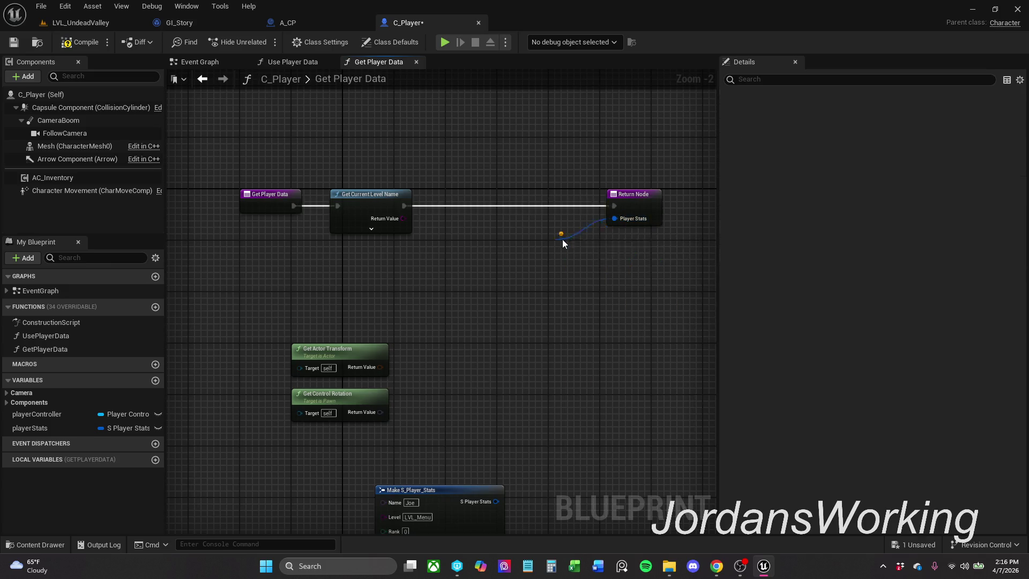
- Insert the Set members node before the Return Node and line the two nodes up
drag(614, 250, 524, 206)
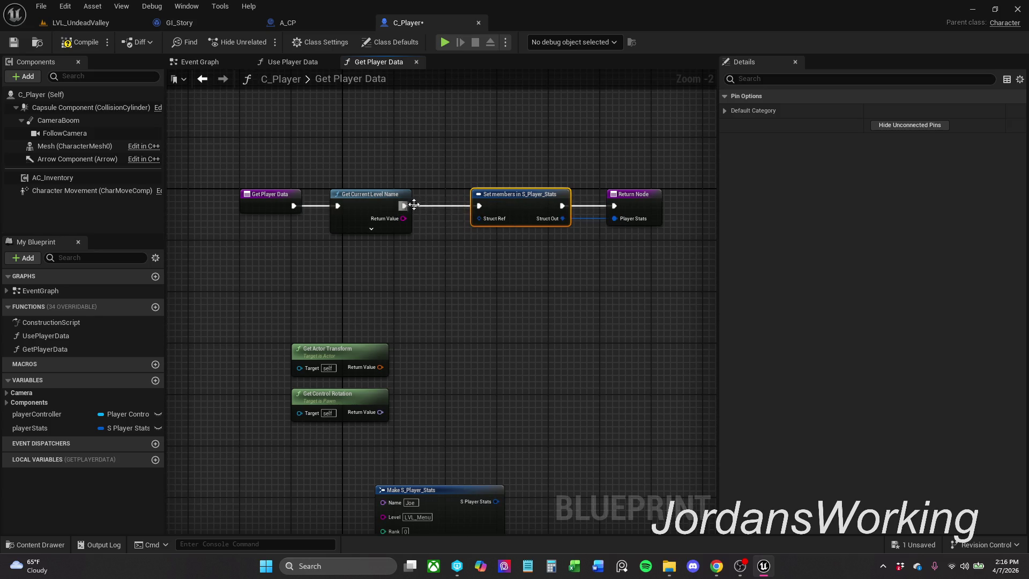
click(485, 146)
drag(484, 145, 627, 214)
drag(534, 194, 574, 194)
click(609, 160)
click(668, 203)
ctrl+click(536, 194)
click(564, 179)
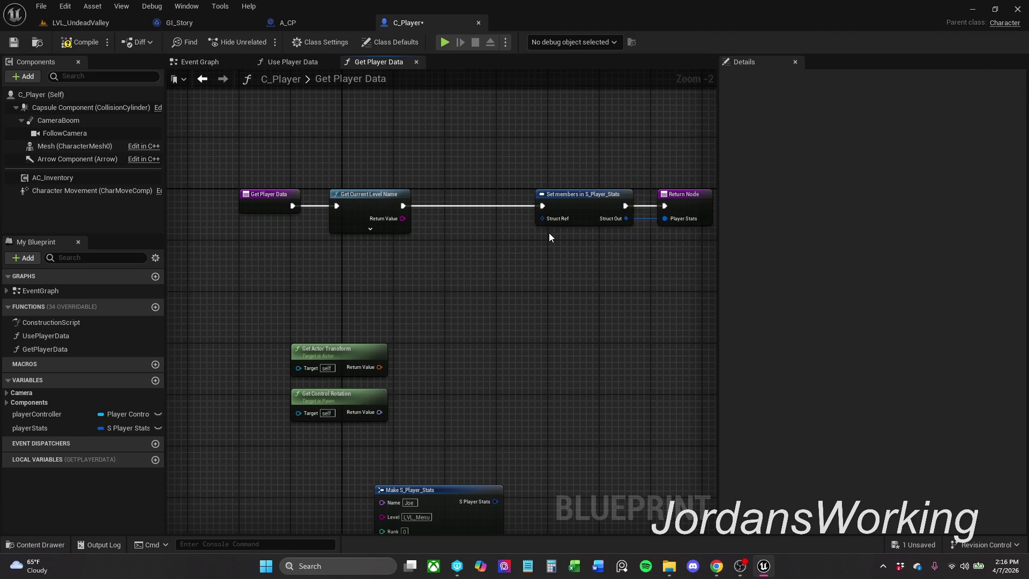
drag(590, 217, 578, 200)
click(591, 155)
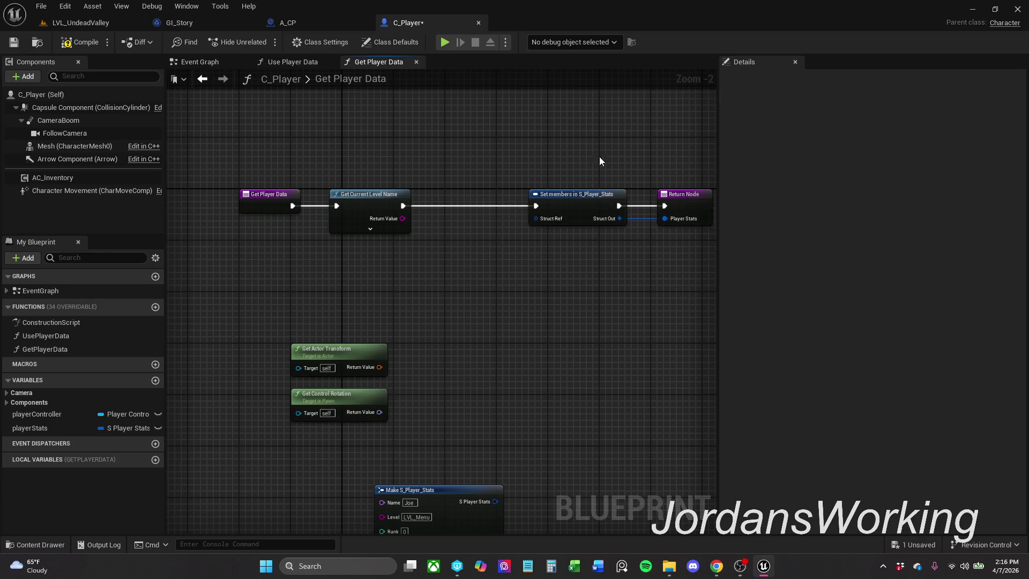
- Expose level, transform and cameraRotation as pins on the Set members node
drag(609, 160, 617, 252)
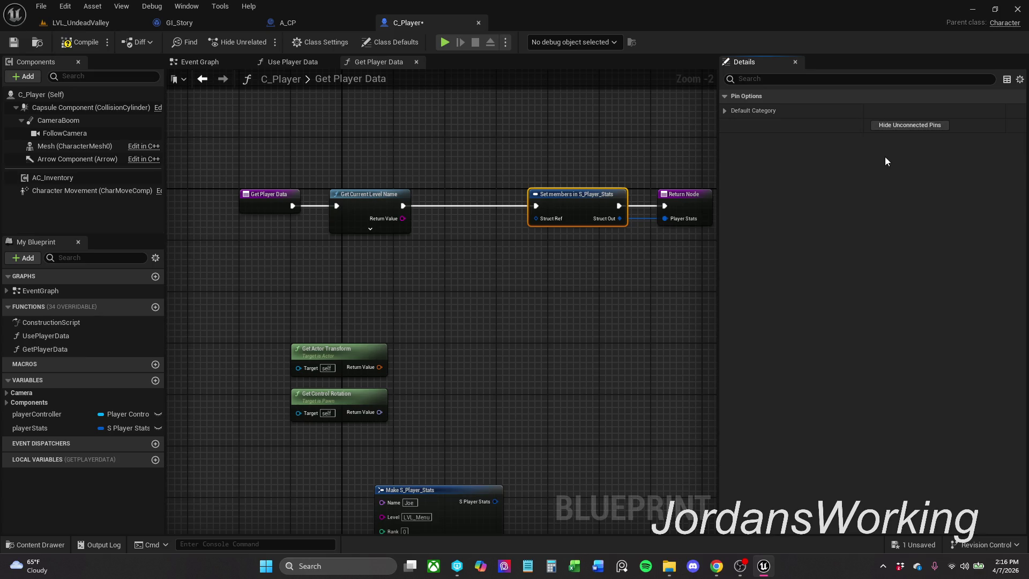
click(723, 111)
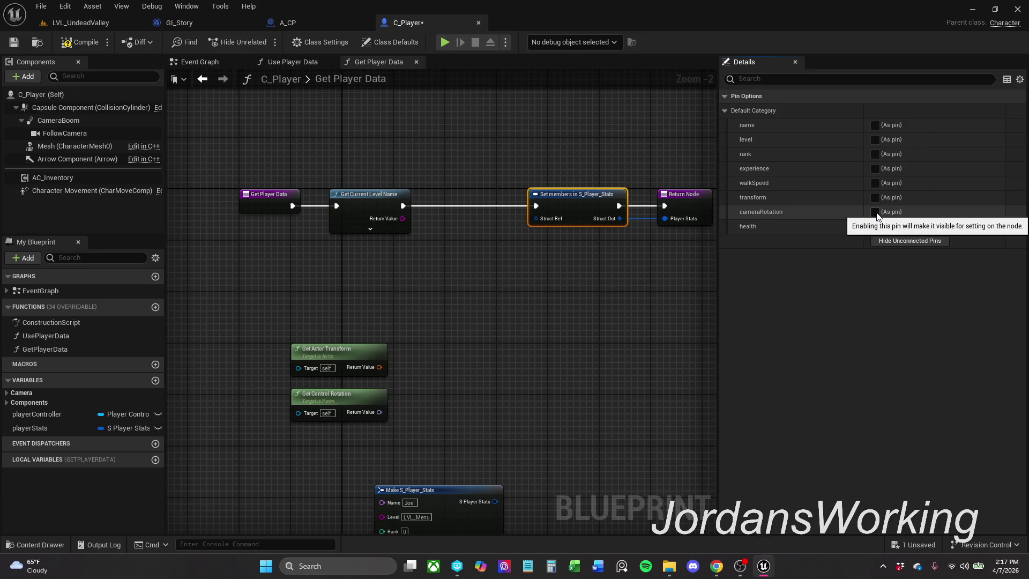
click(875, 197)
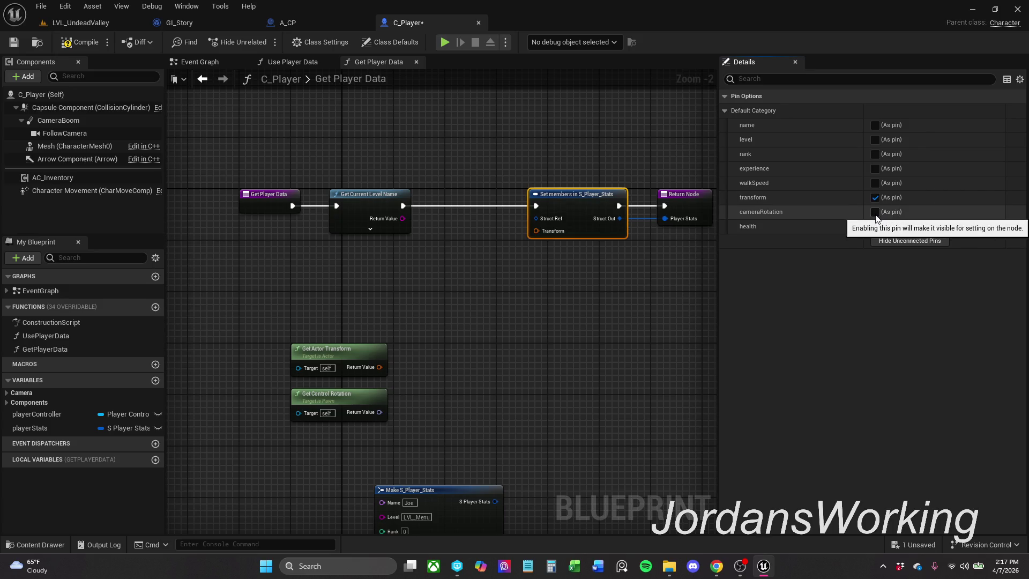
click(875, 212)
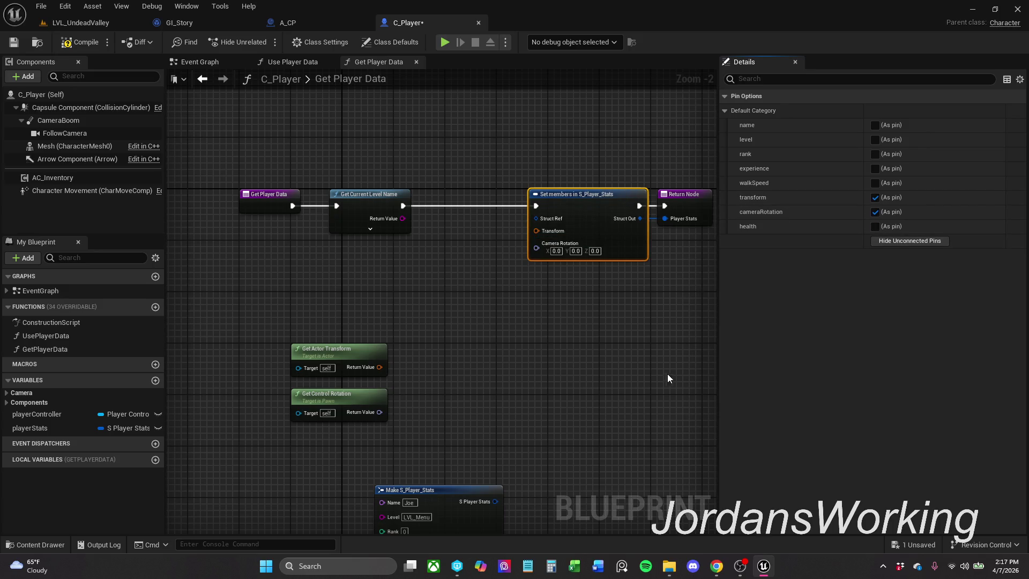
drag(654, 402, 667, 318)
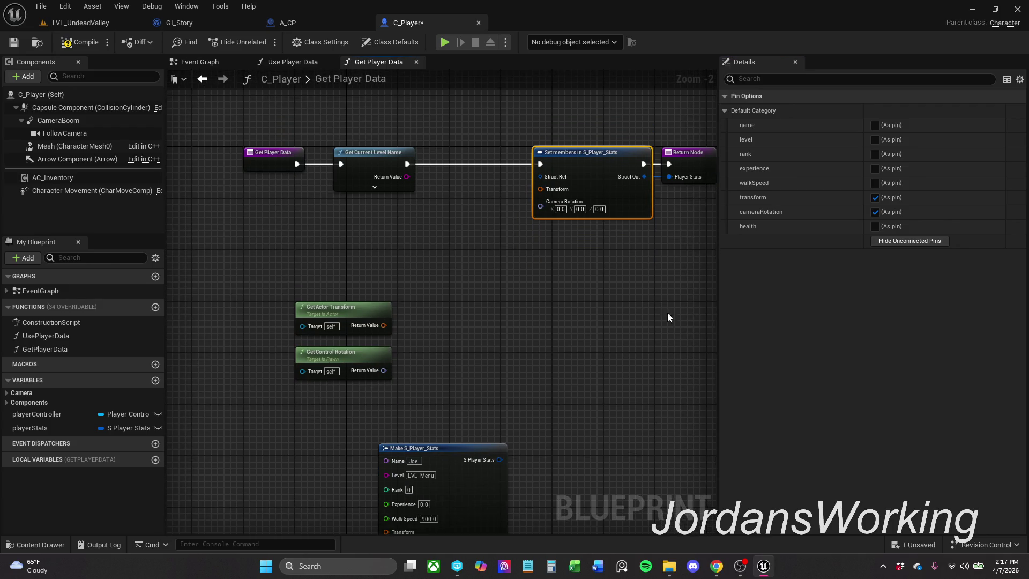
click(875, 140)
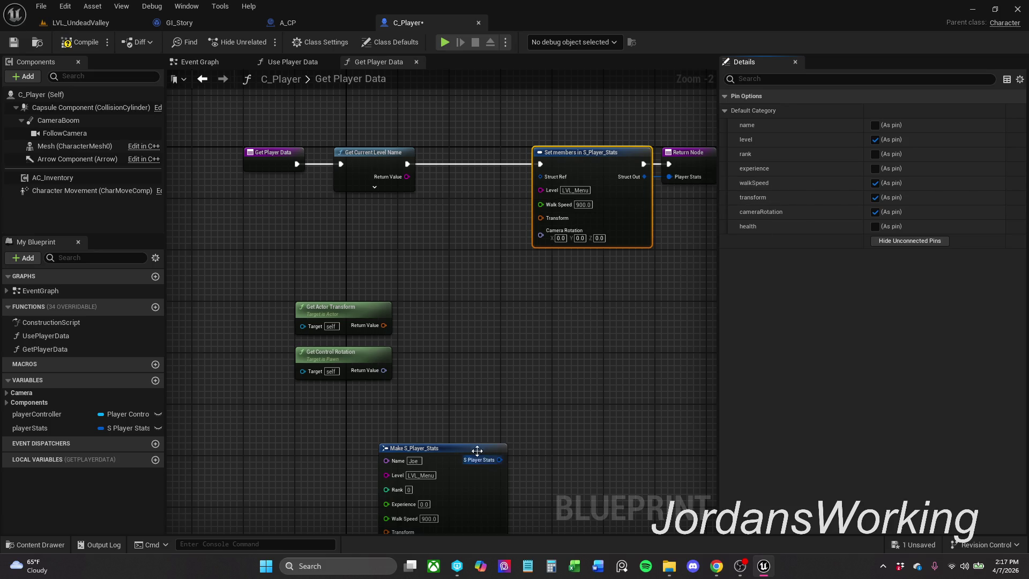
- Delete Make S_Player_Stats and wire Get Current Level Name, Get Control Rotation and Get Actor Transform into Set members
drag(471, 459, 501, 369)
click(494, 424)
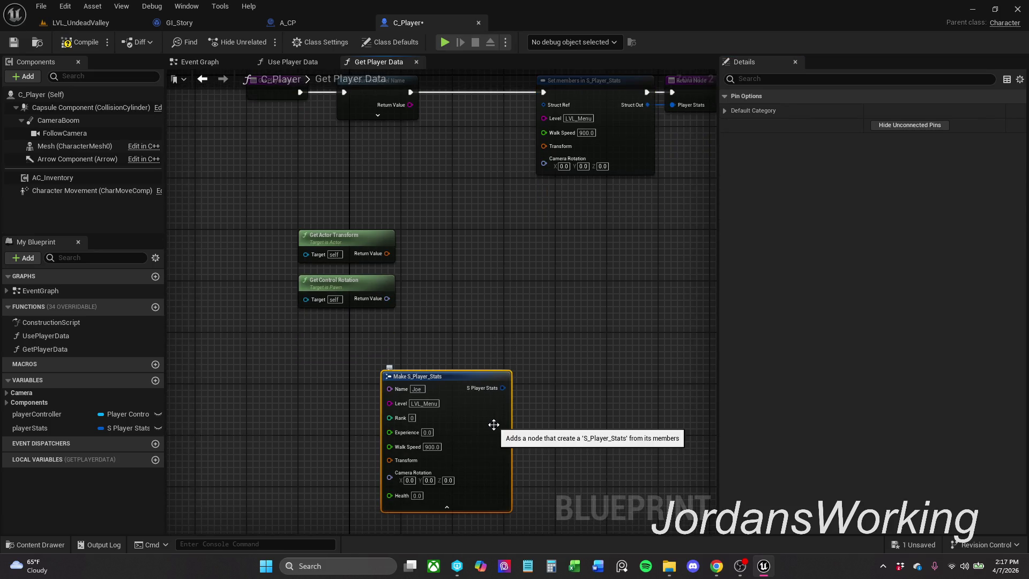
key(Delete)
drag(456, 236, 492, 331)
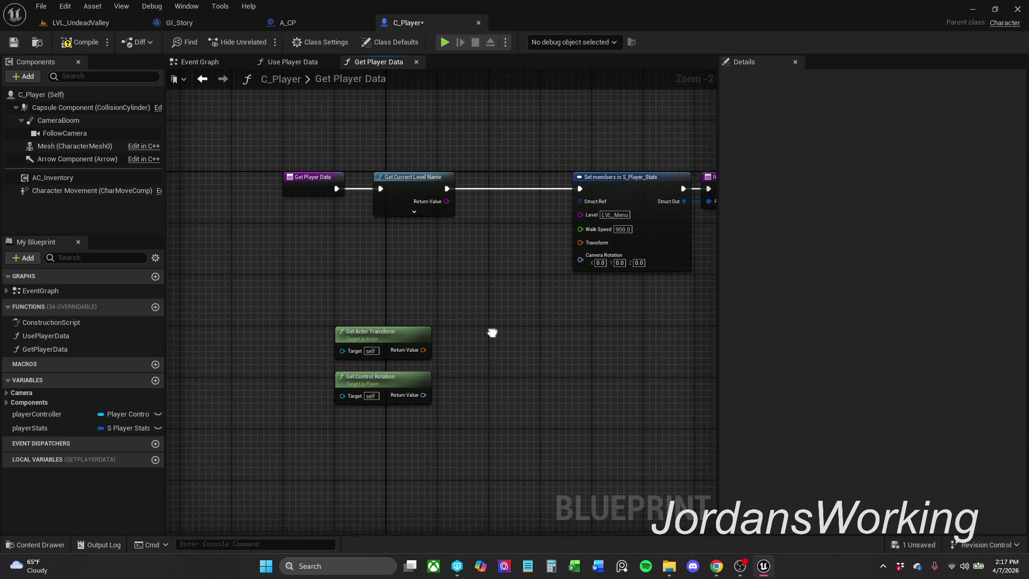
mouse_move(446, 200)
mouse_down()
mouse_move(550, 200)
mouse_move(580, 213)
mouse_move(503, 284)
mouse_move(544, 225)
mouse_up()
mouse_move(613, 161)
mouse_down()
mouse_move(639, 183)
mouse_move(605, 187)
mouse_up()
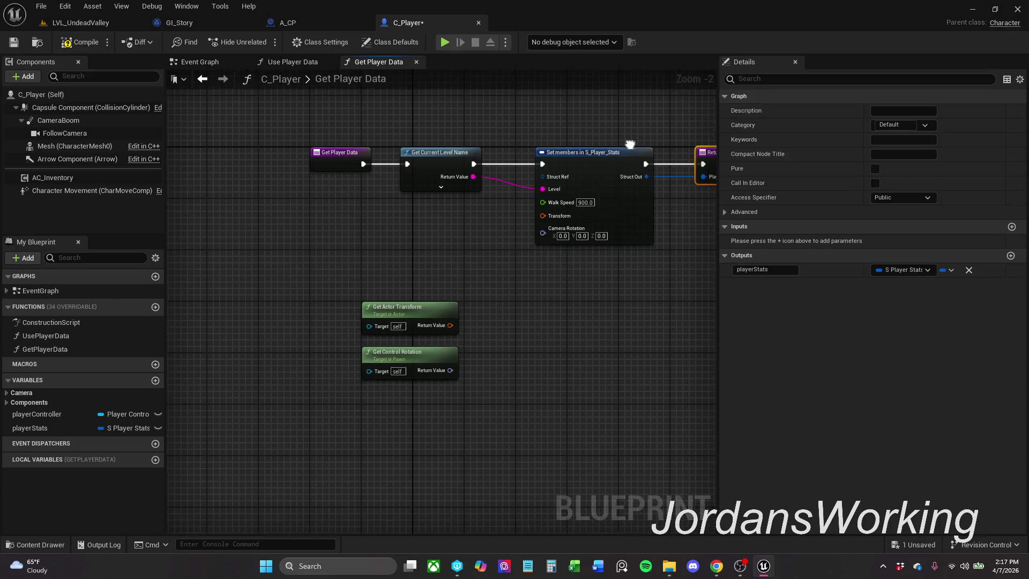
click(602, 284)
mouse_move(547, 232)
mouse_down()
mouse_move(485, 362)
mouse_move(454, 369)
mouse_up()
mouse_move(459, 324)
mouse_down()
mouse_move(555, 227)
mouse_move(551, 217)
mouse_up()
- Stack the getter nodes beneath Set members and compile C_Player, which fails on Struct Ref
drag(432, 307, 438, 227)
drag(428, 349, 432, 284)
mouse_move(452, 375)
mouse_down()
mouse_move(418, 234)
mouse_move(448, 220)
mouse_move(459, 232)
mouse_up()
click(529, 364)
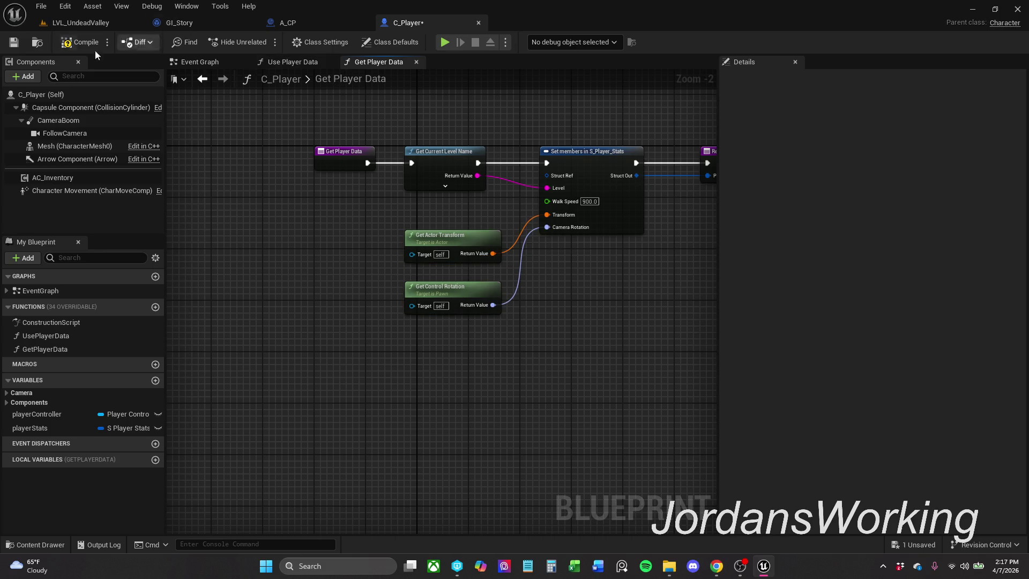
click(80, 41)
click(14, 42)
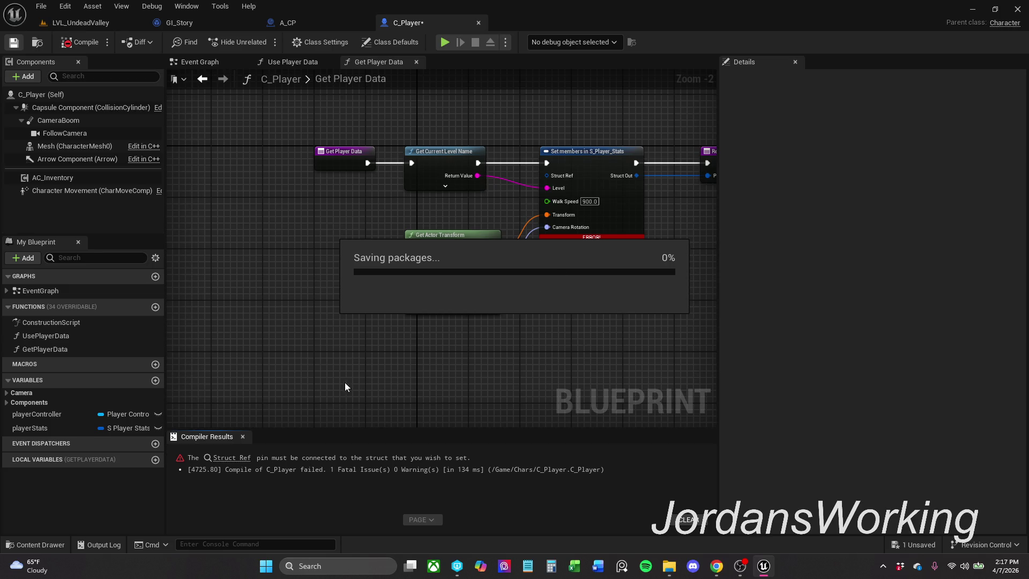
- Feed the playerStats variable into Struct Ref and recompile C_Player without errors
mouse_move(76, 429)
mouse_down()
mouse_move(229, 362)
mouse_move(558, 182)
mouse_move(584, 132)
mouse_up()
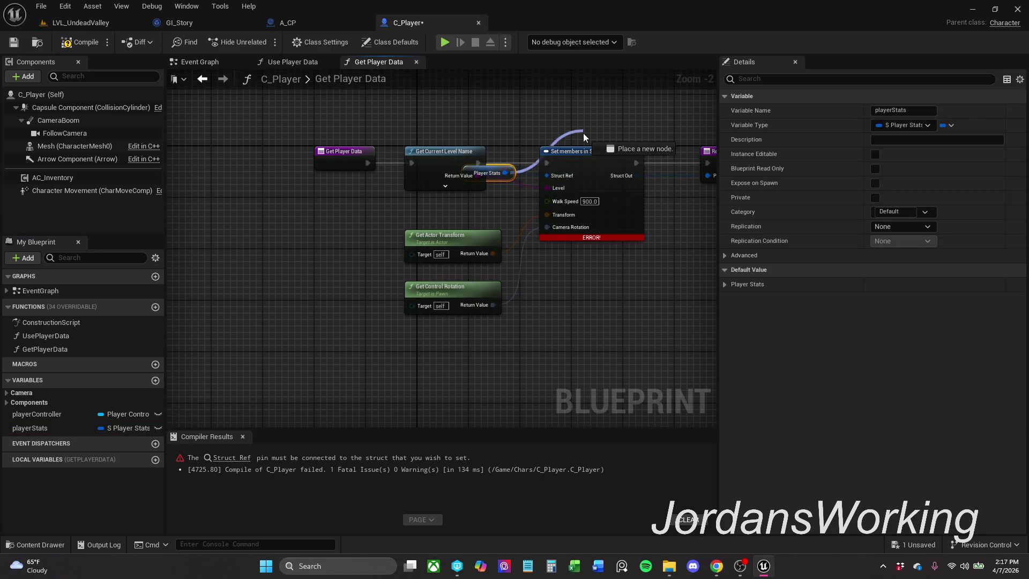
mouse_move(481, 140)
mouse_down()
mouse_move(516, 180)
mouse_move(579, 114)
mouse_move(578, 131)
mouse_up()
click(88, 46)
click(243, 436)
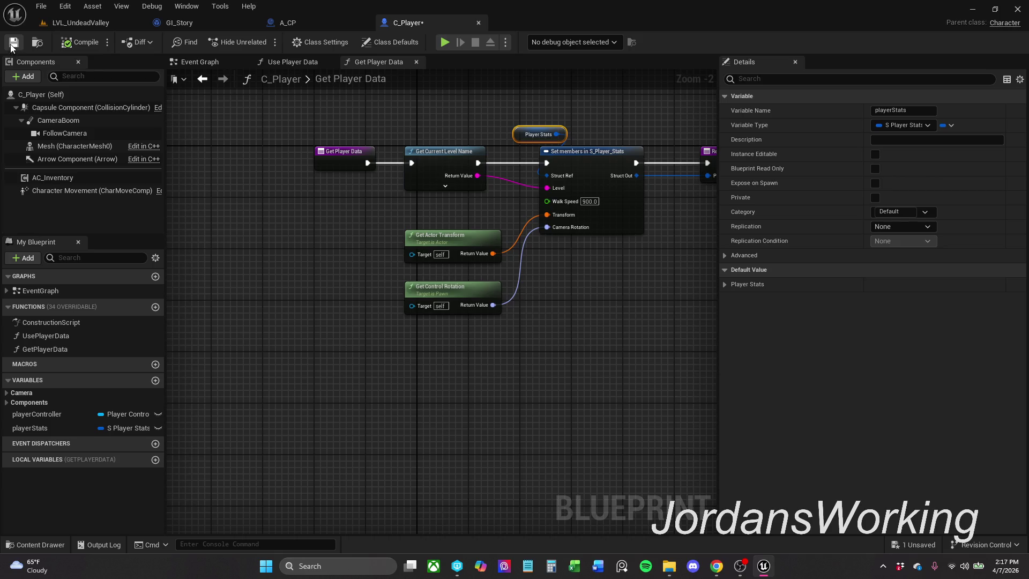
- Frame the function, shift the Return Node slightly left, and save C_Player
key(Home)
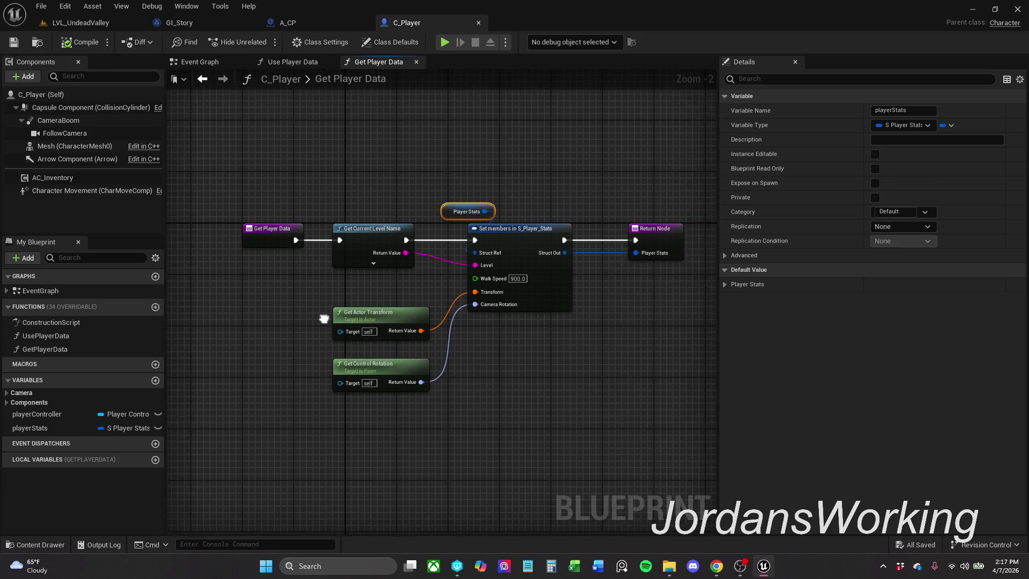
drag(629, 218, 603, 215)
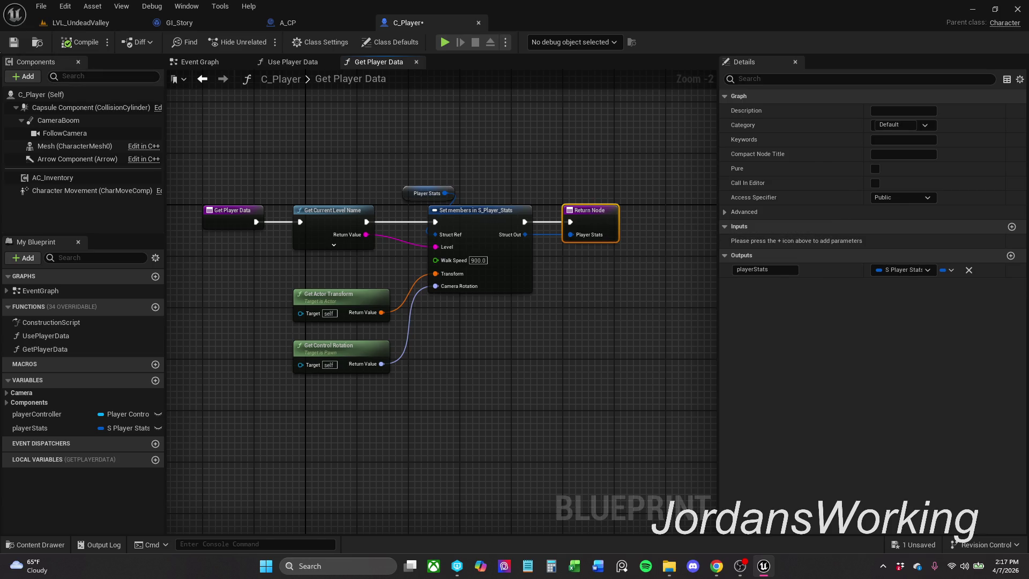
click(15, 43)
click(277, 24)
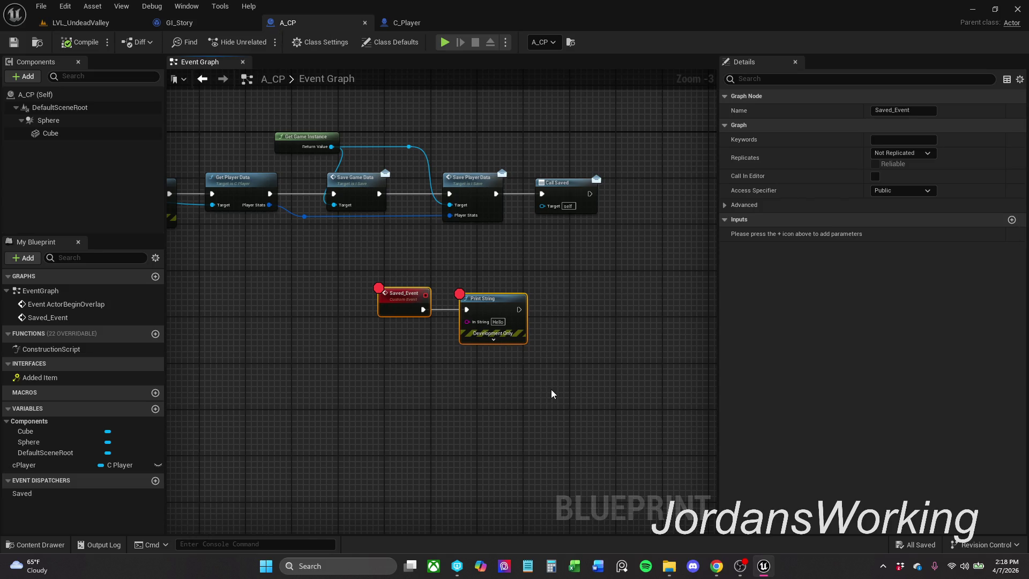
- Delete Saved_Event, its Print String and Call Saved from A_CP, then compile and save
key(Delete)
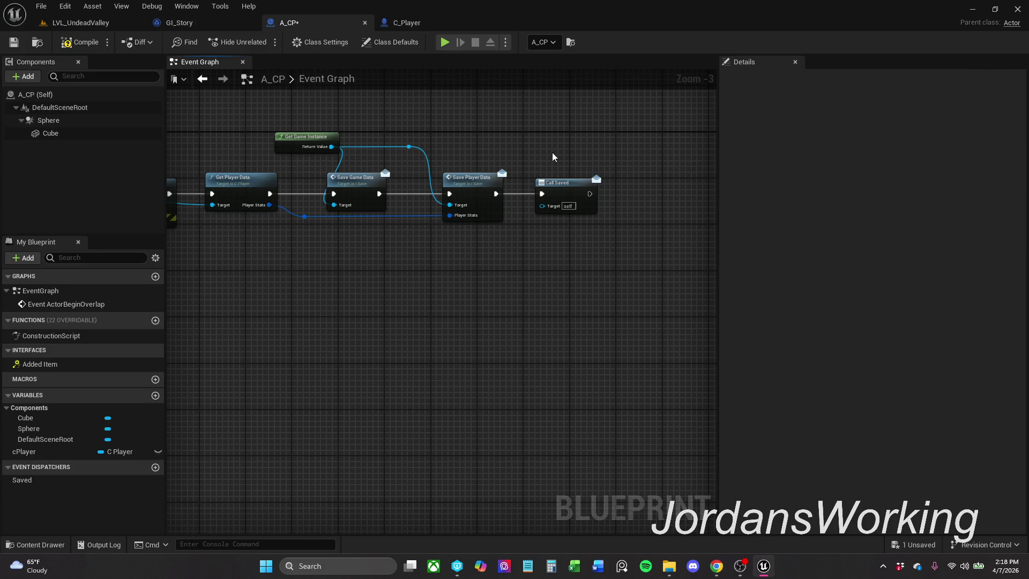
key(Delete)
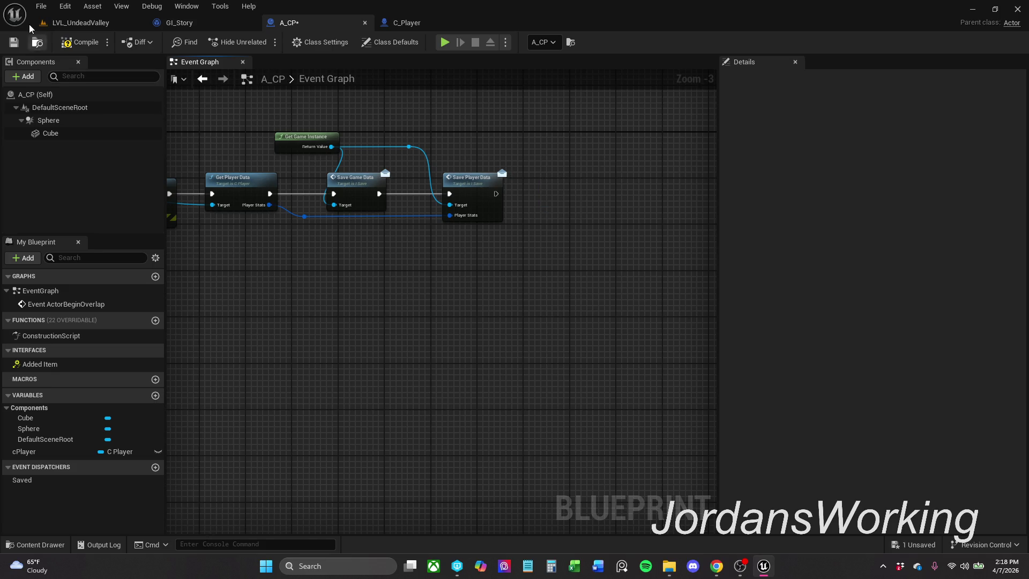
click(79, 41)
click(14, 41)
- Bring up GI_Story's Event Graph and scroll out to survey its nodes
click(193, 22)
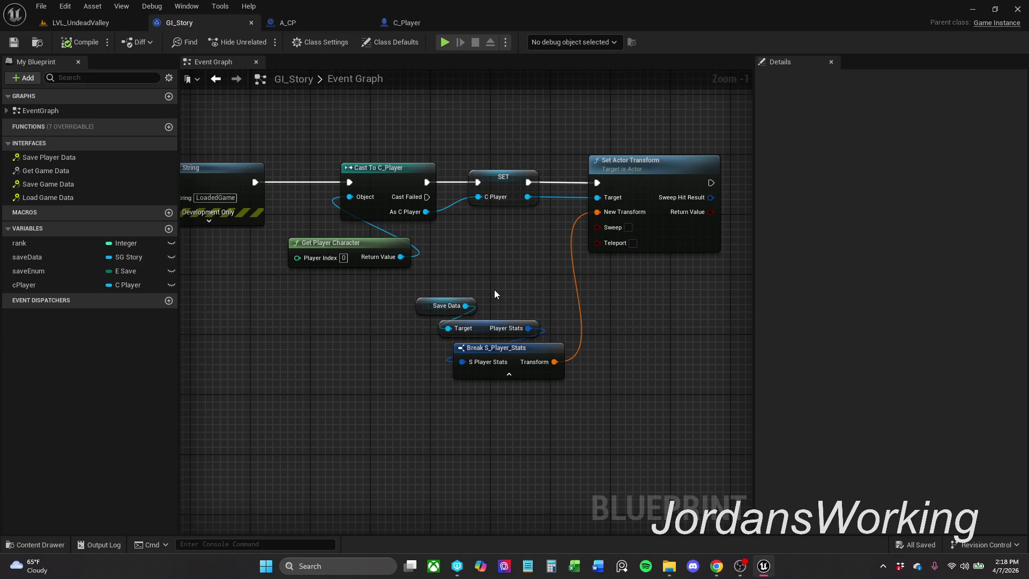
scroll(545, 275, left, 5)
scroll(545, 275, down, 1)
scroll(560, 245, down, 1)
scroll(560, 245, right, 5)
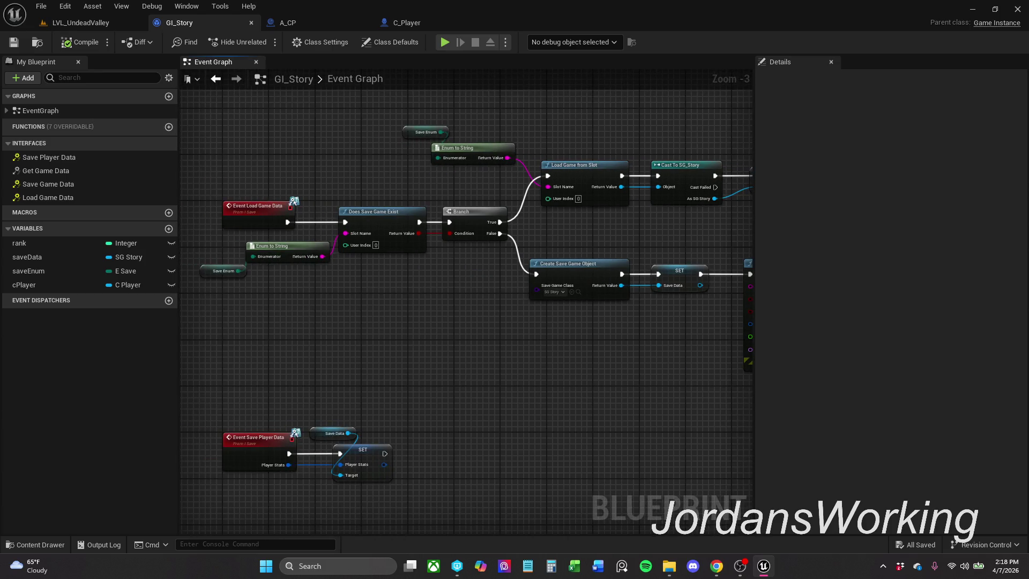
scroll(560, 244, right, 3)
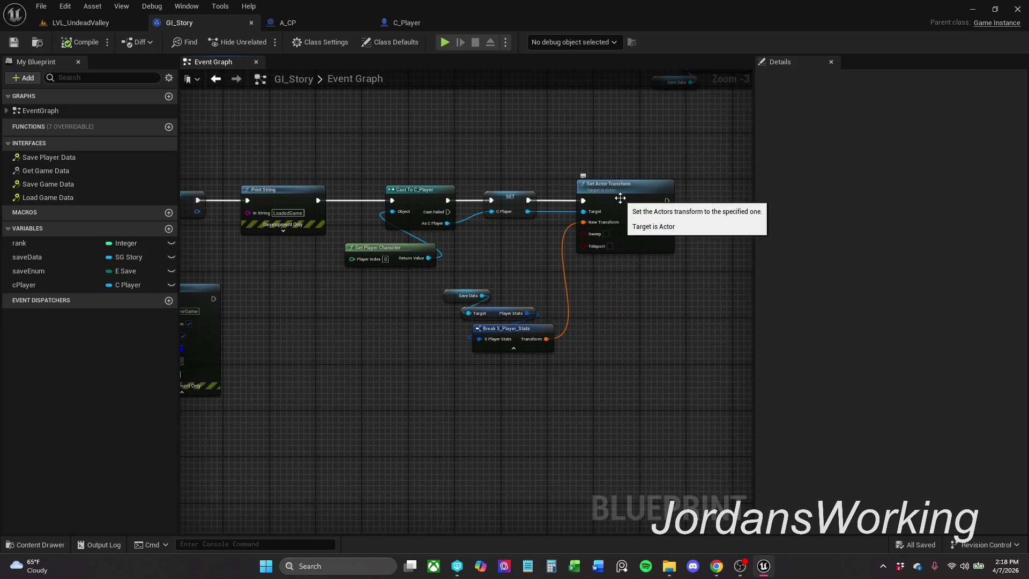
- Play-test LVL_UndeadValley twice in the editor, then go back to the blueprint tabs
click(99, 25)
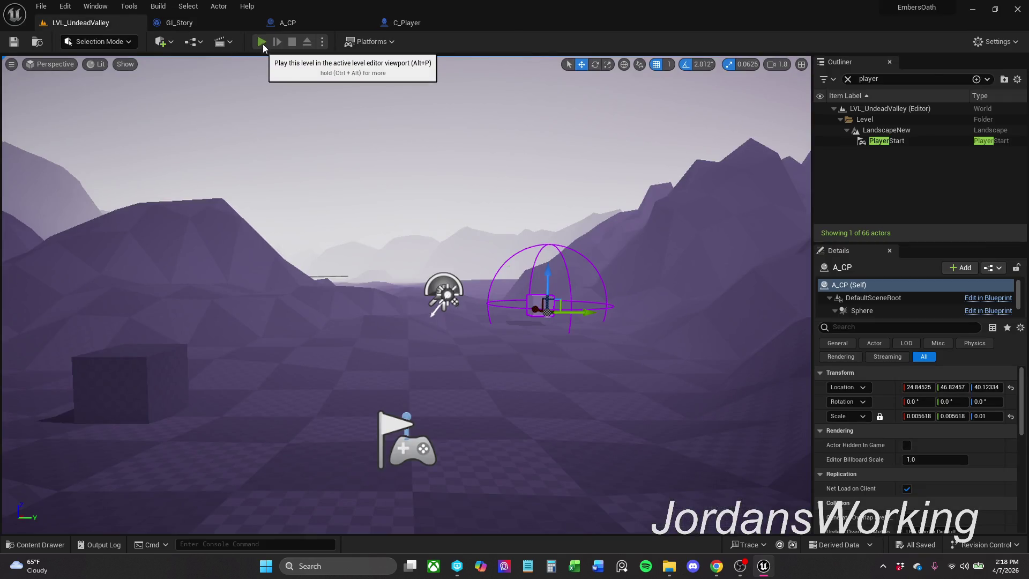
click(262, 42)
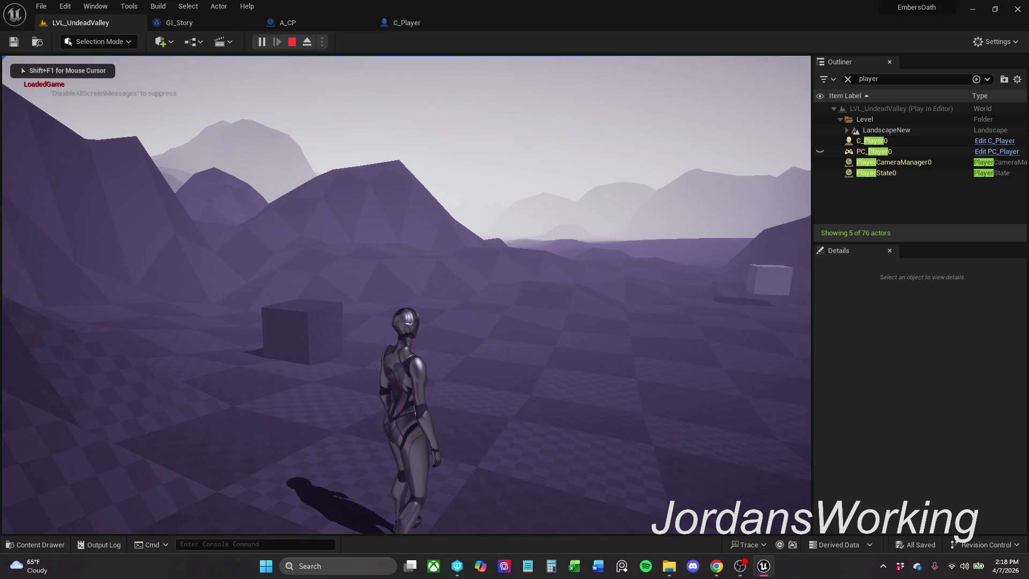
key(Escape)
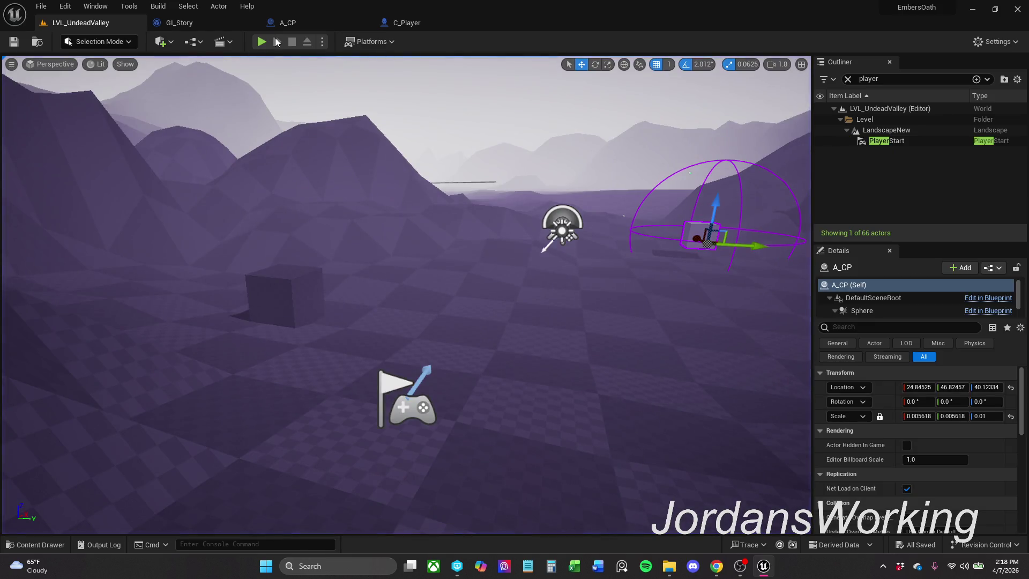
click(261, 42)
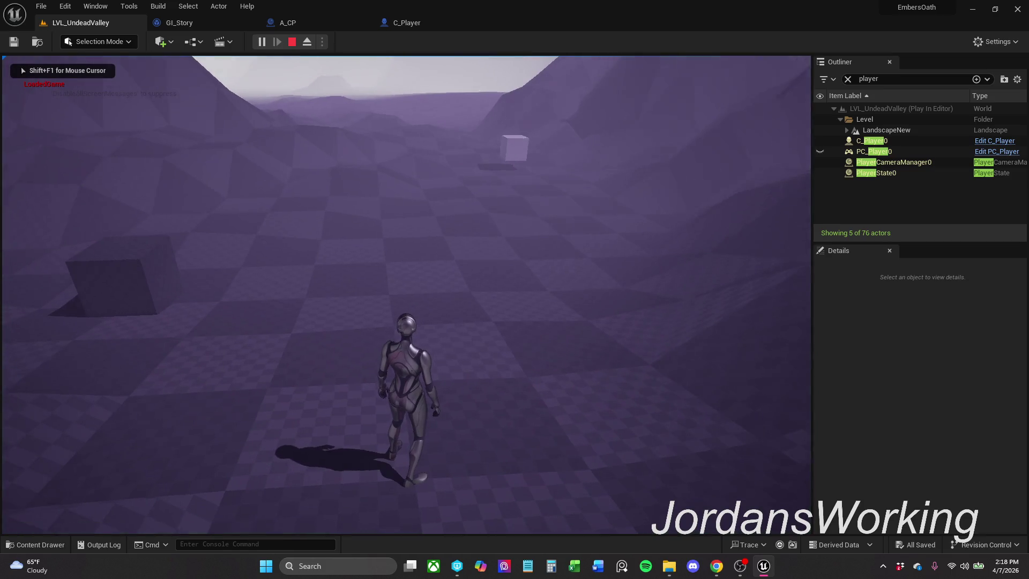
key(Escape)
click(425, 20)
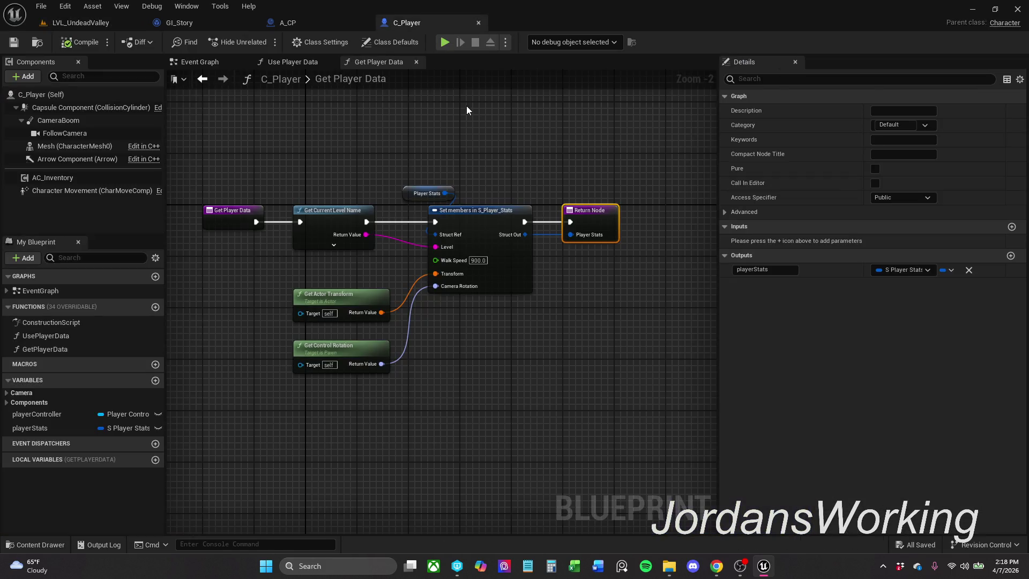
click(192, 25)
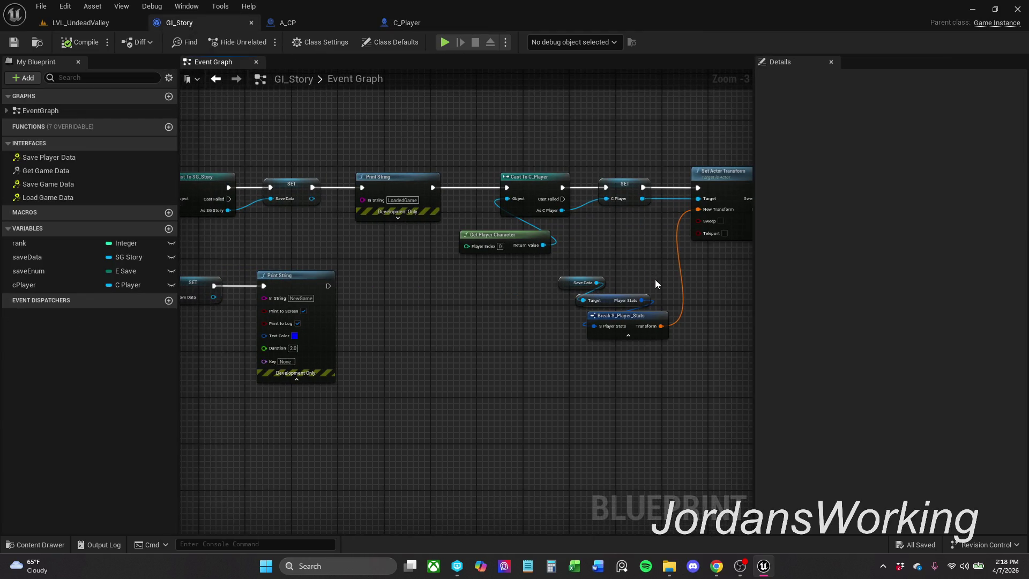
- Add a copied Print String after Set Actor Transform that prints the loaded Transform
drag(631, 271, 557, 343)
drag(617, 316, 650, 298)
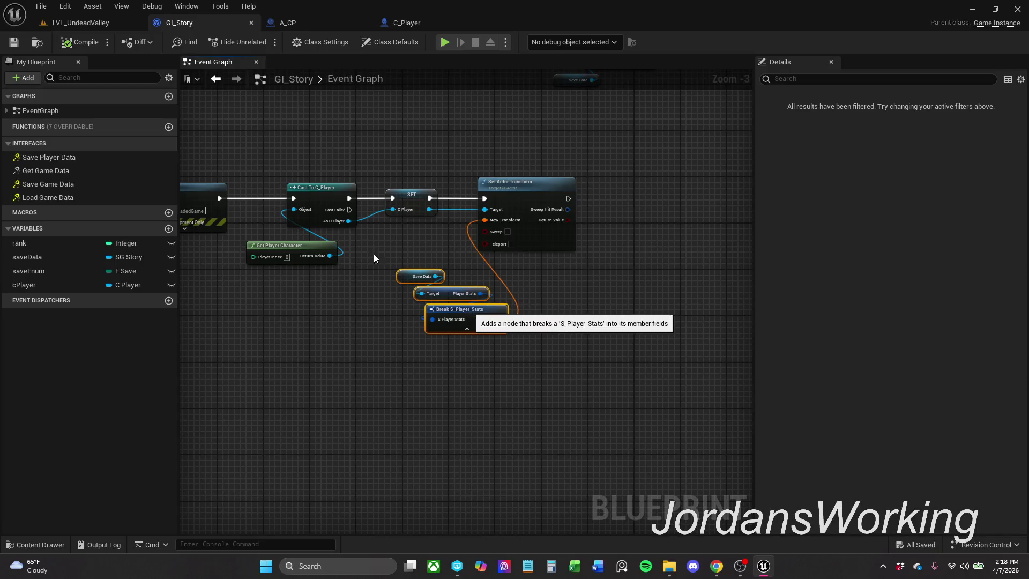
click(358, 236)
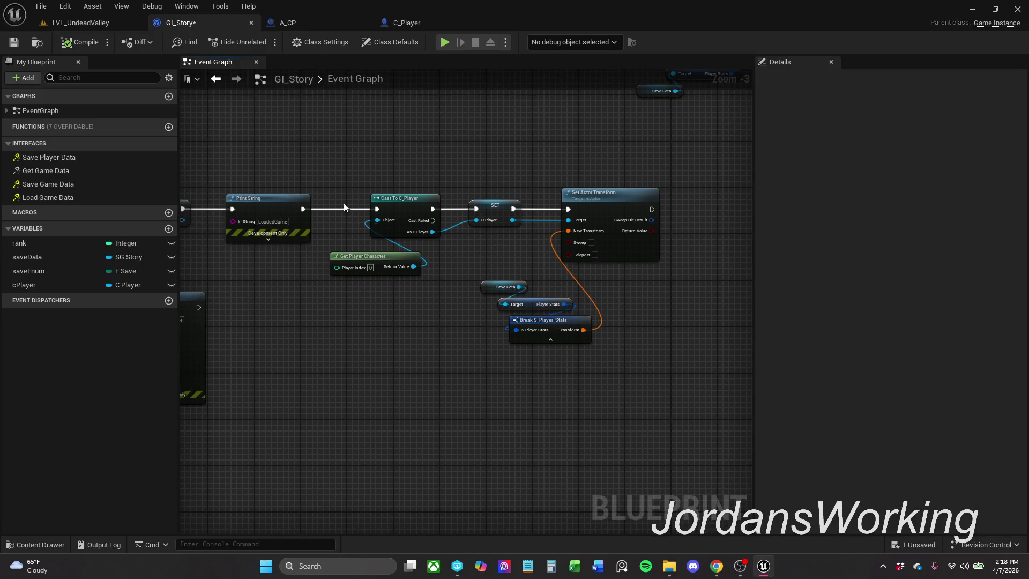
key(ctrl+c)
key(ctrl+v)
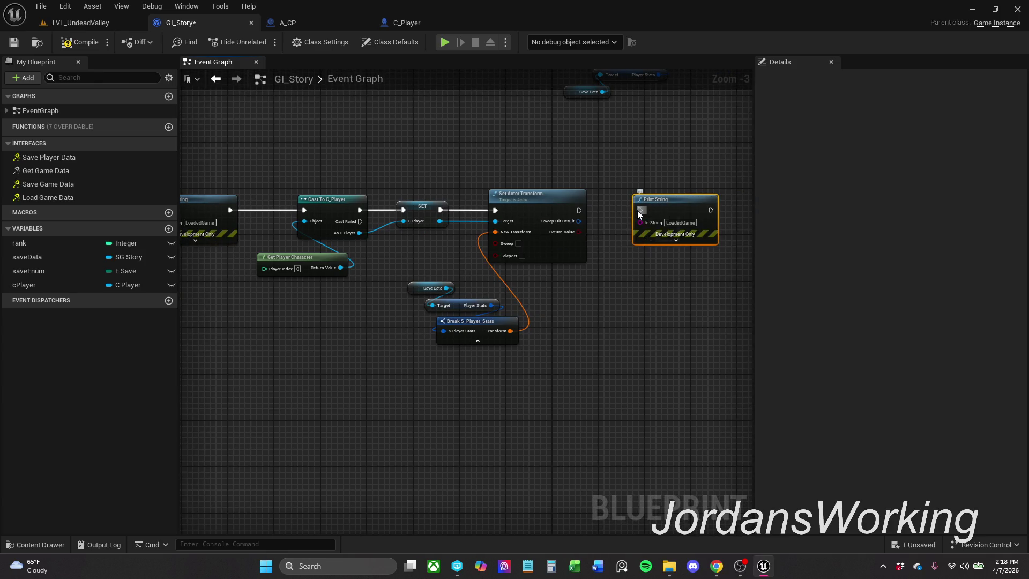
drag(579, 210, 672, 212)
click(667, 188)
mouse_move(510, 331)
mouse_down()
mouse_move(663, 252)
mouse_move(652, 221)
mouse_up()
mouse_move(566, 263)
mouse_down()
mouse_move(667, 315)
mouse_move(623, 310)
mouse_up()
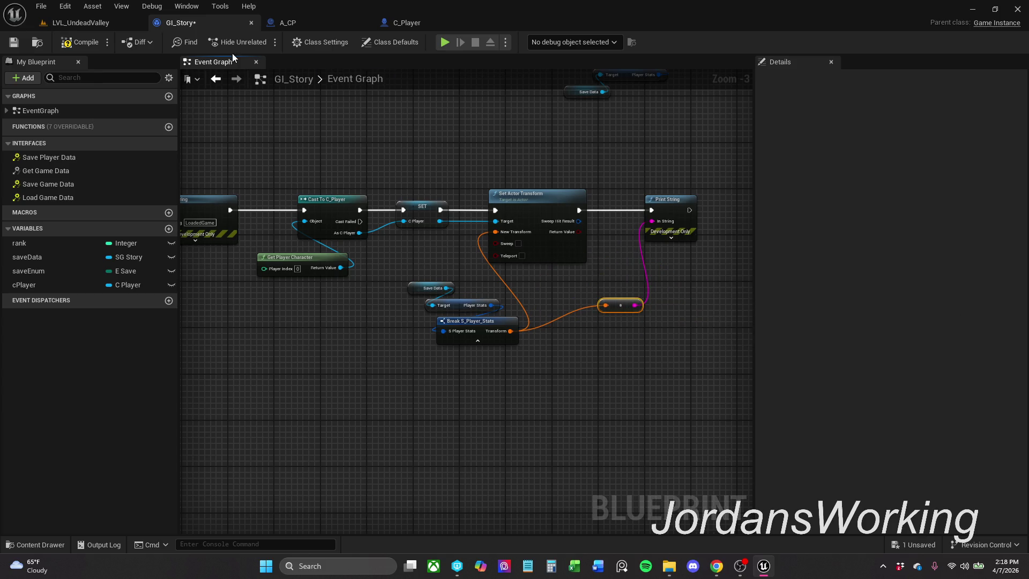
- Step through edits with undo/redo and remove the Print String and its conversion node
drag(638, 191, 686, 382)
key(ctrl+z)
key(ctrl+z)
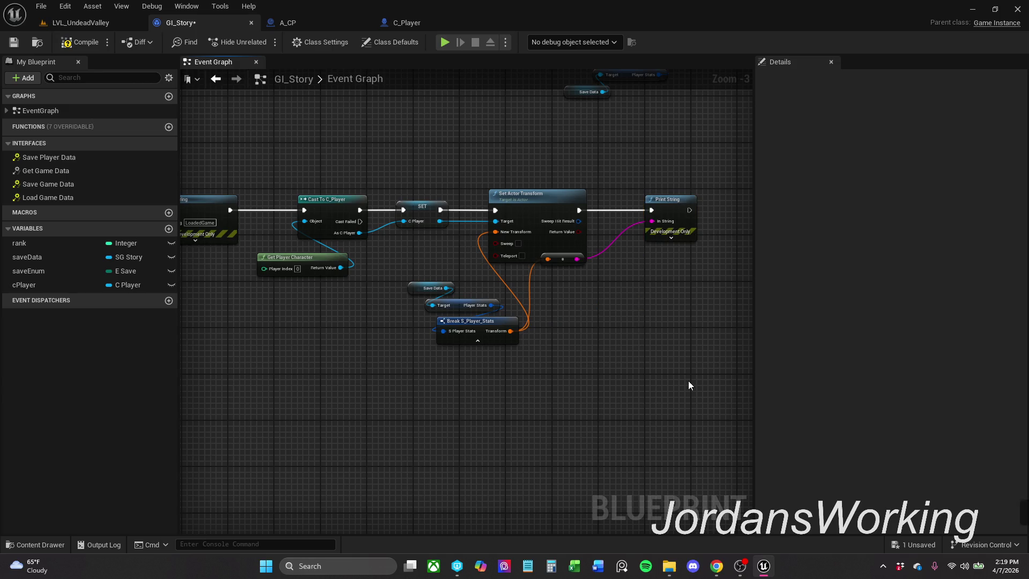
key(ctrl+z)
key(ctrl+z)
key(ctrl+z)
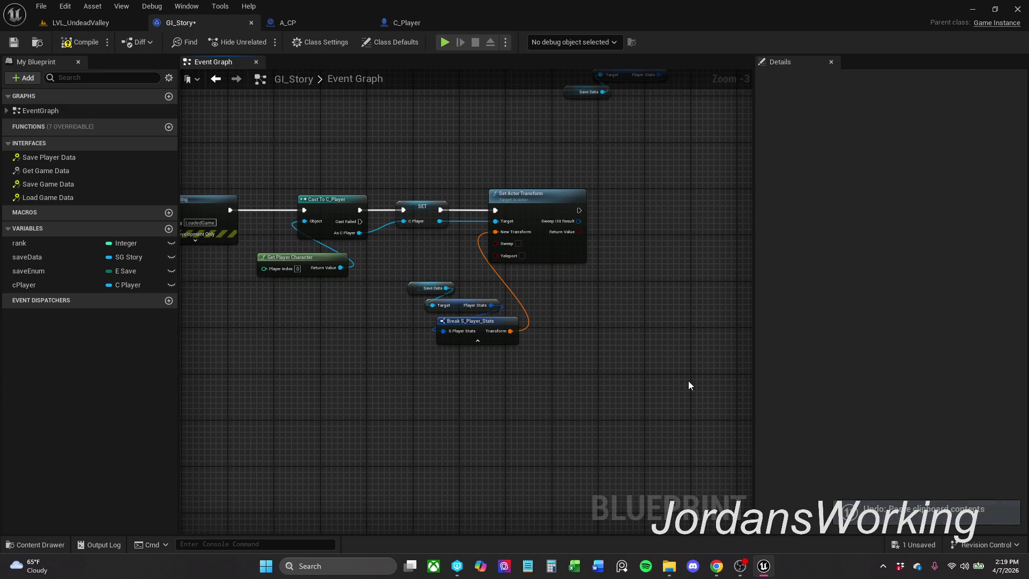
key(ctrl+y)
key(ctrl+y)
key(ctrl+y)
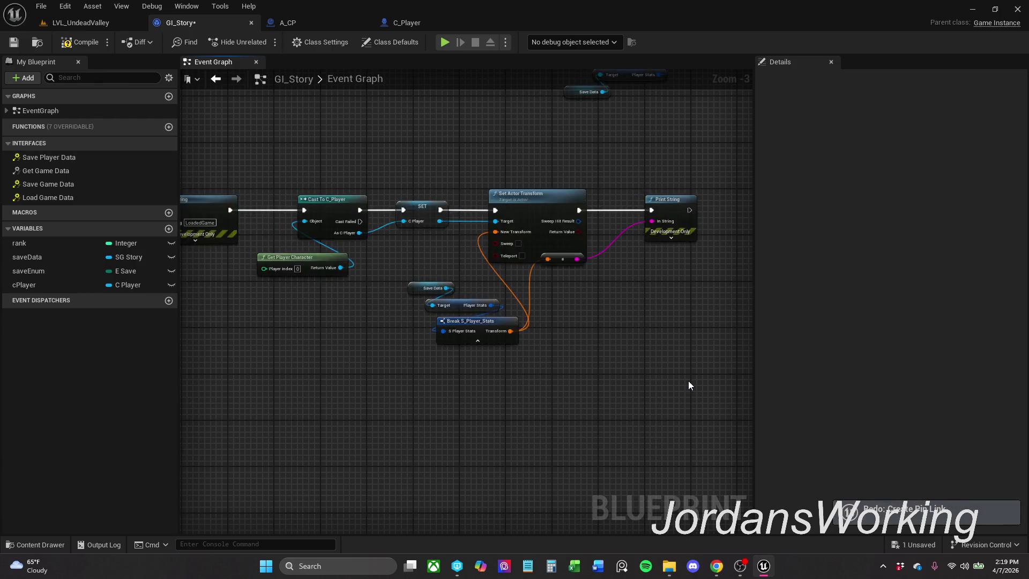
drag(627, 189, 677, 348)
click(677, 352)
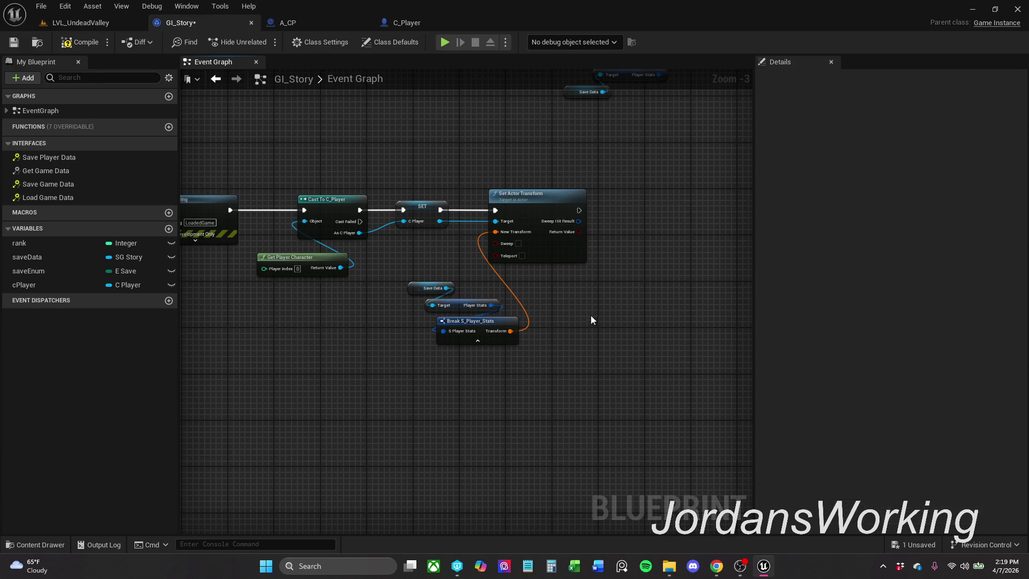
- Rearrange GI_Story's nodes, moving the Use Player Data group down and right
scroll(589, 316, down, 6)
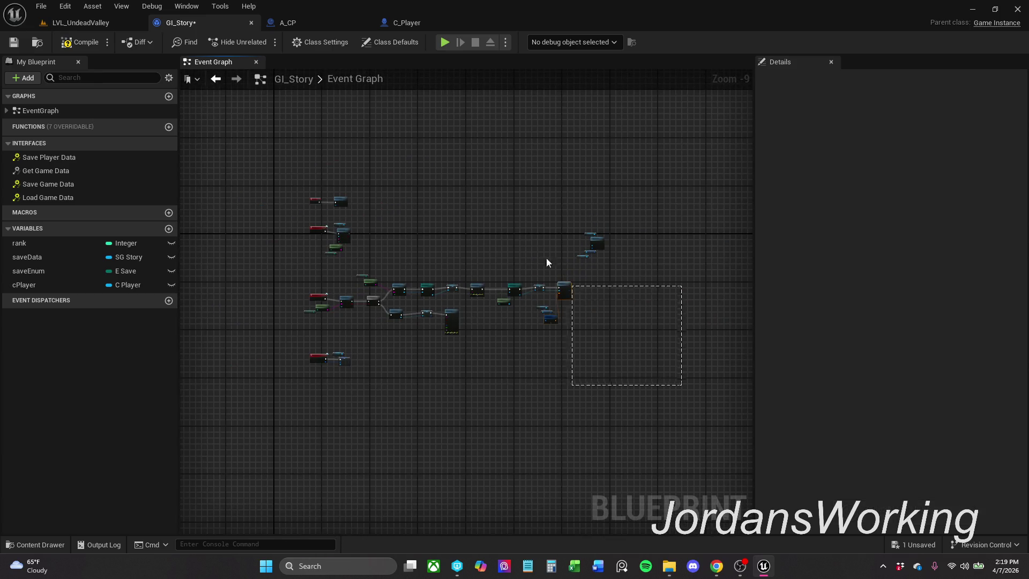
drag(554, 268, 184, 126)
right_click(637, 247)
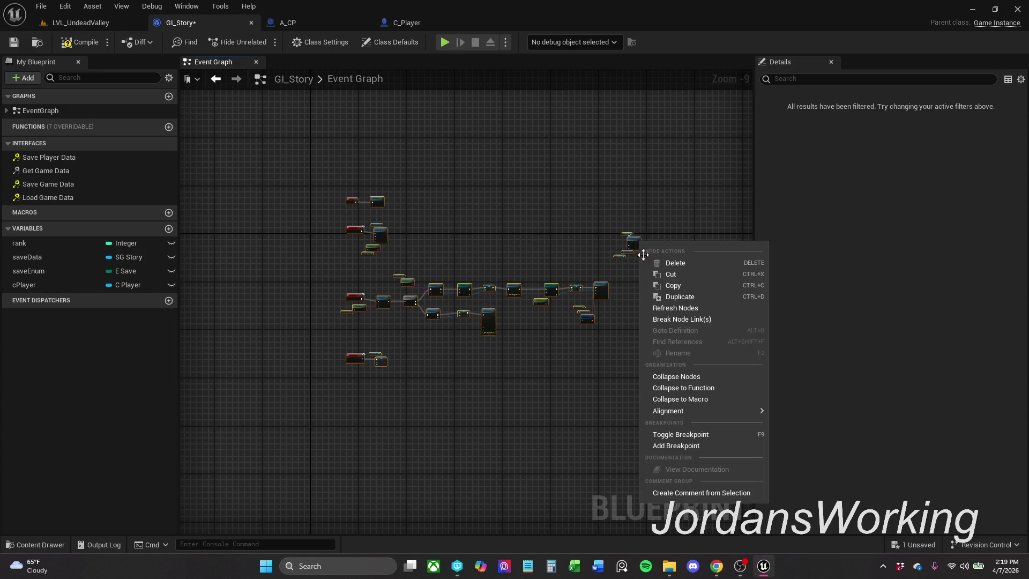
click(675, 308)
scroll(626, 233, up, 8)
scroll(492, 246, up, 1)
drag(460, 133, 630, 325)
mouse_move(575, 221)
mouse_down()
mouse_move(657, 446)
mouse_move(653, 461)
mouse_up()
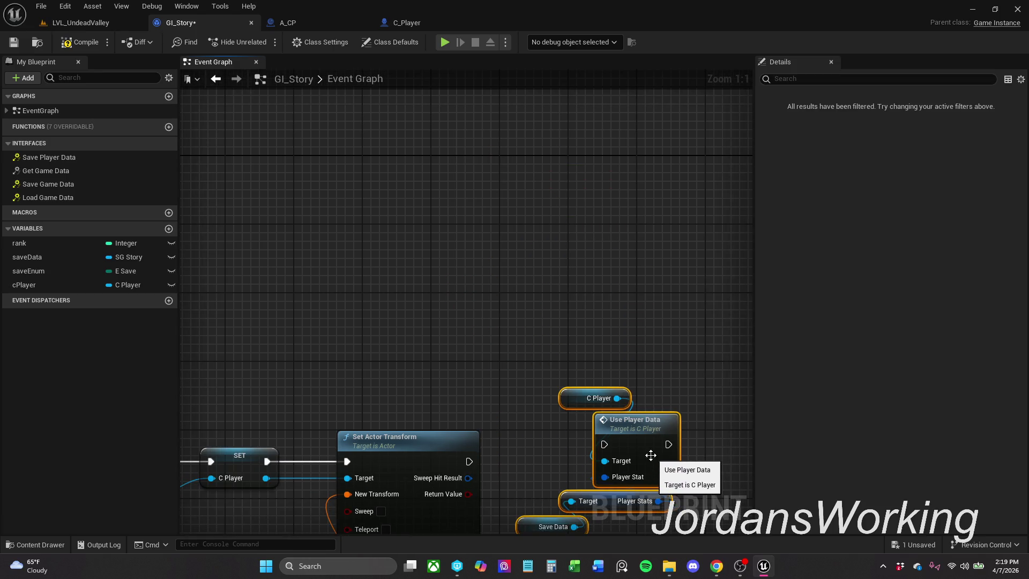
- Inspect the Use Player Data function in C_Player, then compile GI_Story
double_click(652, 310)
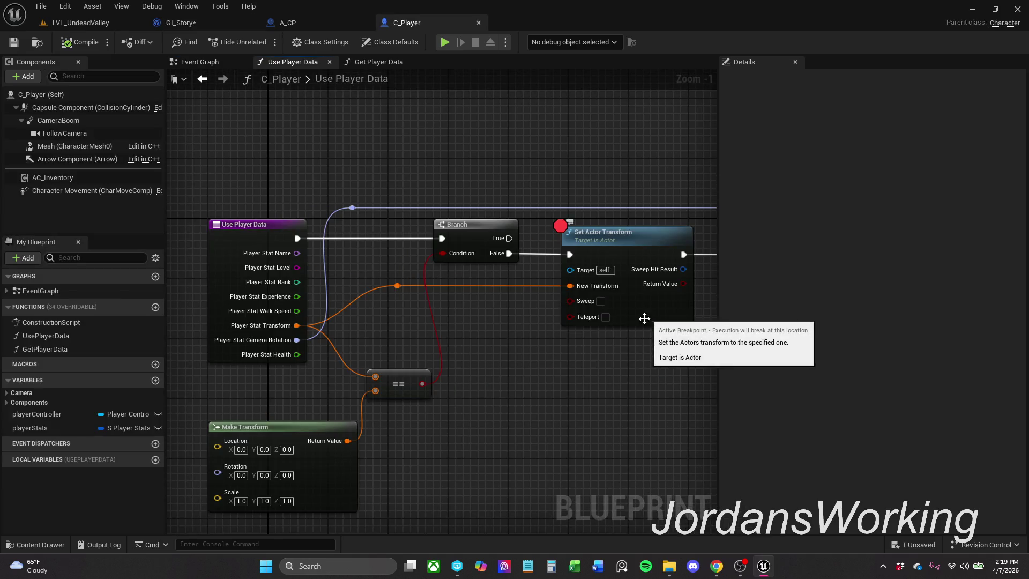
click(313, 25)
click(222, 24)
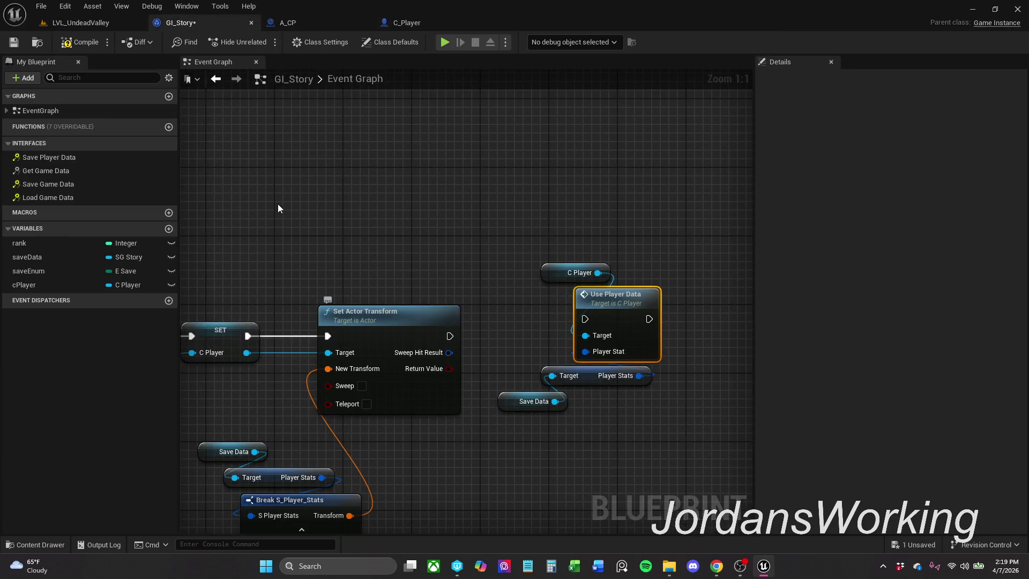
click(67, 42)
- Run a brief play test of LVL_UndeadValley and stop it
click(81, 22)
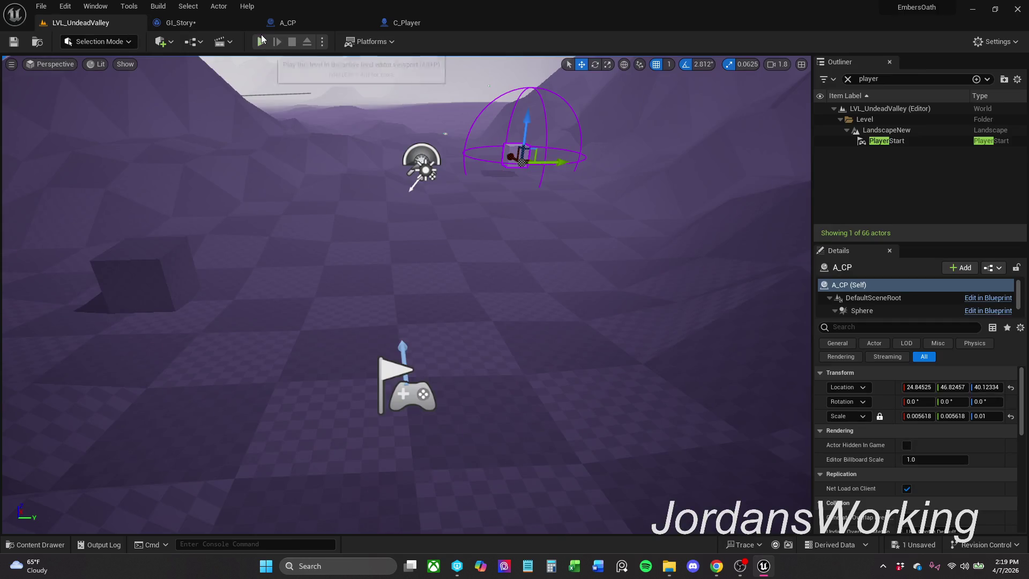
click(262, 41)
key(Escape)
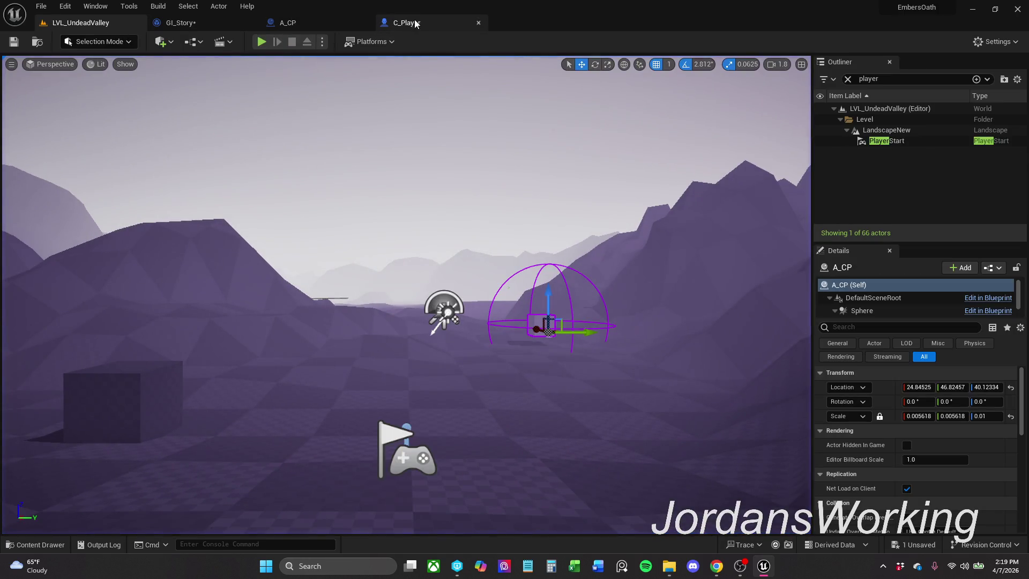
click(407, 22)
click(236, 21)
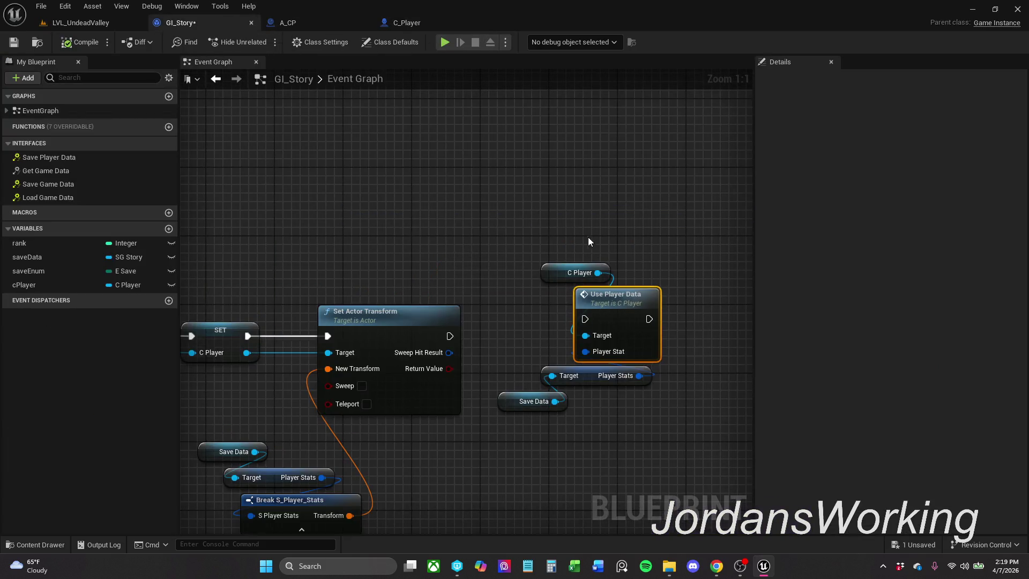
- Break SET's links to Set Actor Transform and move Save Data and Break S_Player_Stats above it
alt+click(406, 309)
alt+click(406, 292)
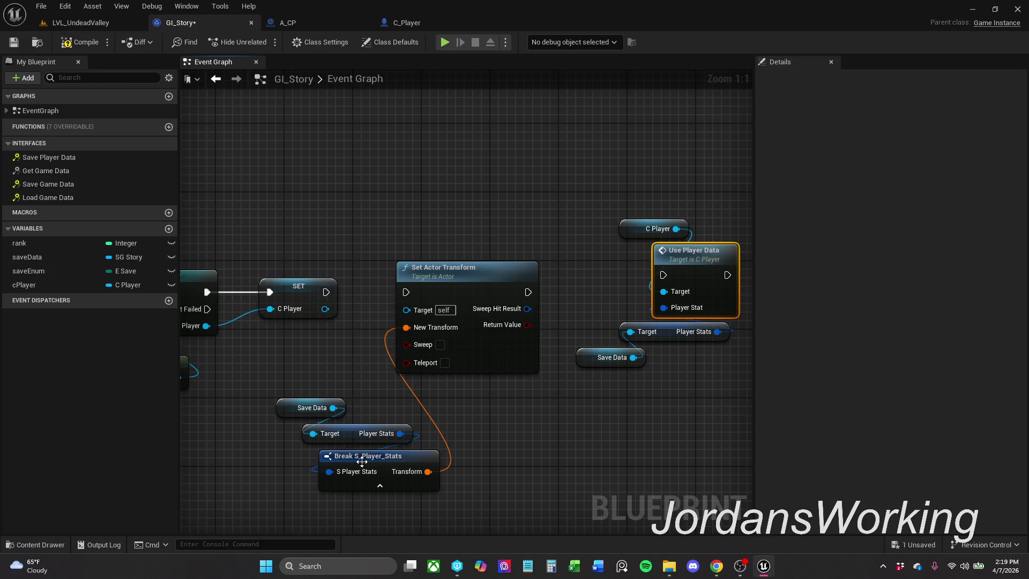
drag(362, 462, 414, 373)
drag(414, 440, 328, 283)
mouse_move(437, 385)
mouse_down()
mouse_move(525, 117)
mouse_move(528, 143)
mouse_up()
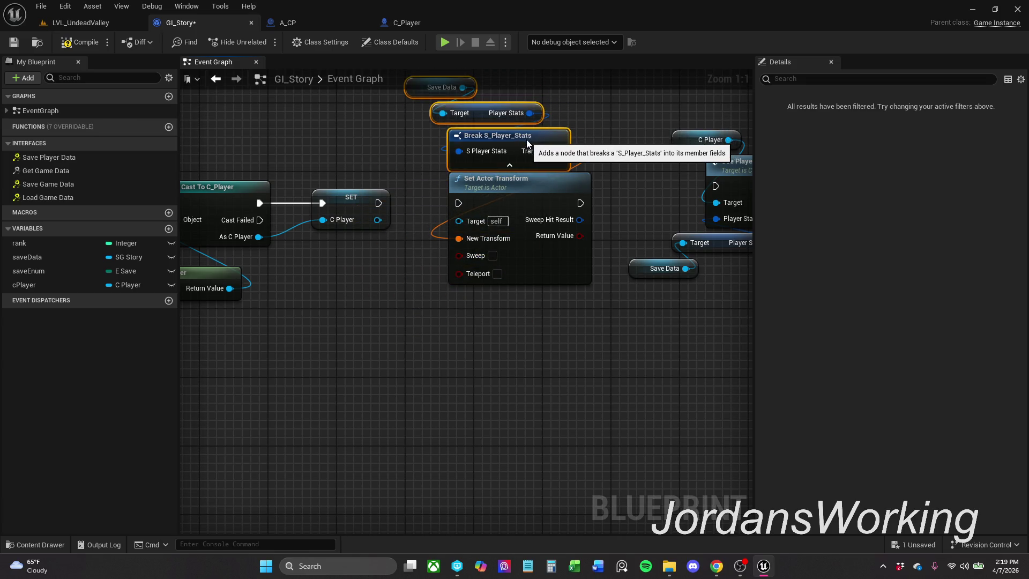
scroll(423, 260, down, 3)
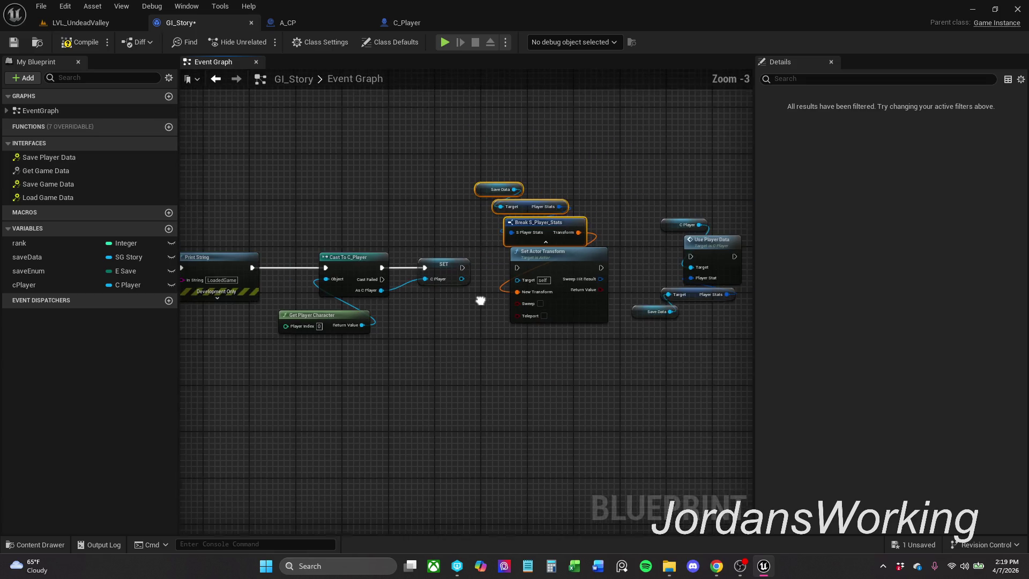
click(510, 160)
- Move Set Actor Transform aside, wire SET's exec into Use Player Data, then compile and save GI_Story
mouse_move(513, 200)
mouse_down()
mouse_move(493, 194)
mouse_move(558, 327)
mouse_up()
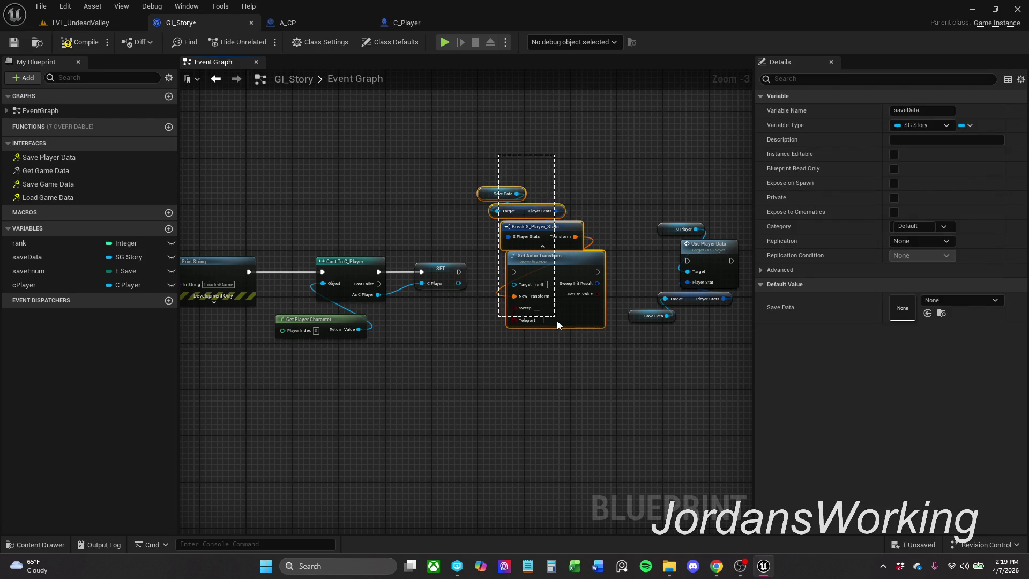
mouse_move(560, 263)
mouse_down()
mouse_move(528, 124)
mouse_move(536, 113)
mouse_up()
drag(616, 211, 691, 348)
mouse_move(704, 256)
mouse_down()
mouse_move(587, 279)
mouse_move(565, 268)
mouse_up()
drag(458, 272, 548, 272)
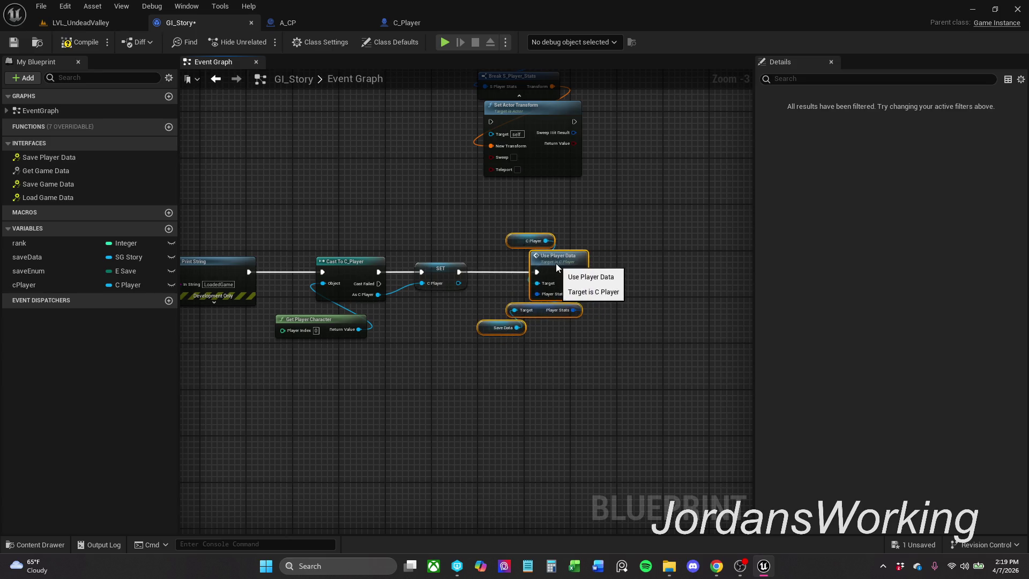
mouse_move(468, 271)
mouse_down()
mouse_move(702, 193)
mouse_move(532, 225)
mouse_up()
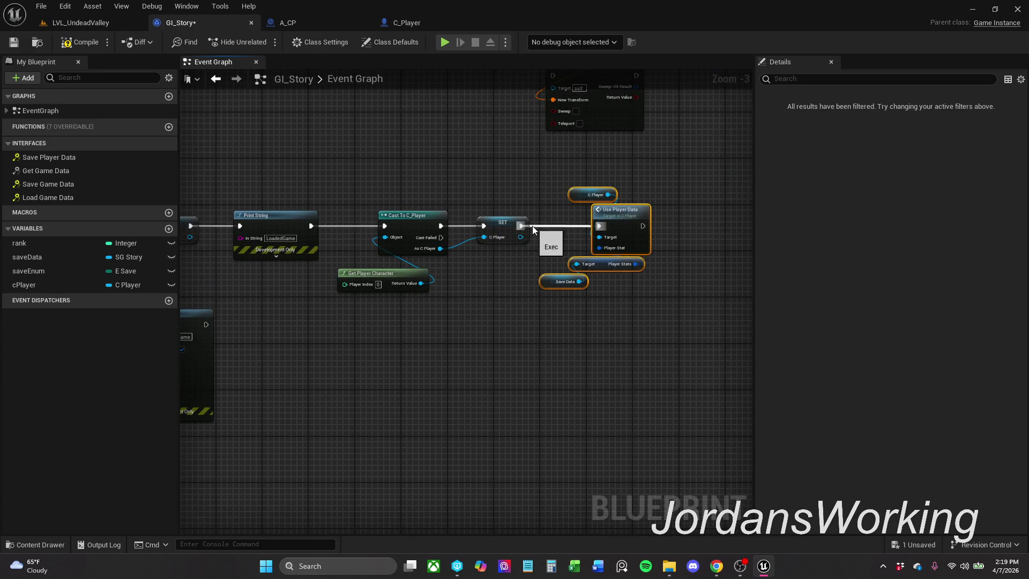
click(89, 43)
click(14, 42)
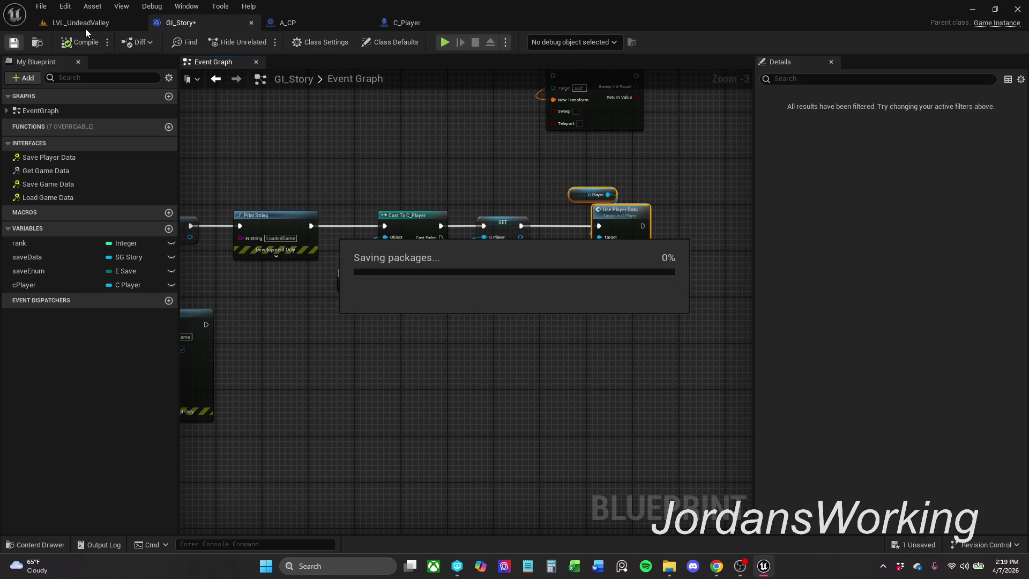
click(98, 23)
- Run four play tests of the level, walking forward in some to test saving and loading
click(262, 42)
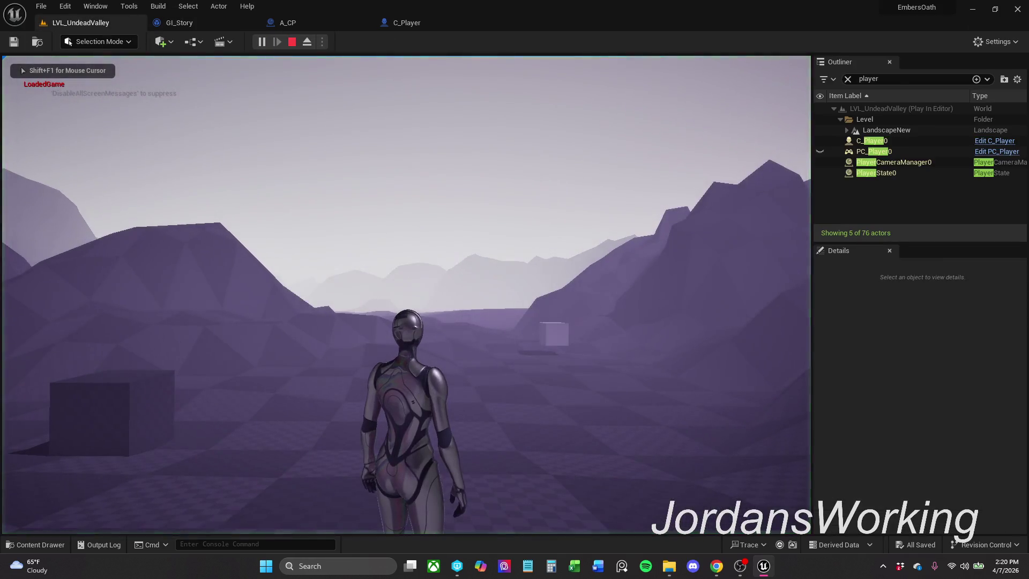
key(w)
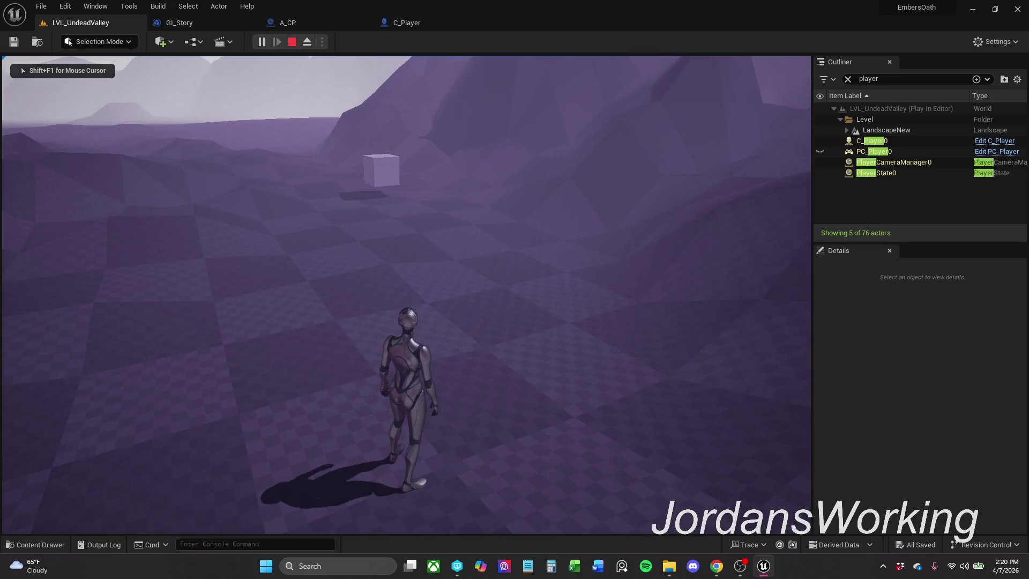
key(Escape)
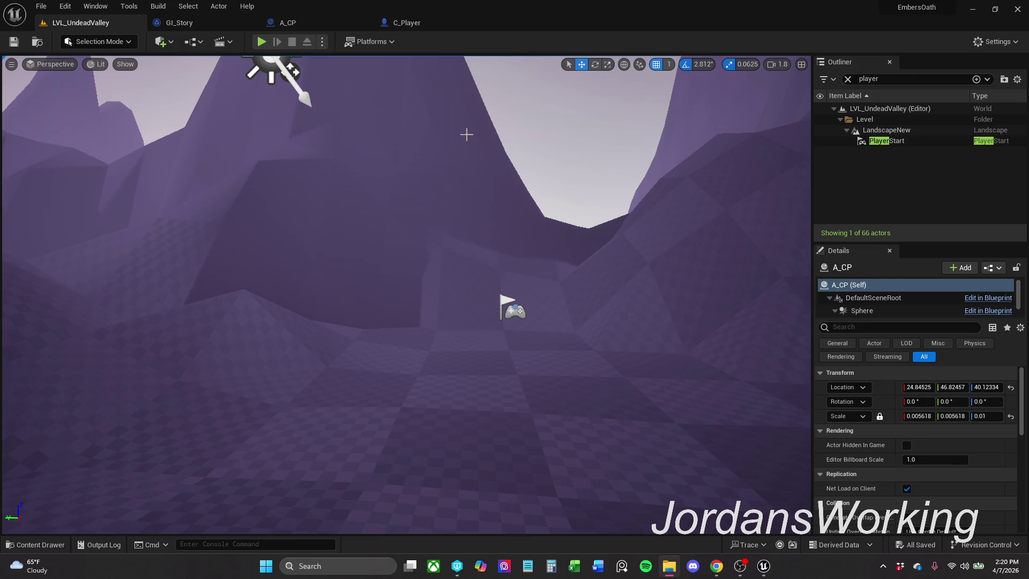
click(262, 42)
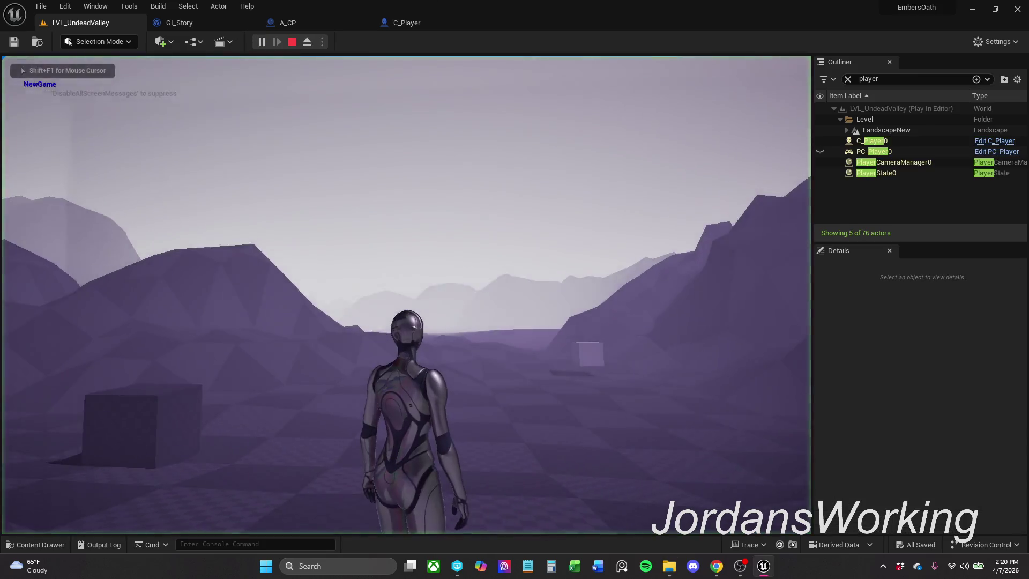
key(w)
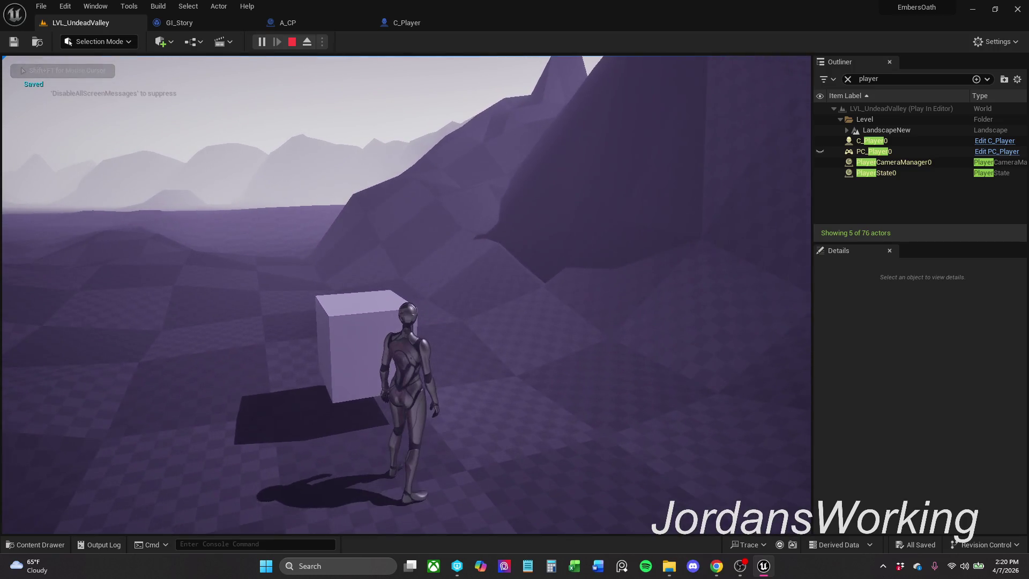
key(Escape)
click(263, 43)
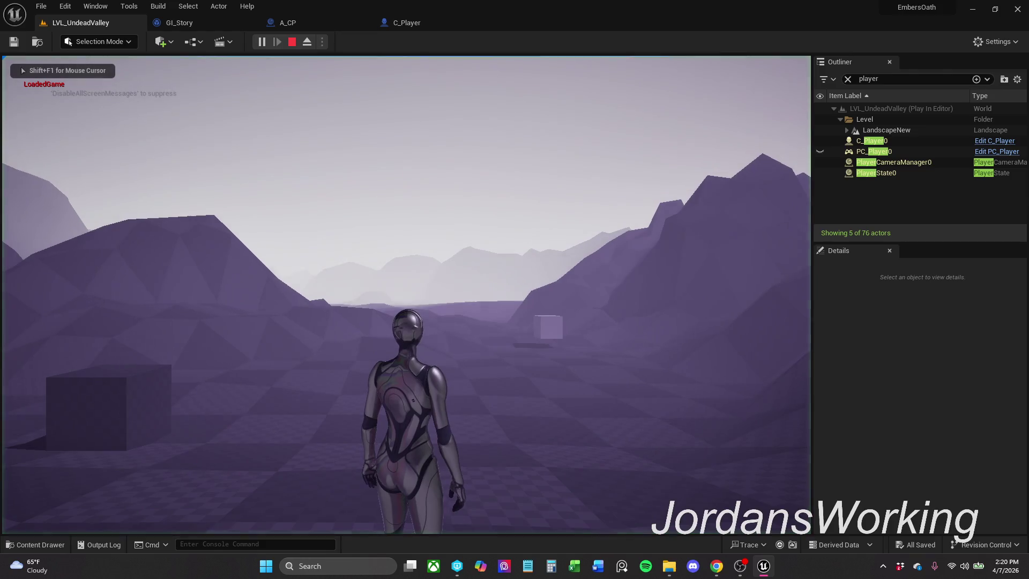
key(Escape)
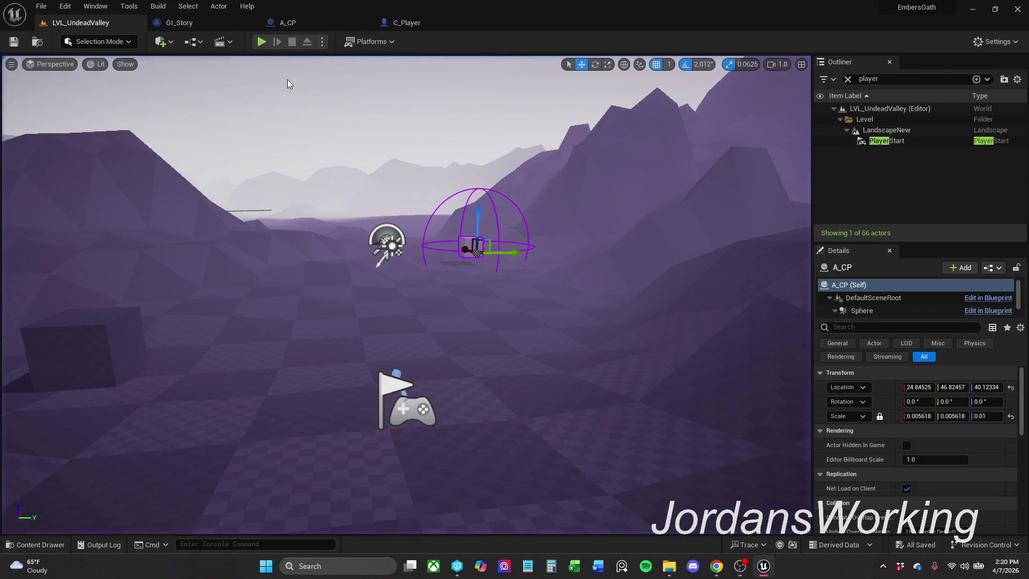
click(262, 42)
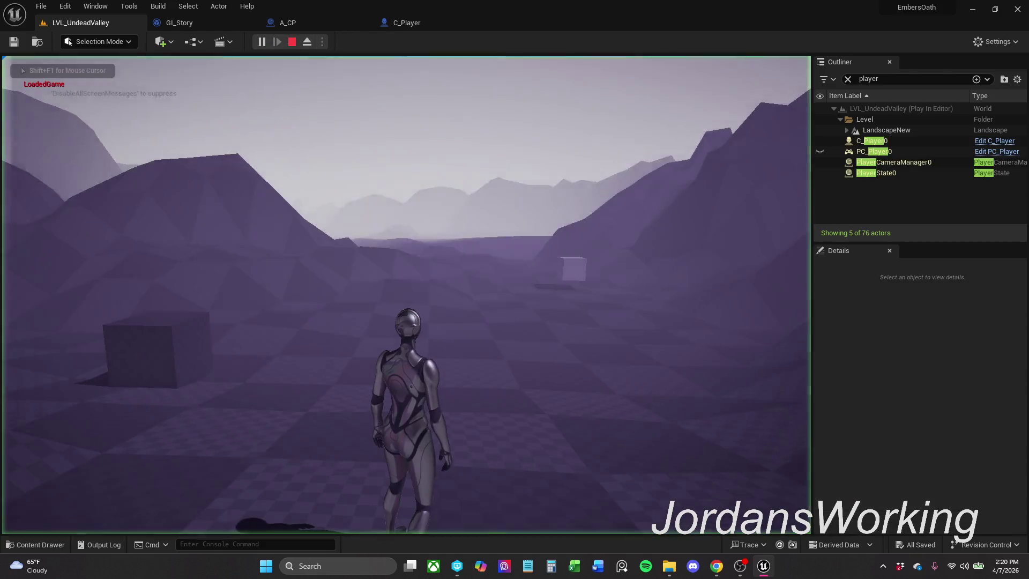
key(Escape)
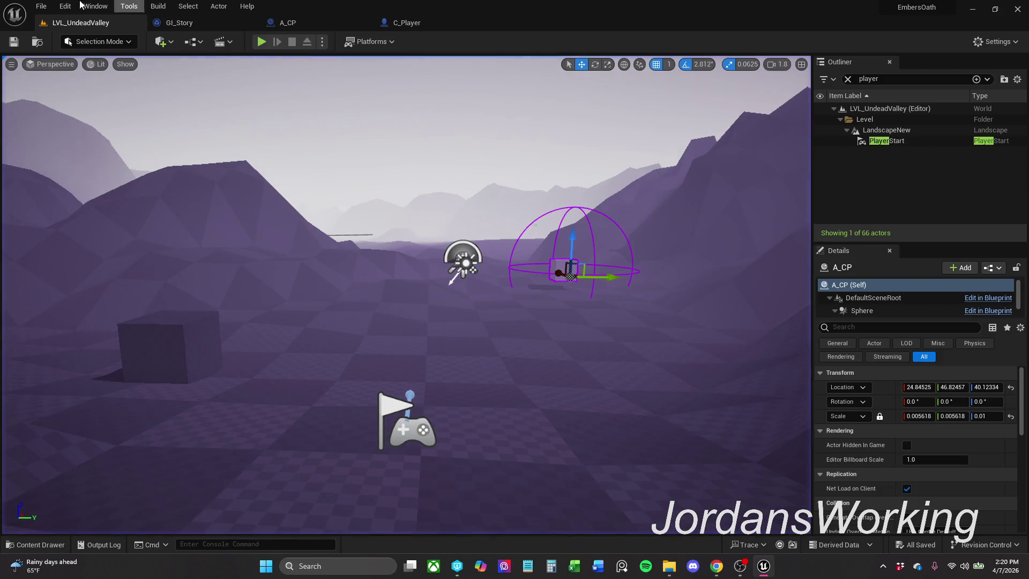
- Save all changed assets and clear the player filter on the actor list
click(41, 6)
click(86, 146)
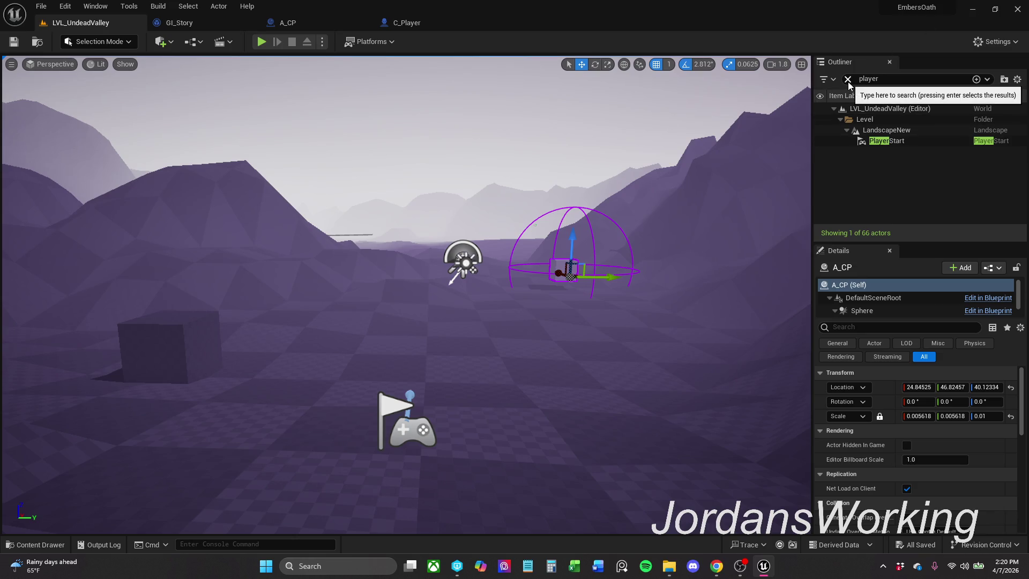
click(848, 79)
- Play-test walking to the cube to see 'Saved', replay once, then close Unreal Editor
click(261, 42)
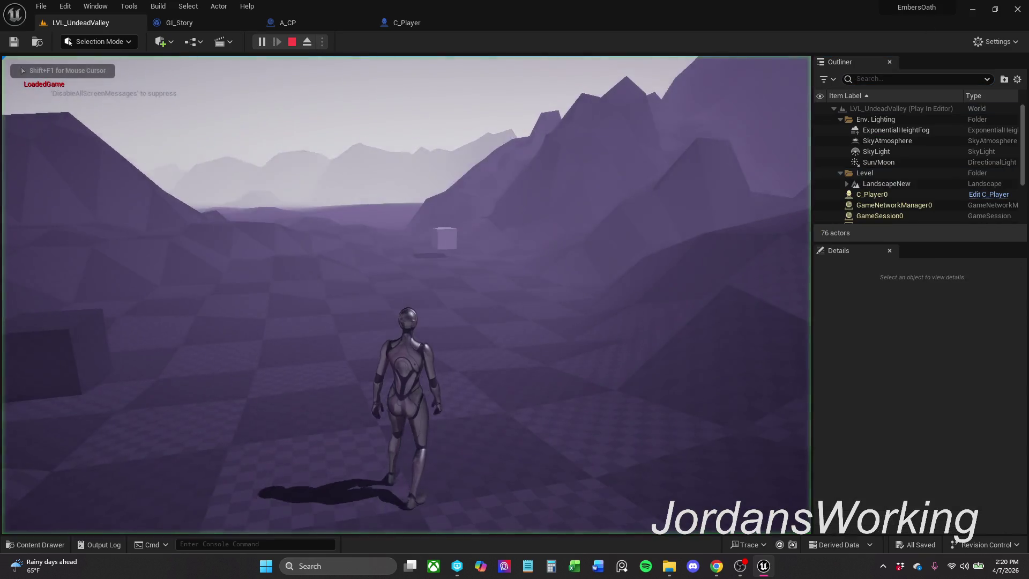
key(w)
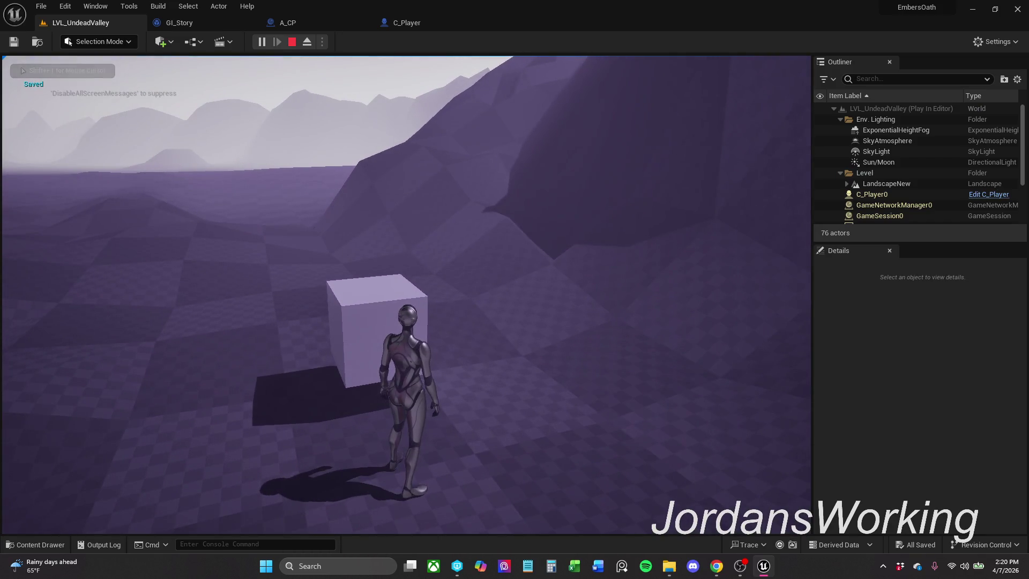
key(Escape)
click(262, 42)
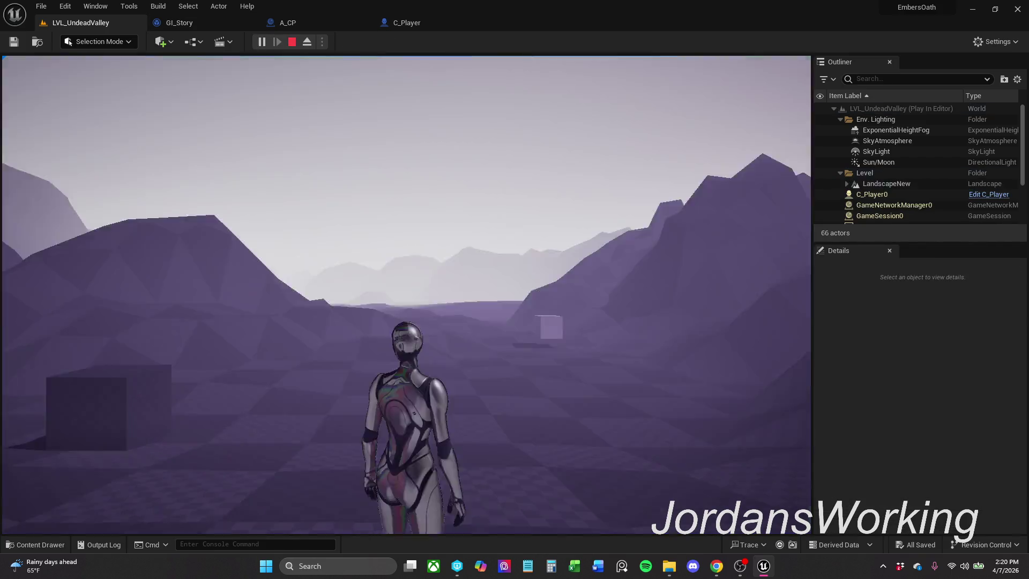
key(Escape)
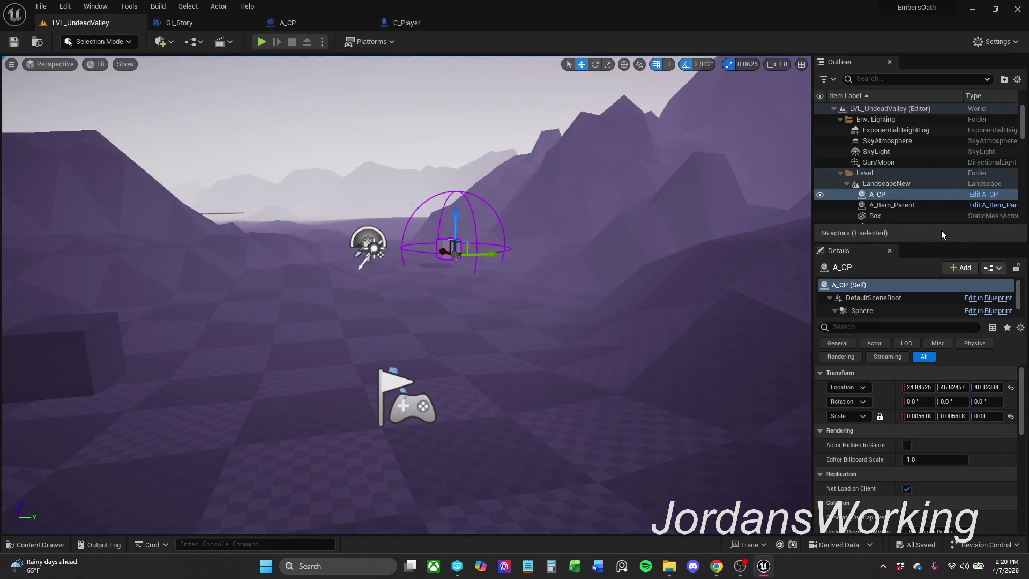
key(alt+F4)
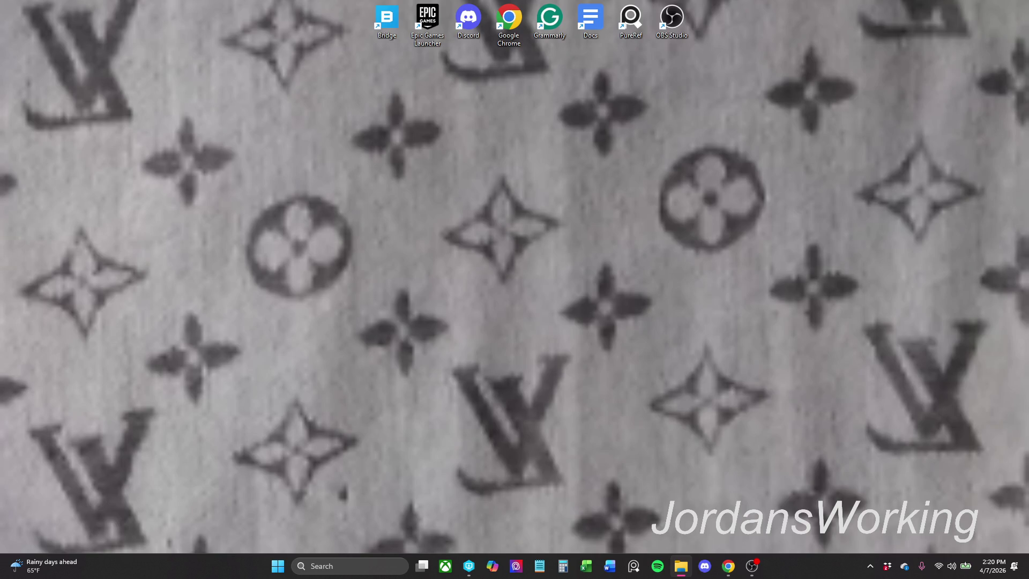
- Switch to the Chrome browser while Unreal Editor relaunches the EmbersOath project
key(alt+Tab)
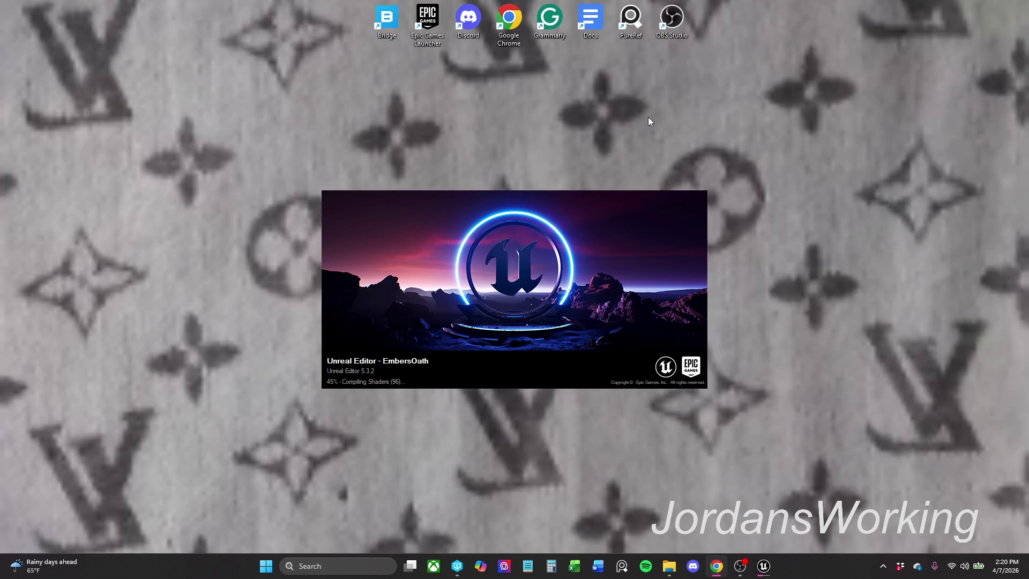
mouse_move(221, 98)
mouse_down()
mouse_move(685, 295)
mouse_move(818, 446)
mouse_move(676, 351)
mouse_move(229, 110)
mouse_move(226, 141)
mouse_up()
click(717, 565)
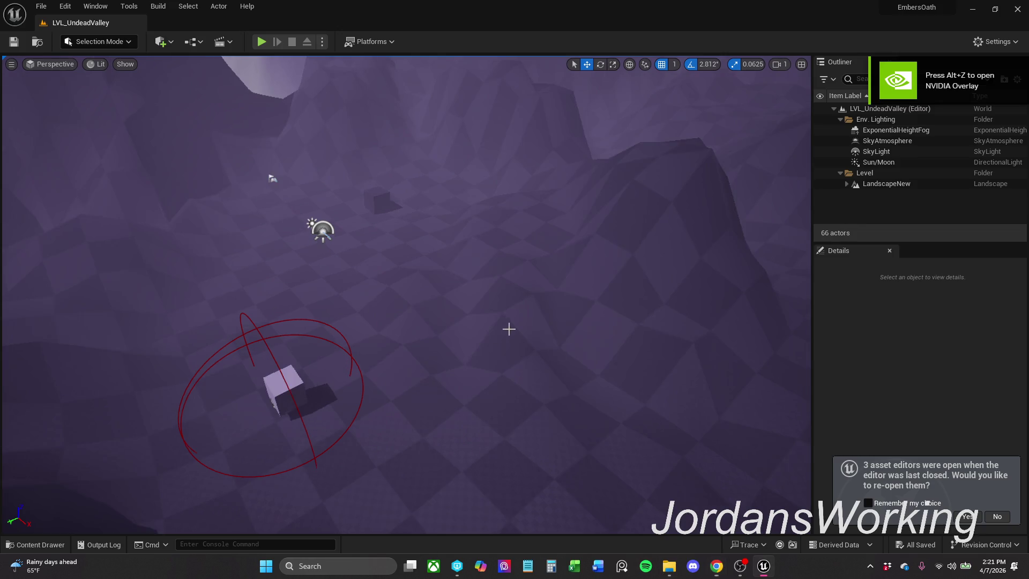
- Accept reopening the three asset editors and return to the LVL_UndeadValley level view
drag(552, 333, 552, 333)
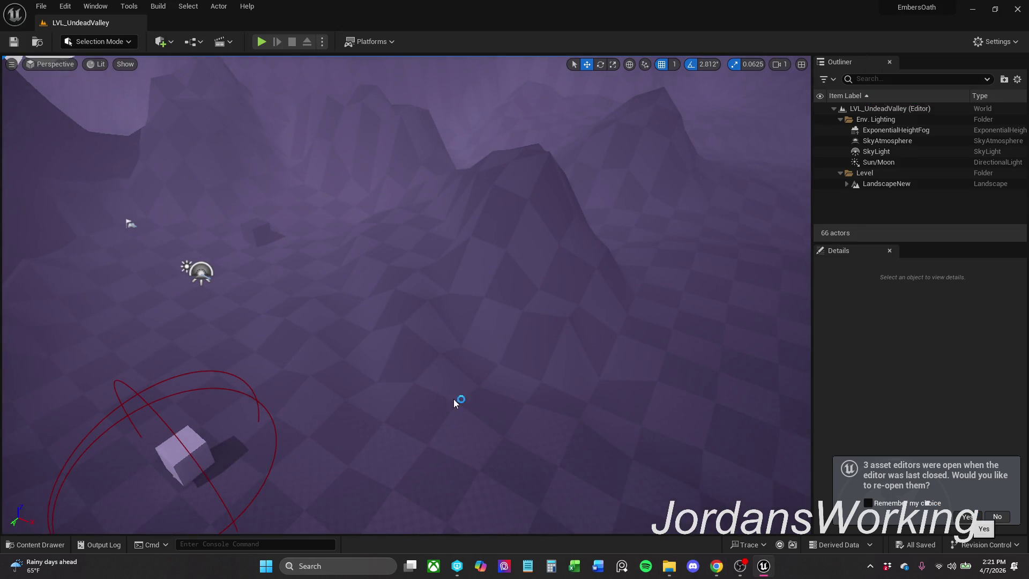
click(967, 516)
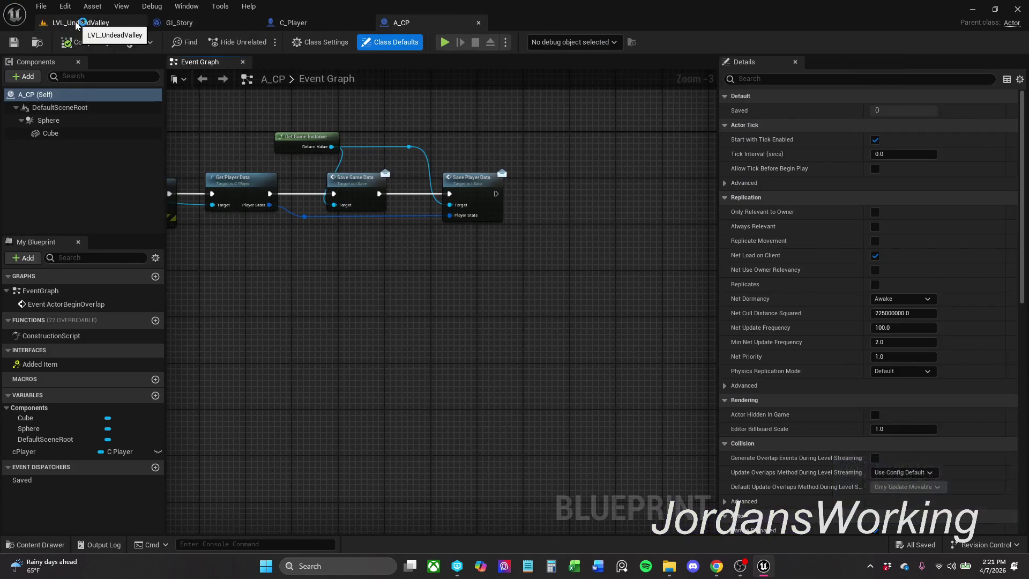
click(75, 23)
- Play-test collecting the cube and saving, then replay to confirm the save loads
click(259, 46)
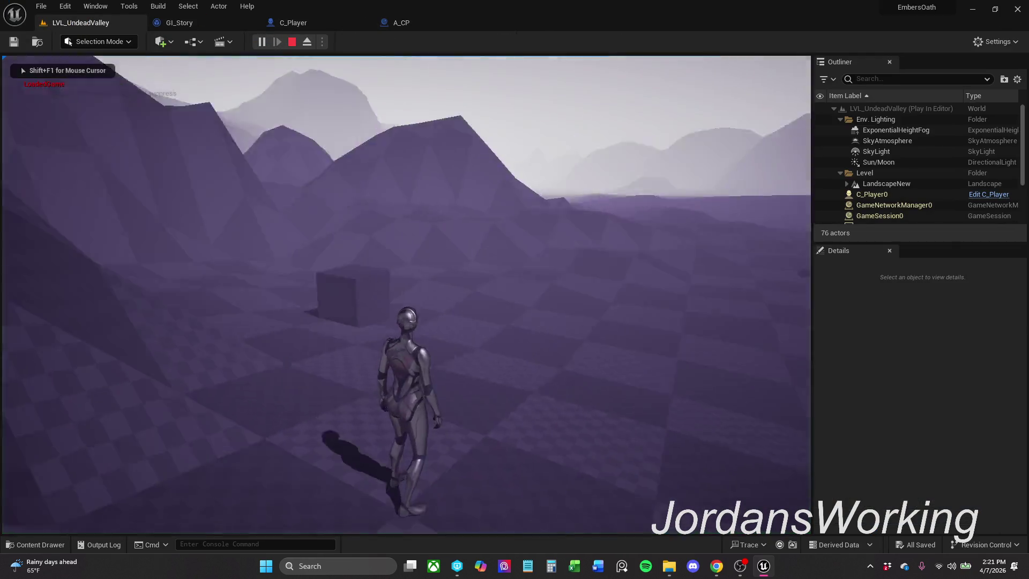
key(w)
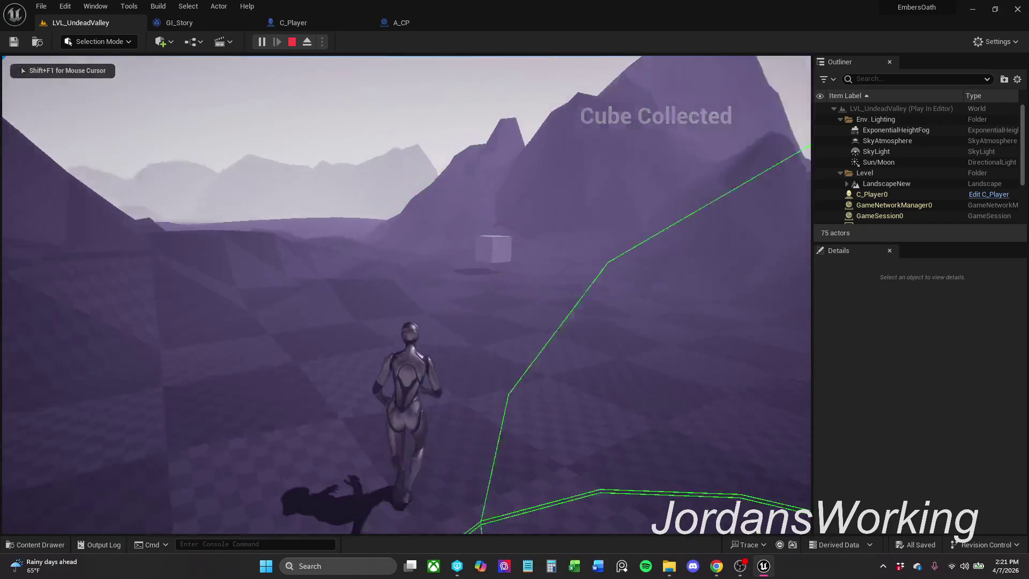
key(w)
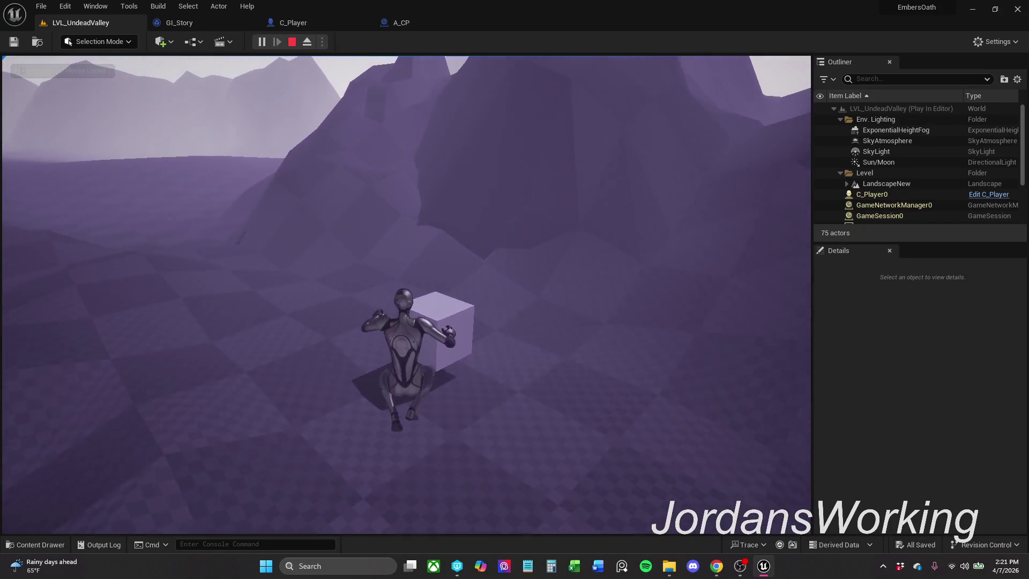
key(Escape)
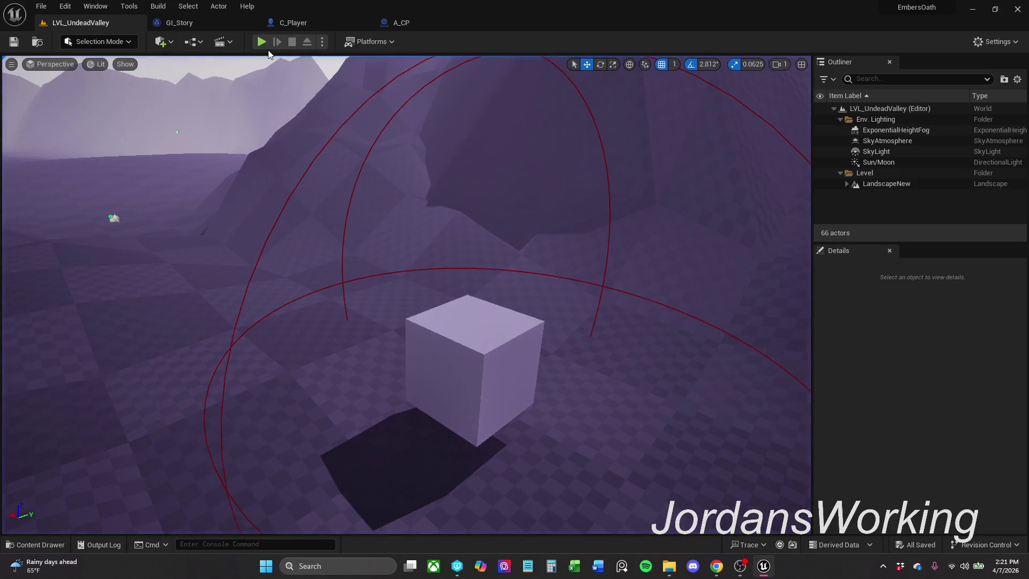
click(275, 36)
key(Escape)
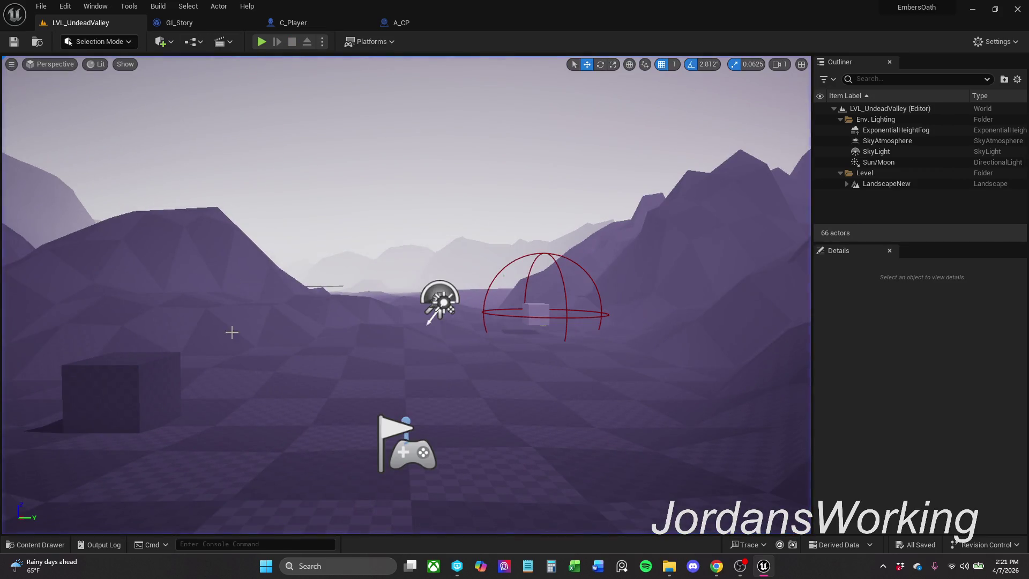
- Raise the item cube slightly, then browse to Content > Actors > _Items in the Content Drawer
click(166, 388)
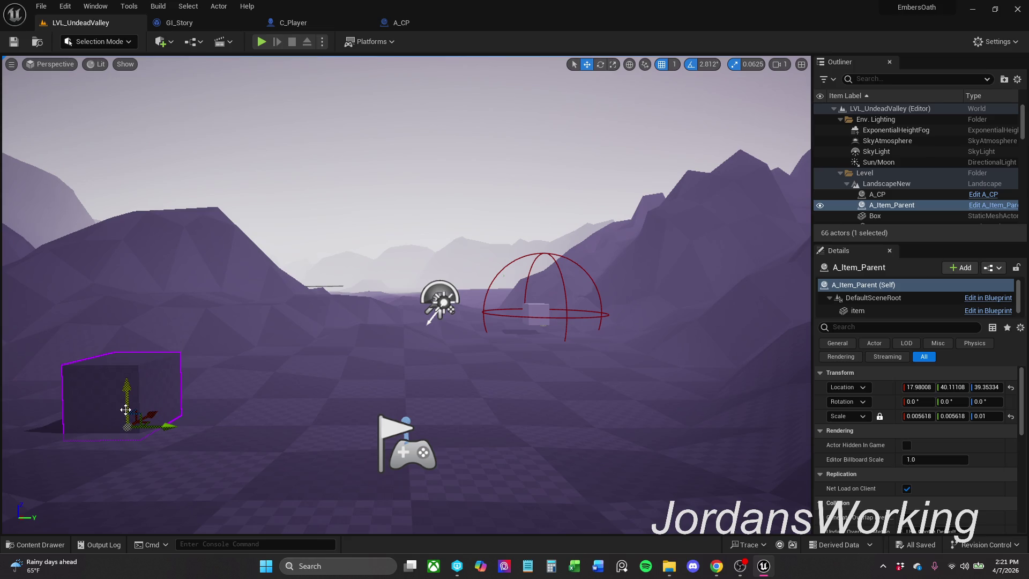
key(End)
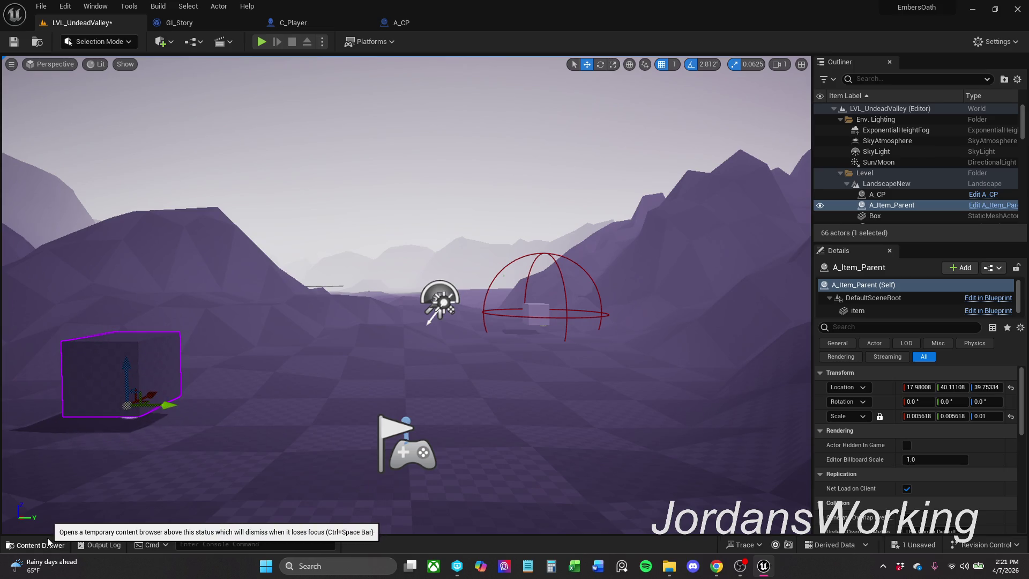
click(46, 542)
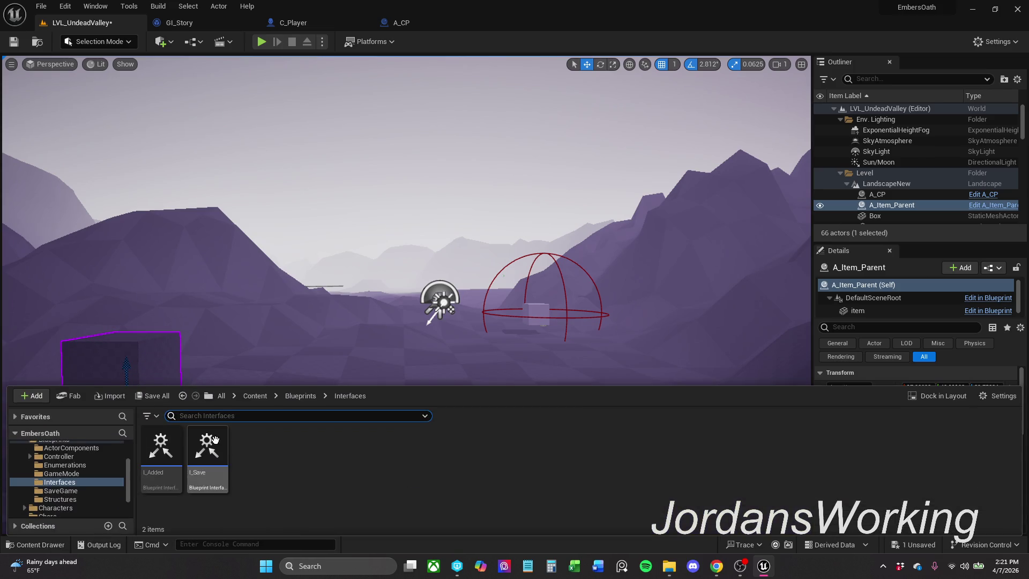
click(252, 396)
double_click(161, 444)
double_click(160, 450)
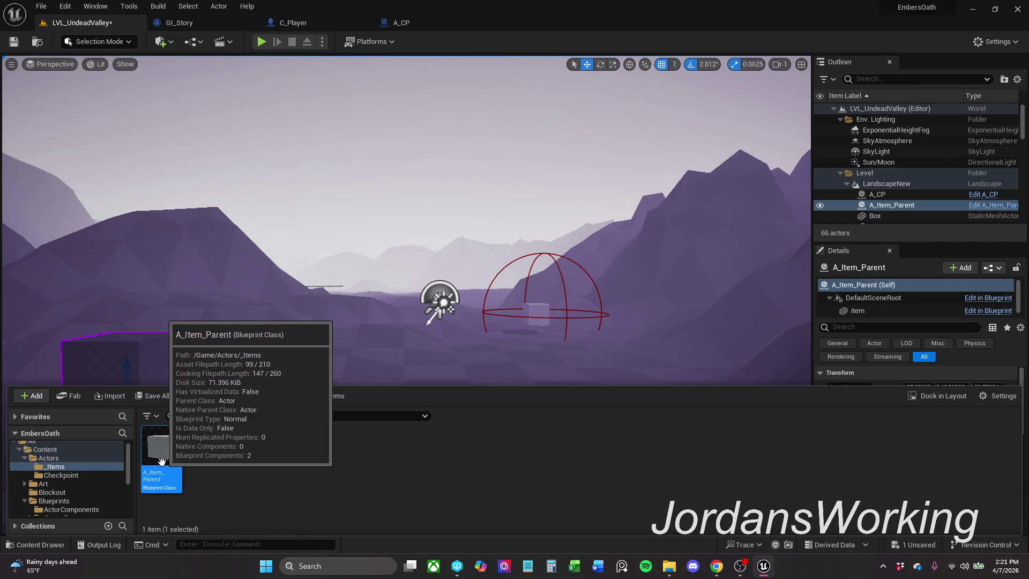
- Create a new folder named Parent inside _Items
right_click(160, 461)
click(290, 490)
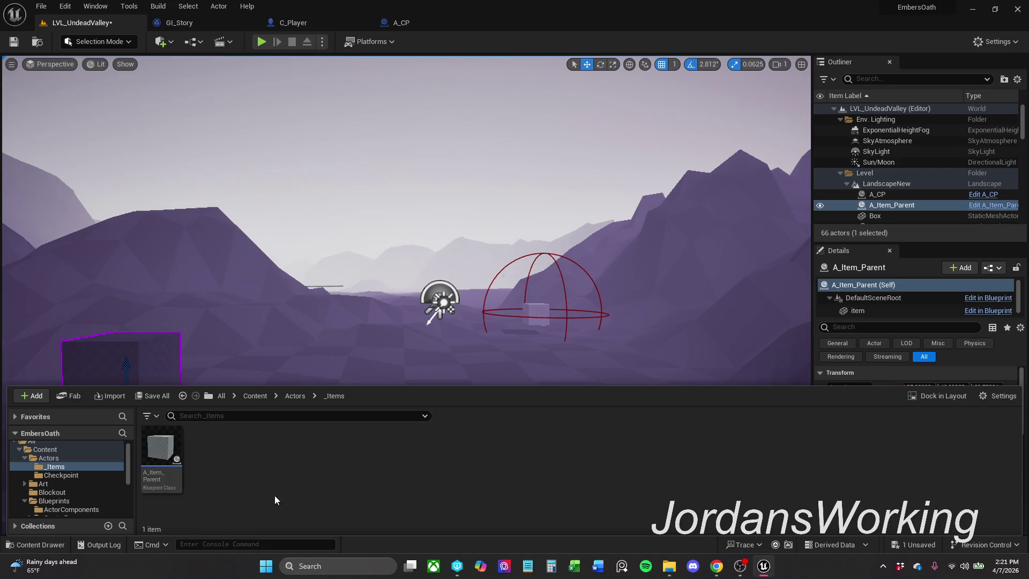
right_click(213, 462)
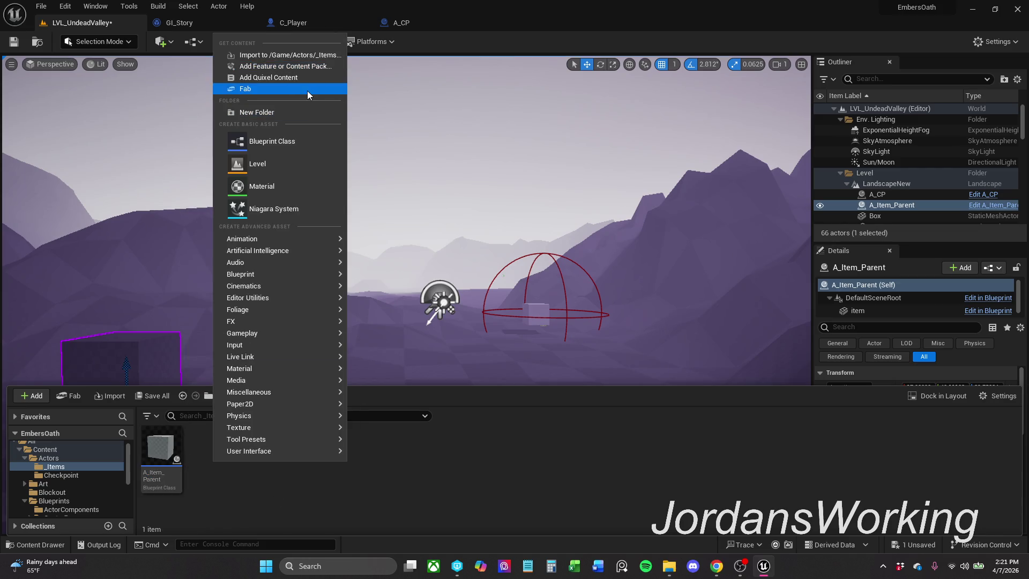
click(293, 113)
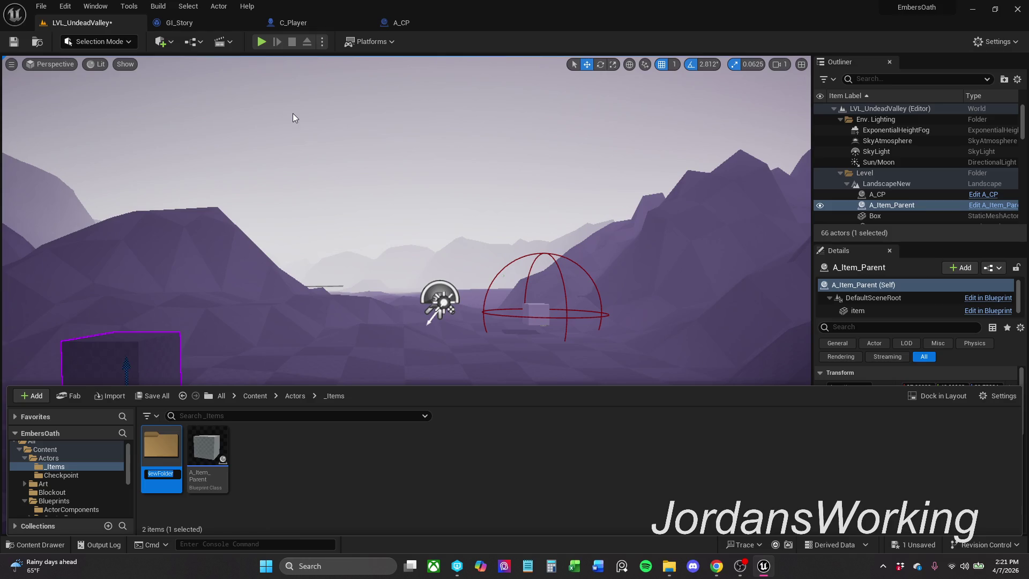
text(Parent)
key(Return)
- Move A_Item_Parent into the Parent folder and open that folder
mouse_move(207, 448)
mouse_down()
mouse_move(232, 467)
mouse_move(160, 458)
mouse_up()
click(187, 477)
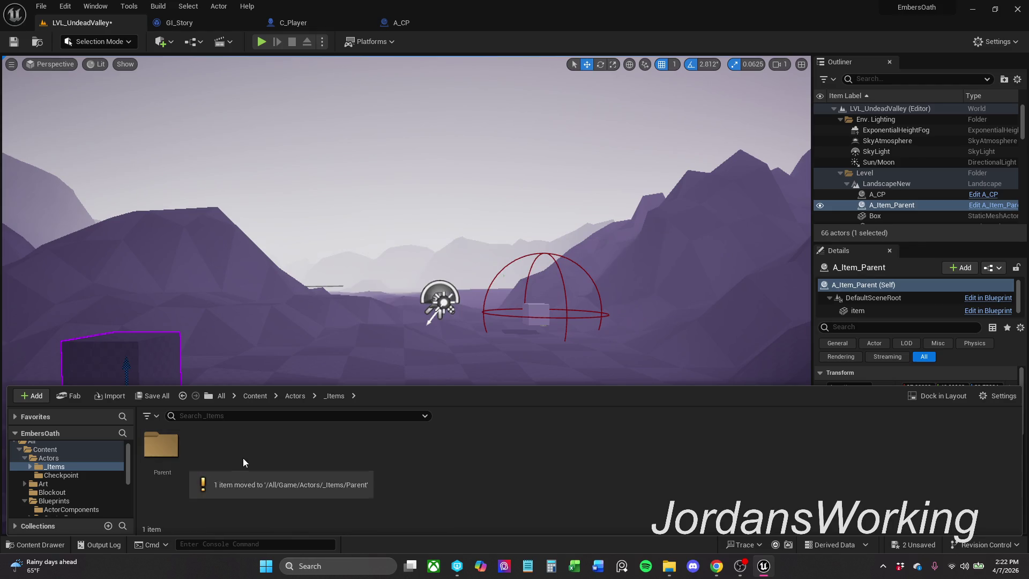
double_click(160, 448)
- Create a child blueprint of A_Item_Parent named A_Item_Sword and Save All
right_click(169, 460)
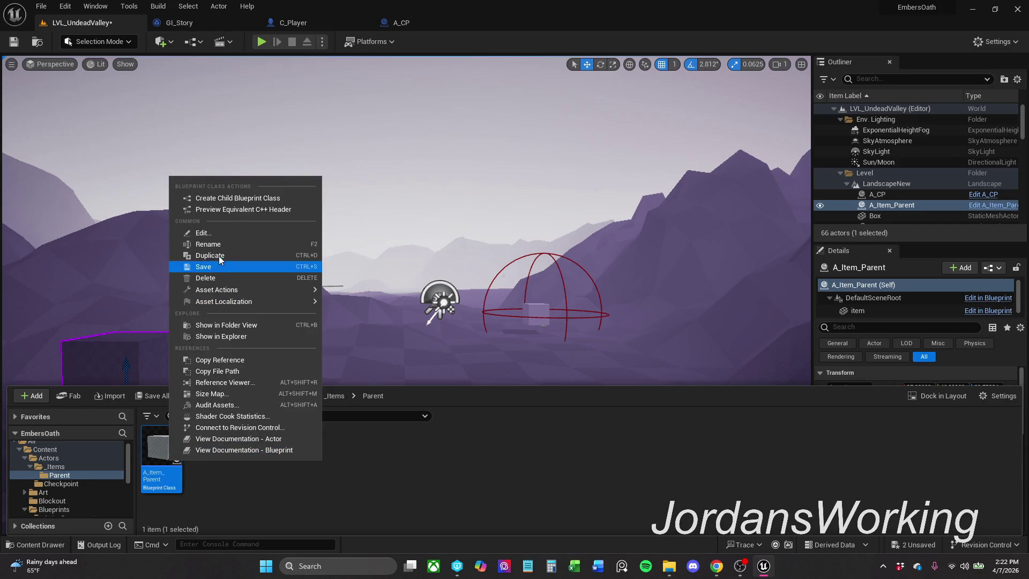
click(256, 198)
text(A_Item_Paren)
key(BackSpace)
key(BackSpace)
key(BackSpace)
text(Sword)
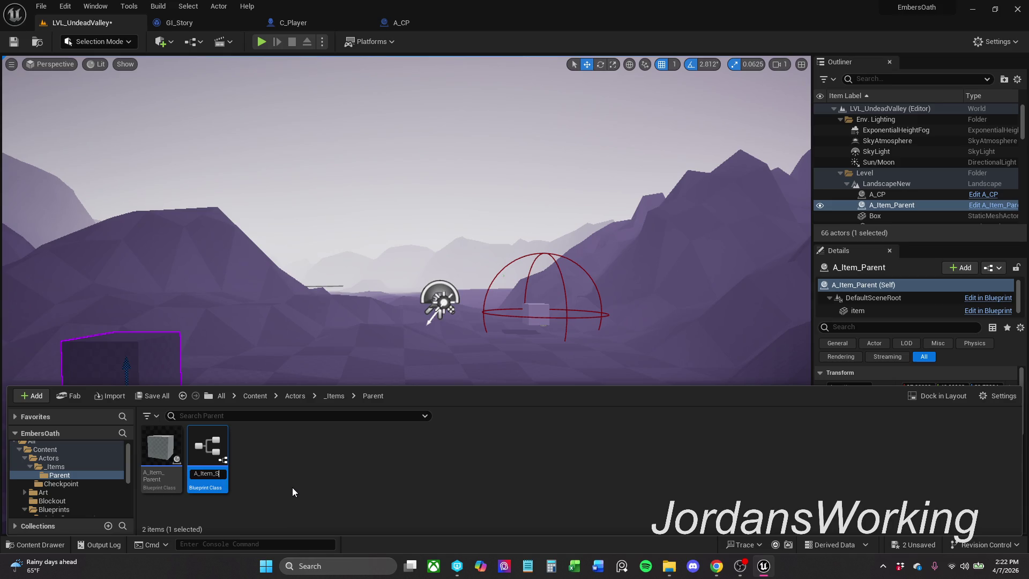
key(Return)
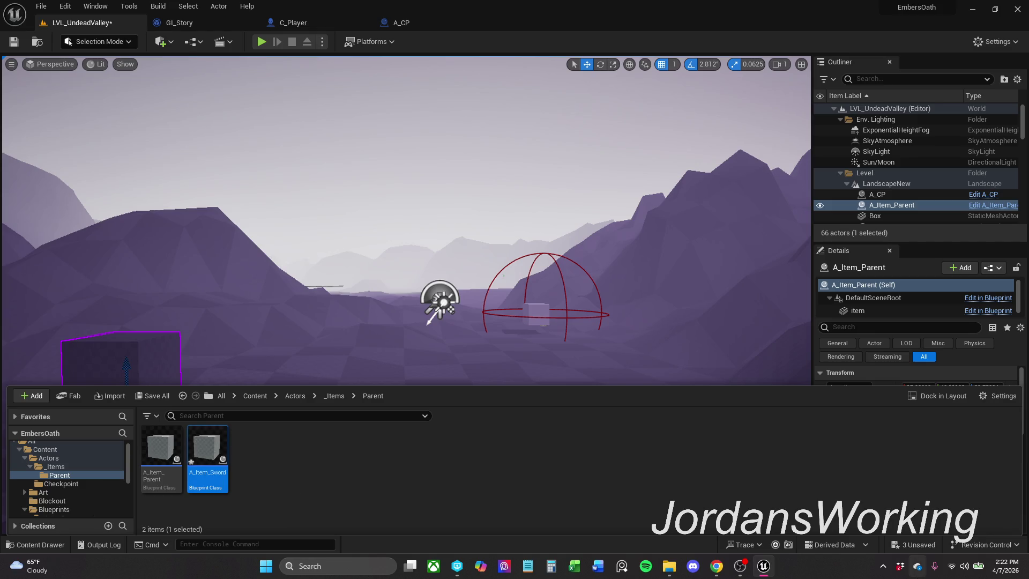
click(158, 397)
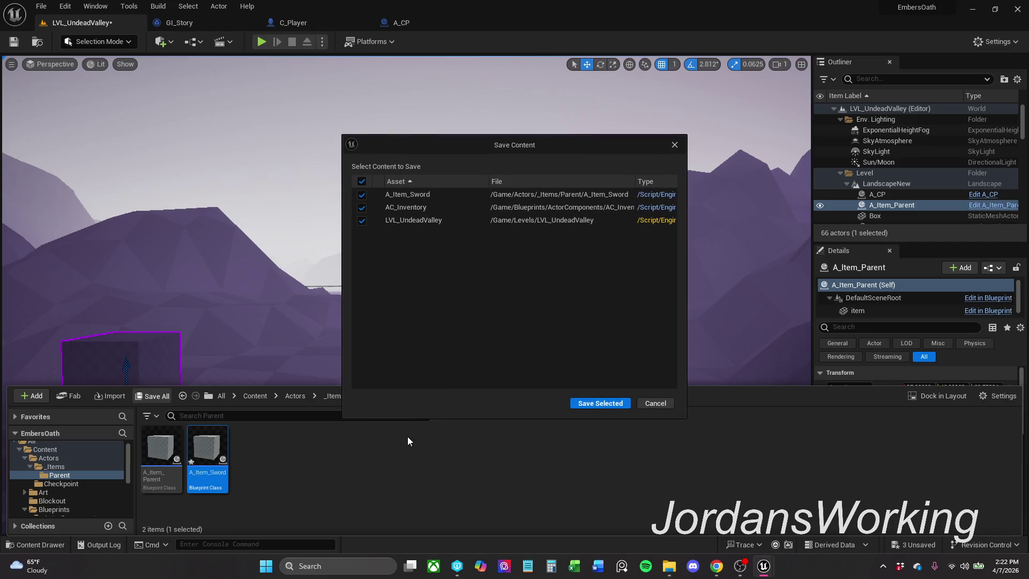
- Confirm saving the listed assets and level, and move A_Item_Sword into _Items
click(600, 405)
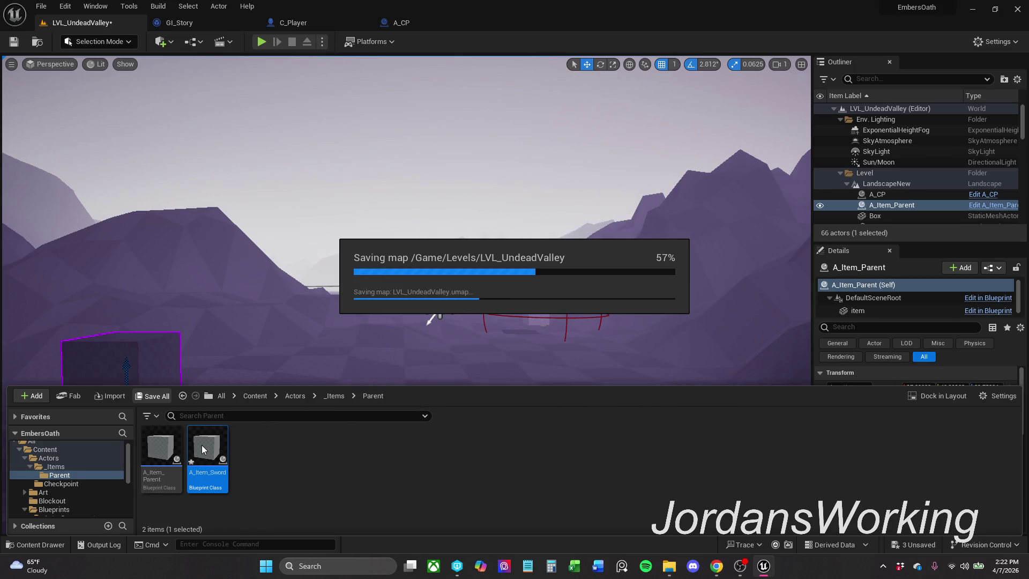
drag(203, 449, 62, 468)
click(80, 486)
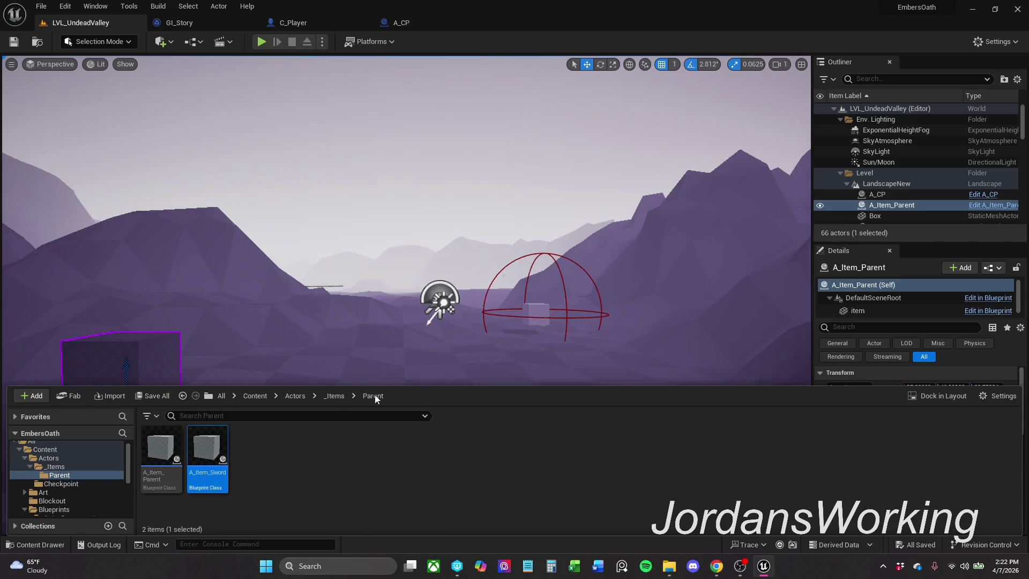
click(334, 395)
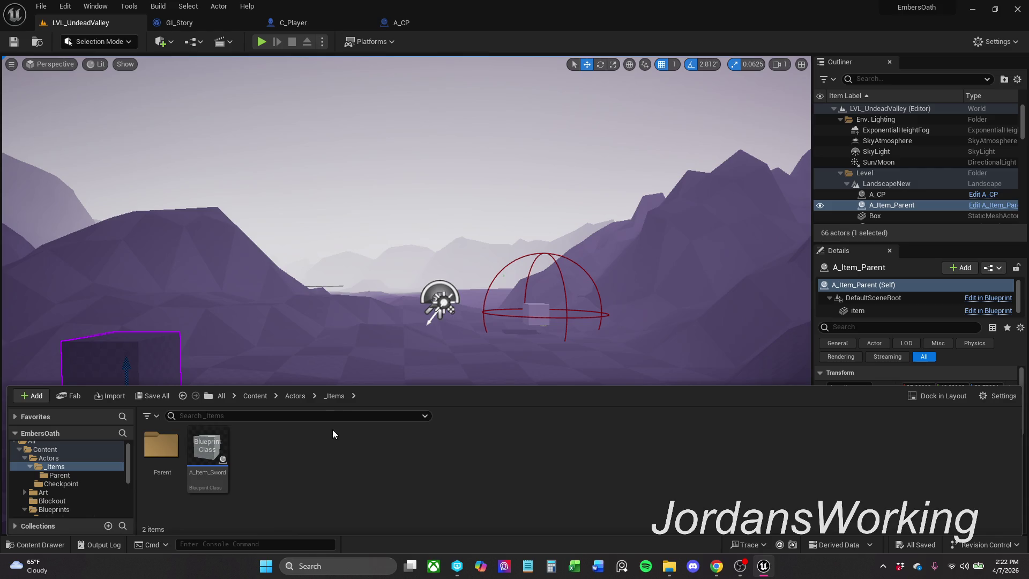
- Filter _Items to Redirectors, fix up the A_Item_Parent redirector, then clear the filter
click(150, 416)
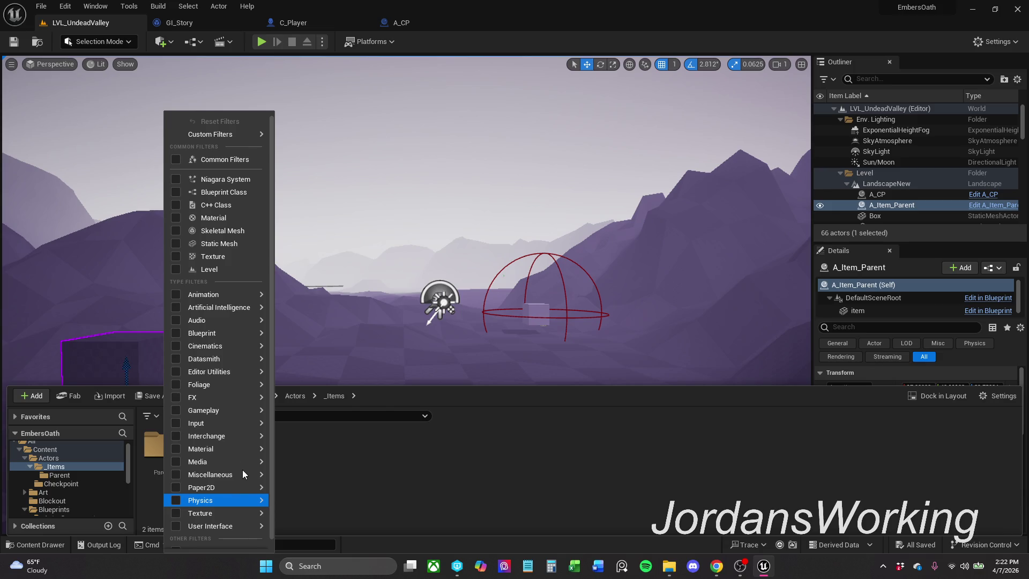
mouse_move(243, 470)
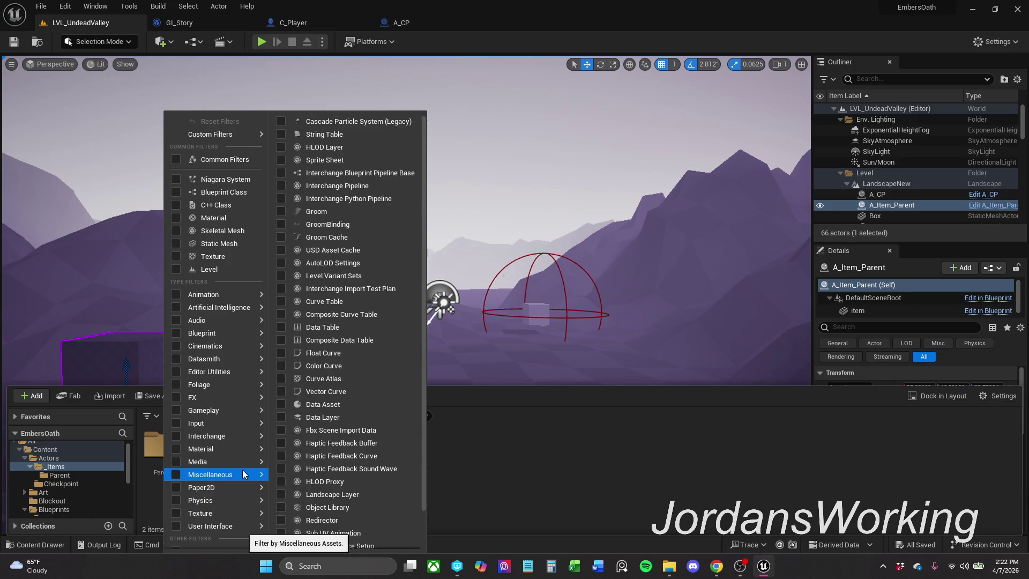
click(354, 520)
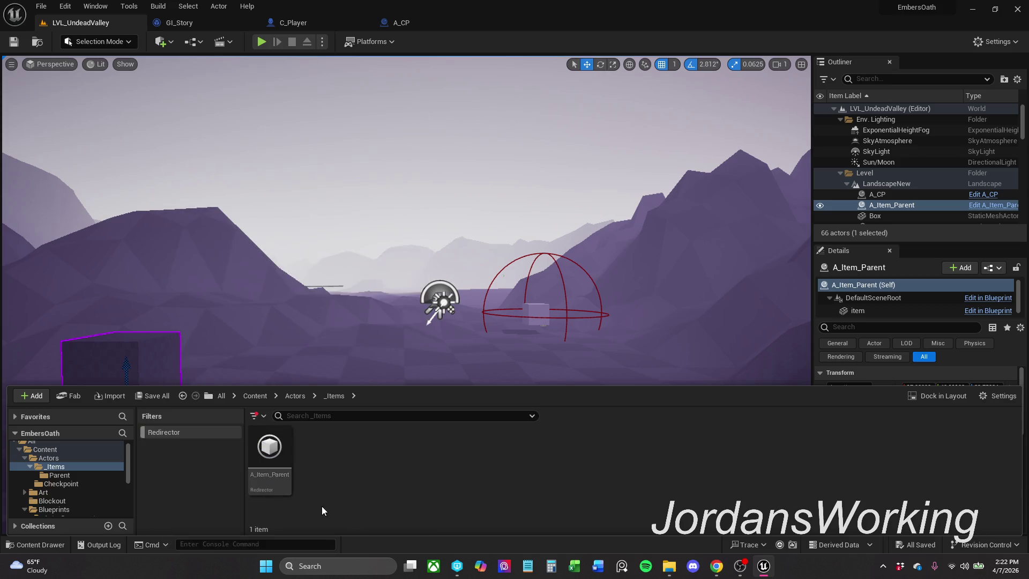
right_click(290, 480)
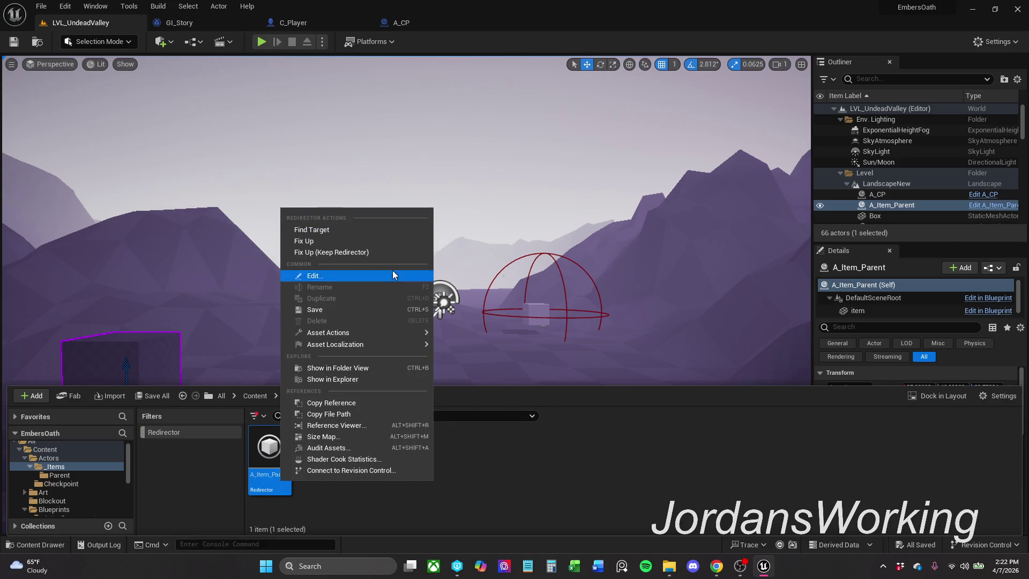
click(349, 242)
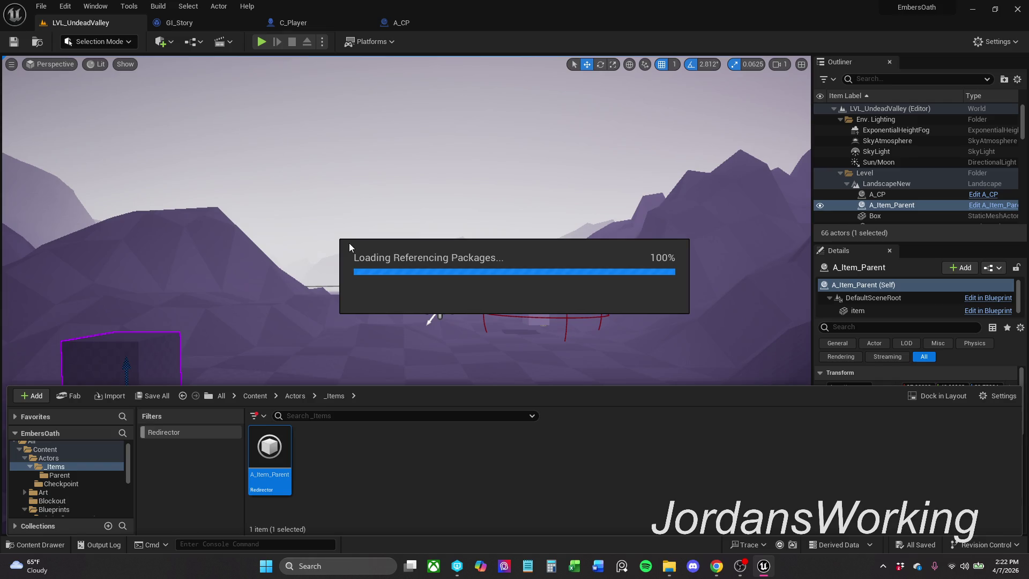
click(262, 418)
mouse_move(348, 490)
click(451, 523)
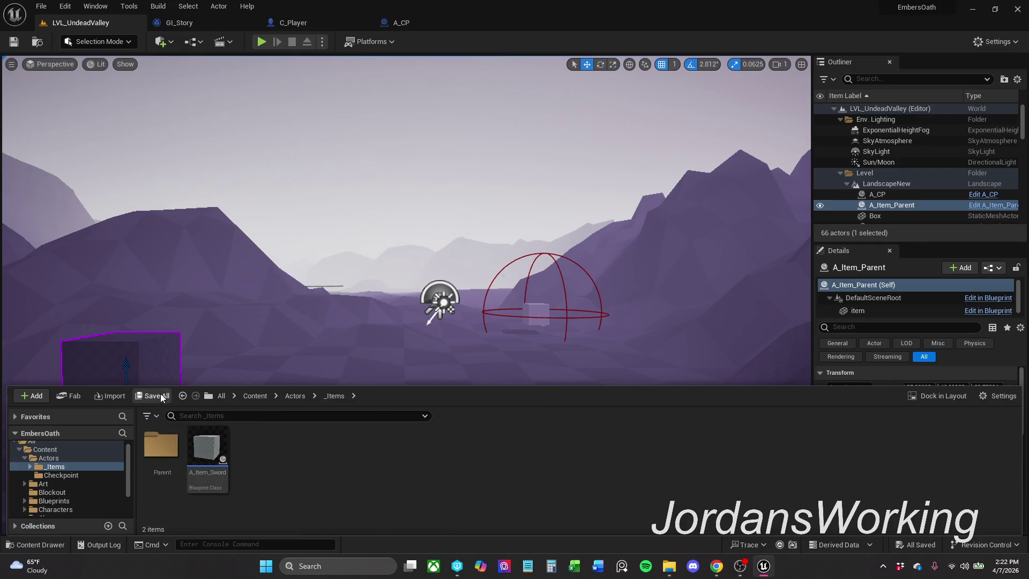
- Open the A_Item_Sword blueprint, keeping only its event graph tab open
click(209, 477)
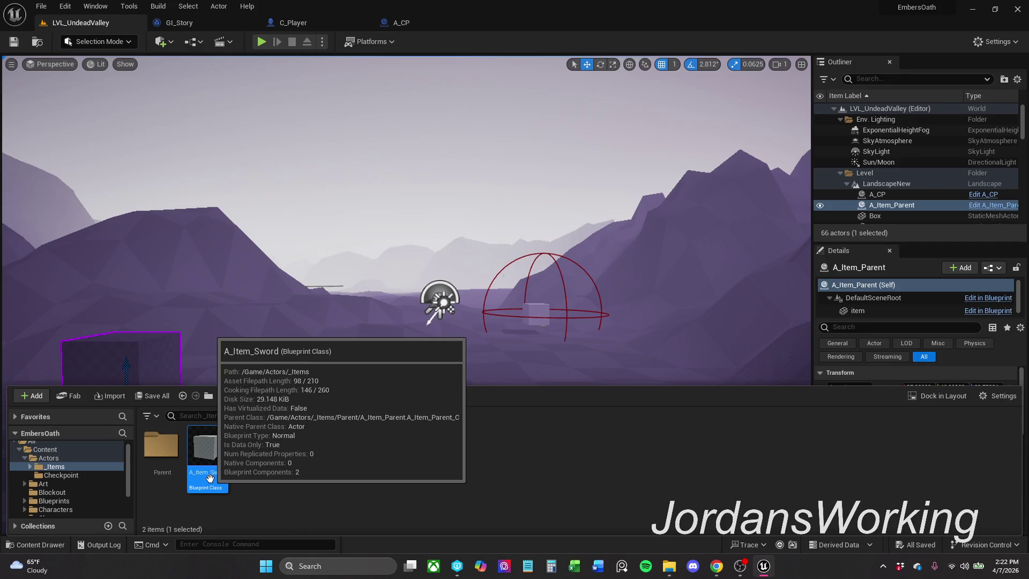
double_click(209, 477)
click(355, 62)
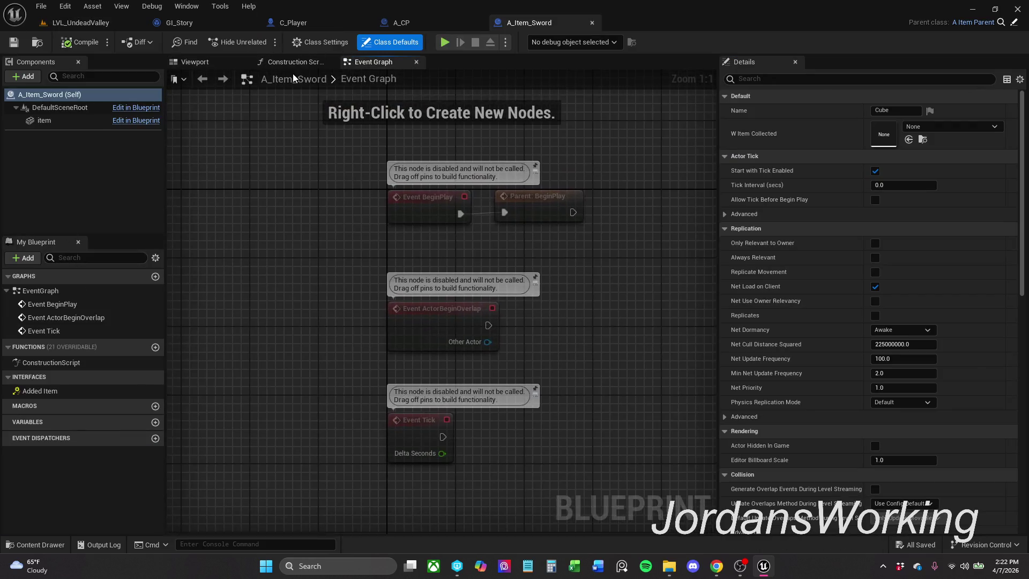
click(296, 62)
click(330, 62)
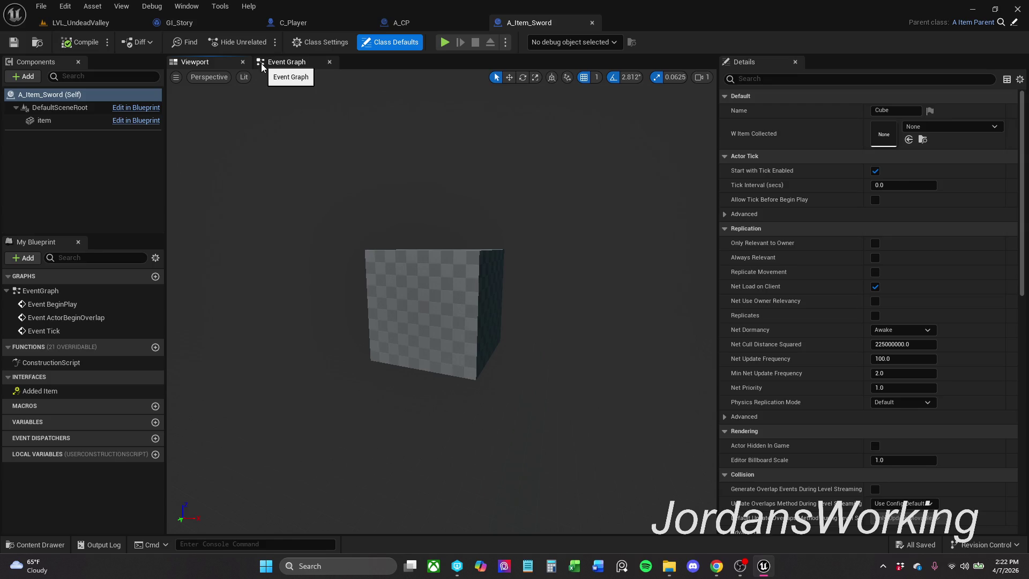
click(243, 62)
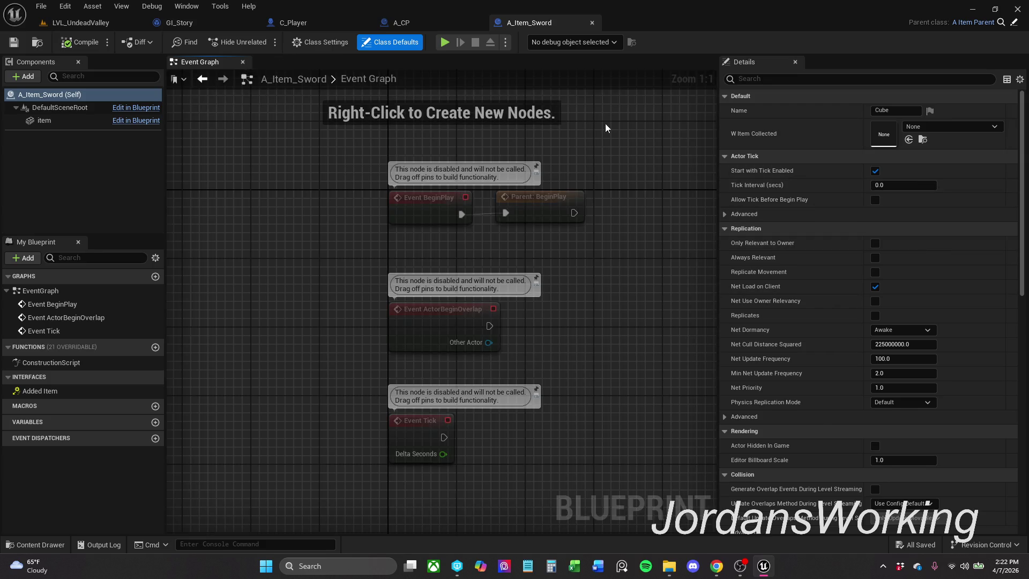
- Change A_Item_Sword's Name default from Cube to Sword, then compile and save
click(890, 111)
text(Sword)
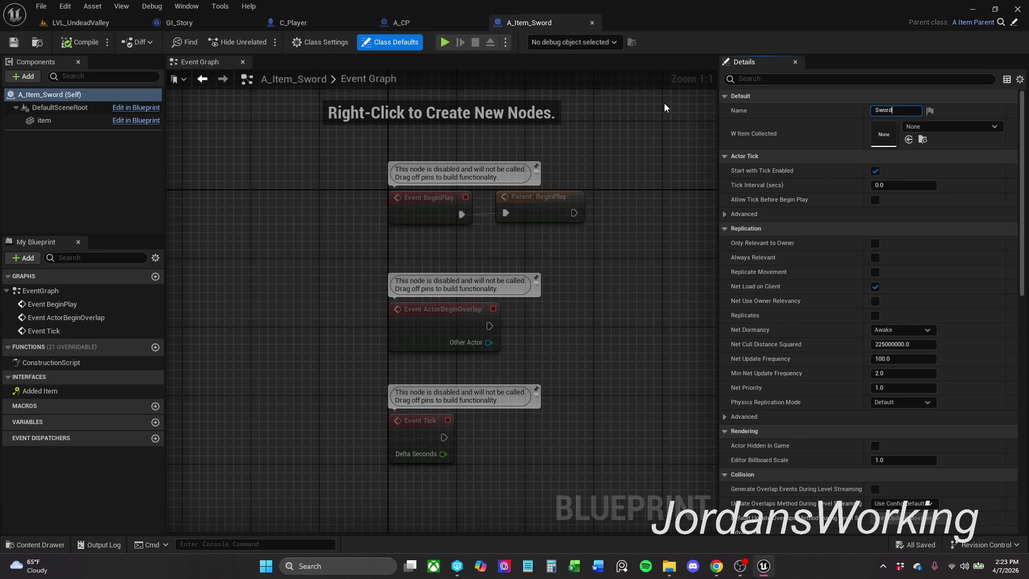
key(Return)
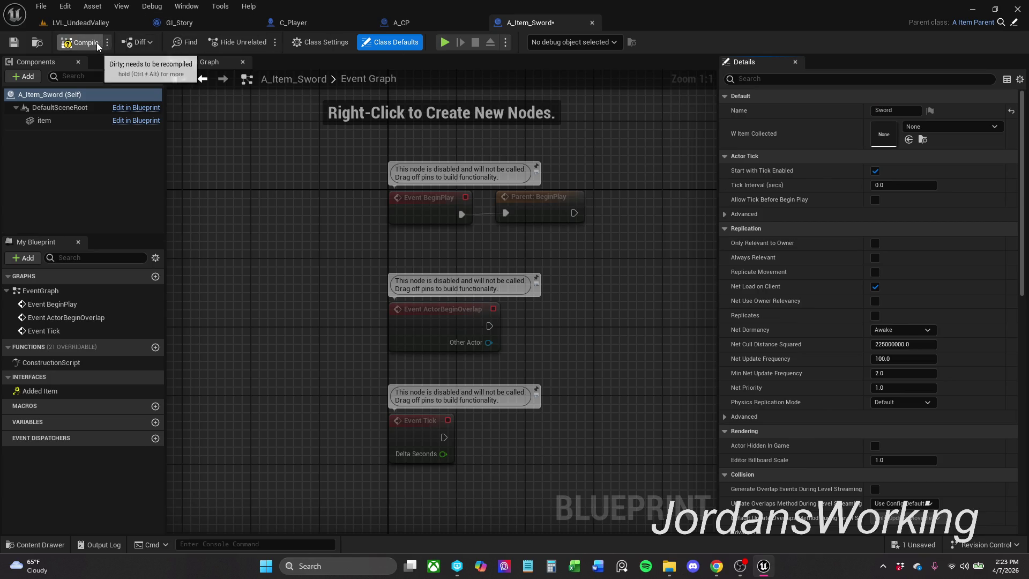
click(13, 42)
- Back in LVL_UndeadValley, drag an A_Item_Sword actor from the Content Drawer into the level
click(81, 22)
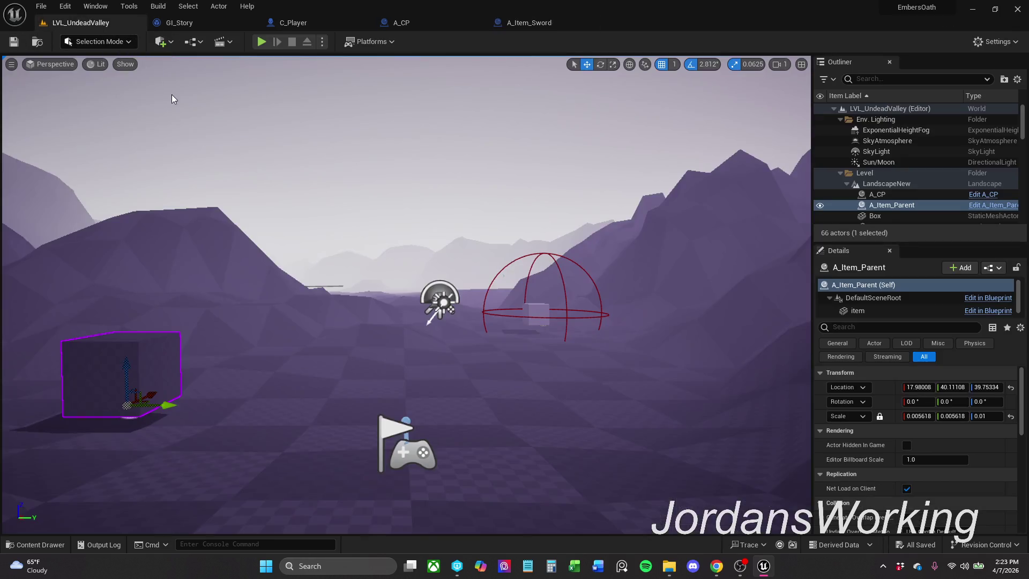
key(ctrl+space)
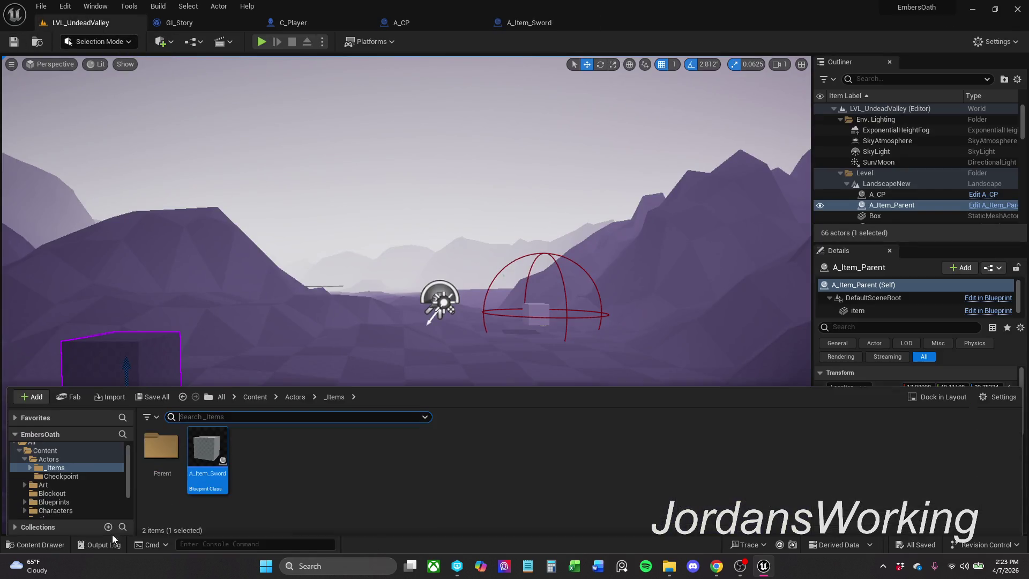
mouse_move(214, 467)
mouse_down()
mouse_move(348, 358)
mouse_move(385, 375)
mouse_up()
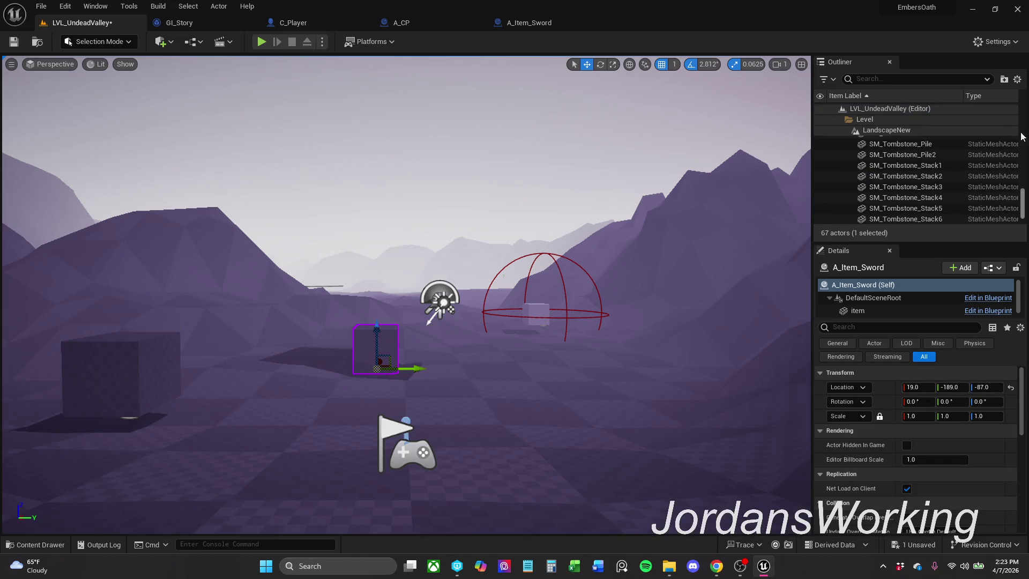
- Set A_Item_Sword's item mesh to CursorPointer, compile and save, then return to the level
click(552, 24)
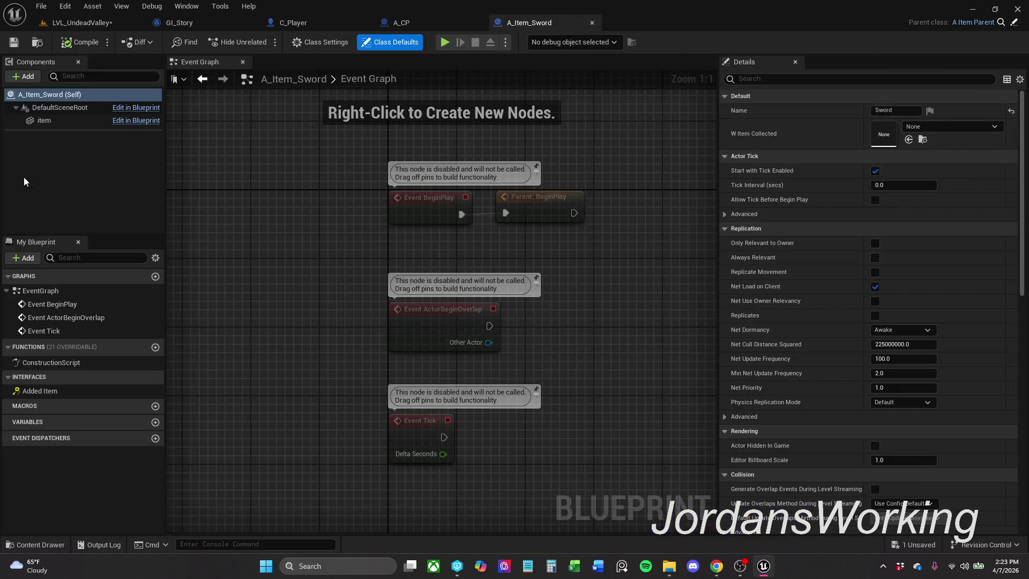
click(52, 123)
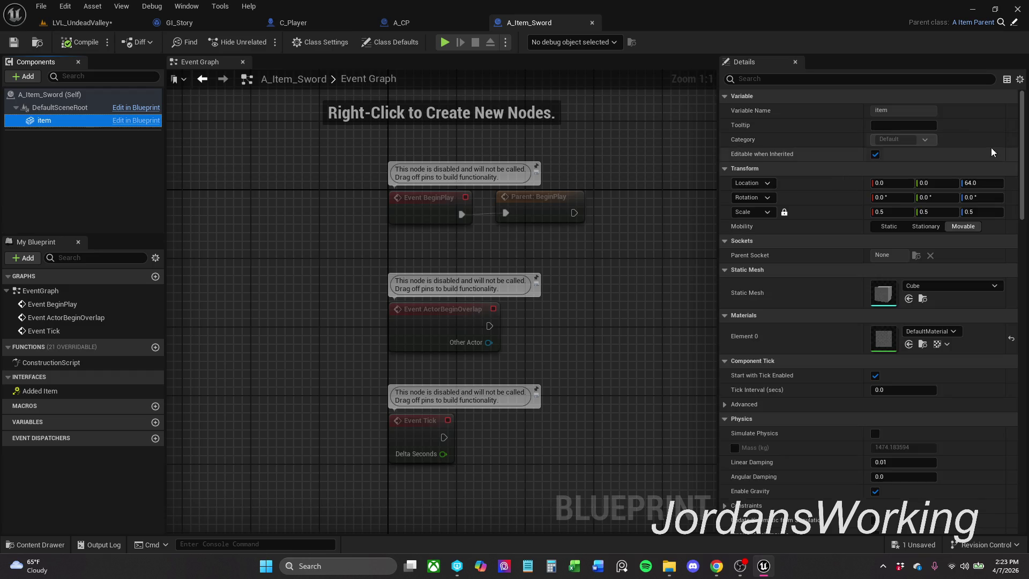
click(948, 286)
scroll(969, 475, down, 3)
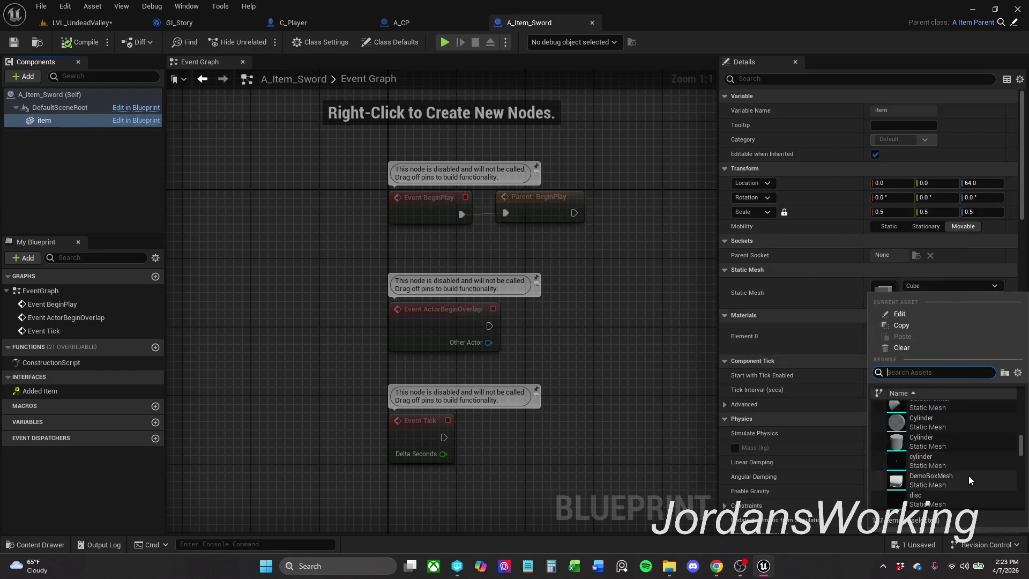
scroll(959, 468, up, 2)
click(954, 440)
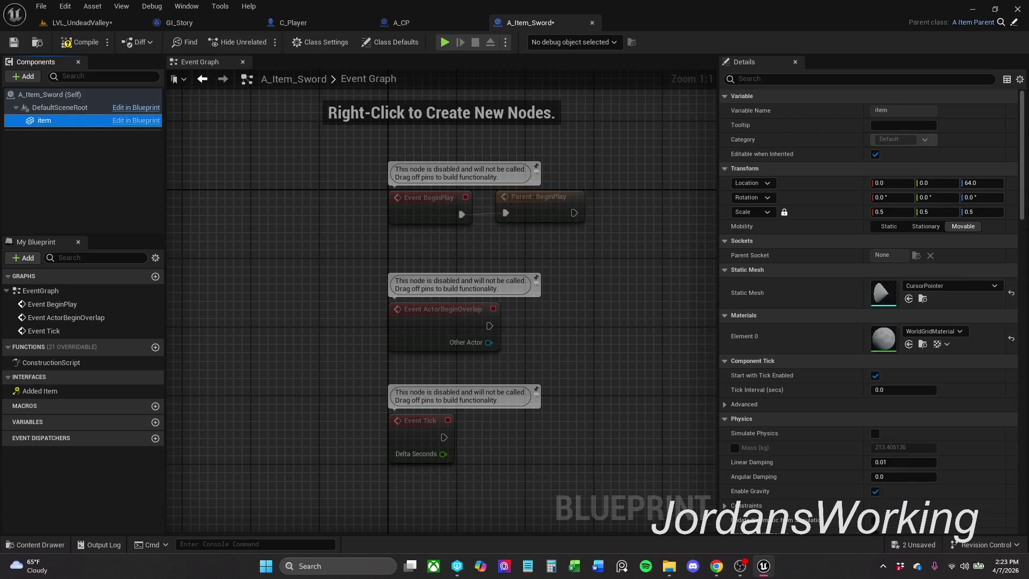
click(80, 42)
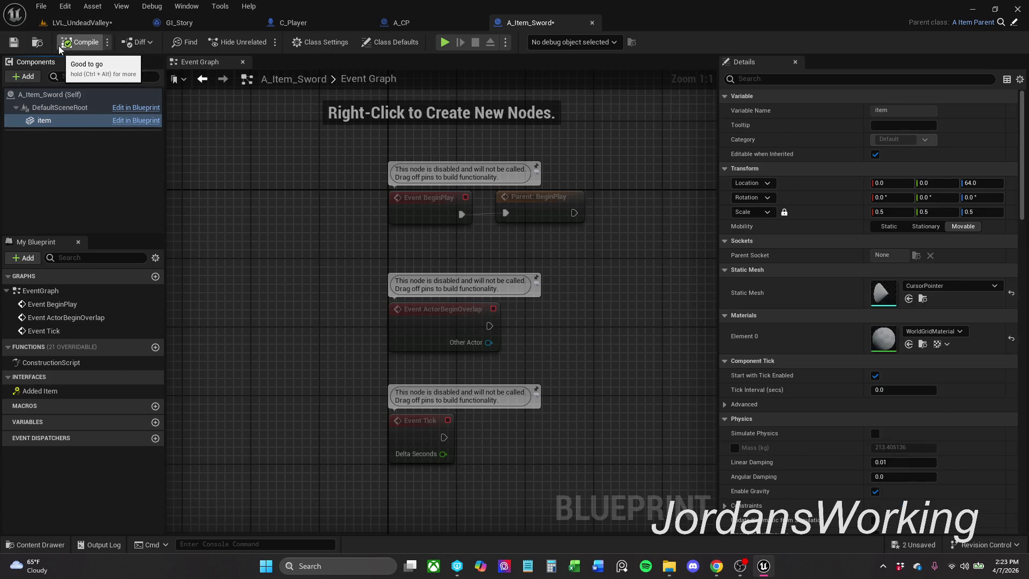
click(14, 42)
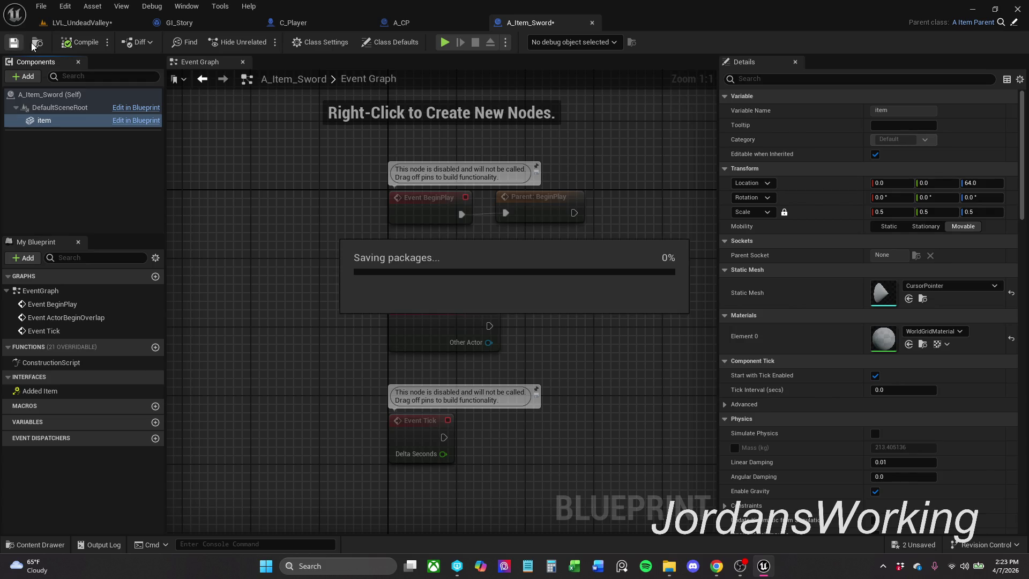
click(80, 23)
- Play-test the level, running the character to collect the sword and reach the save cube
click(262, 42)
key(w)
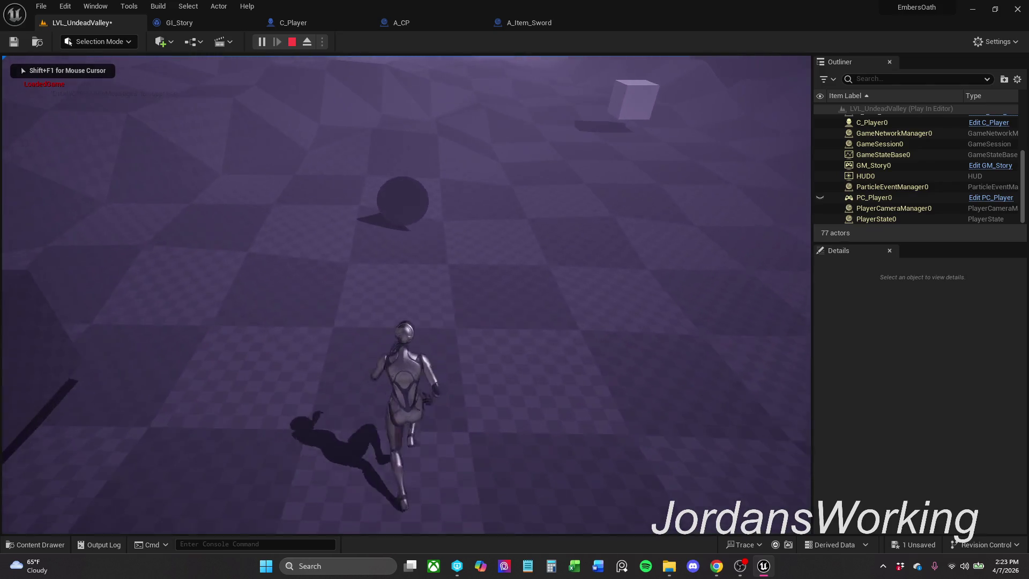
key(w)
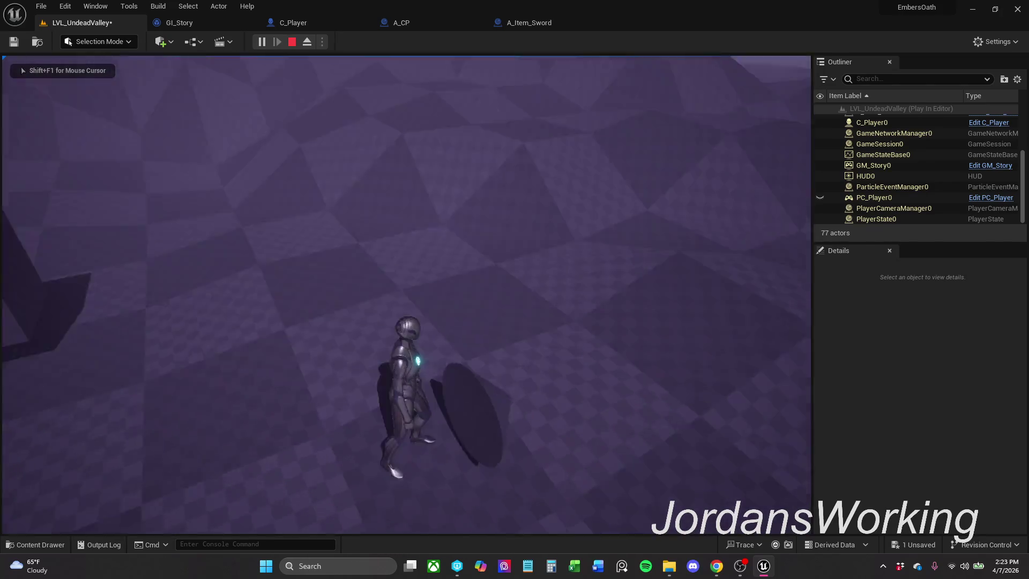
key(w)
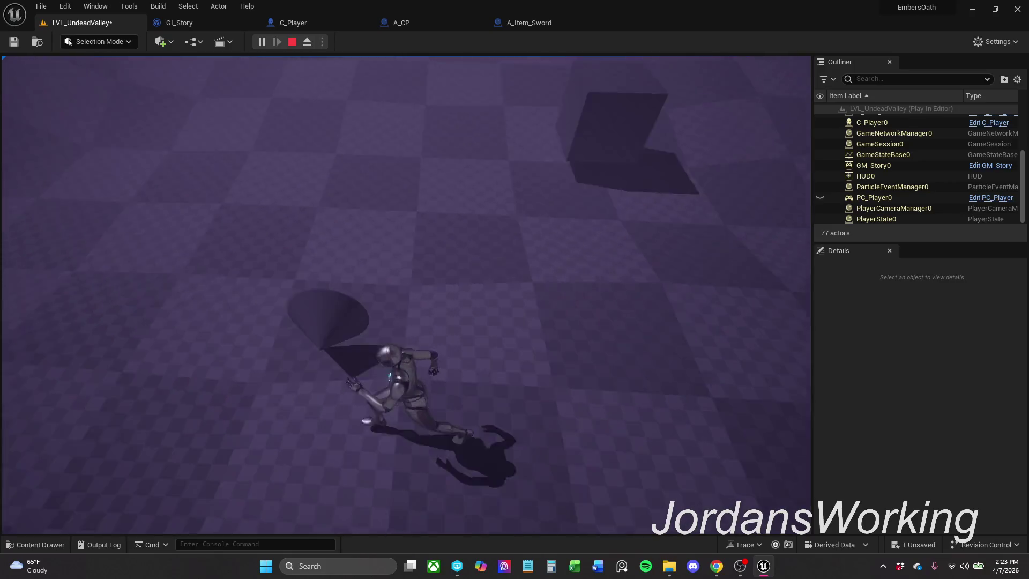
key(w)
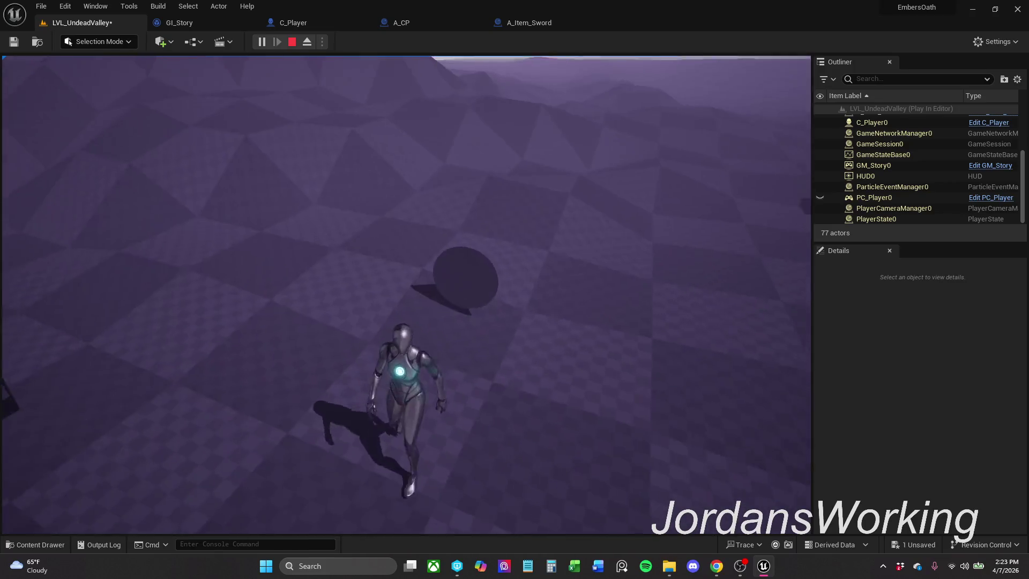
key(w)
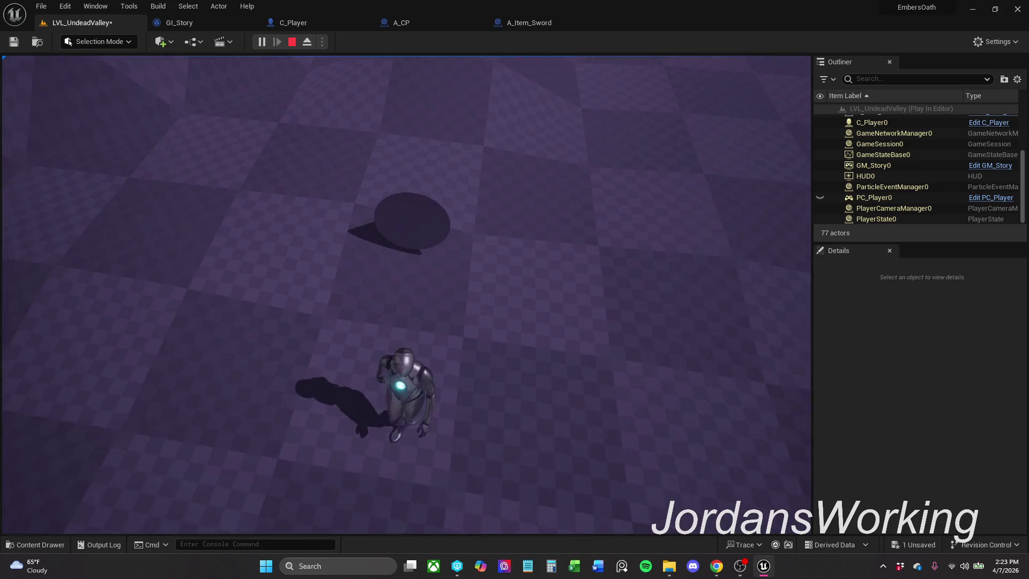
key(w)
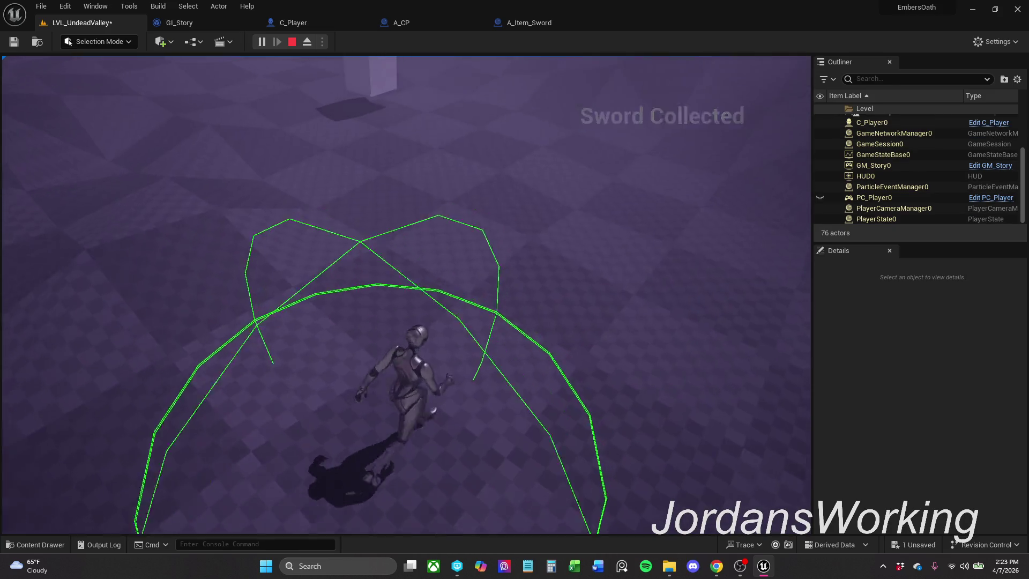
key(w)
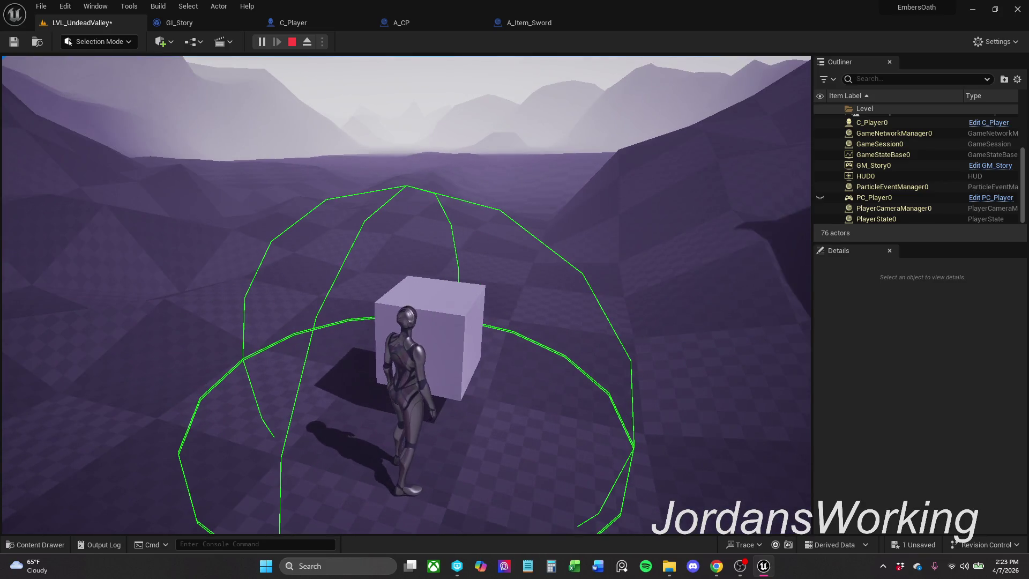
- Stop, then replay once to confirm LoadedGame appears and stop again
key(Escape)
click(261, 42)
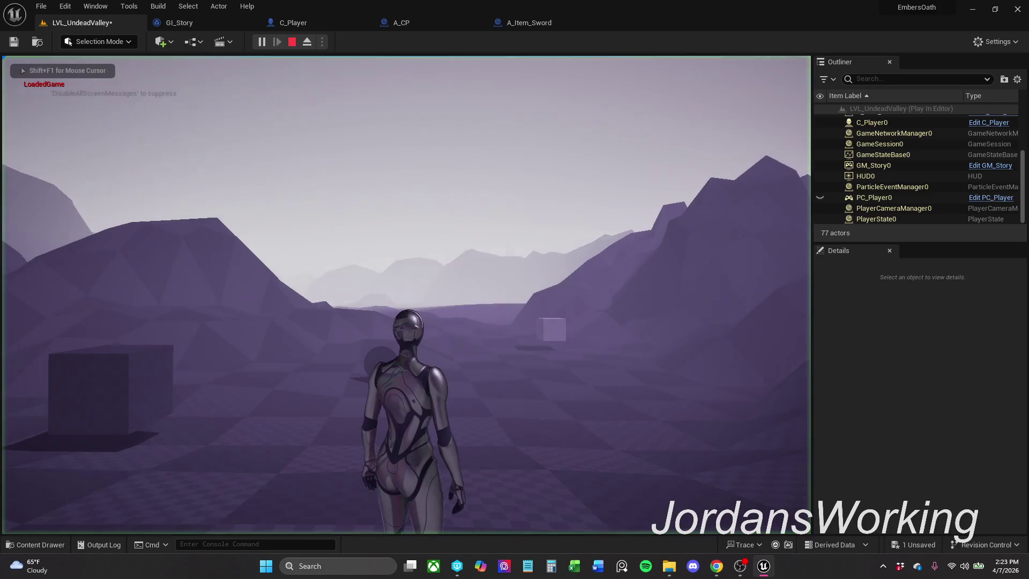
key(Escape)
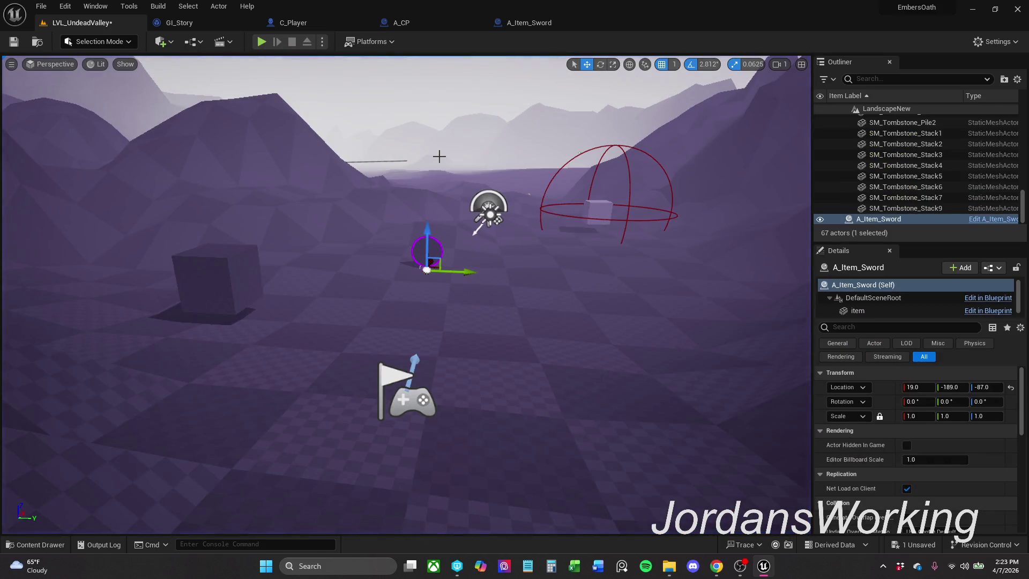
- Refresh all nodes in C_Player's event graph and save the blueprint
click(294, 26)
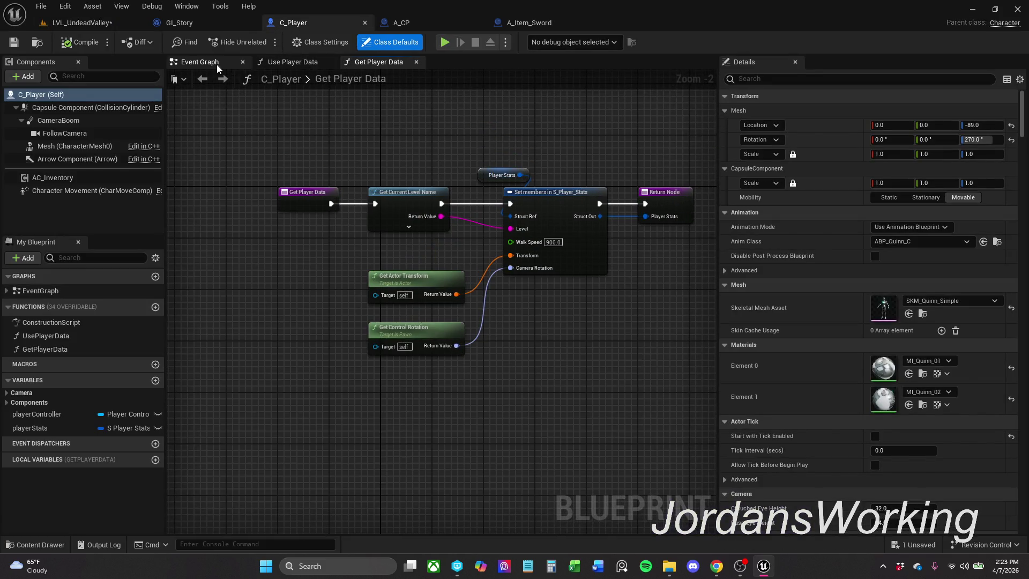
click(215, 63)
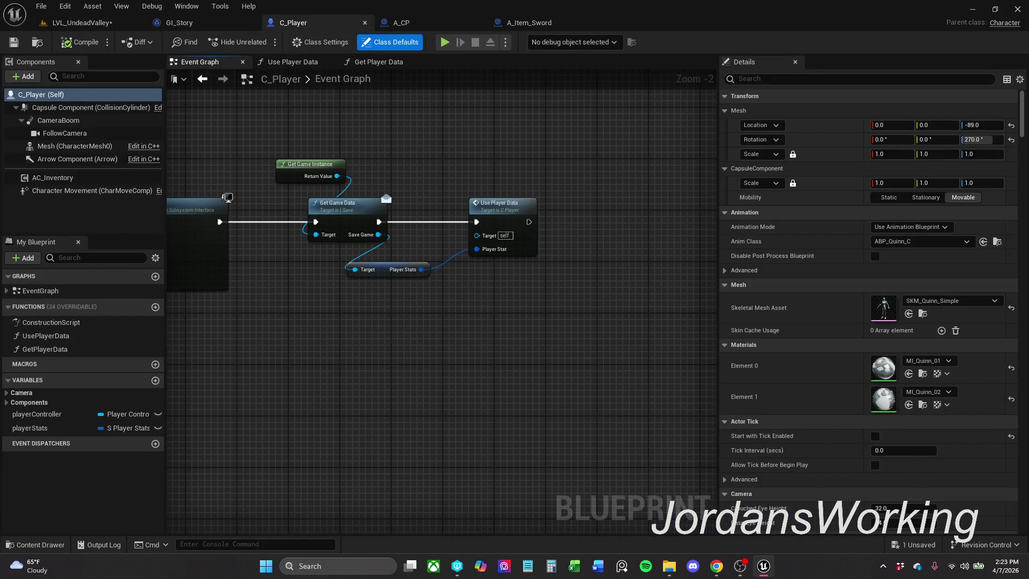
scroll(423, 182, down, 9)
drag(241, 169, 612, 356)
right_click(525, 211)
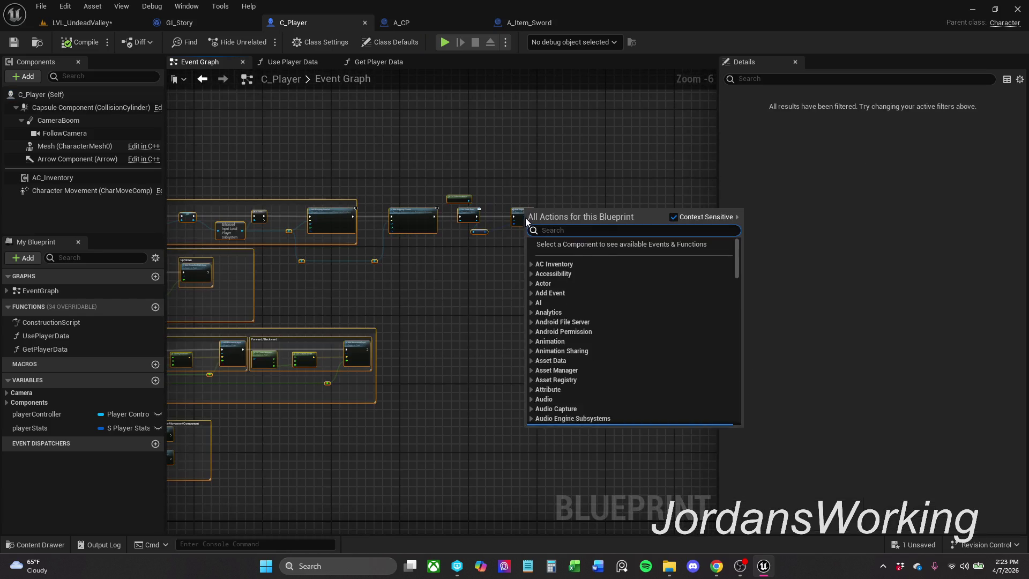
right_click(521, 217)
click(580, 282)
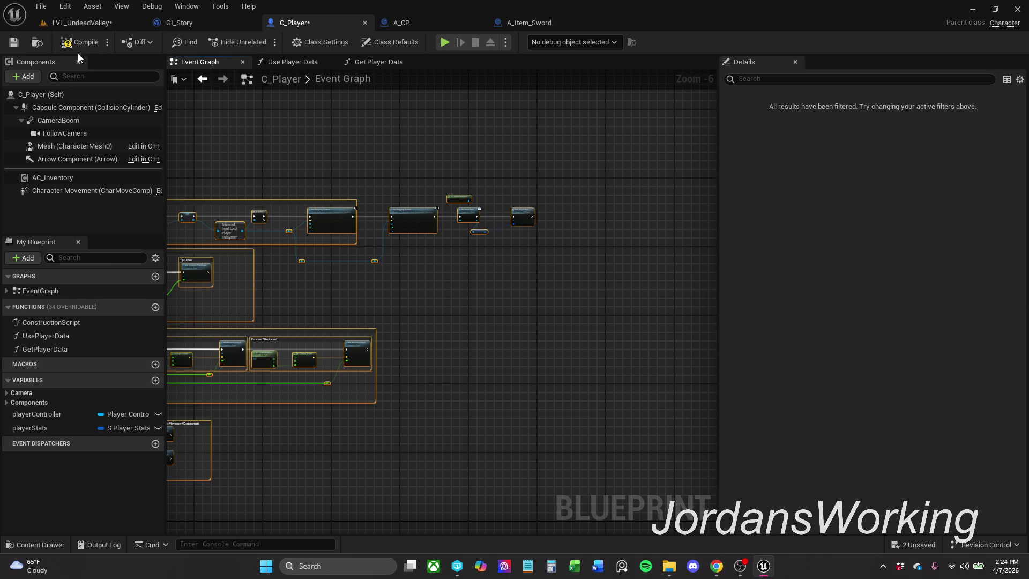
click(13, 42)
- Deselect and pan the graph, then save the LVL_UndeadValley map
scroll(446, 223, up, 4)
click(551, 278)
drag(551, 278, 440, 281)
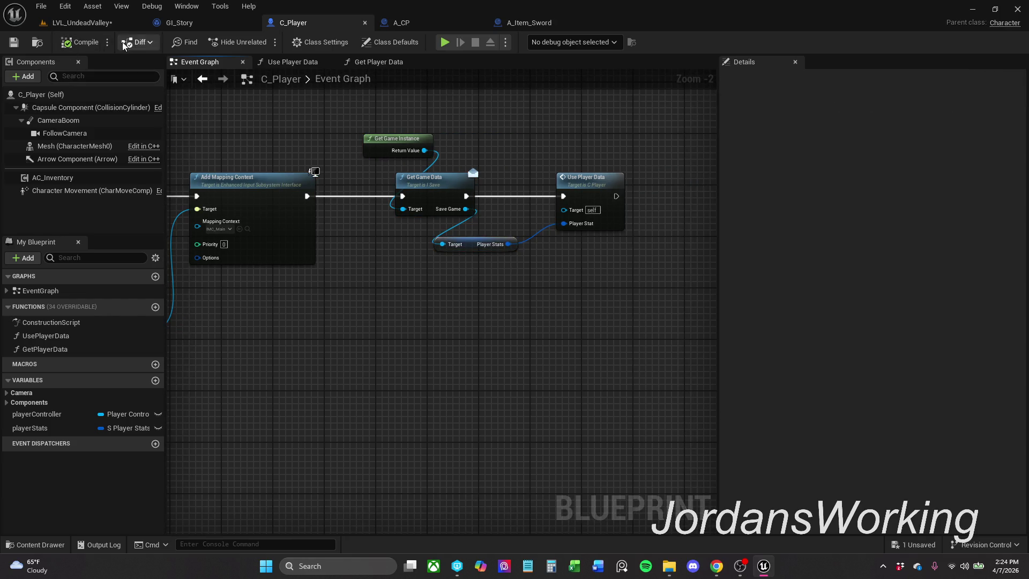
click(81, 23)
click(13, 41)
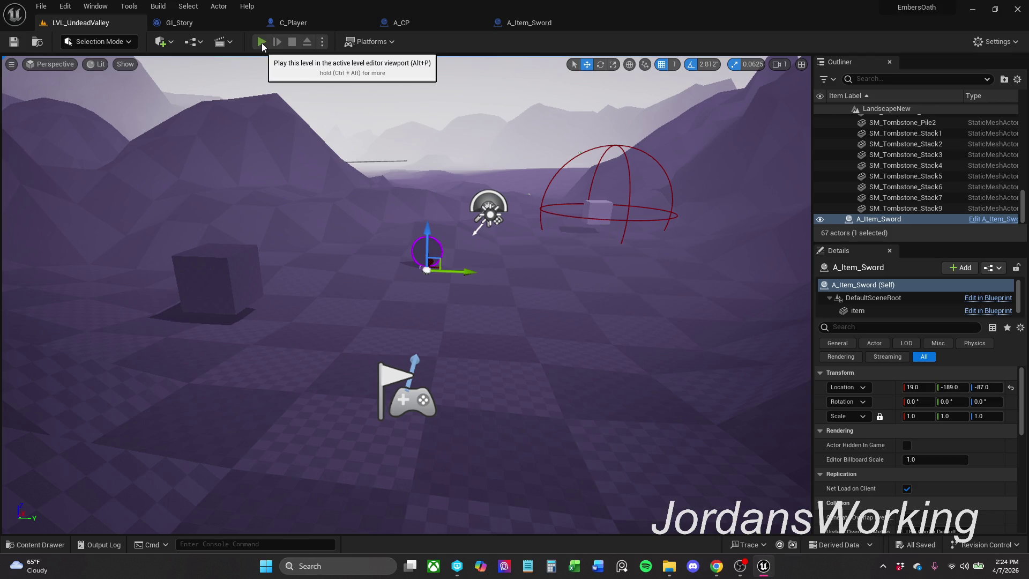
- Play-test: run forward to collect the sword, save with E beside the cube, then stop
click(261, 42)
key(w)
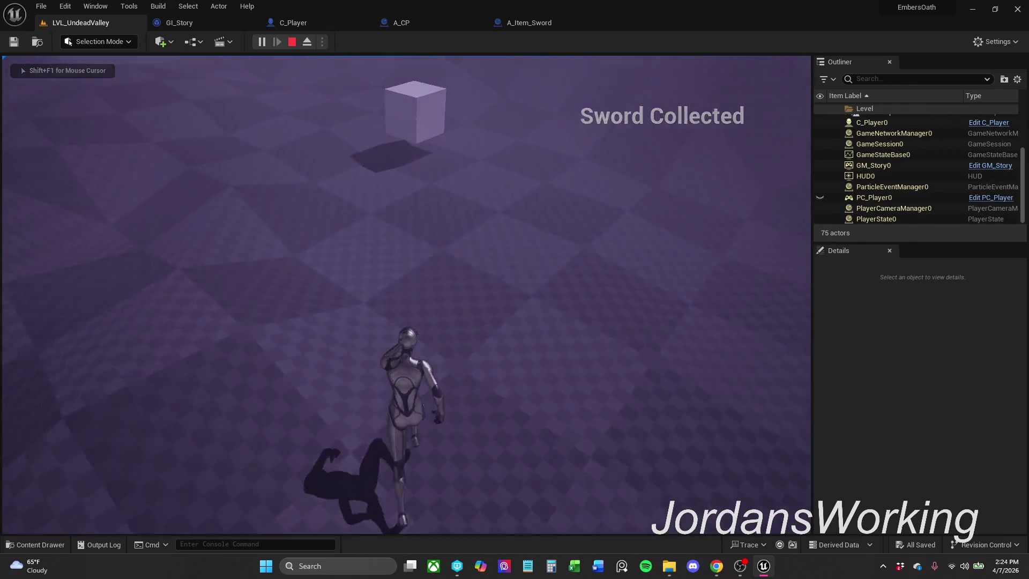
key(e)
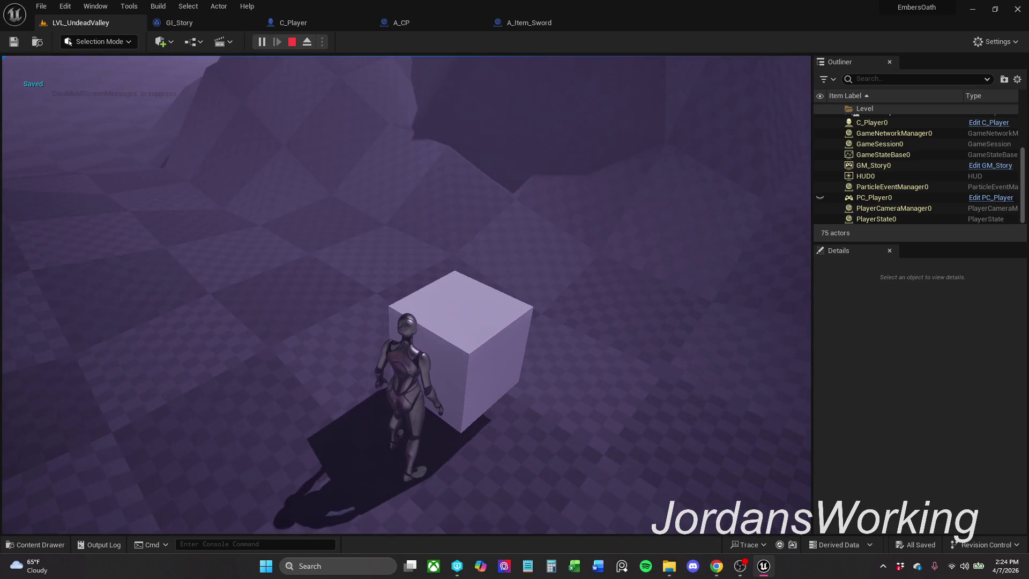
key(w)
key(w)
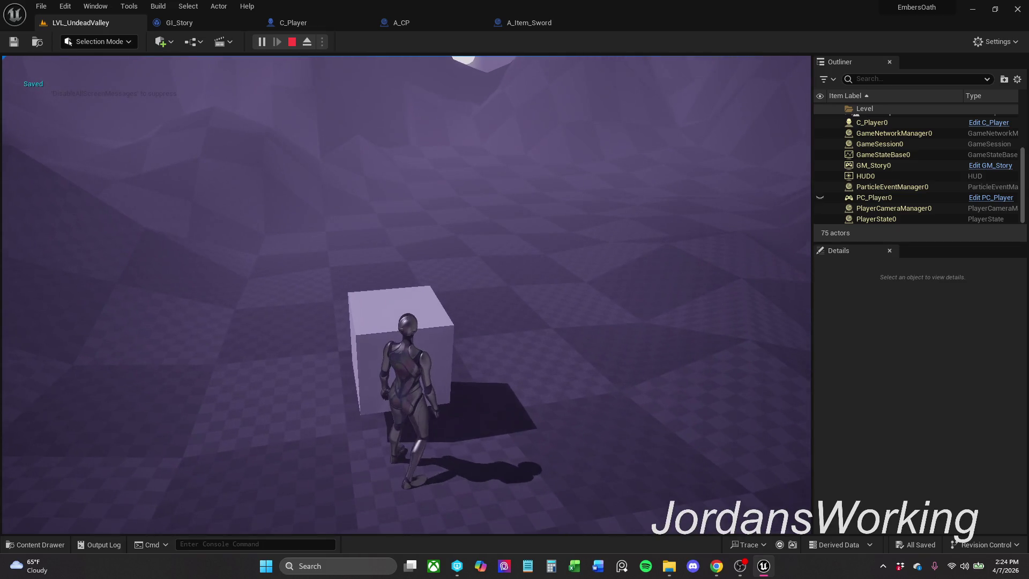
key(Escape)
- Use File > Save All, then start play to test loading the save
click(47, 11)
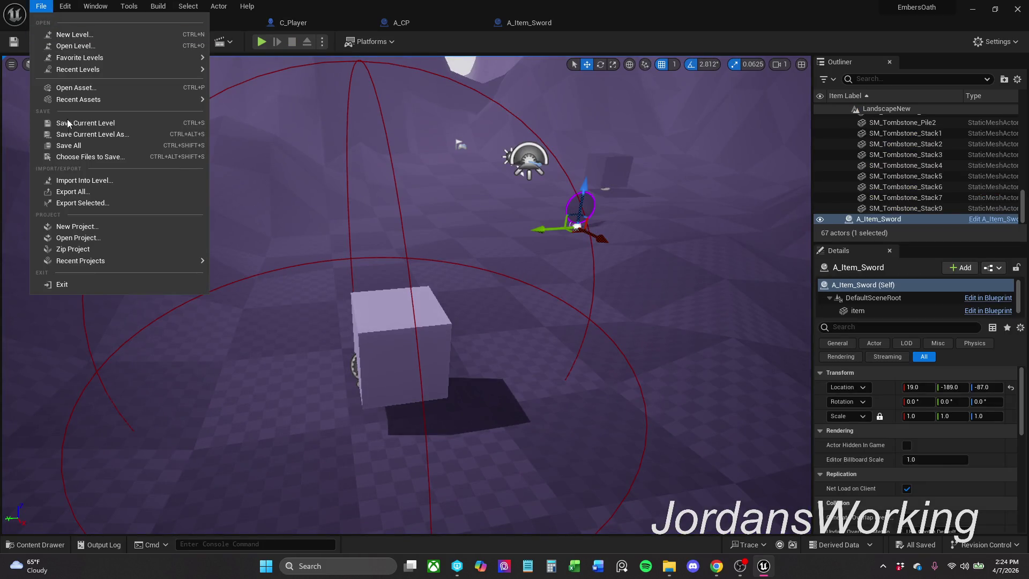
click(64, 152)
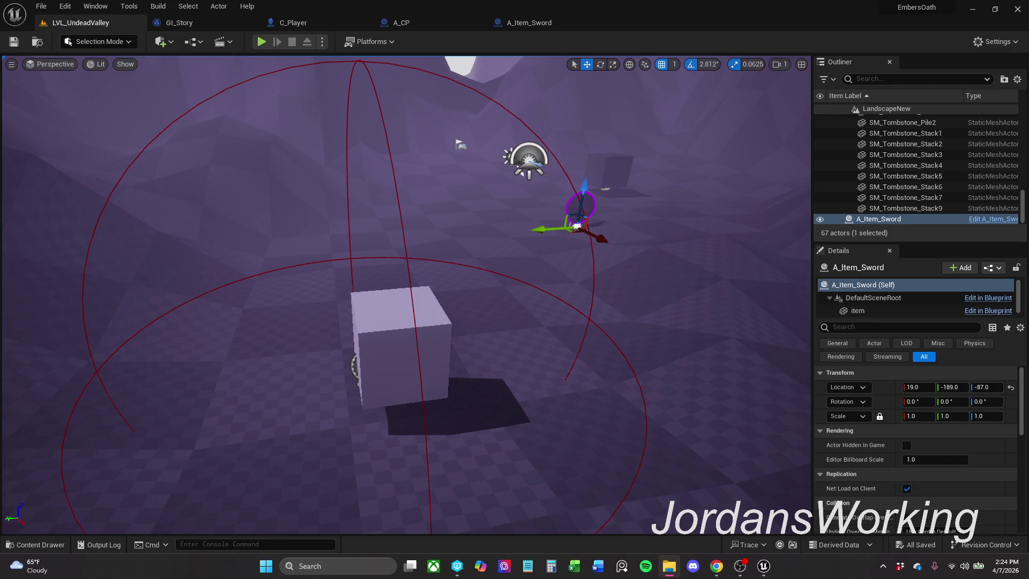
click(260, 45)
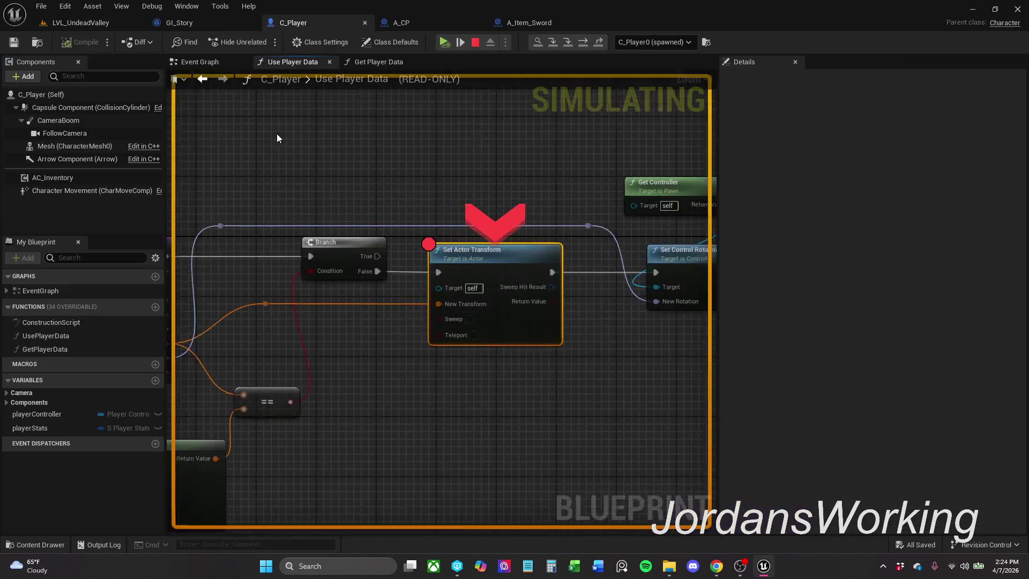
- Resume from the Set Actor Transform breakpoint and stop the session
click(443, 42)
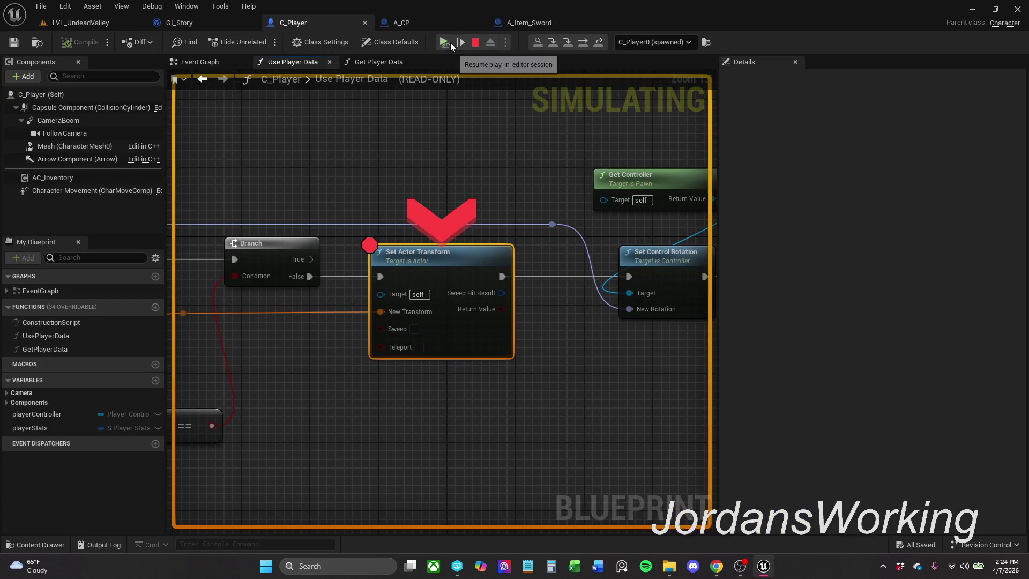
click(450, 45)
key(Escape)
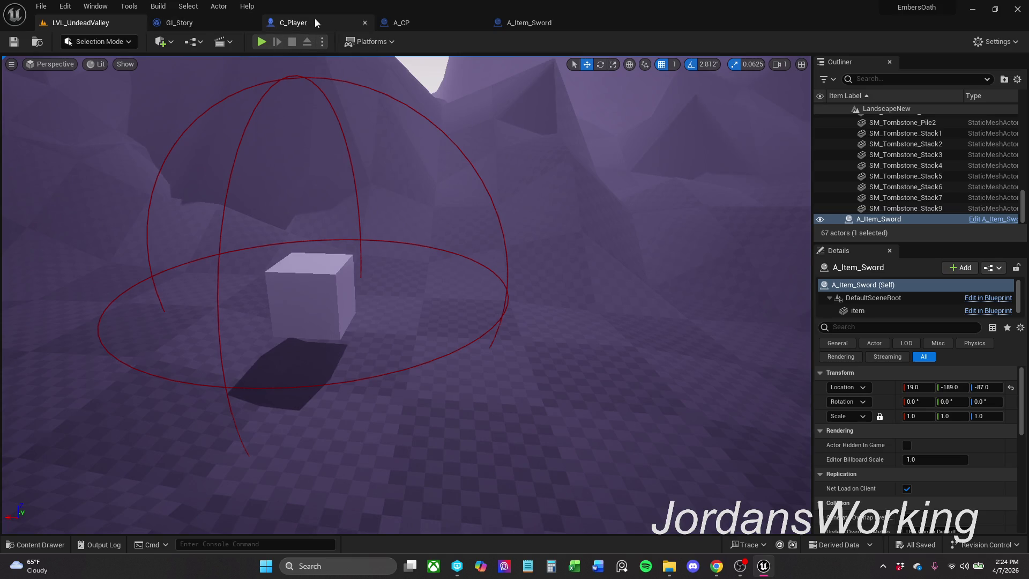
- Replay to hit the breakpoint again, inspect Use Player Data, resume, stop, and start a fresh session
click(260, 43)
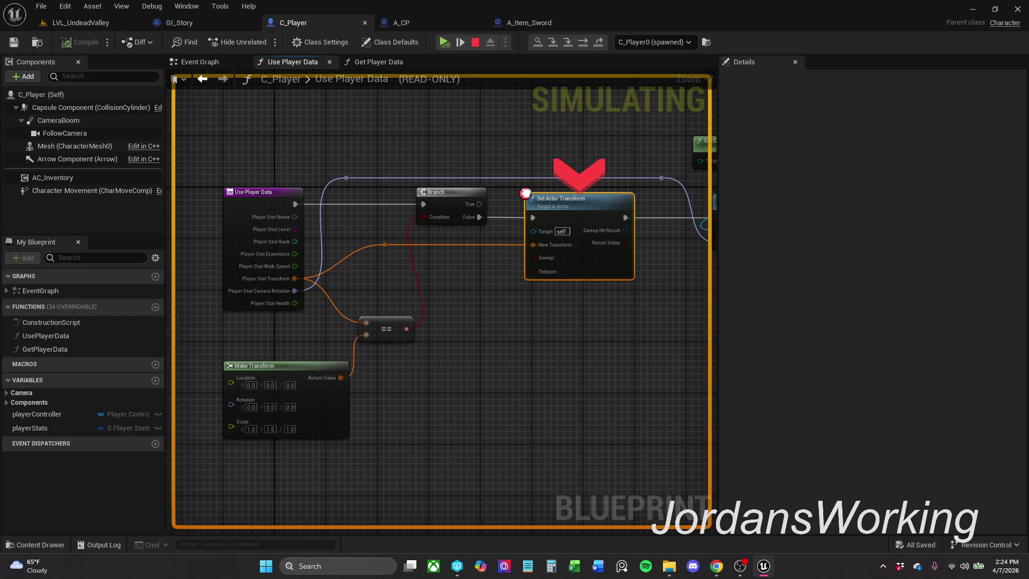
drag(525, 193, 495, 203)
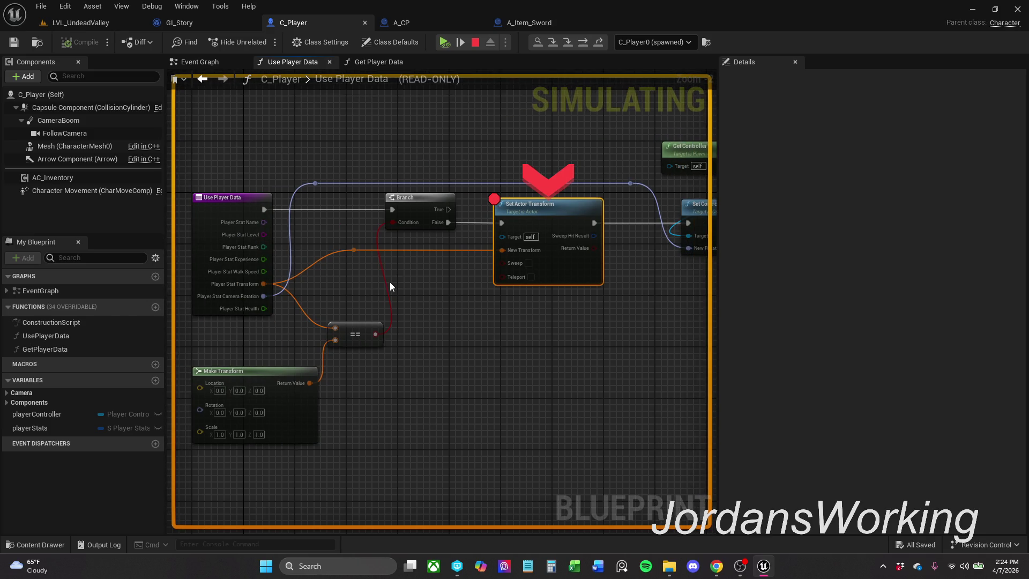
click(444, 42)
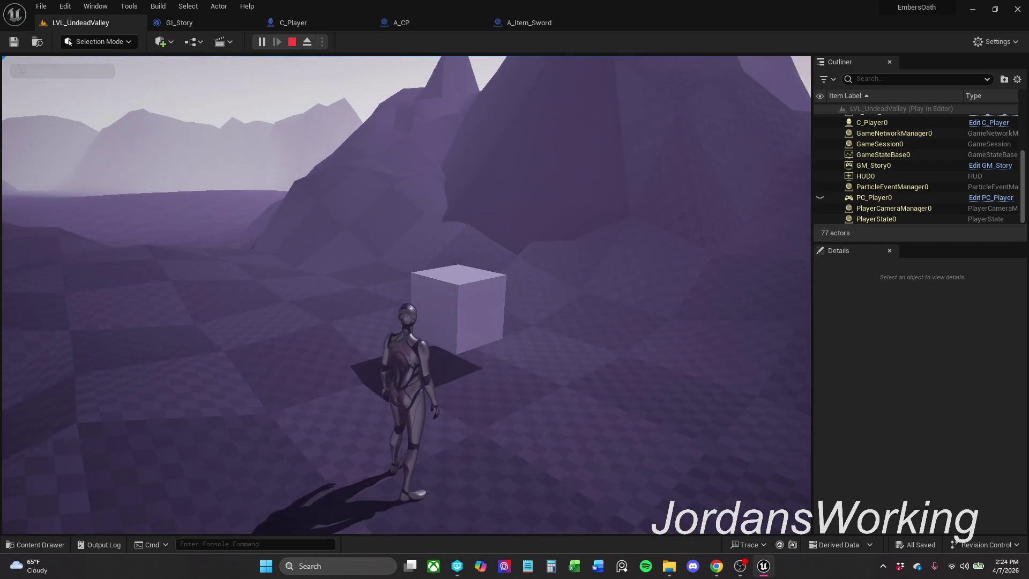
key(Escape)
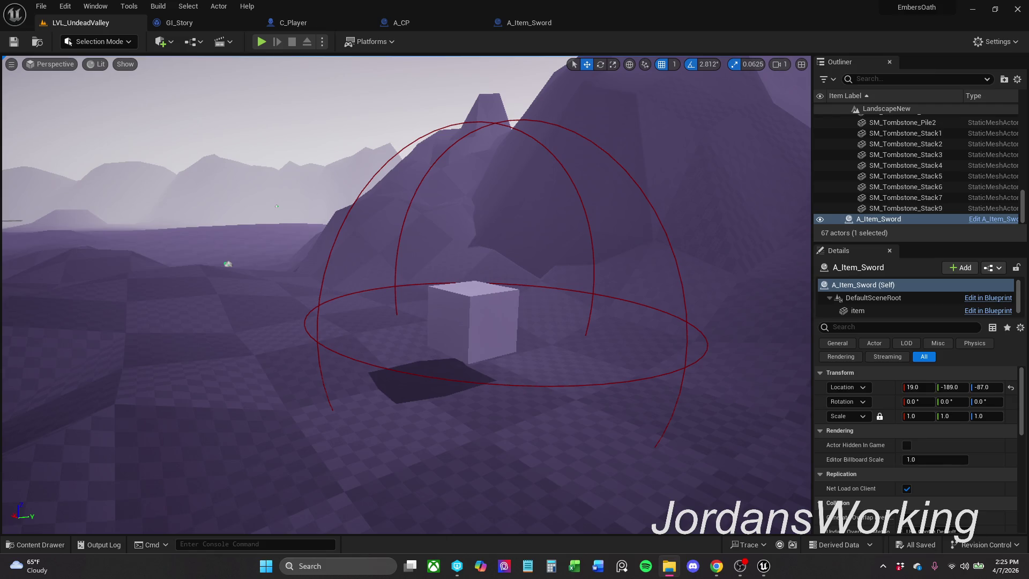
click(262, 42)
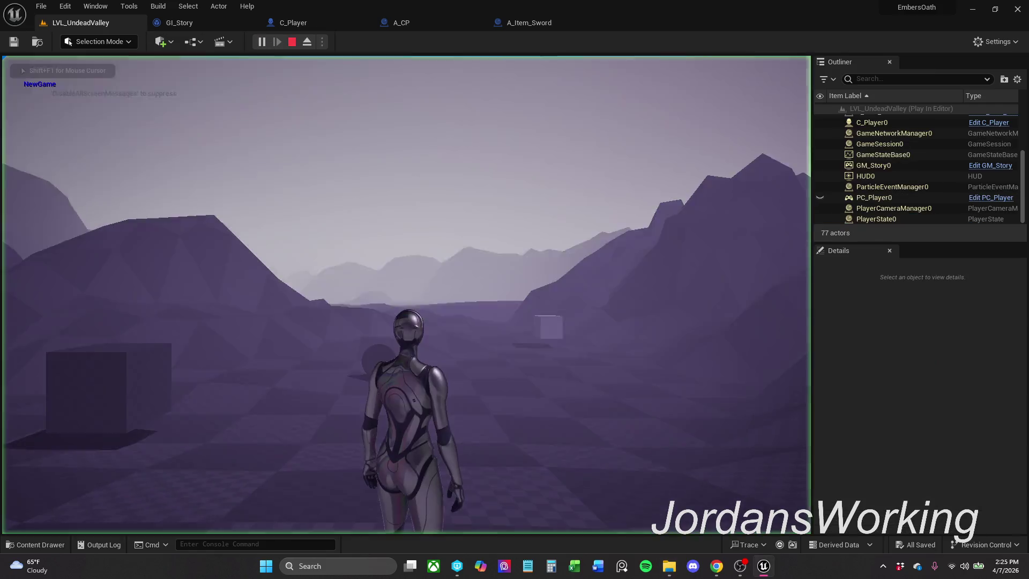
- Collect the items and save in-game, stop, then replay to check the saved state
key(w)
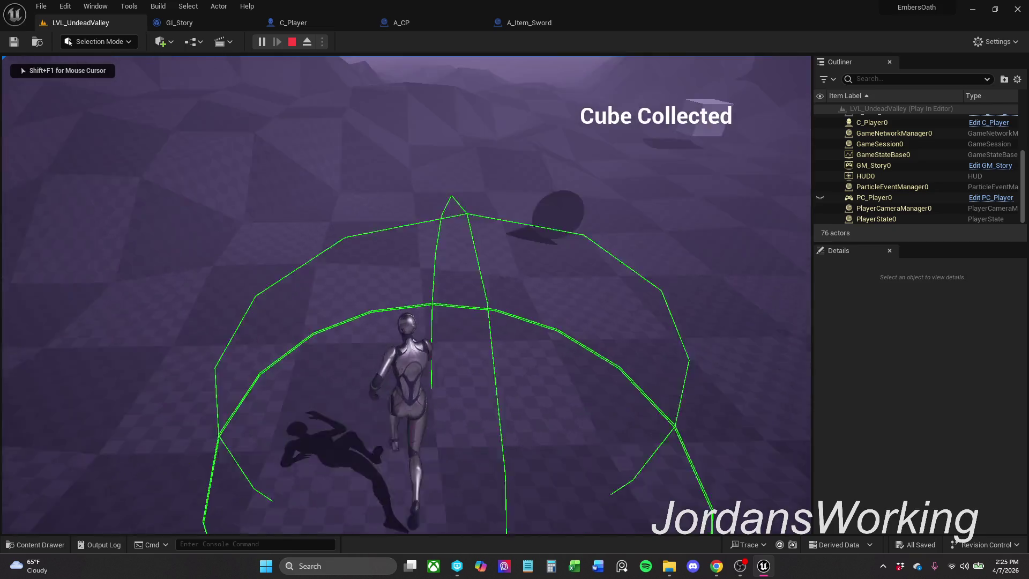
key(w)
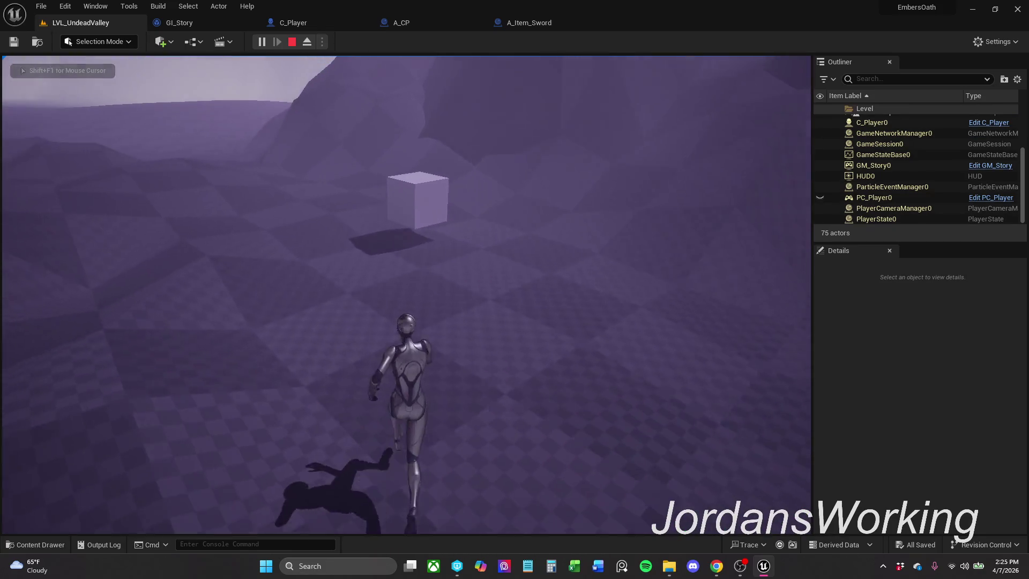
key(w)
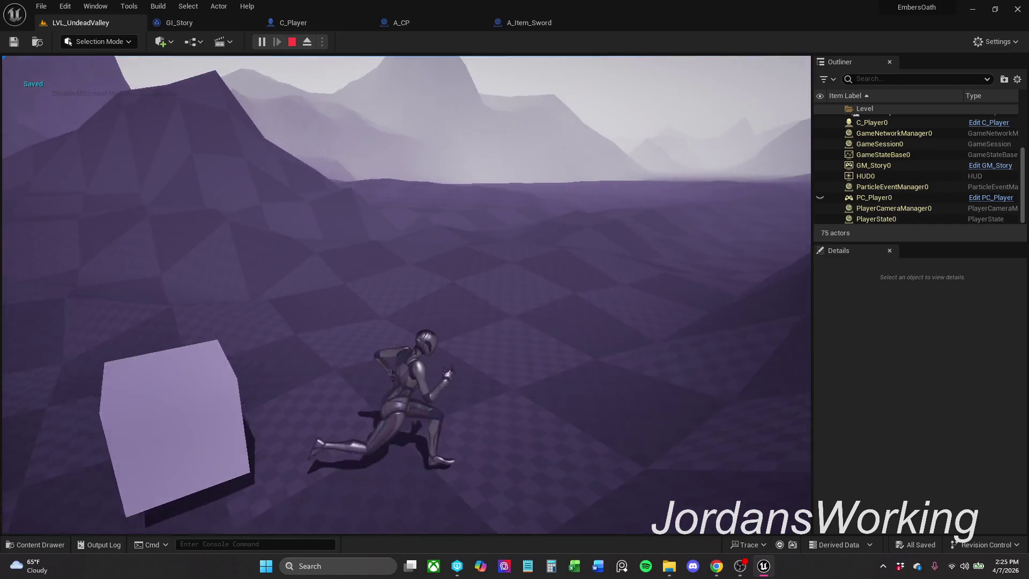
key(shift+F1)
key(Escape)
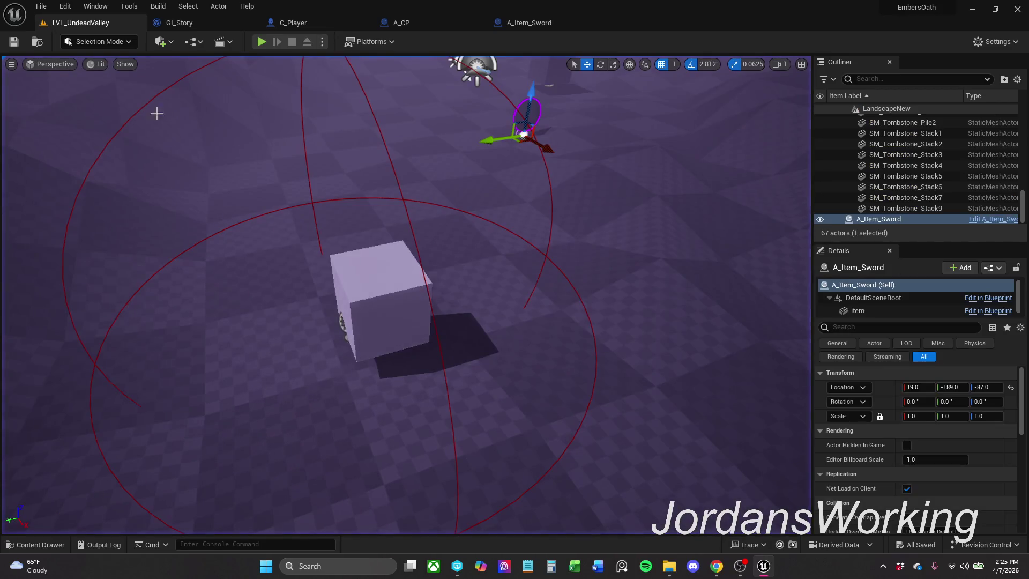
click(262, 46)
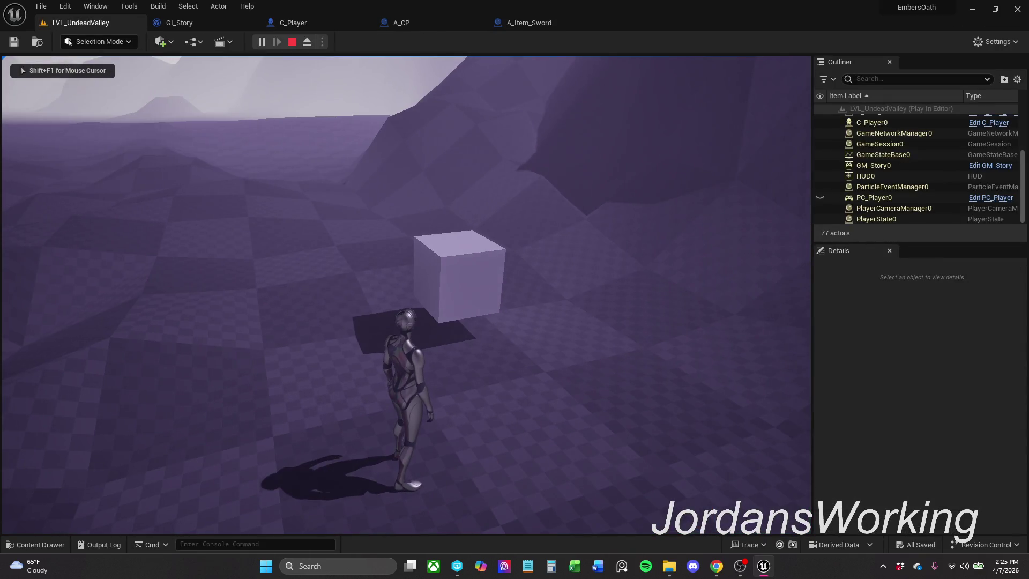
key(Escape)
- Run another session moving the character, replay to load the save, then start one more session
click(262, 43)
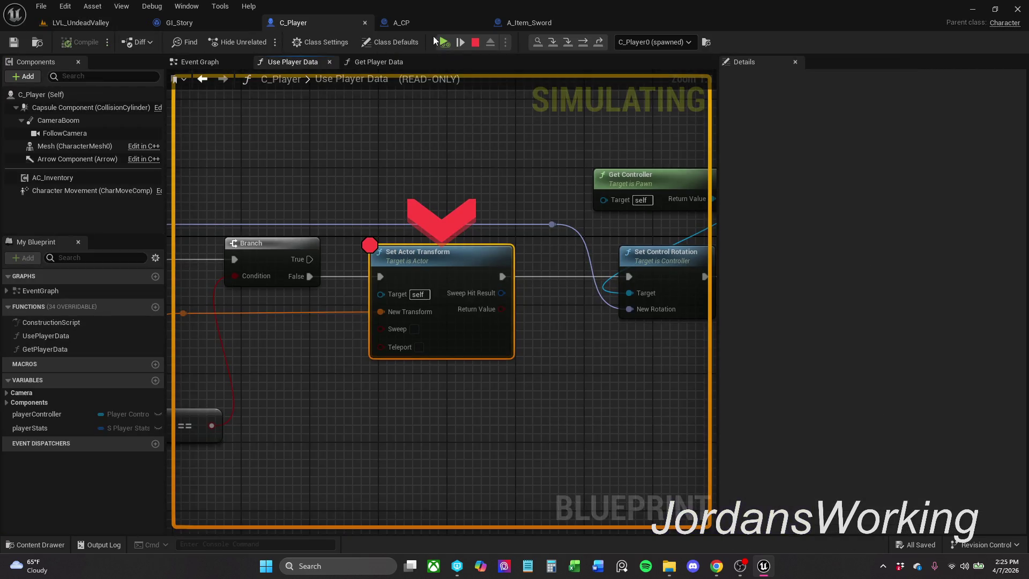
key(w)
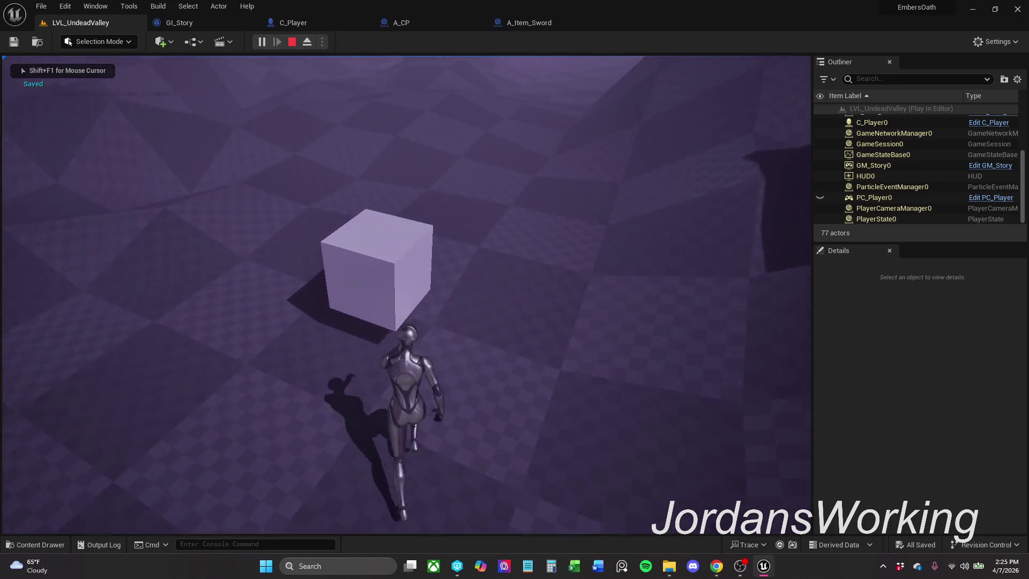
key(Escape)
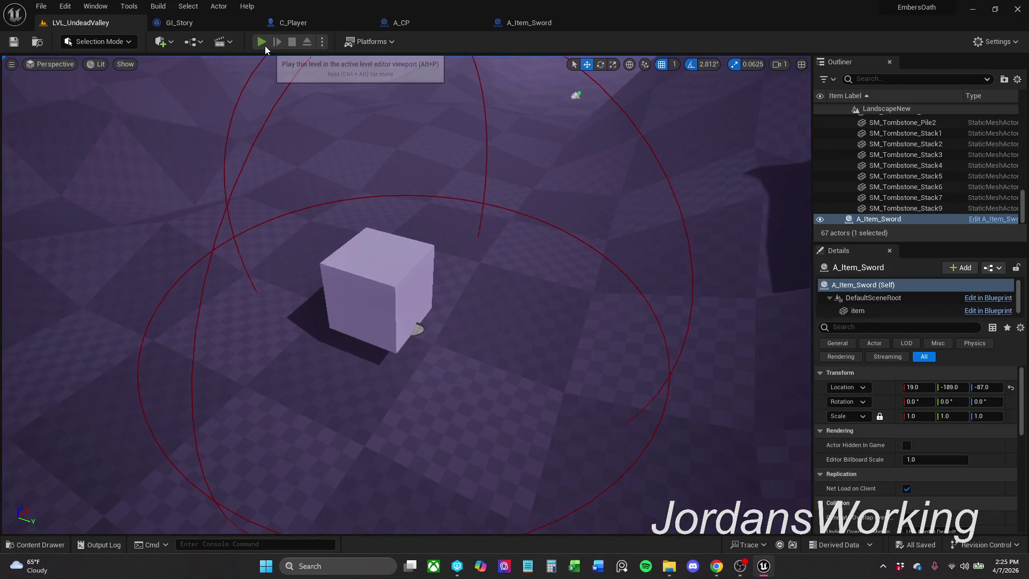
click(264, 46)
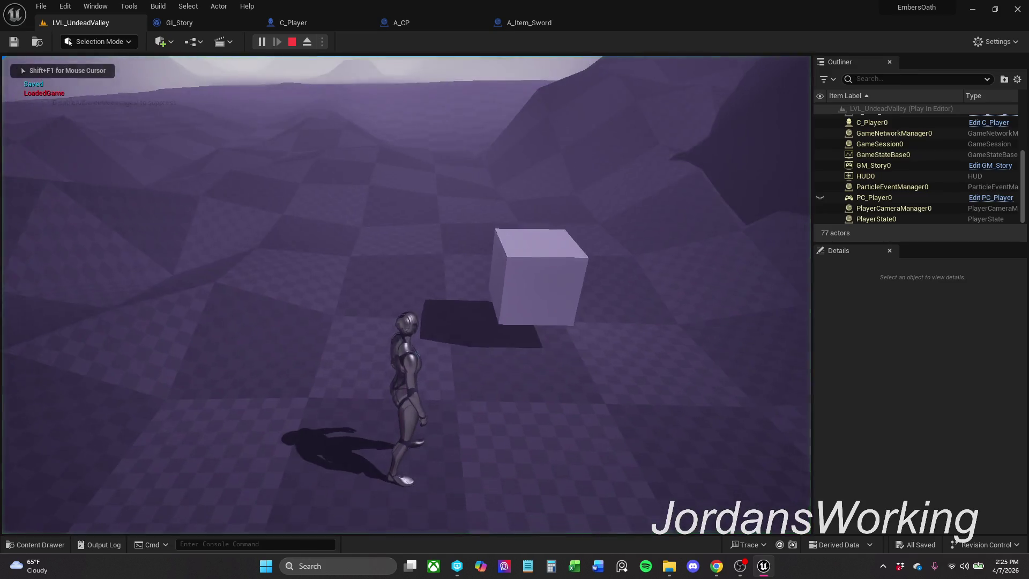
key(Escape)
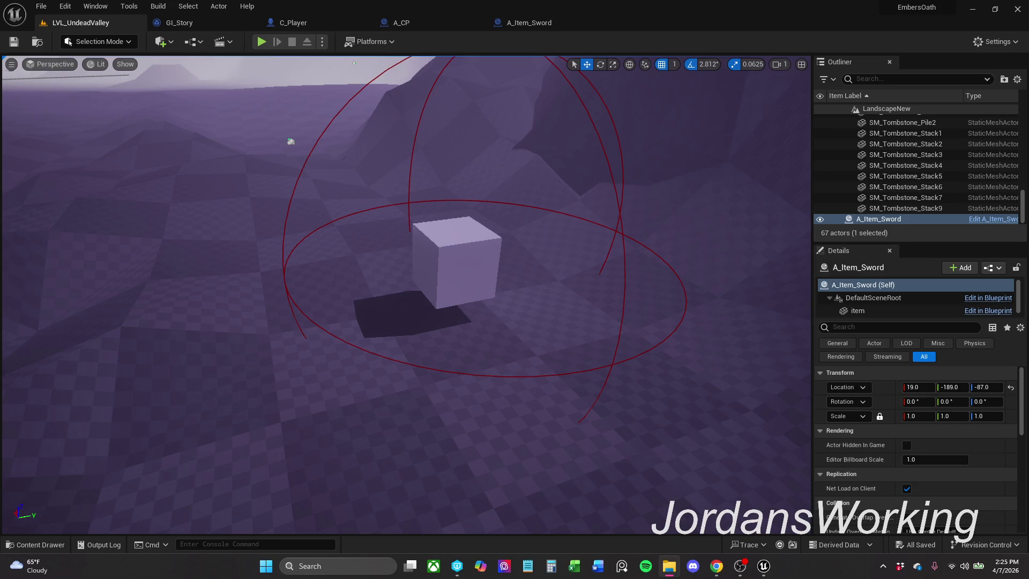
click(261, 42)
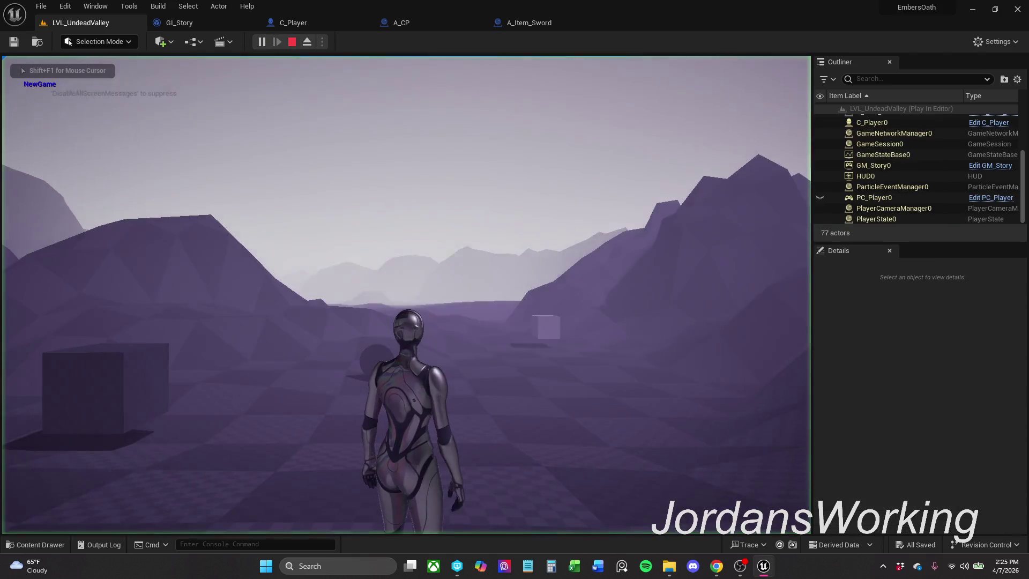
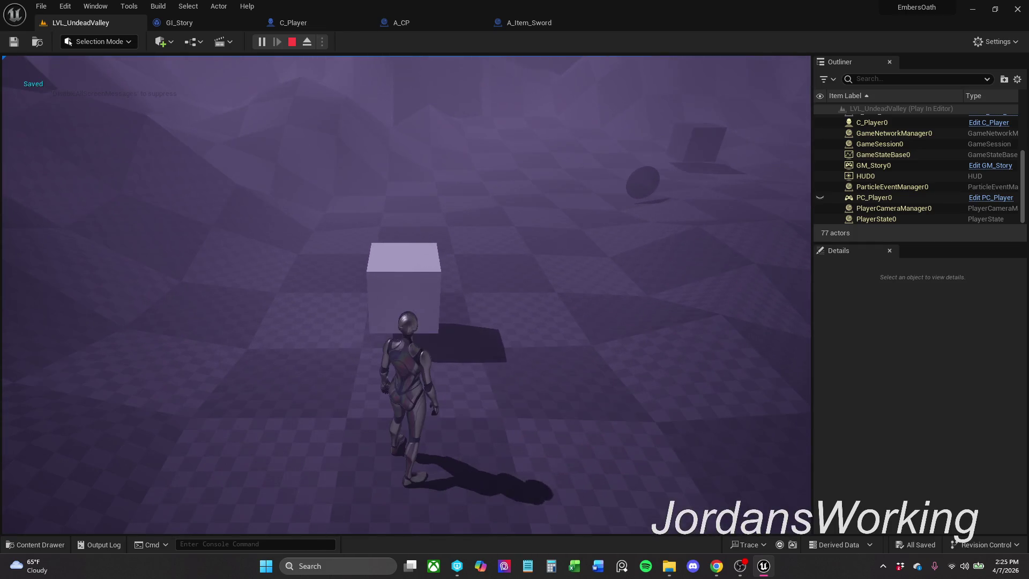
- Start and stop a few quick play sessions, running the character forward
key(Escape)
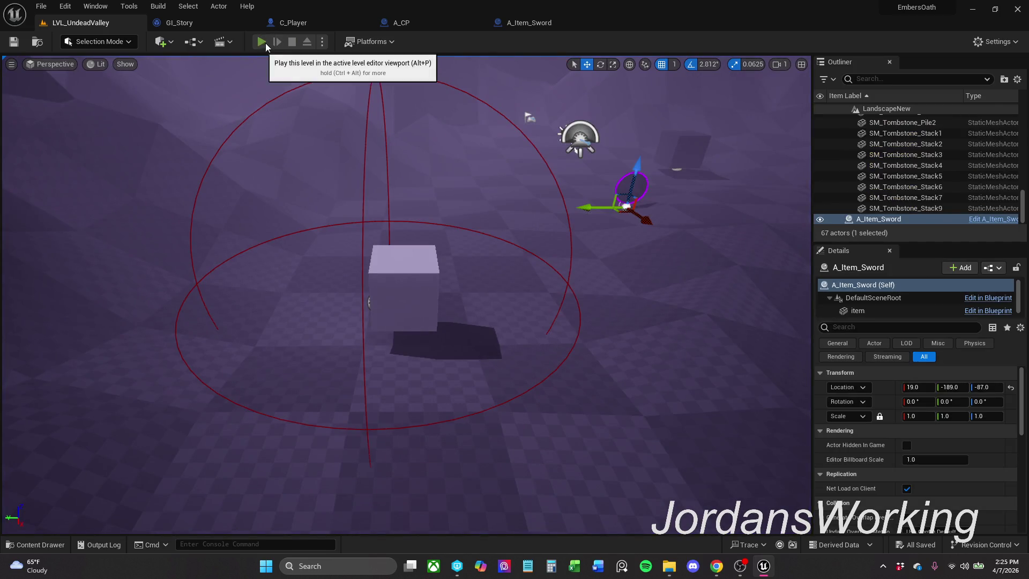
click(261, 41)
key(Escape)
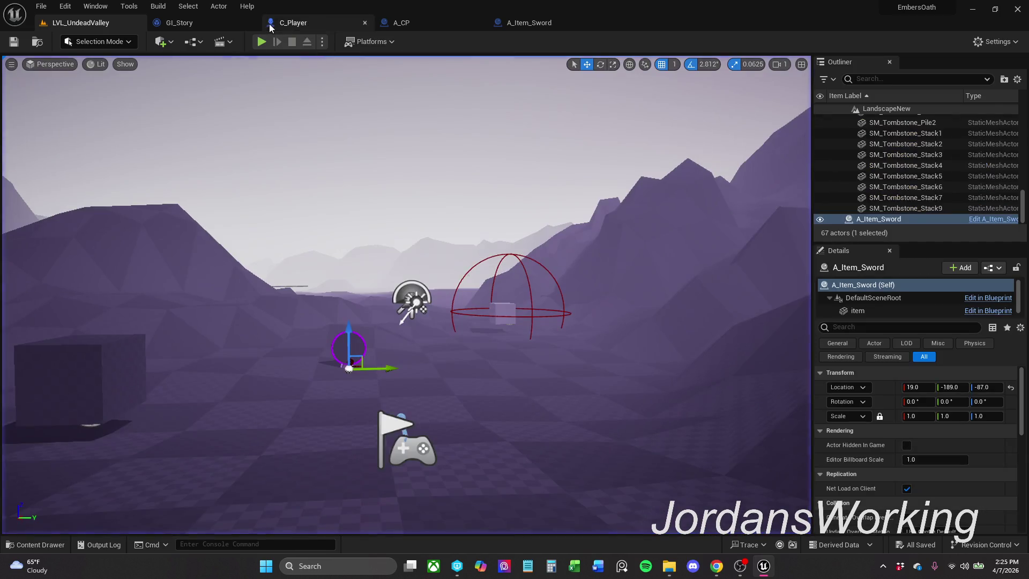
click(262, 41)
key(w)
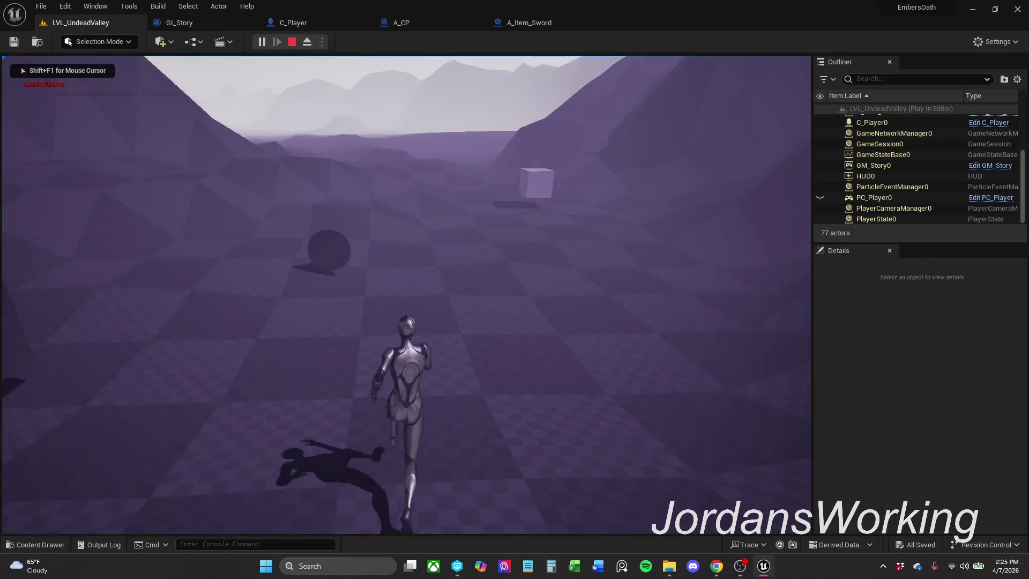
key(Escape)
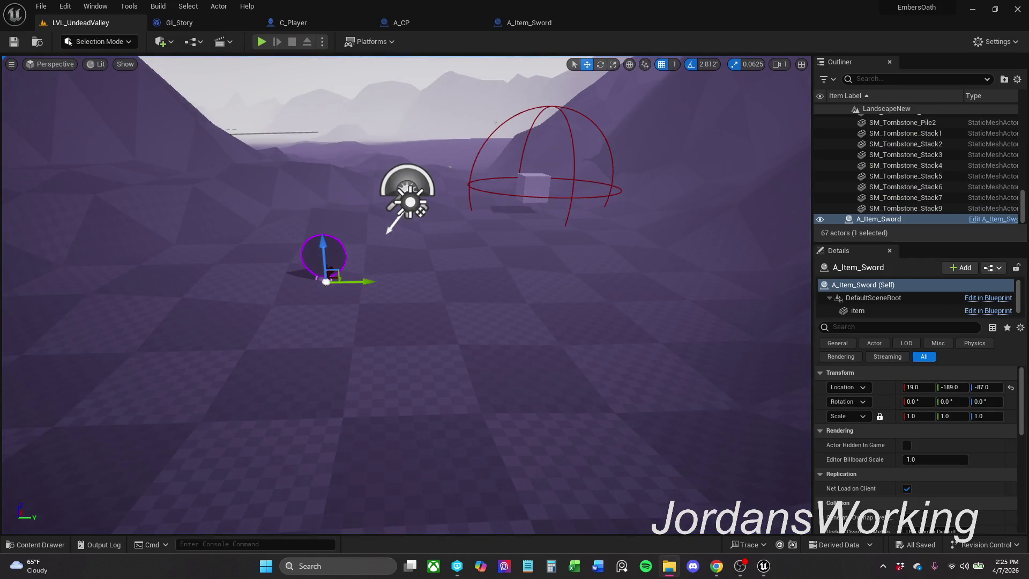
- Walk the character into the checkpoint cube, resume past the breakpoint pause, and stop playing
click(261, 42)
key(w)
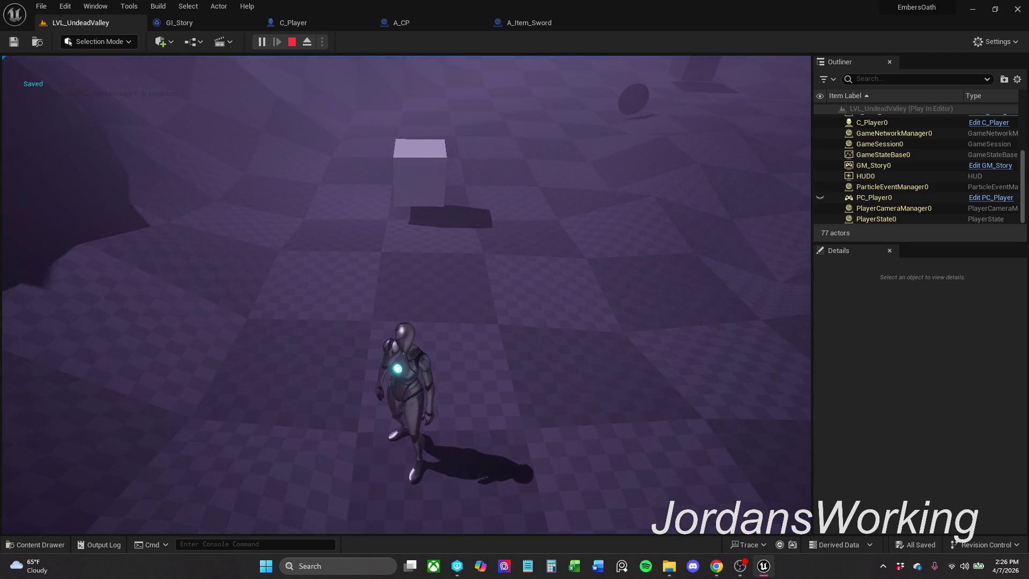
key(w)
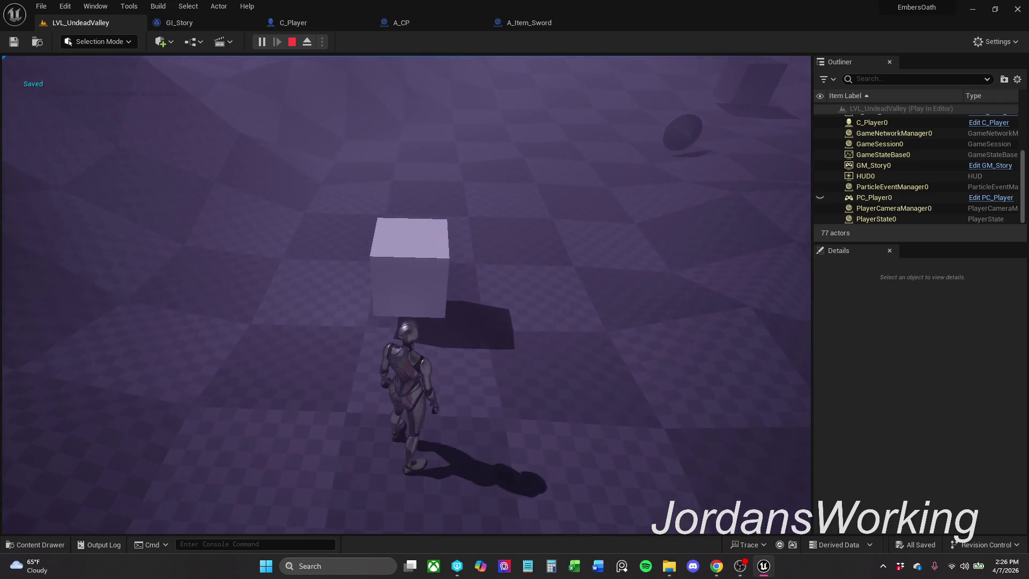
key(Escape)
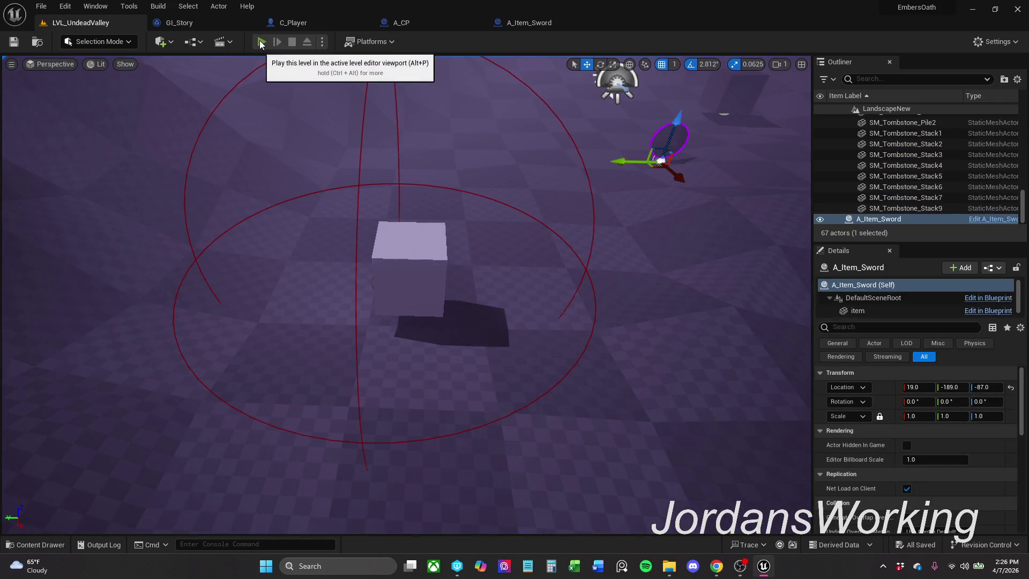
click(260, 42)
click(440, 42)
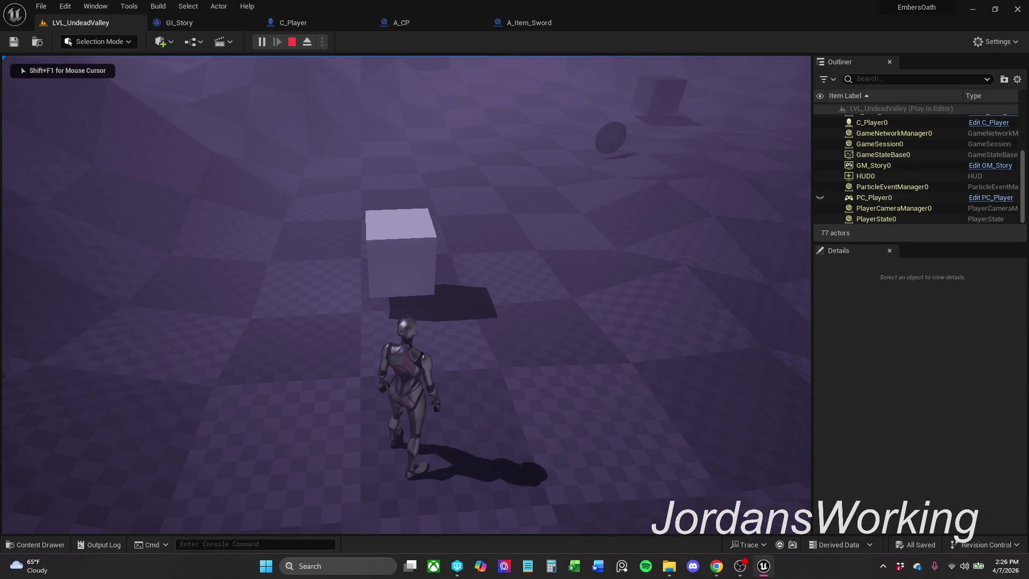
key(Escape)
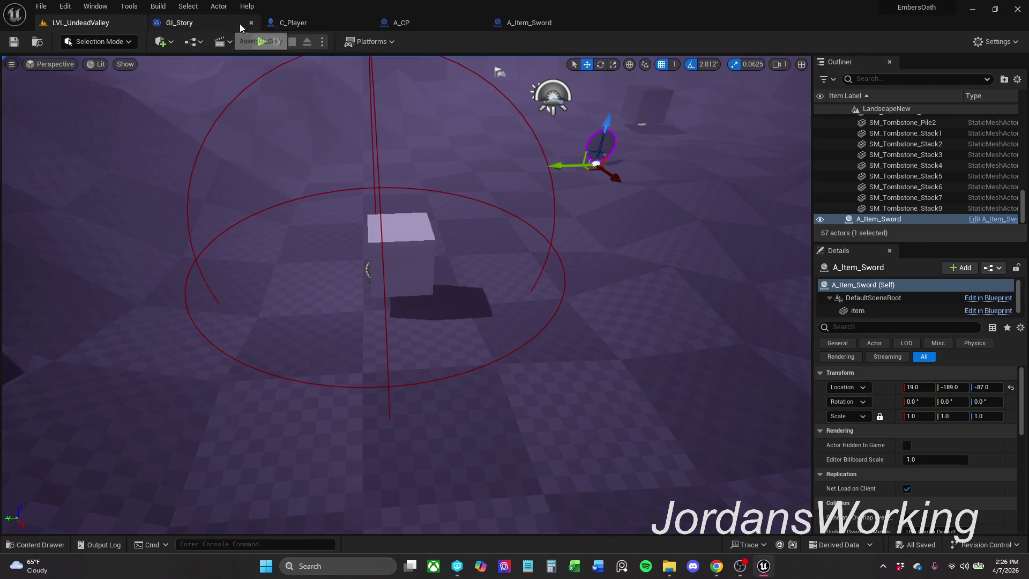
click(419, 23)
- Select the whole row of A_CP checkpoint nodes and toggle breakpoints on all of them
drag(390, 113, 550, 142)
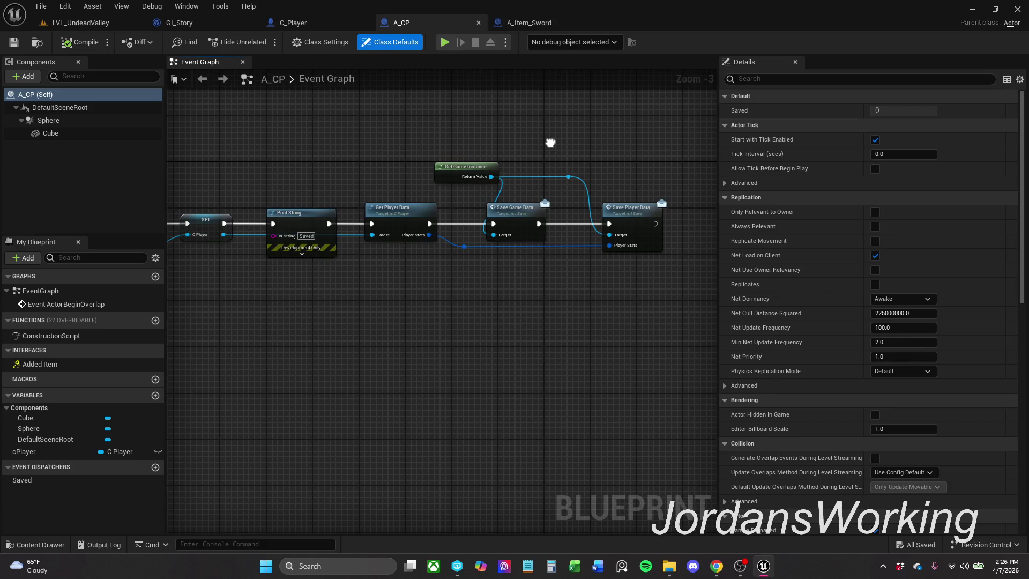
scroll(550, 142, down, 5)
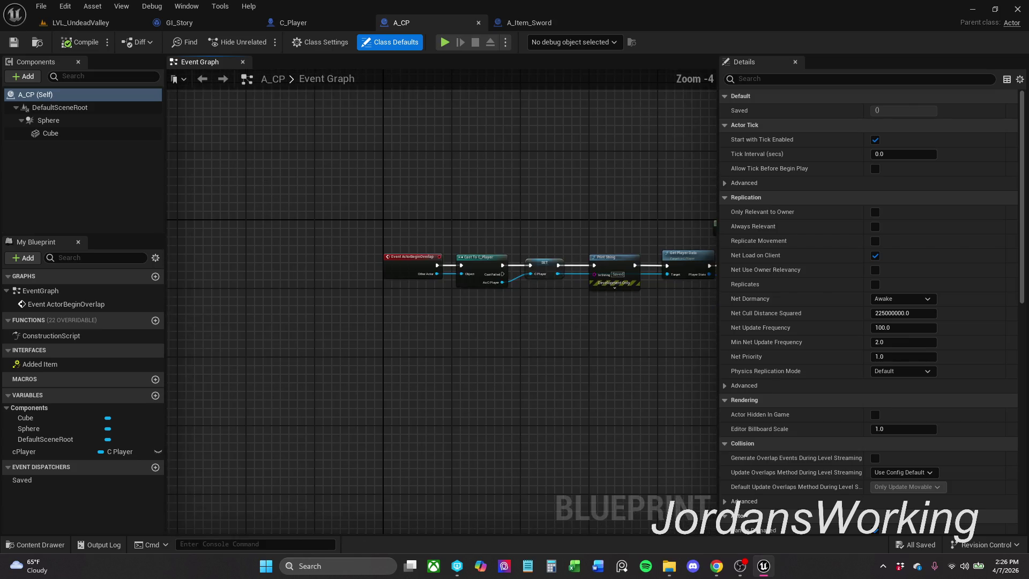
scroll(573, 274, up, 6)
mouse_move(356, 236)
mouse_down()
mouse_move(491, 179)
mouse_move(526, 178)
mouse_up()
scroll(525, 178, down, 3)
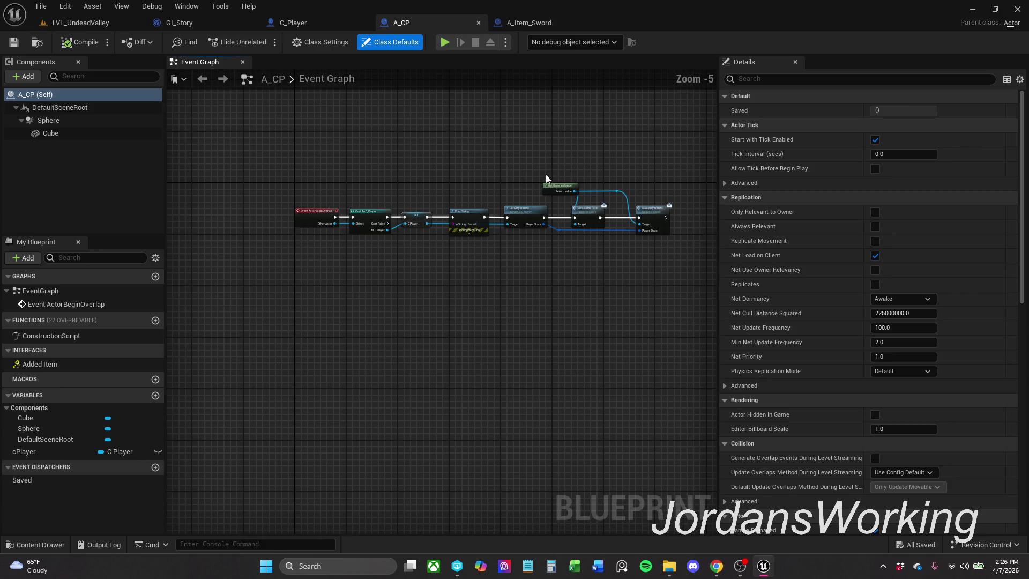
drag(314, 170, 688, 269)
right_click(652, 211)
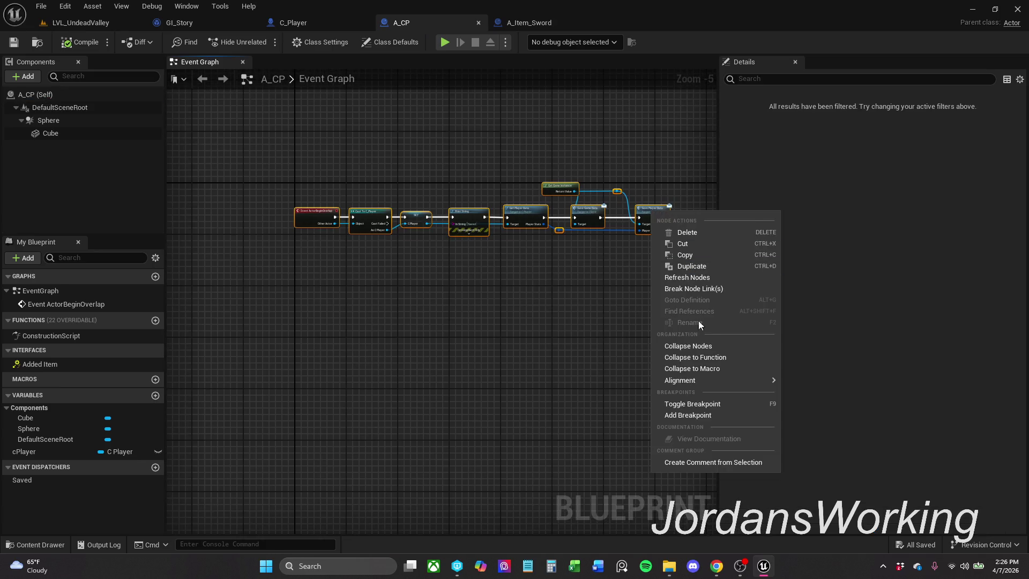
click(721, 407)
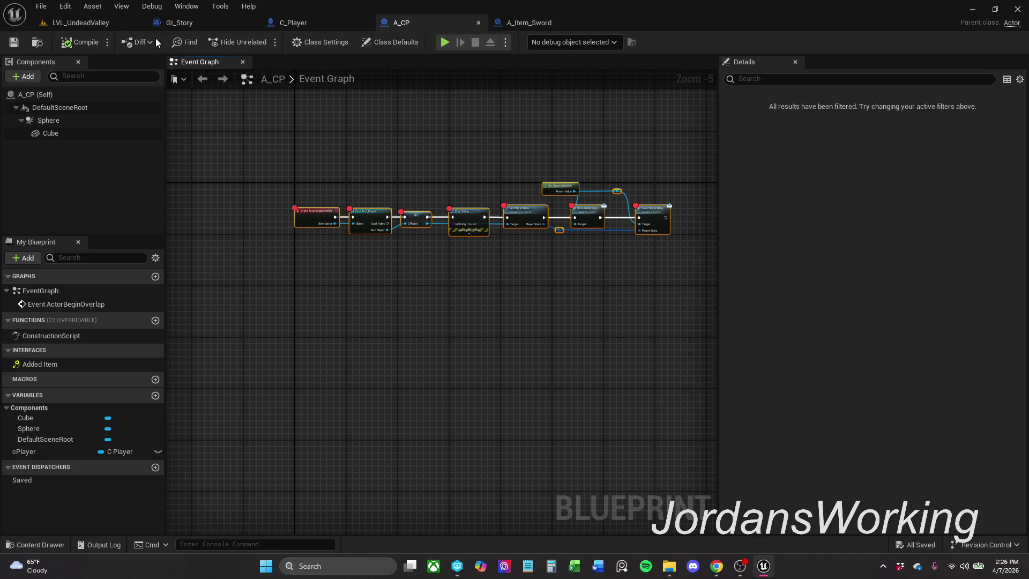
click(98, 21)
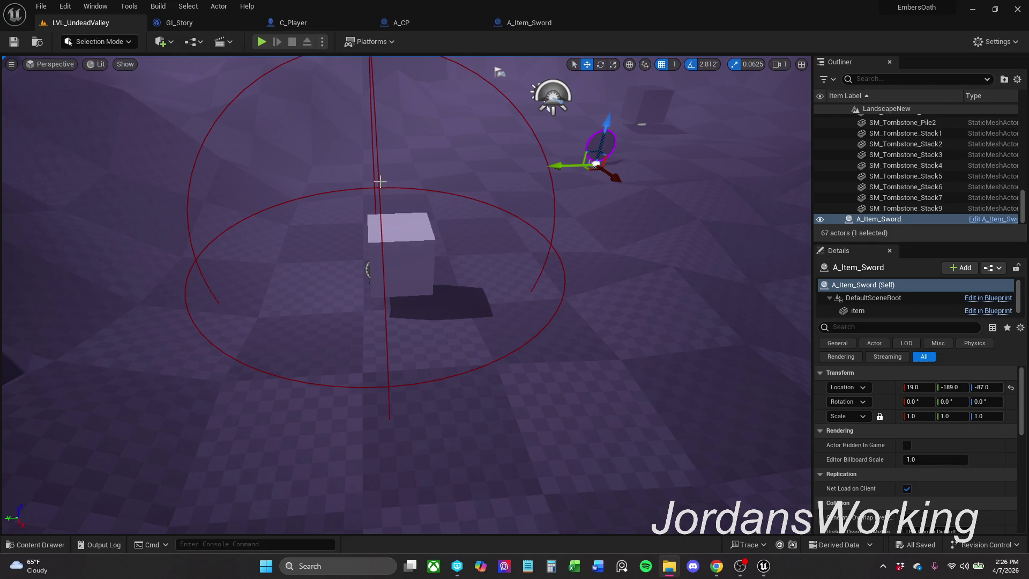
- Debug-play into the checkpoint, resuming at each A_CP breakpoint until Save Player Data runs
key(alt+p)
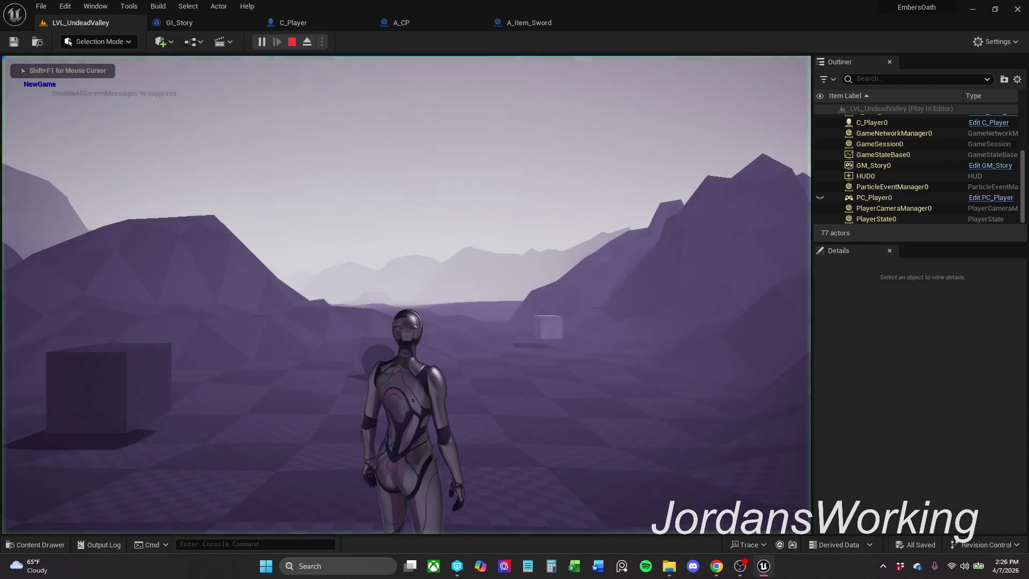
key(w)
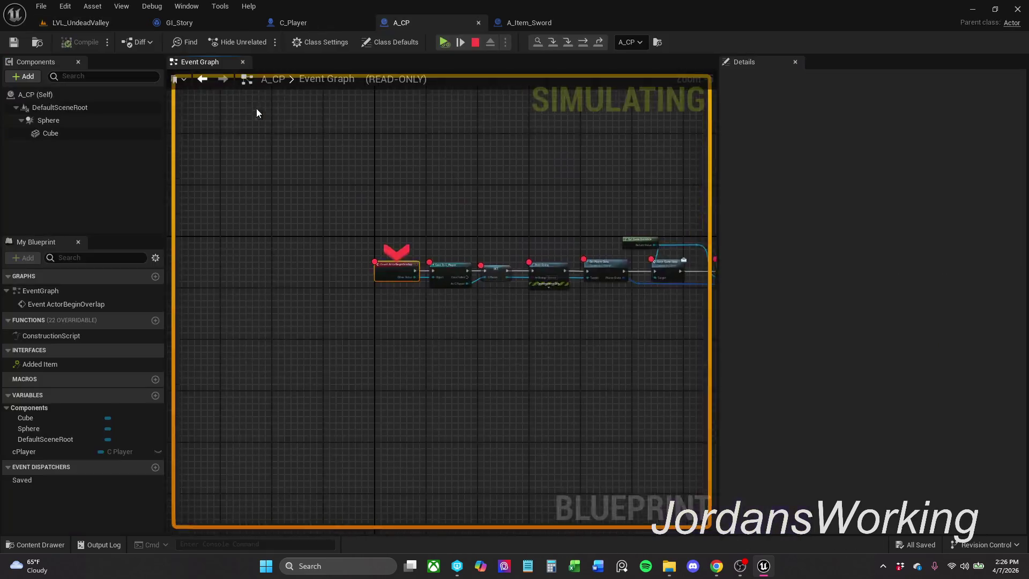
click(443, 42)
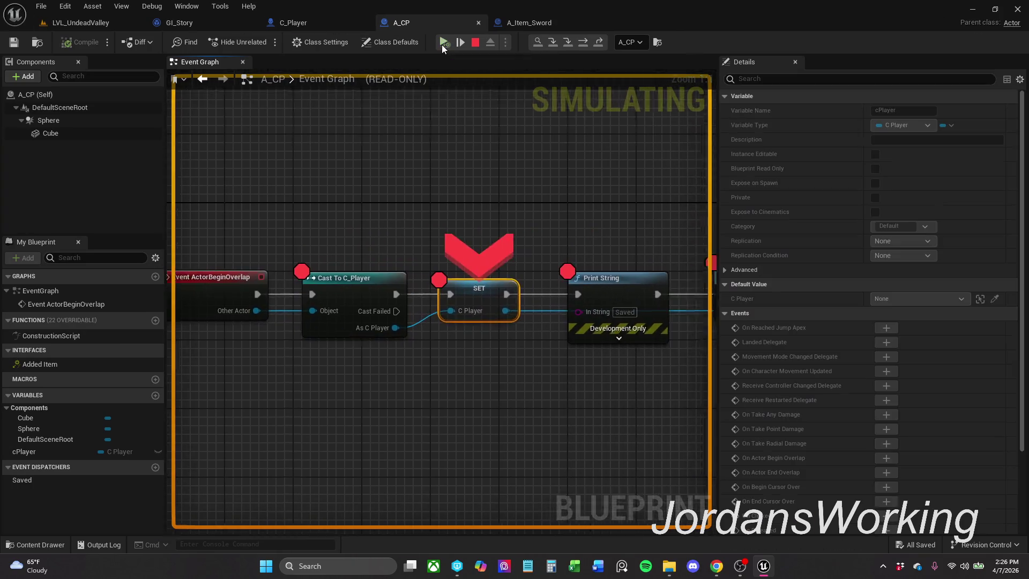
click(442, 42)
click(442, 44)
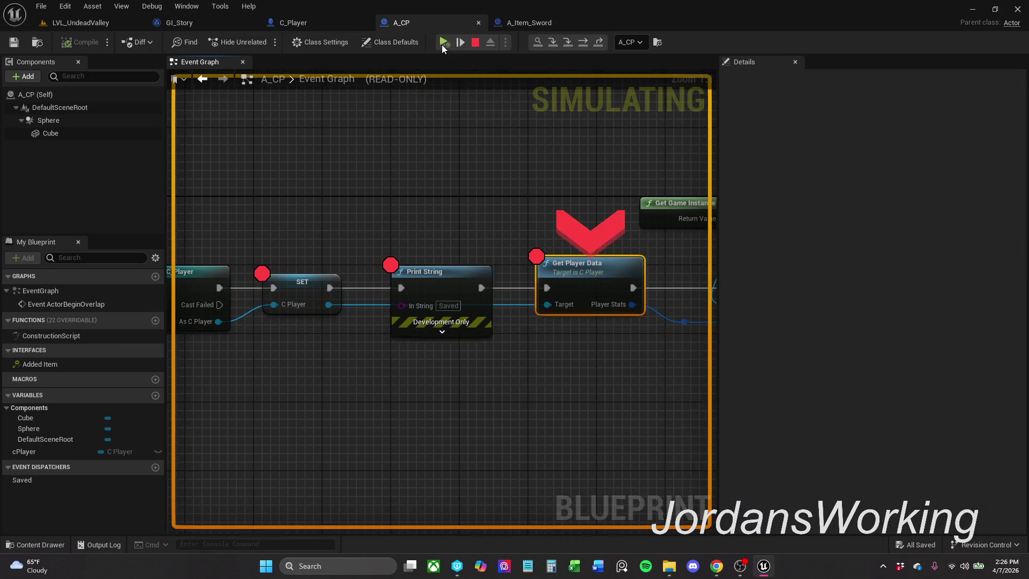
click(441, 44)
click(442, 44)
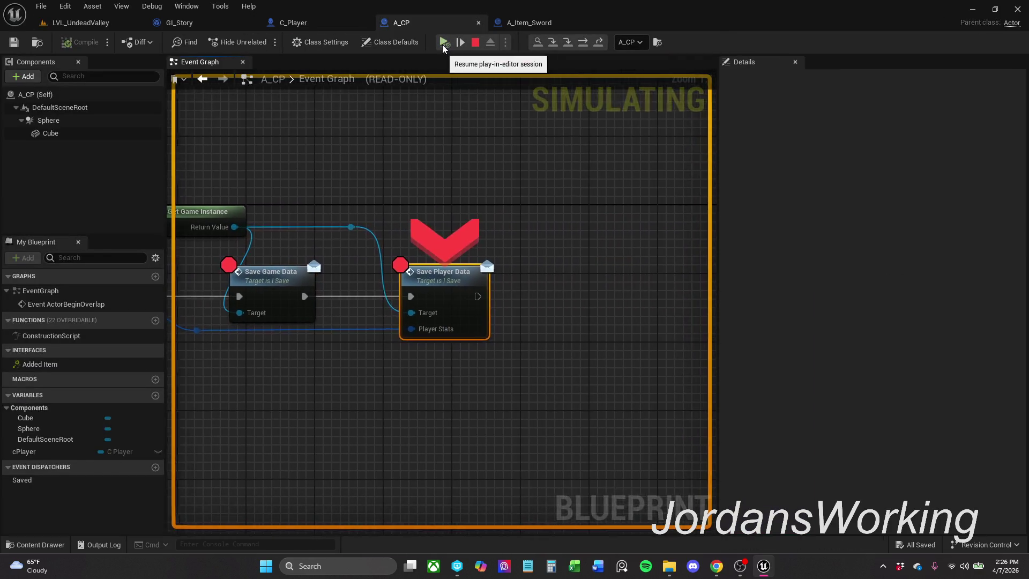
click(442, 44)
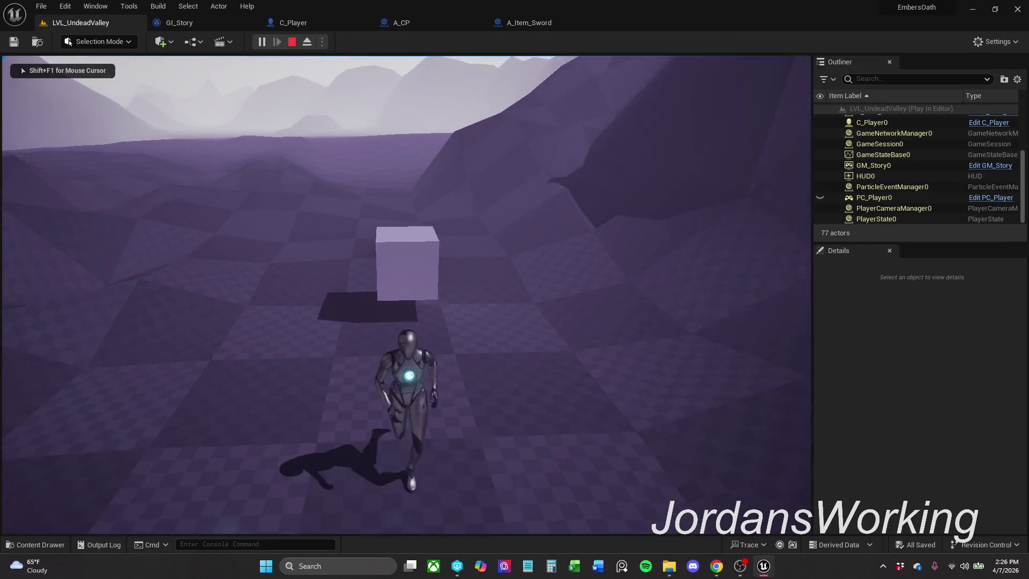
key(Escape)
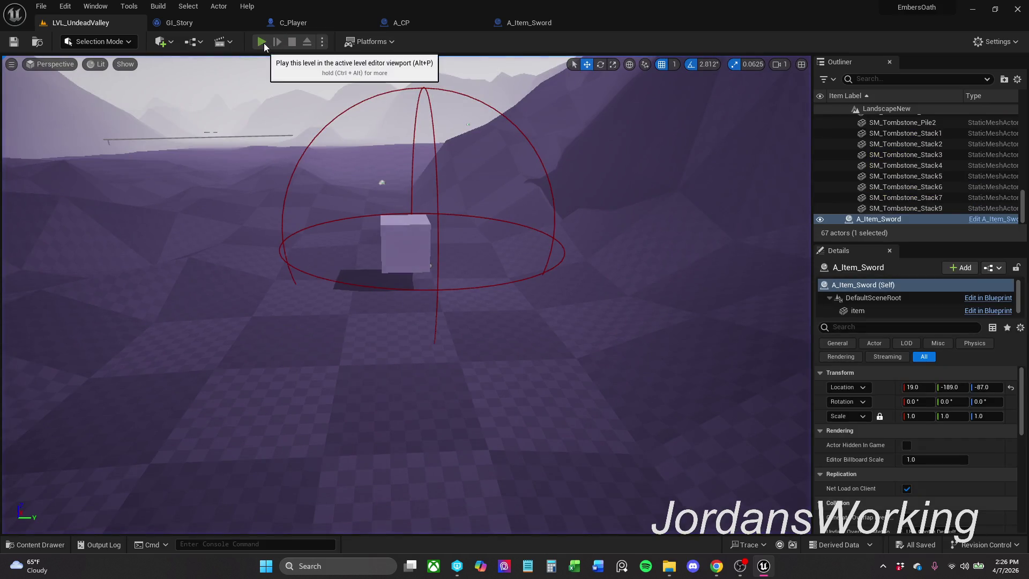
click(263, 43)
key(Escape)
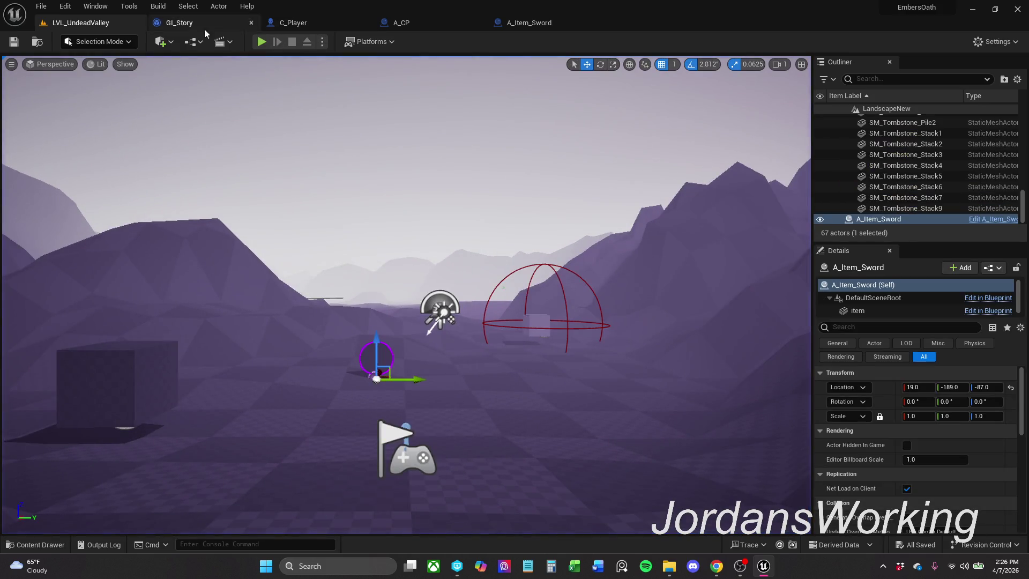
- Toggle breakpoints on the selected nodes in GI_Story's Event Graph
click(203, 18)
scroll(389, 236, down, 5)
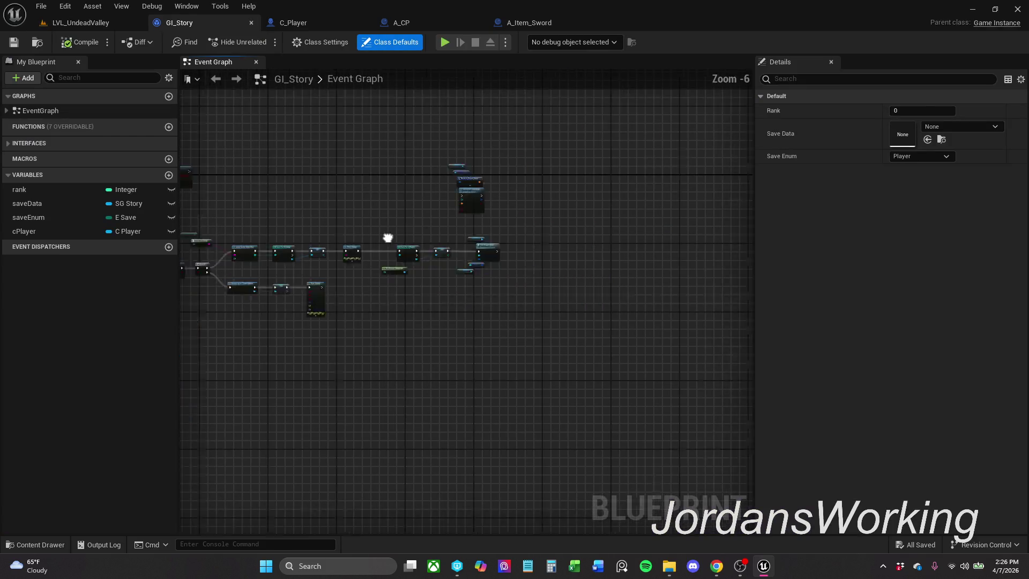
mouse_move(467, 275)
mouse_down()
mouse_move(490, 234)
mouse_move(673, 368)
mouse_up()
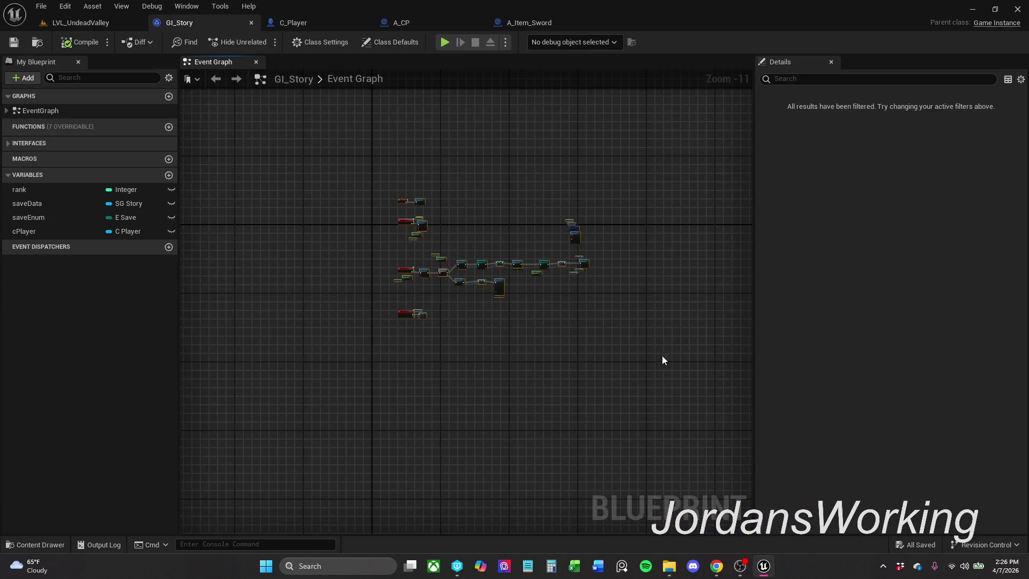
scroll(573, 236, up, 4)
right_click(586, 236)
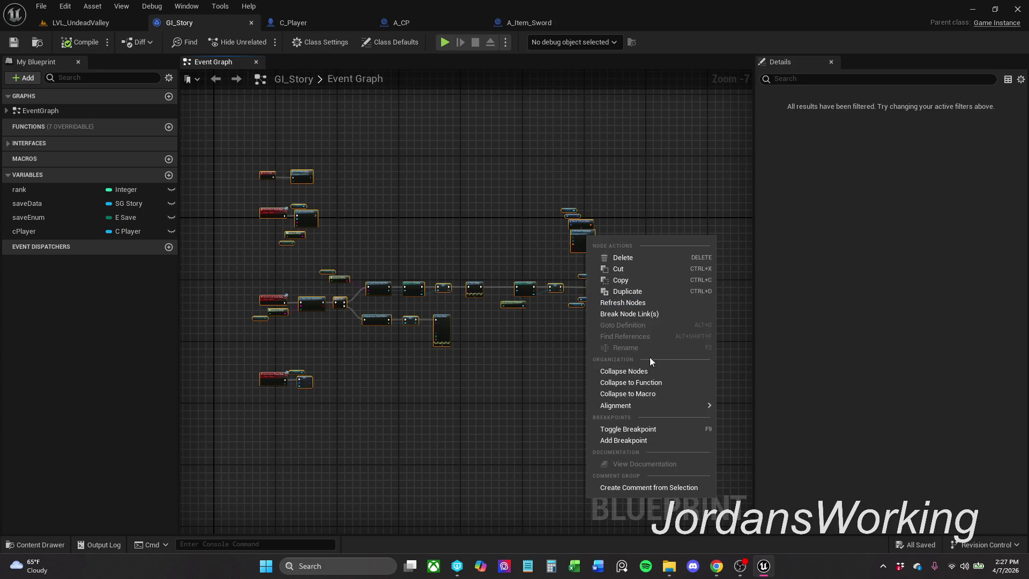
click(660, 428)
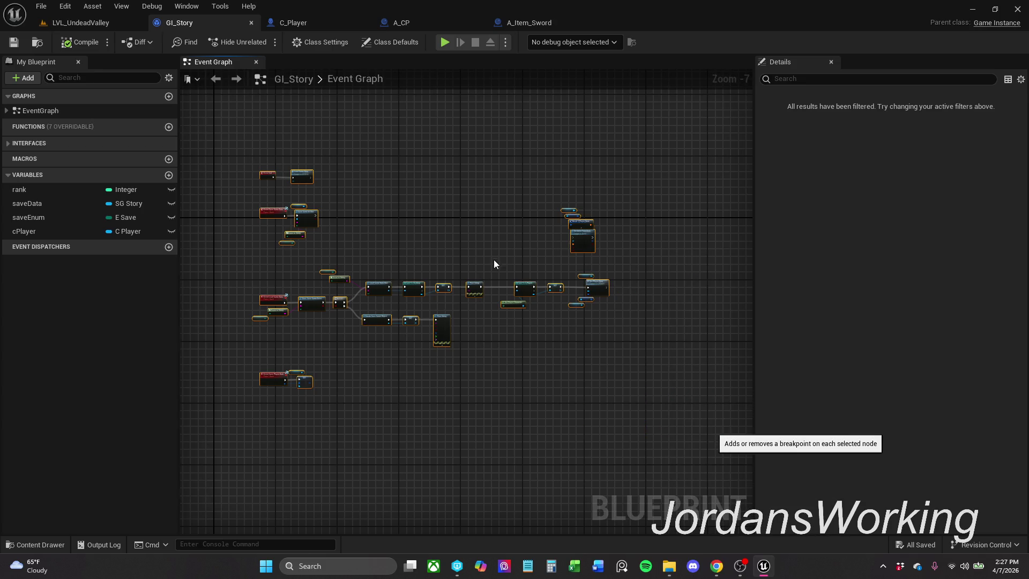
click(75, 23)
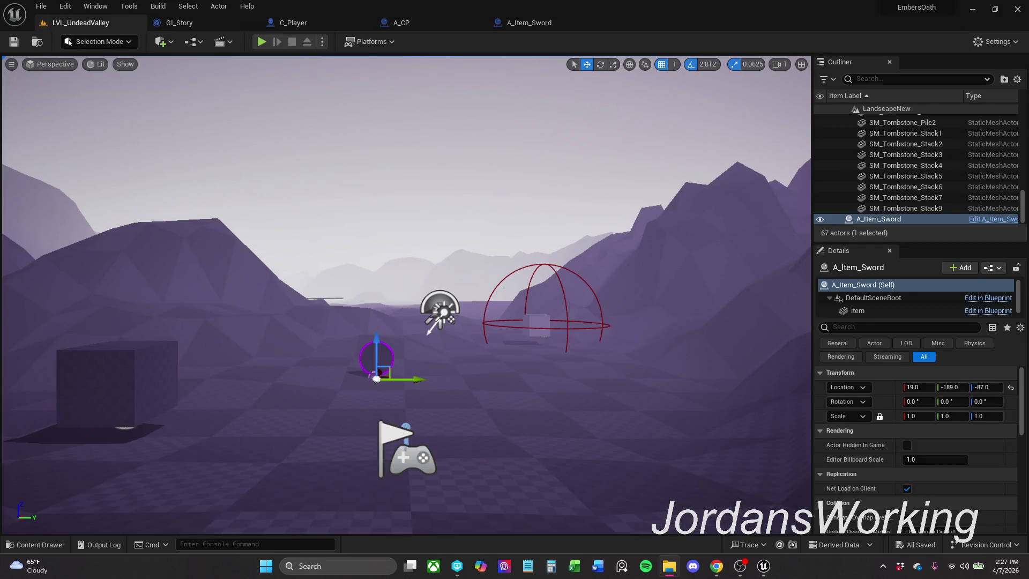
- Start a test play and resume through GI_Story's Load Game Data and Print String breakpoints
click(259, 39)
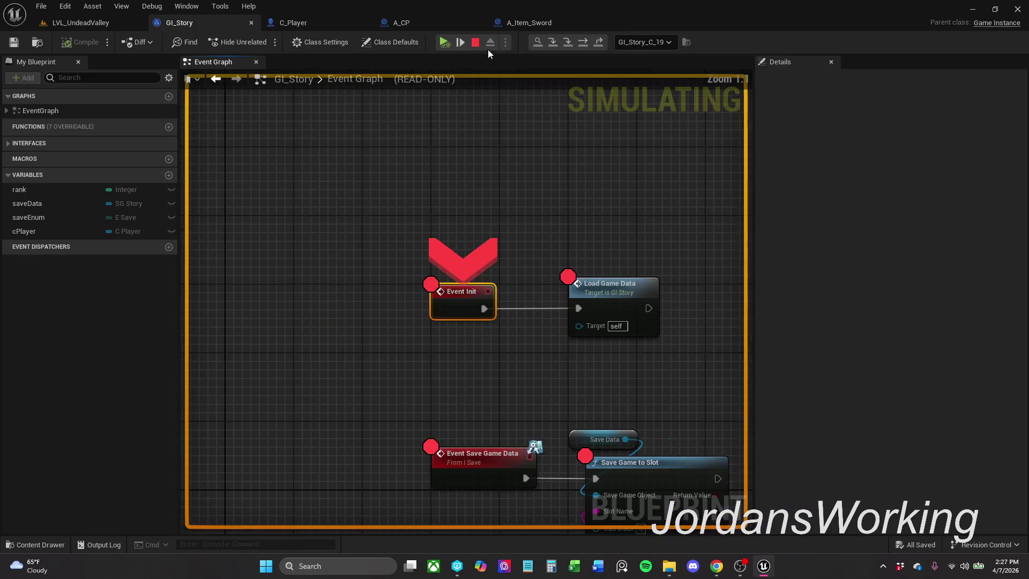
click(448, 41)
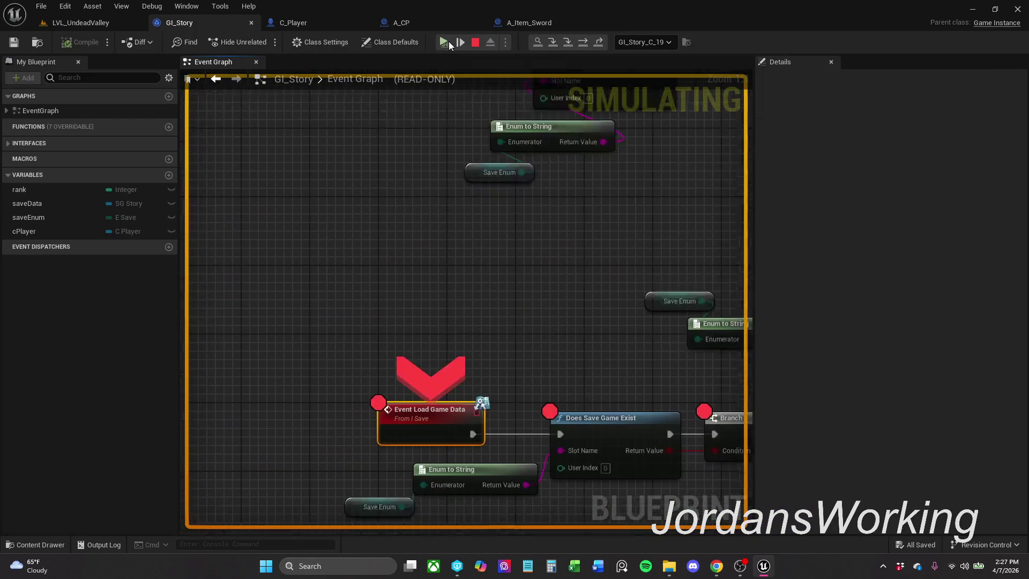
click(445, 46)
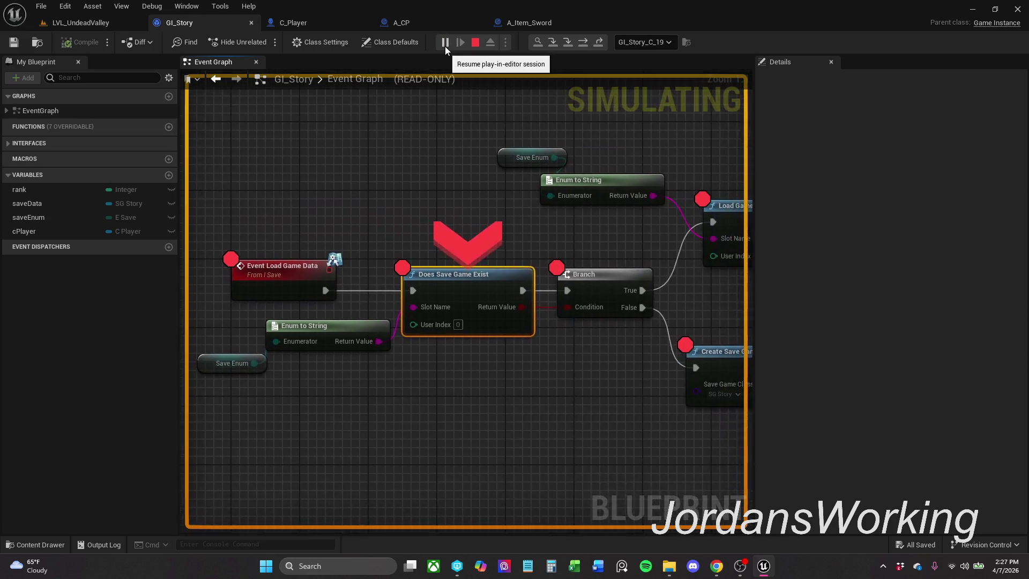
click(445, 46)
click(445, 46)
click(445, 46)
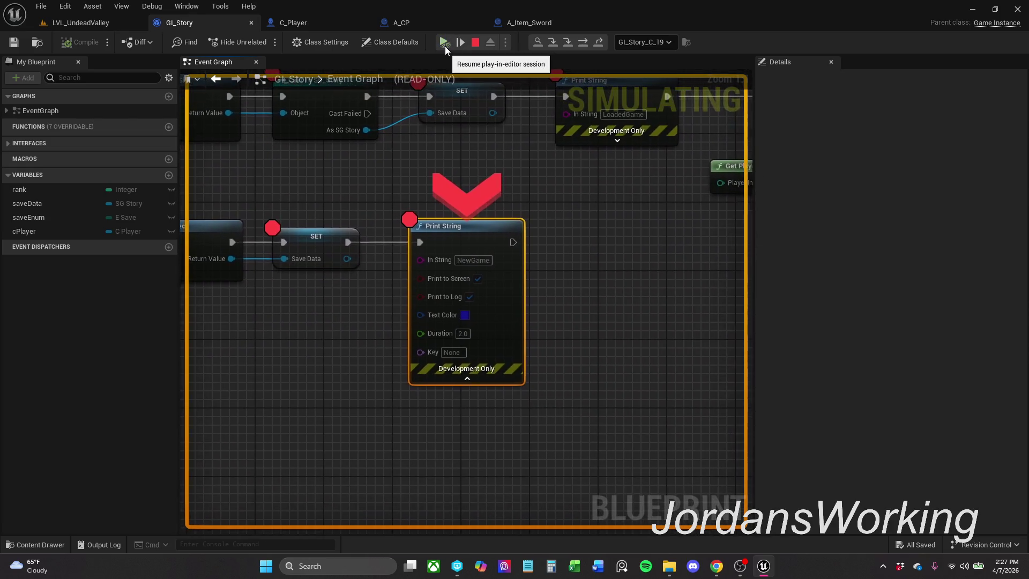
click(445, 46)
click(104, 24)
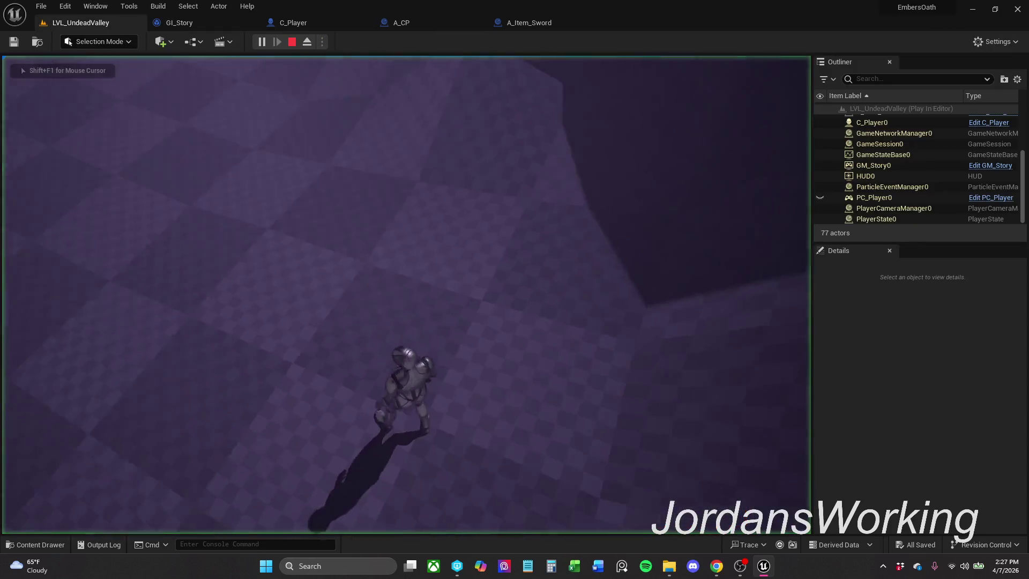
- Walk into the checkpoint cube and step through the overlap breakpoints to Save Game Data
key(w)
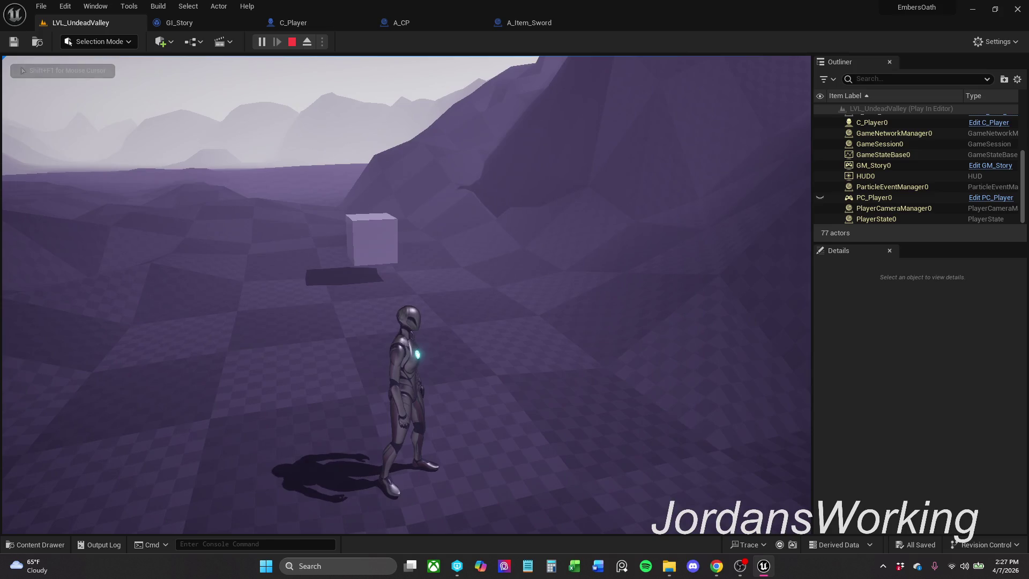
key(w)
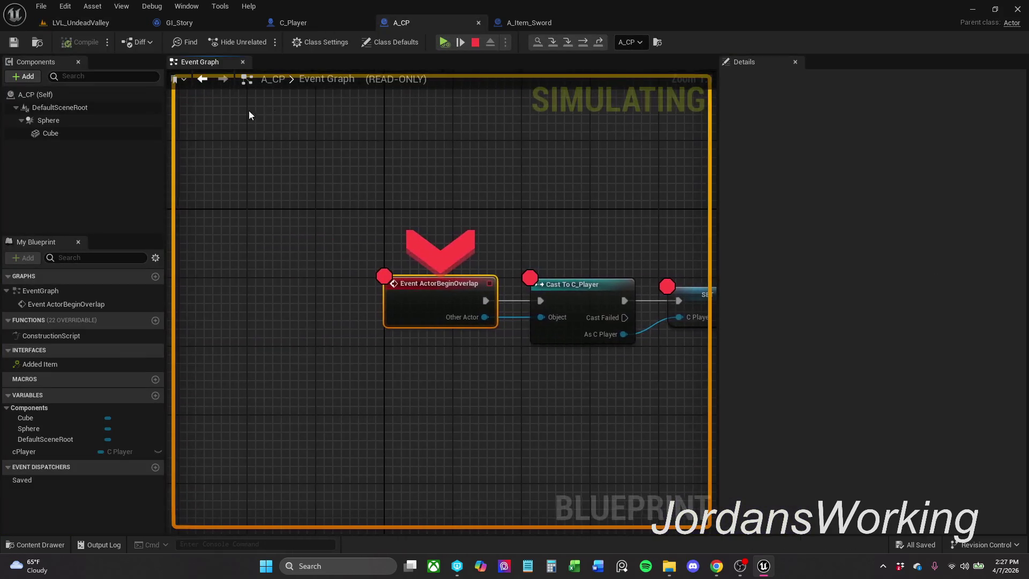
click(444, 43)
click(444, 43)
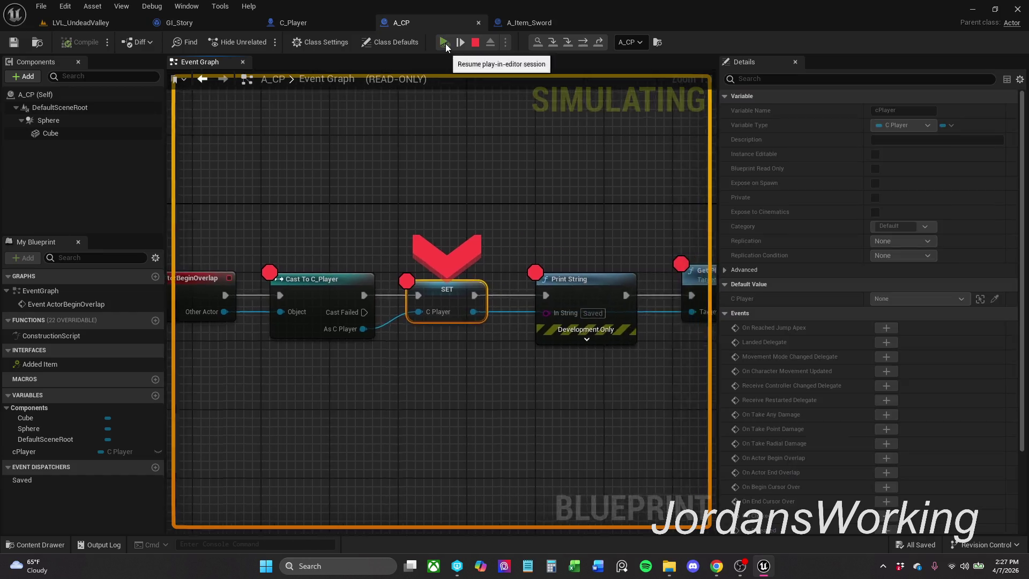
click(444, 42)
click(444, 43)
click(444, 43)
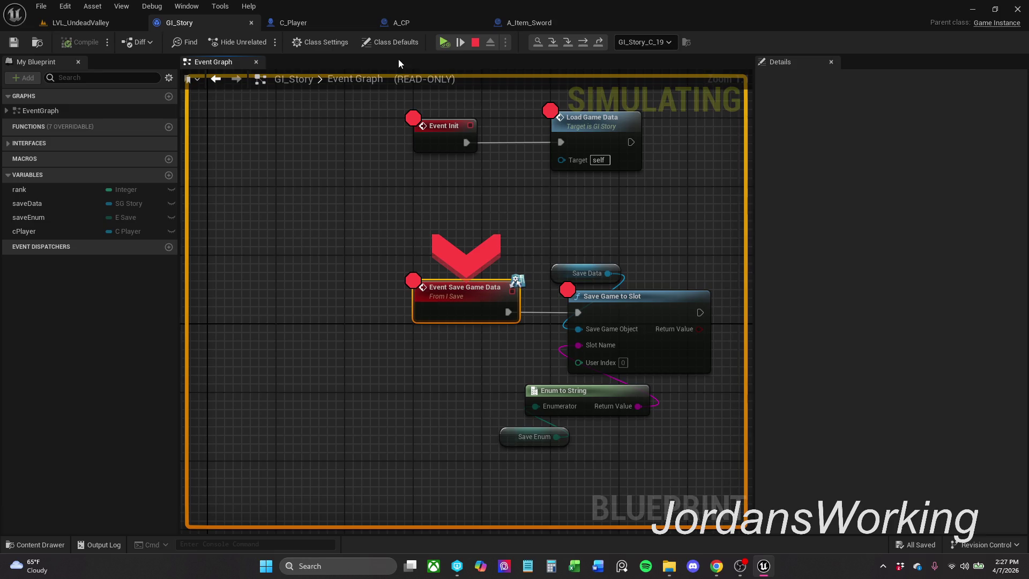
click(435, 29)
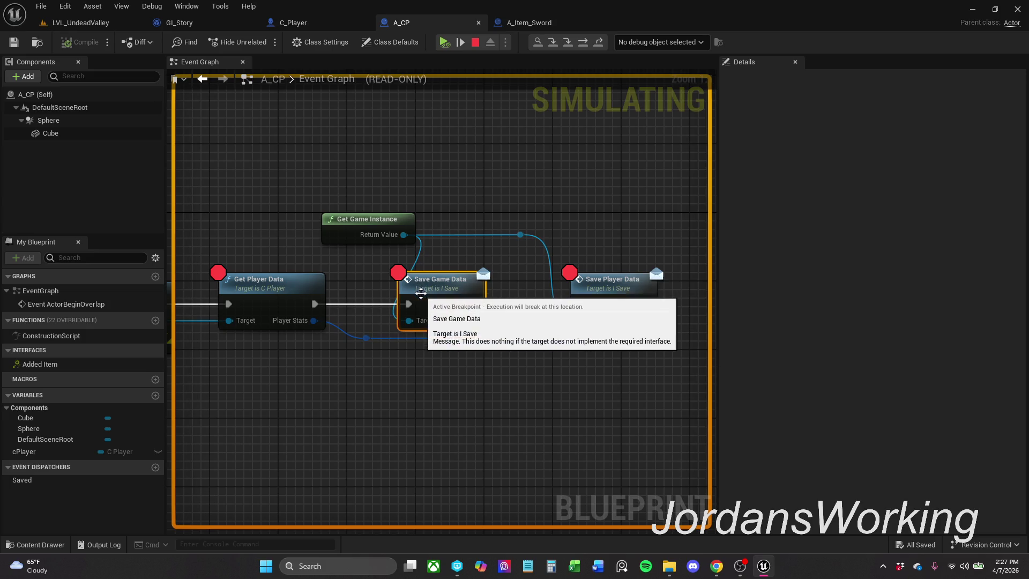
- Continue through Save Game to Slot, Save Player Data and SET breakpoints, then stop playing
click(445, 42)
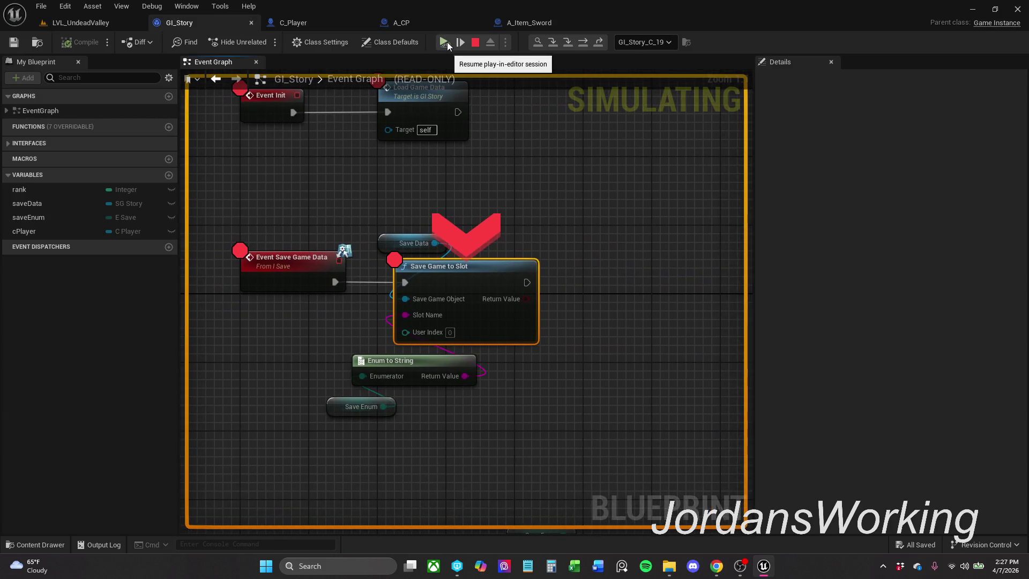
click(448, 43)
click(448, 43)
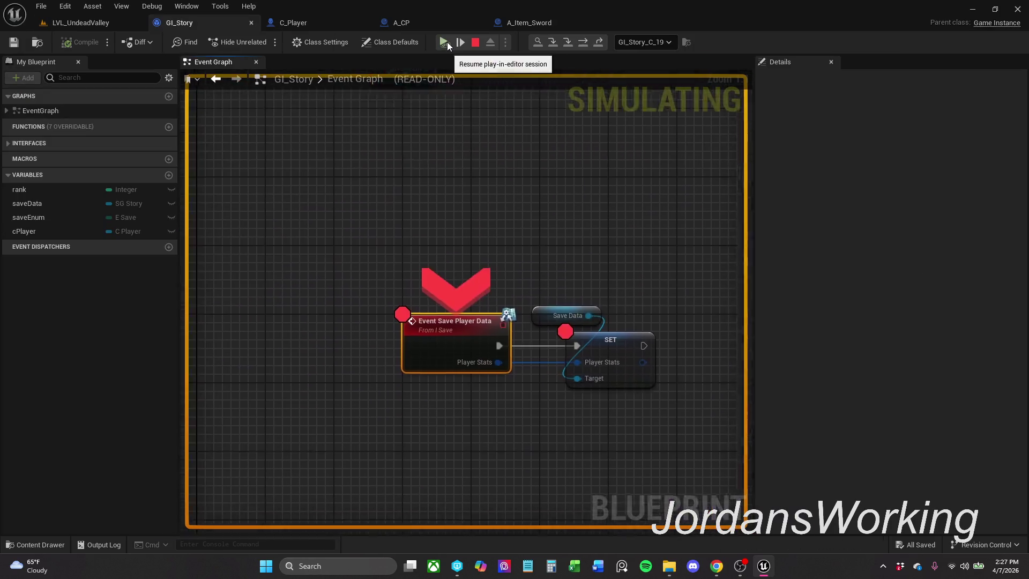
click(447, 43)
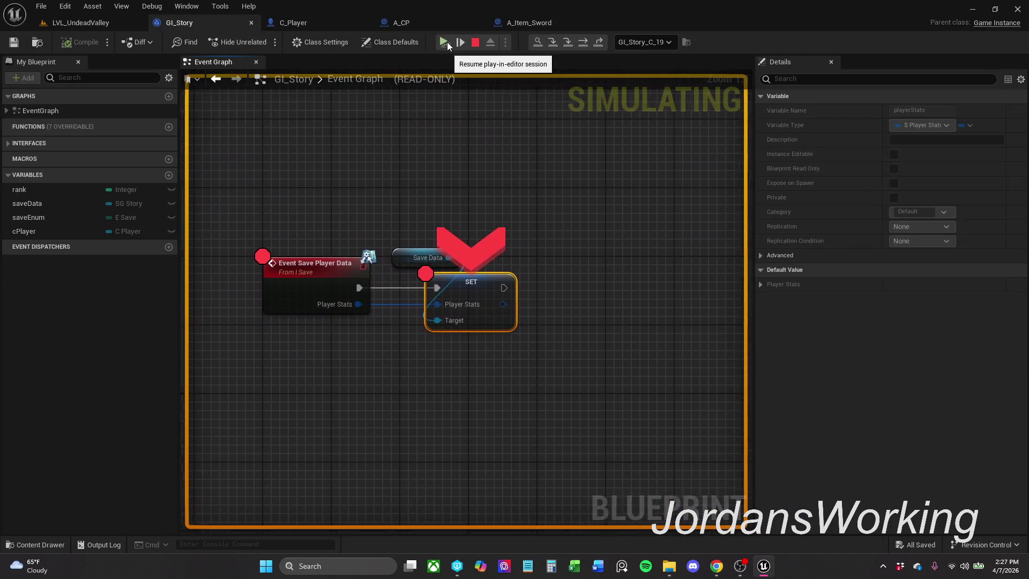
click(447, 43)
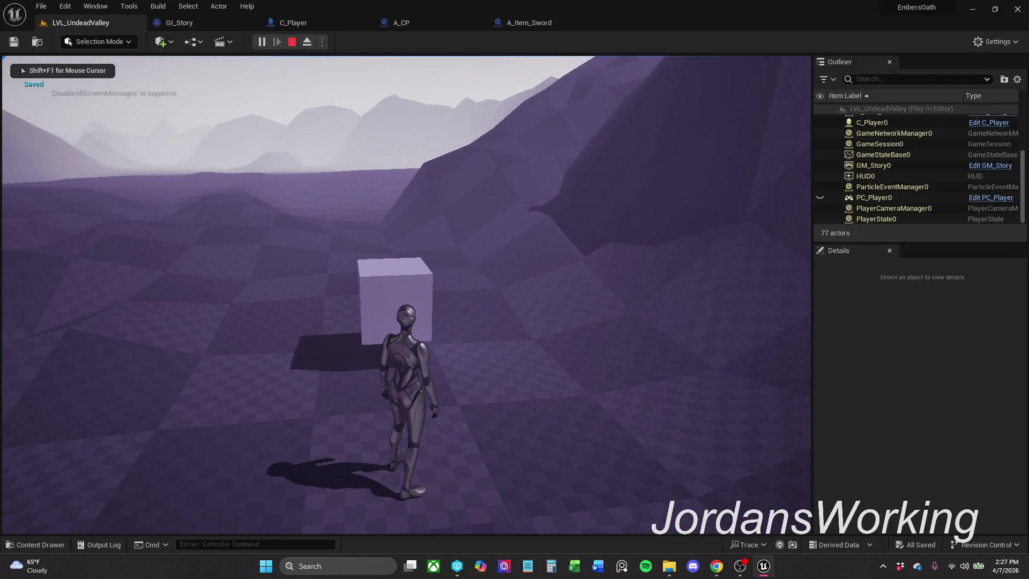
key(Escape)
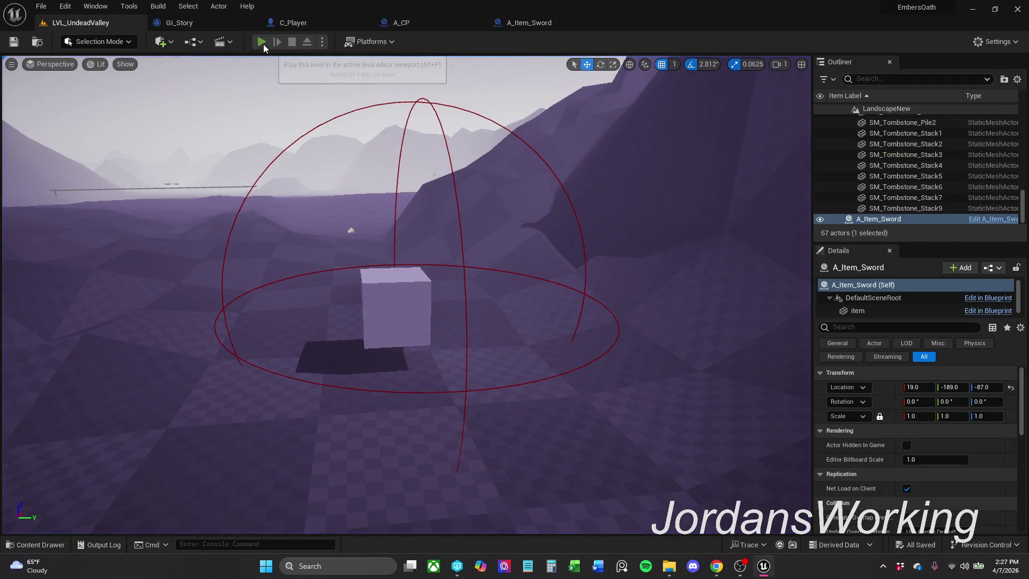
- Replay and step through the load breakpoints: Does Save Game Exist, SET saveData, Cast To C_Player
click(263, 43)
click(448, 43)
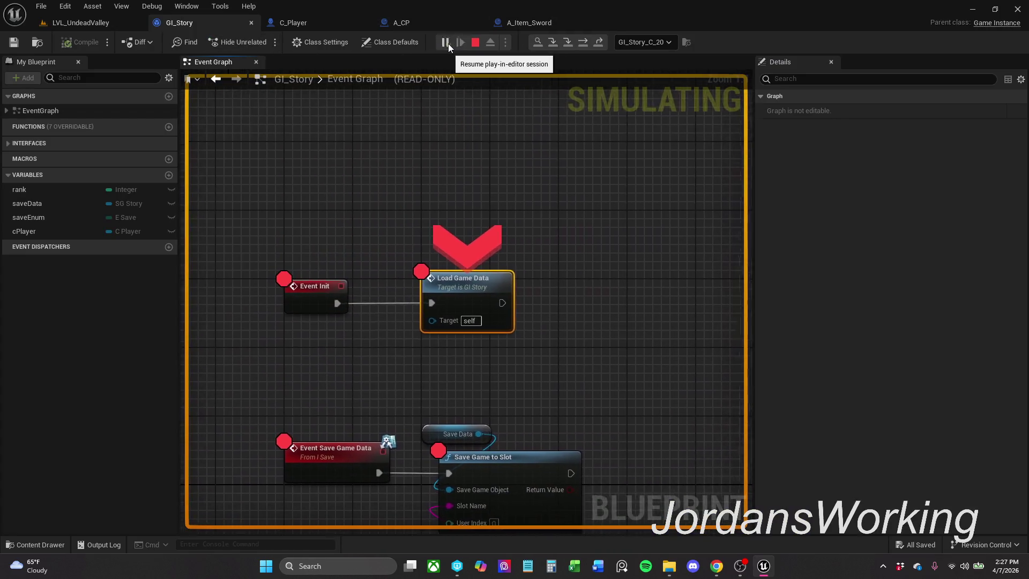
click(448, 44)
click(448, 43)
click(448, 43)
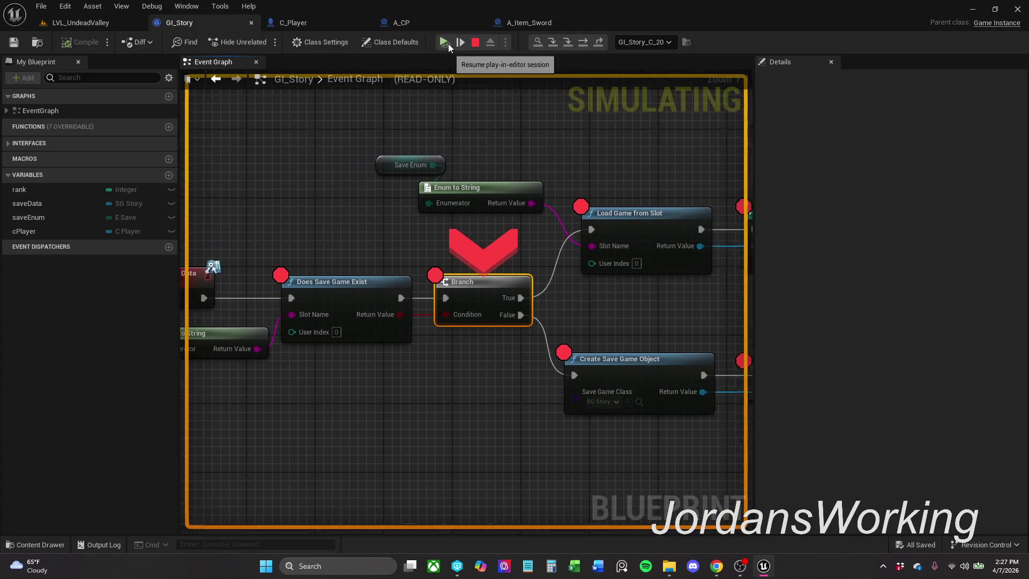
click(448, 43)
click(448, 44)
click(448, 43)
click(448, 44)
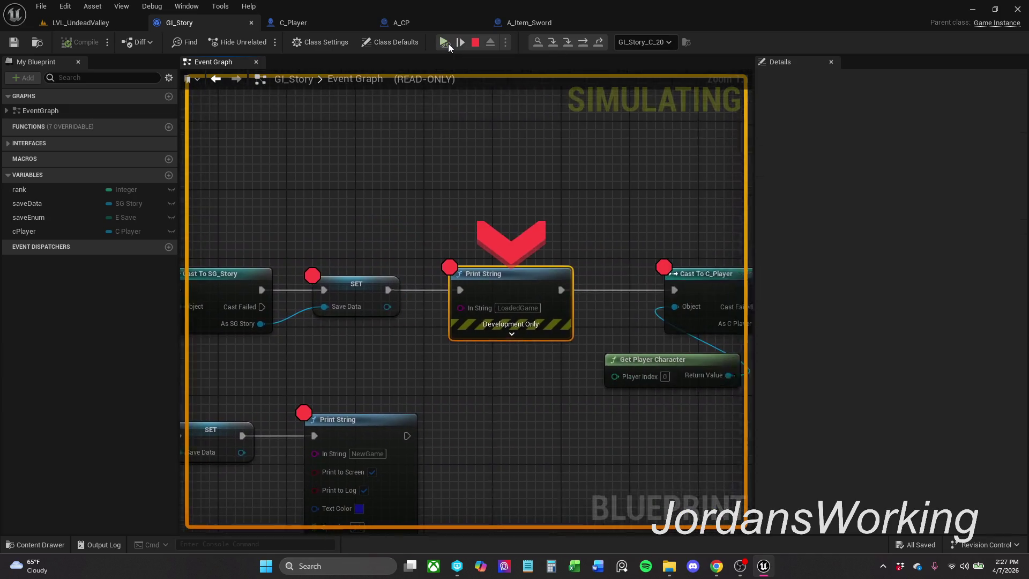
click(448, 44)
click(448, 44)
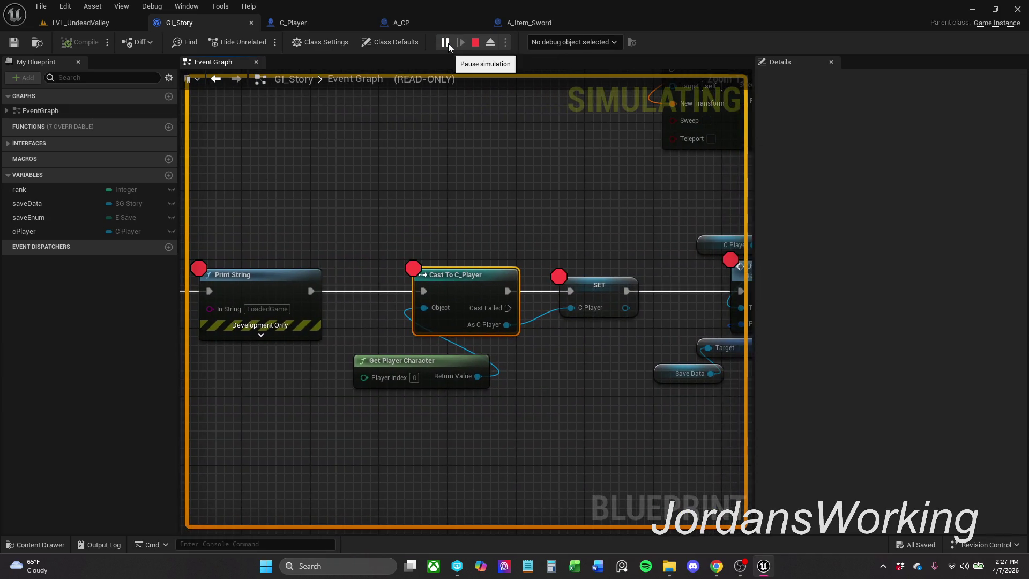
- Bring the Use Player Data node into view and stop the test play
mouse_move(559, 197)
mouse_down()
mouse_move(341, 185)
mouse_move(503, 179)
mouse_move(611, 246)
mouse_move(575, 245)
mouse_up()
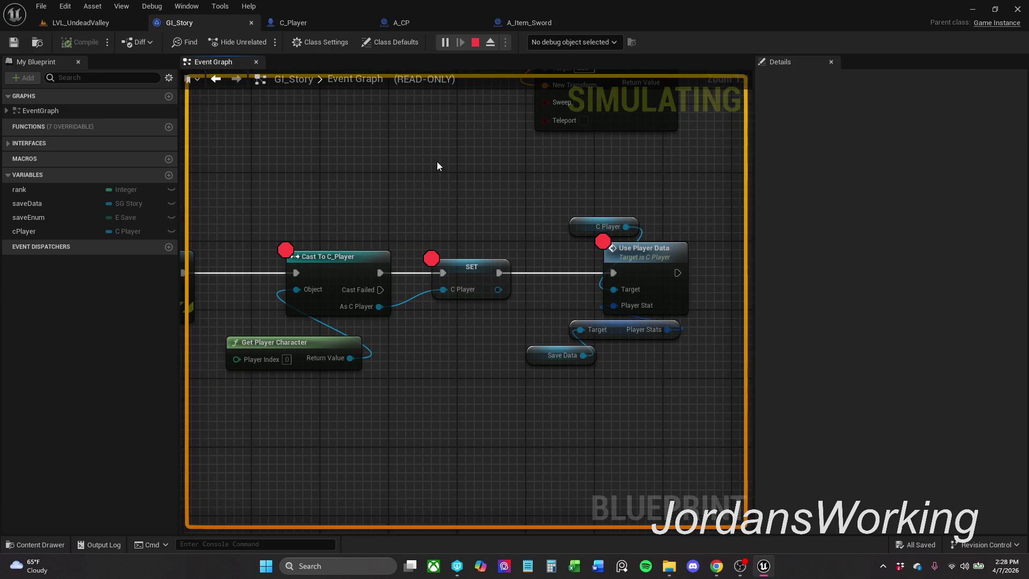
click(81, 22)
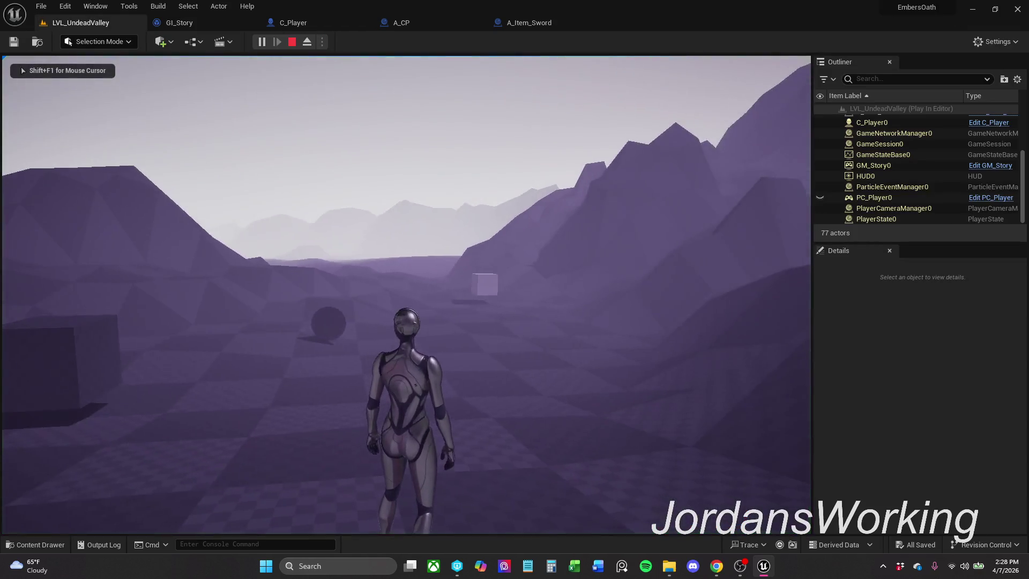
key(Escape)
click(294, 23)
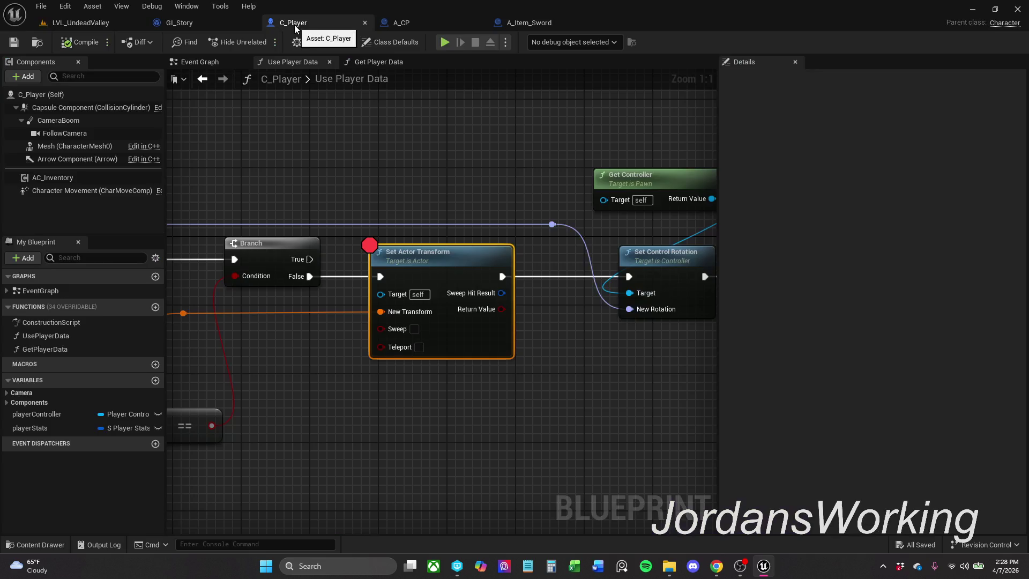
- Rewire Get Player Data into Save Player Data, then chain Save Player Data into Save Game Data
click(394, 24)
mouse_move(420, 122)
mouse_down()
mouse_move(500, 122)
mouse_move(525, 110)
mouse_up()
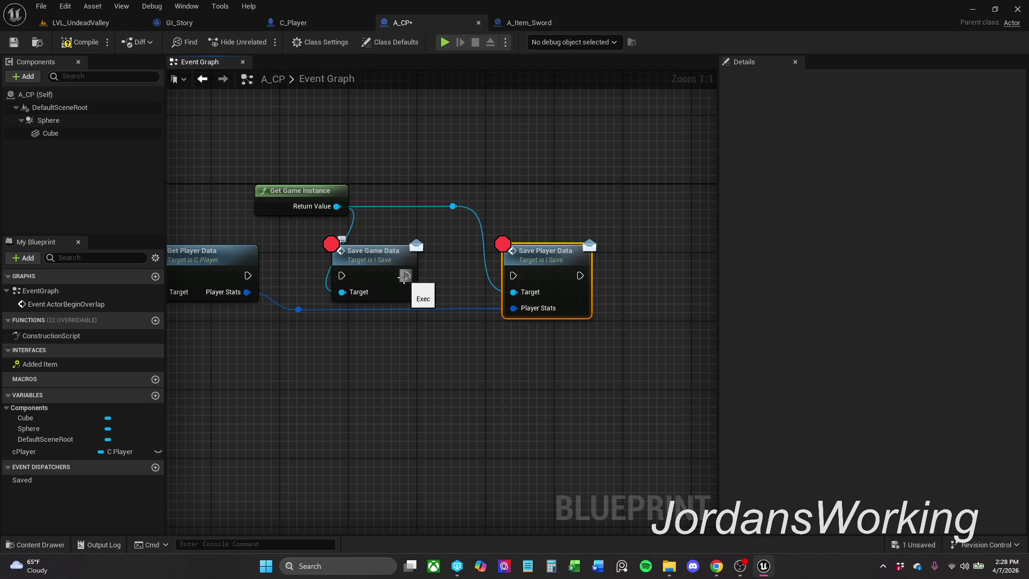
drag(246, 276, 513, 275)
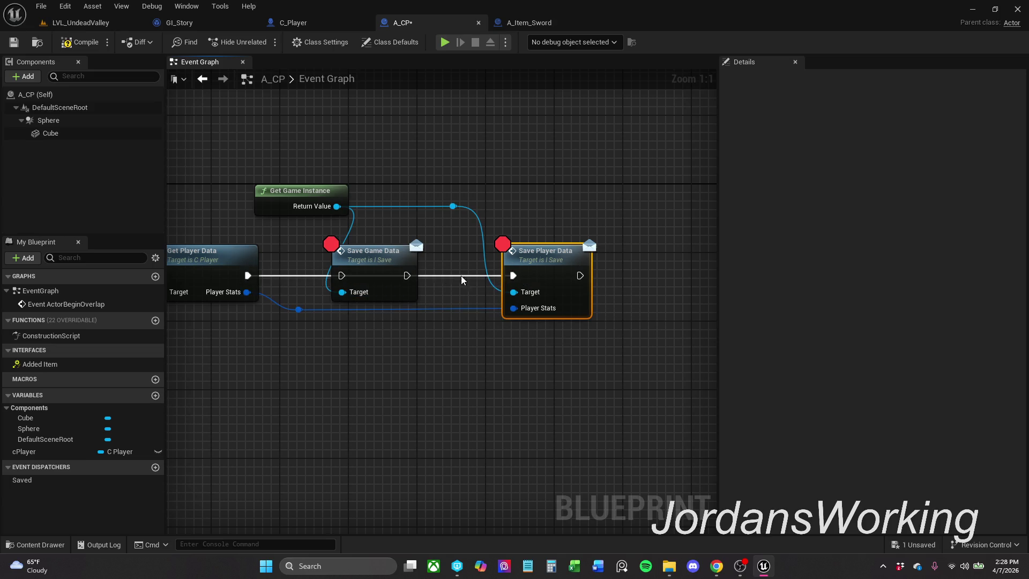
mouse_move(382, 258)
mouse_down()
mouse_move(614, 242)
mouse_move(674, 250)
mouse_up()
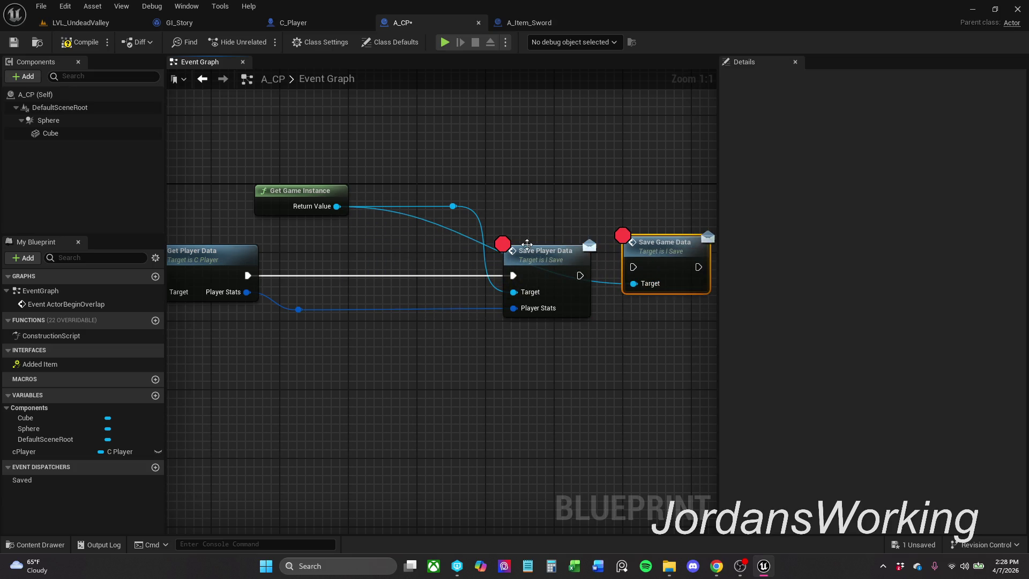
mouse_move(455, 193)
mouse_down()
mouse_move(551, 271)
mouse_move(472, 259)
mouse_move(540, 260)
mouse_move(413, 262)
mouse_up()
click(554, 263)
click(445, 207)
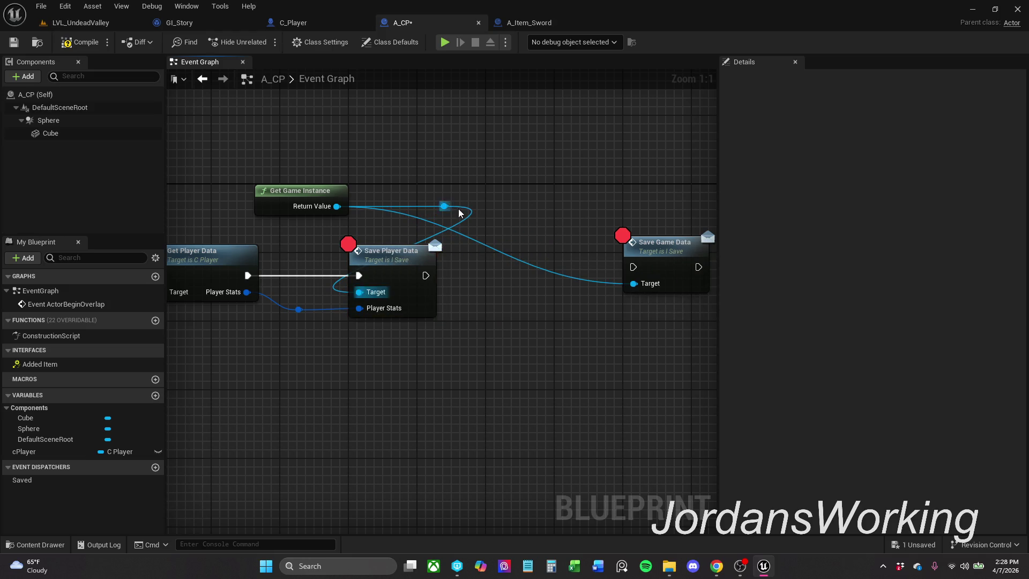
drag(632, 267, 428, 275)
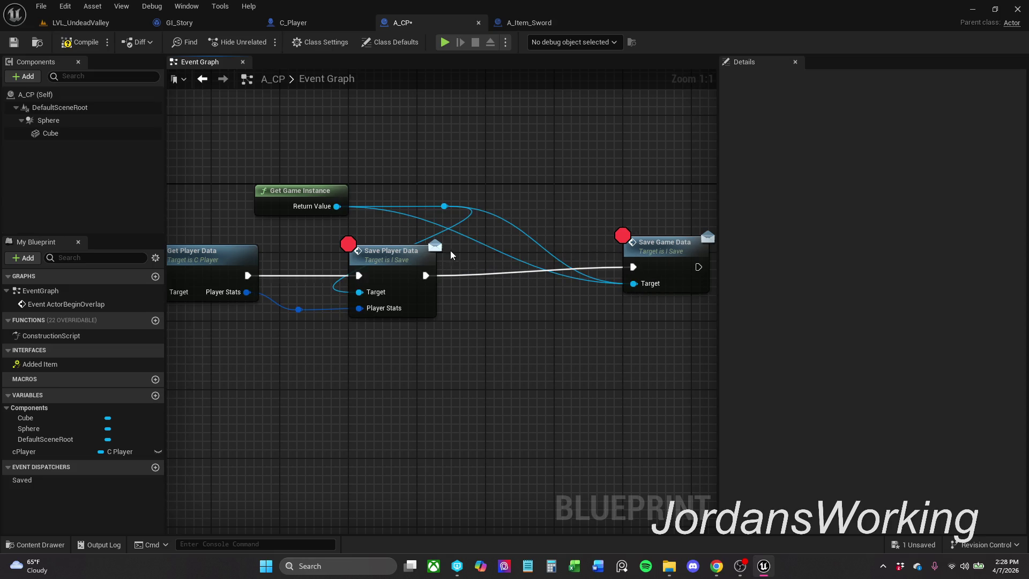
alt+click(465, 224)
- Align the two save nodes and connect the game instance to Save Player Data's Target
drag(657, 240, 410, 304)
key(q)
click(451, 359)
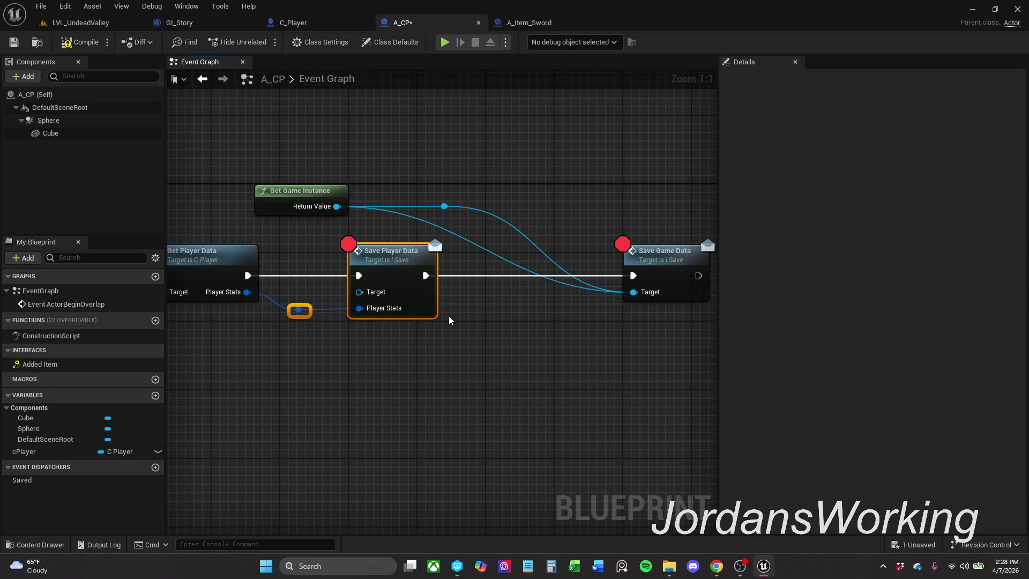
click(475, 347)
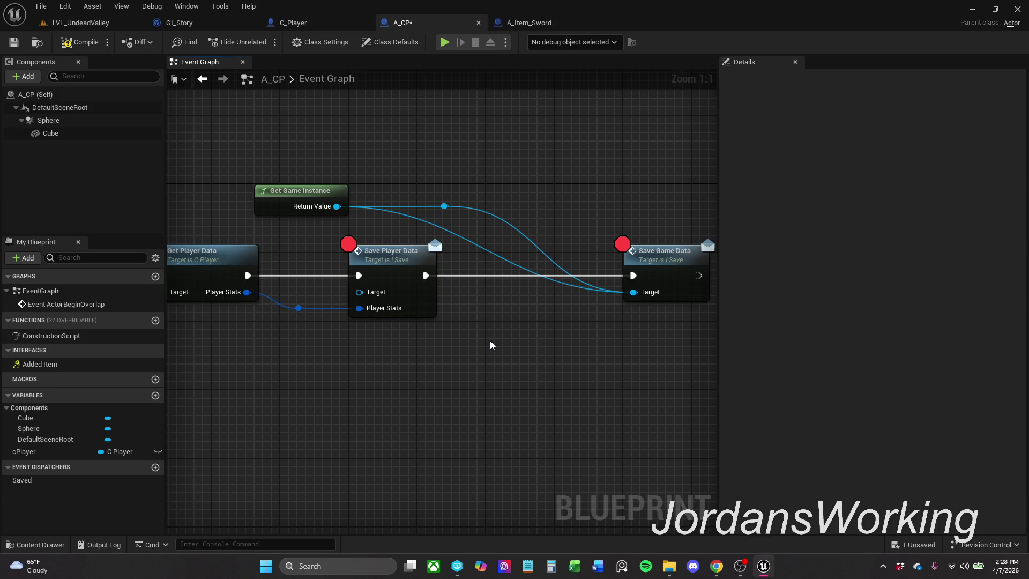
alt+click(472, 246)
mouse_move(337, 206)
mouse_down()
mouse_move(374, 294)
mouse_move(359, 292)
mouse_up()
- Pull the save nodes closer, shift the reroute node right, and save A_CP
drag(396, 253, 448, 252)
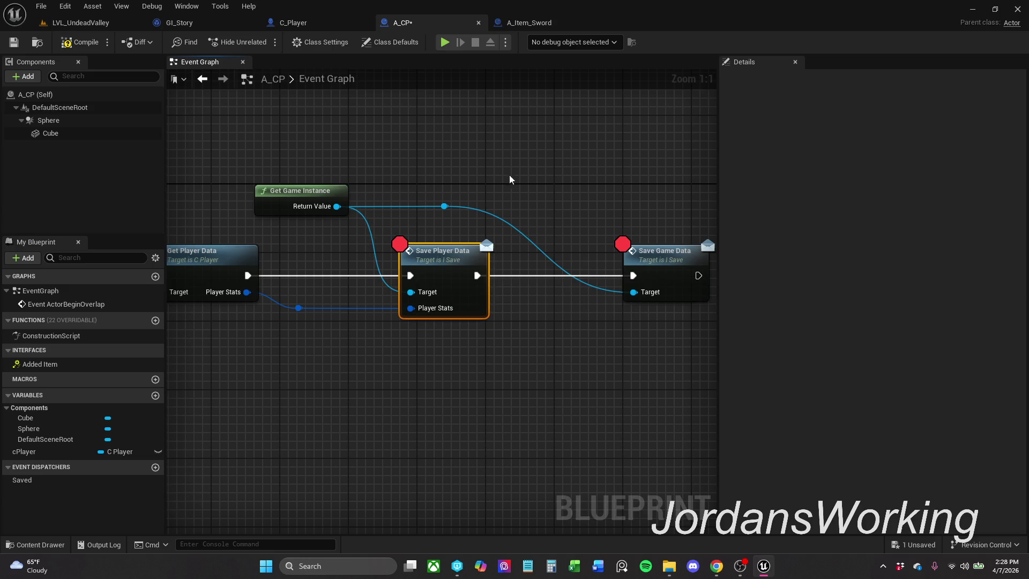
drag(674, 271, 597, 270)
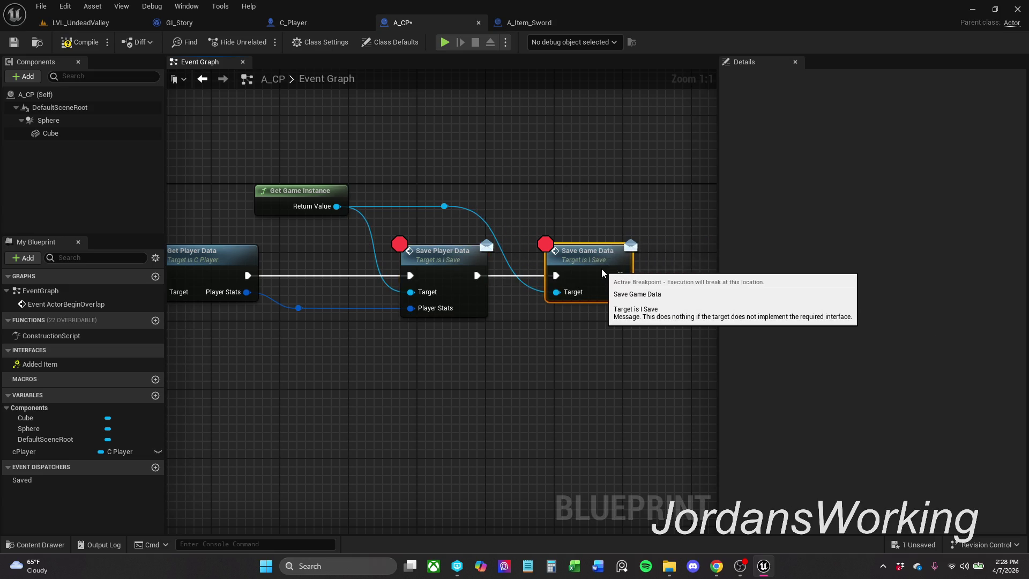
drag(507, 191, 398, 220)
drag(461, 212, 506, 210)
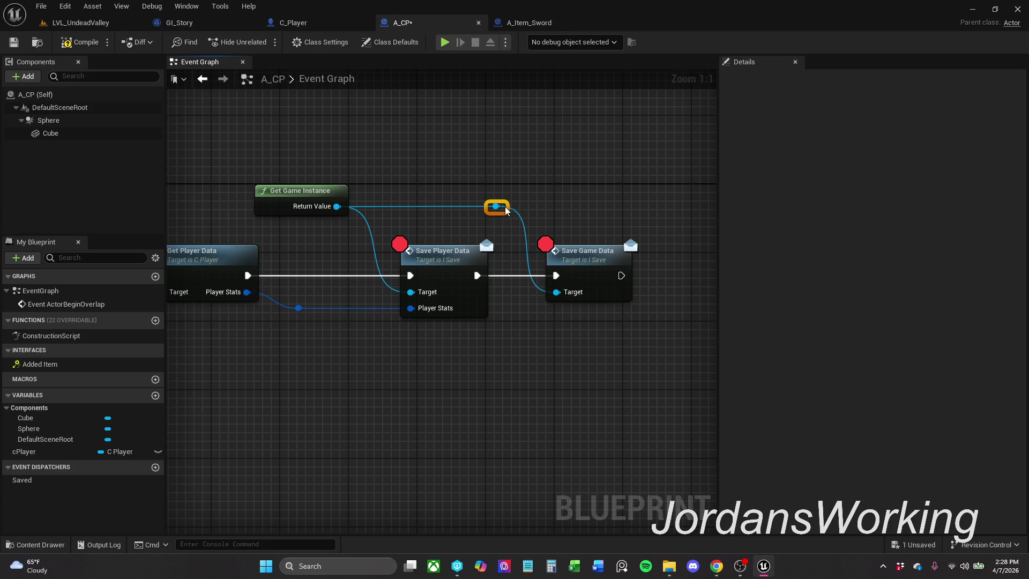
click(14, 41)
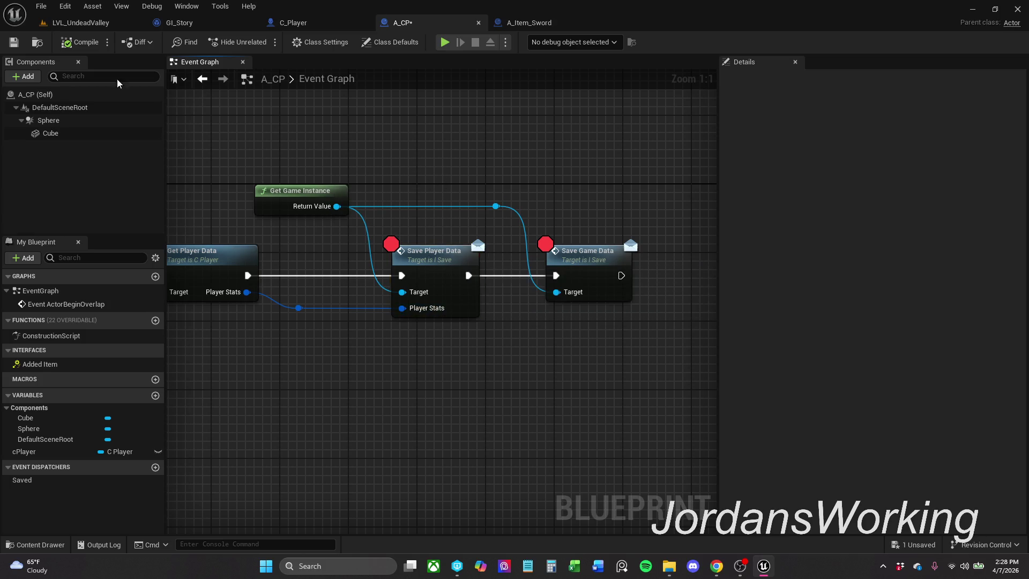
click(81, 22)
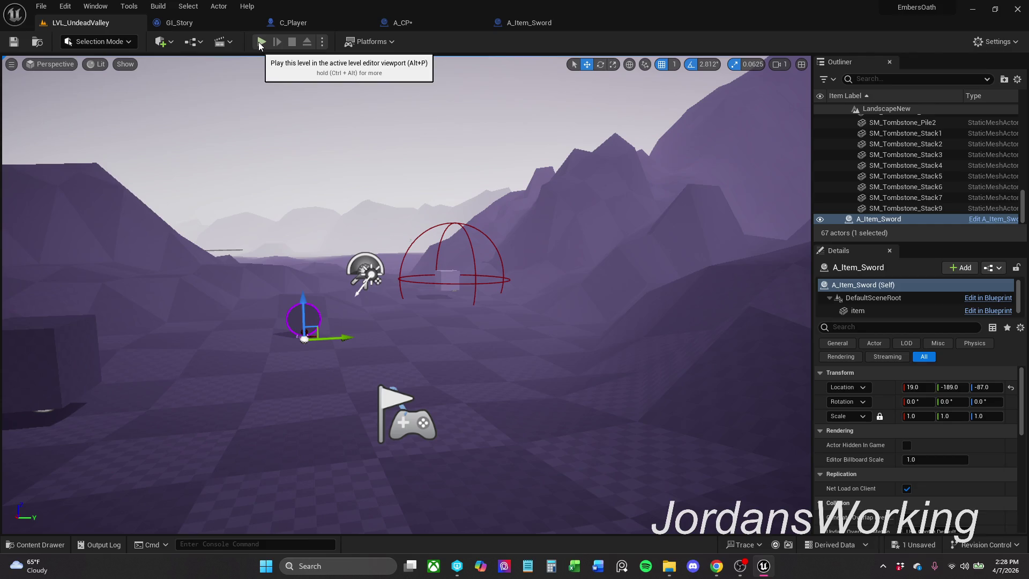
- Save the level and start Play, resuming past the Event Init, load-game and Print String breakpoints
click(12, 44)
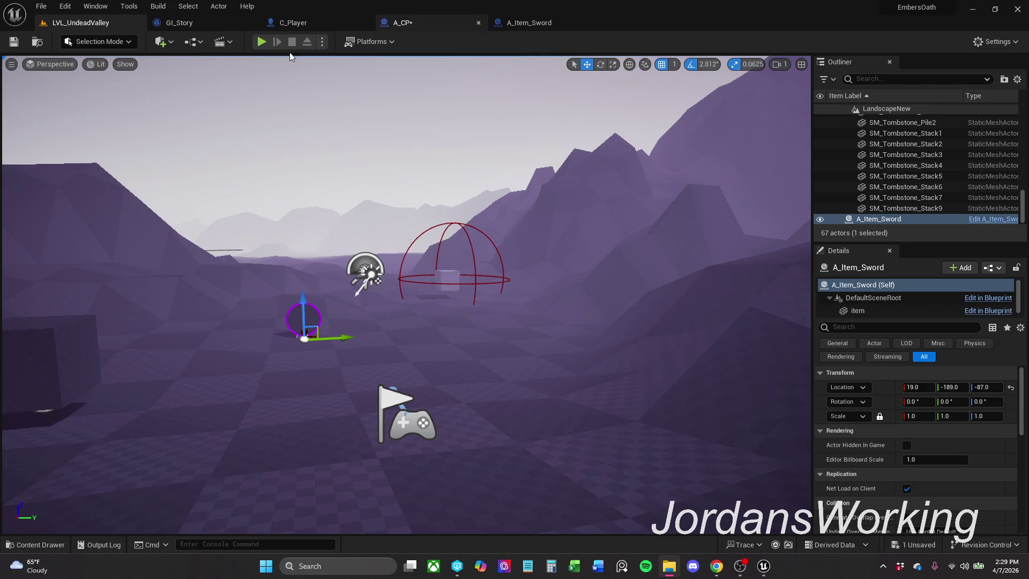
click(262, 43)
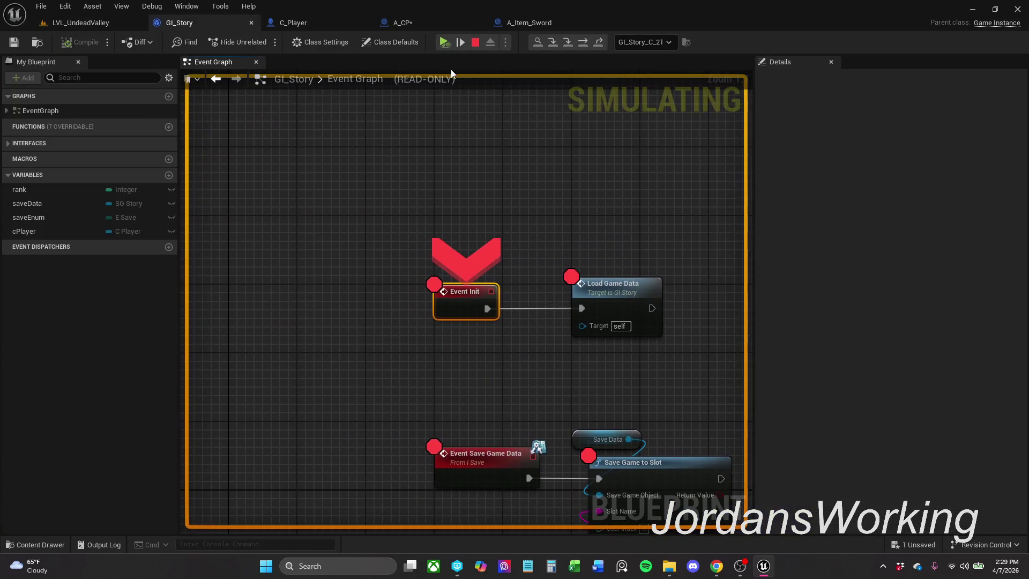
click(448, 42)
click(450, 42)
click(449, 43)
click(449, 42)
click(450, 43)
click(449, 43)
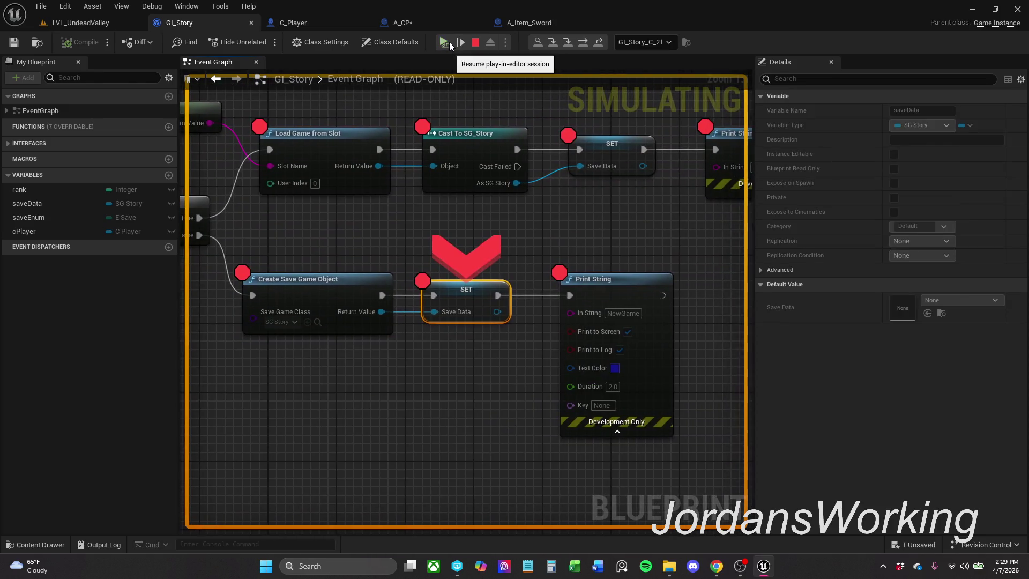
click(450, 42)
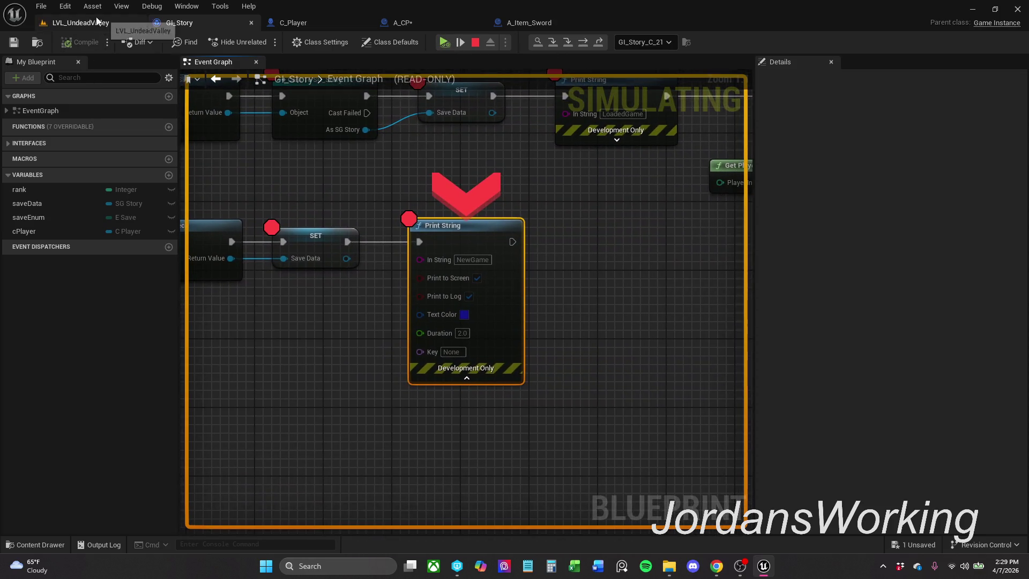
click(81, 22)
click(266, 39)
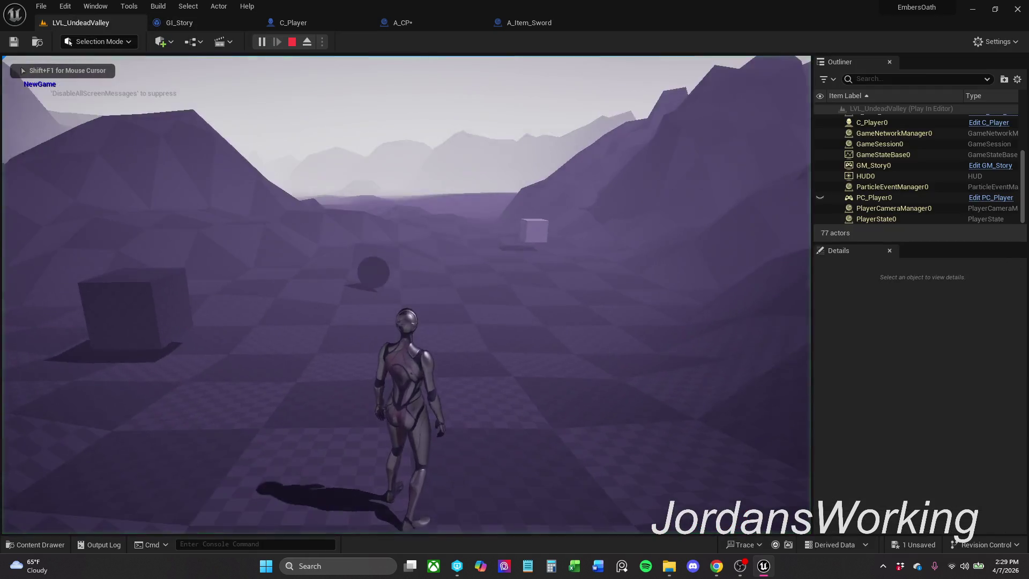
- Collect the sword and cube, then trigger the checkpoint save through its breakpoints and stop play
key(w)
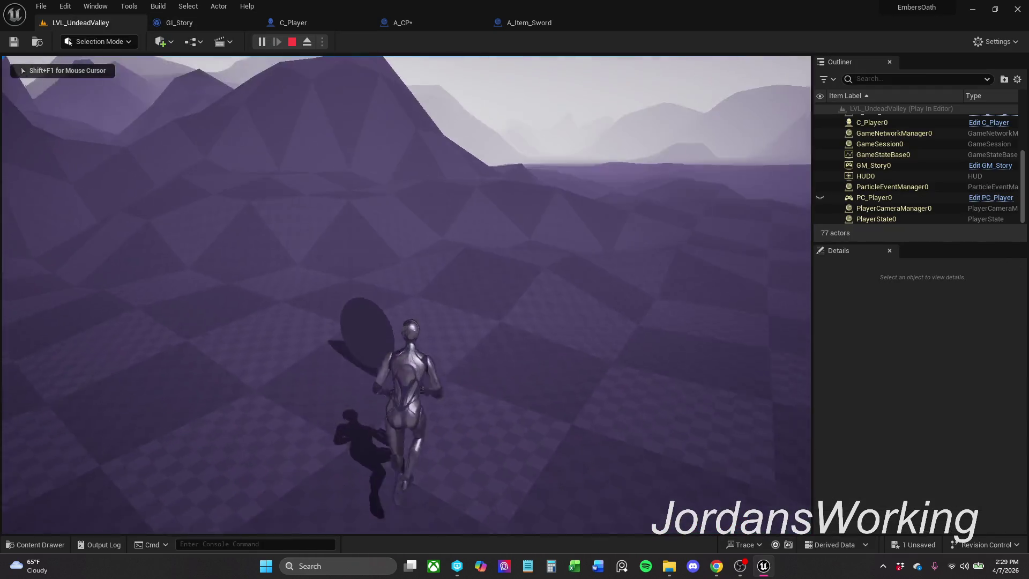
key(w)
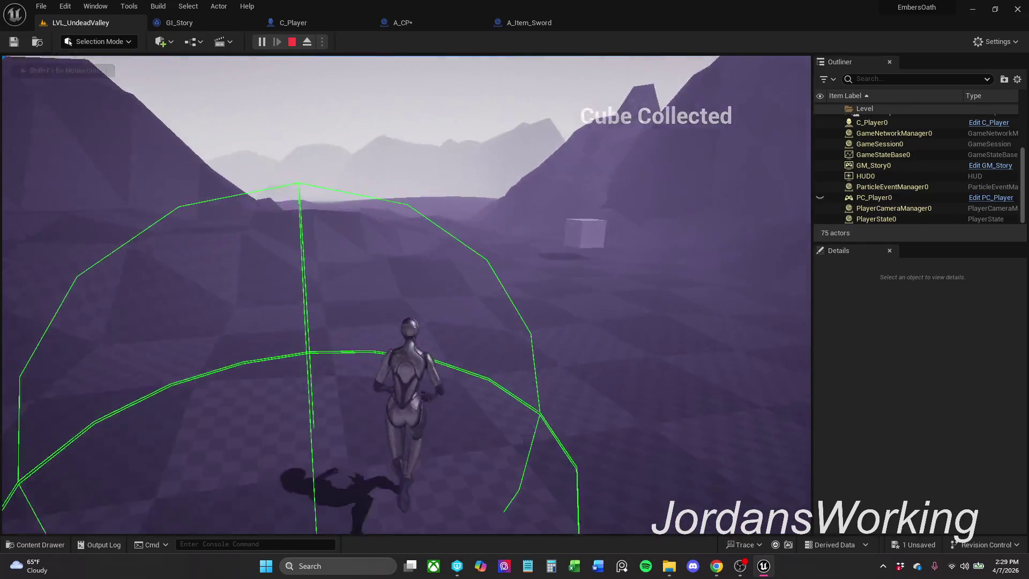
key(w)
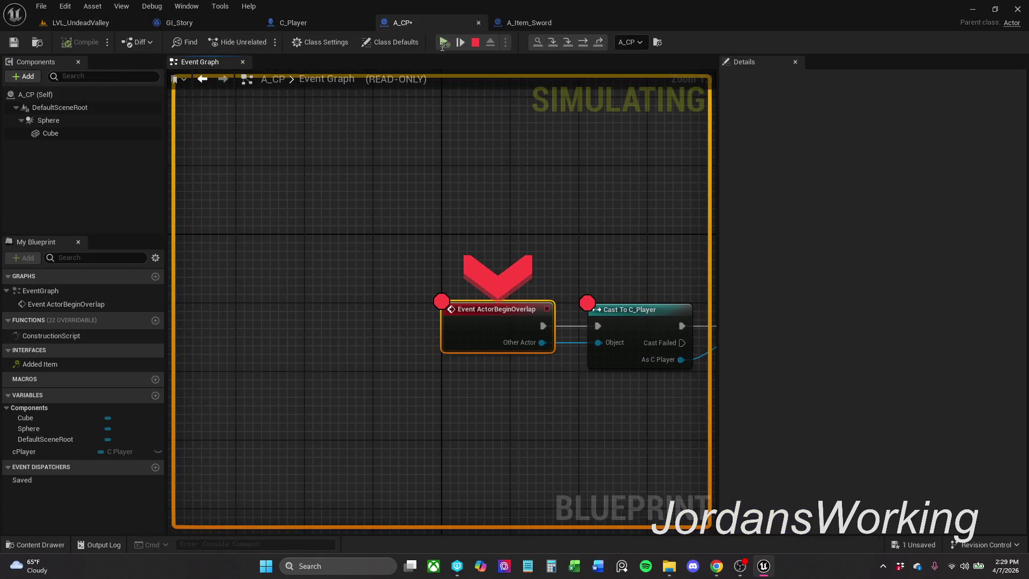
click(442, 43)
click(443, 43)
click(443, 43)
click(443, 43)
click(443, 43)
click(443, 43)
click(443, 42)
click(443, 43)
click(443, 42)
click(442, 43)
click(442, 42)
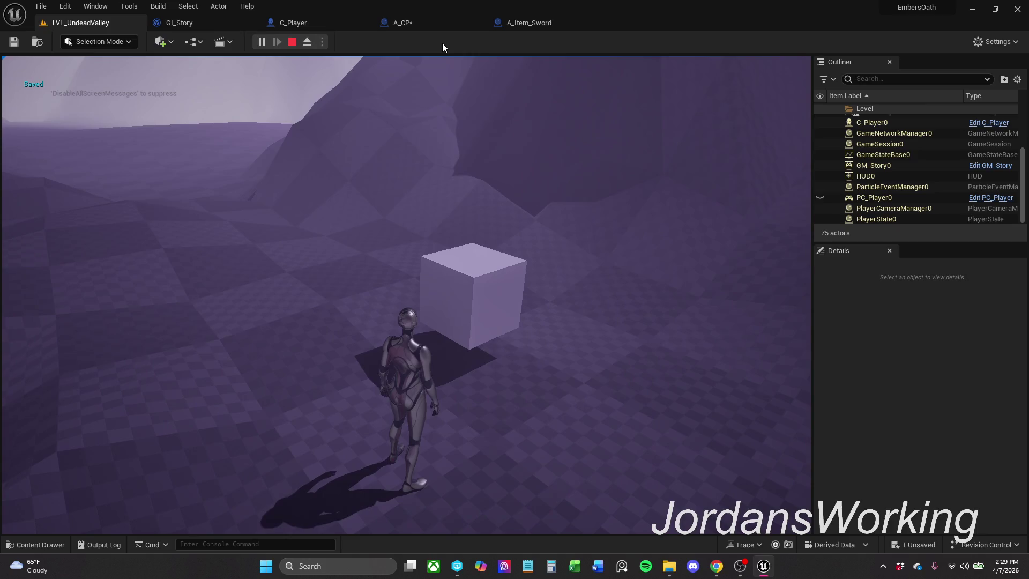
click(418, 141)
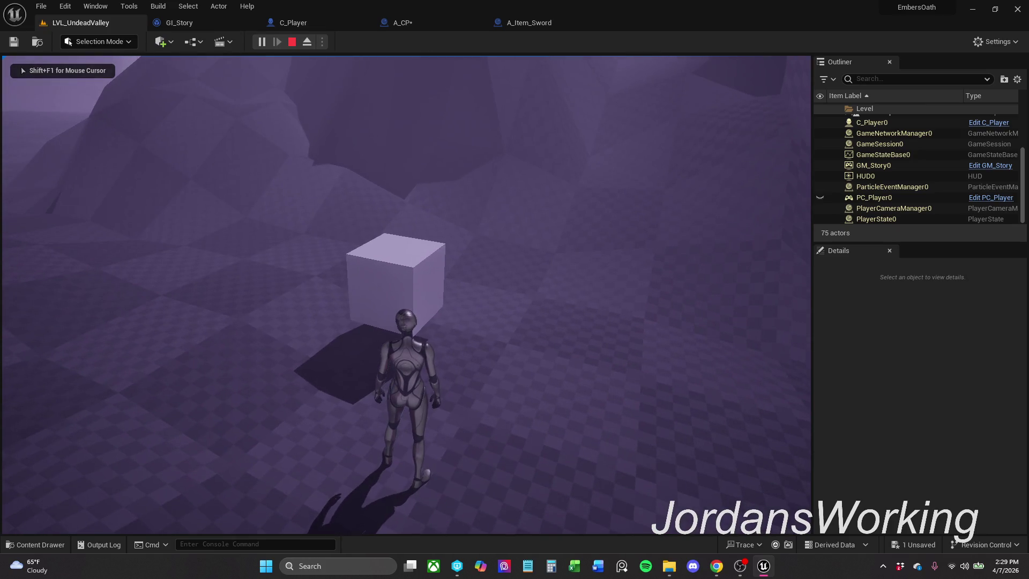
key(Escape)
- Replay to test loading the save, resuming through every breakpoint, then stop and return to A_CP
click(261, 45)
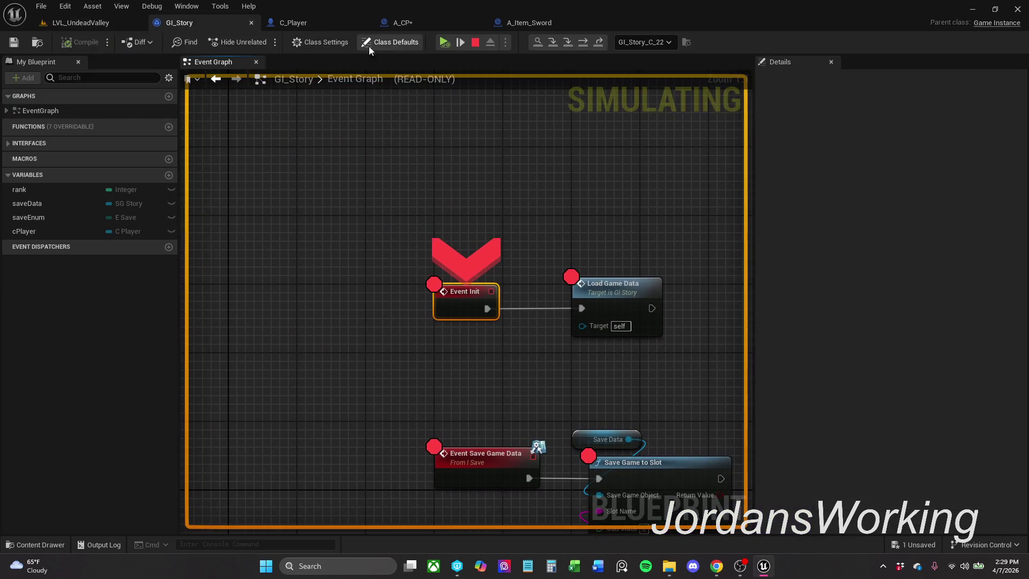
click(445, 43)
click(444, 43)
click(445, 43)
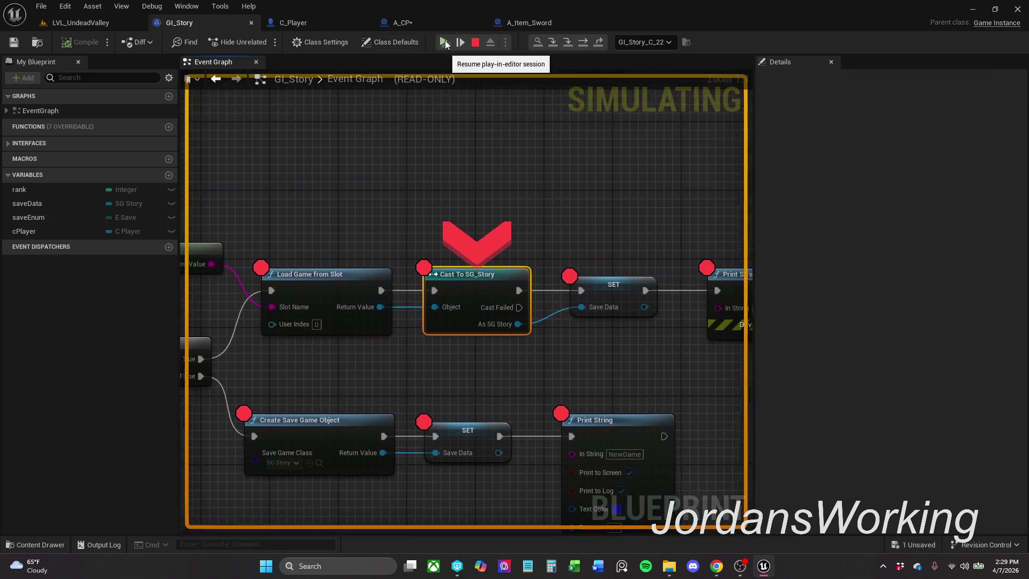
click(445, 43)
click(445, 42)
click(445, 43)
click(445, 43)
click(445, 42)
click(445, 43)
click(444, 43)
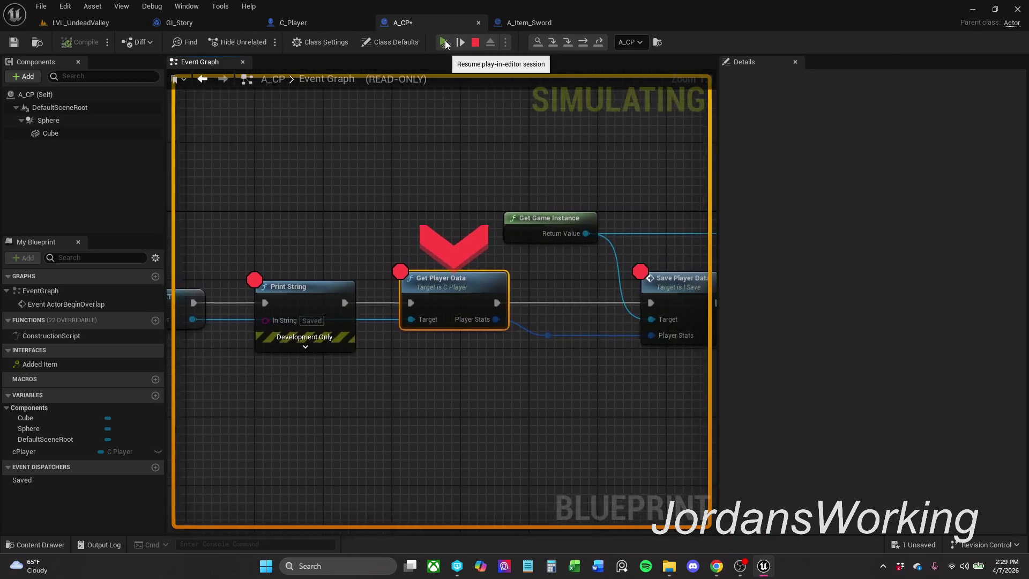
click(444, 43)
click(445, 43)
click(445, 43)
click(445, 43)
click(445, 43)
click(444, 43)
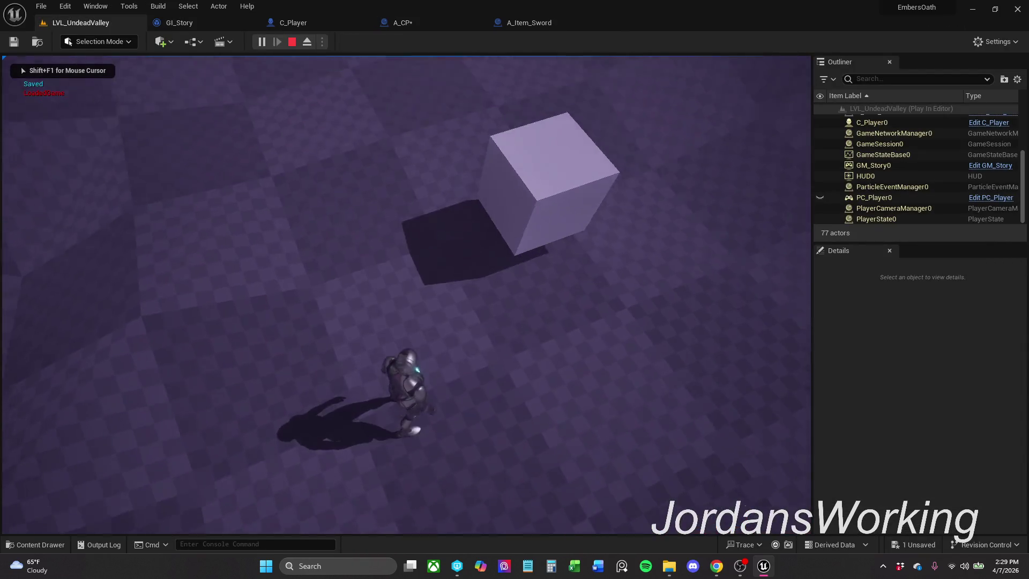
key(Escape)
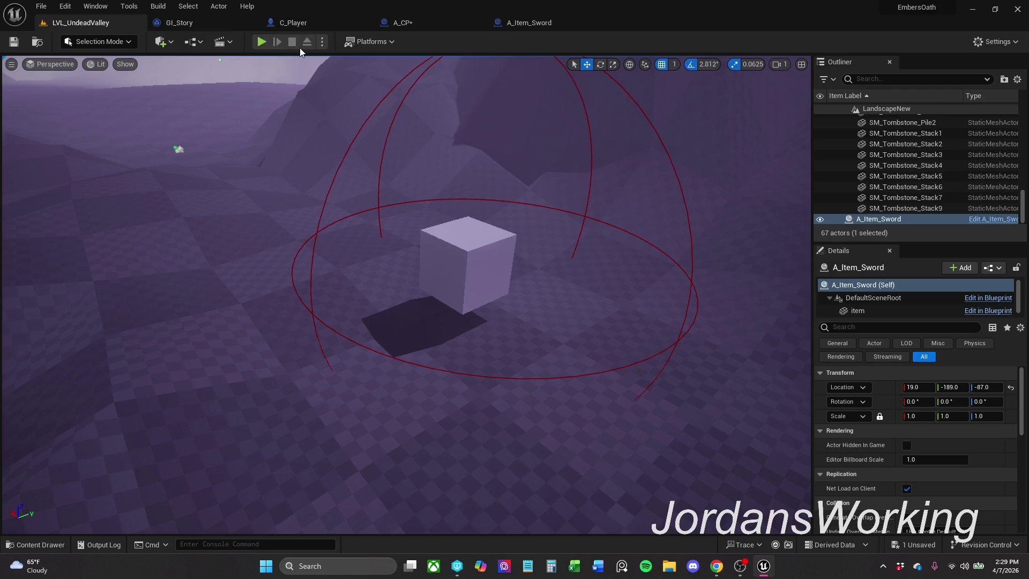
click(423, 22)
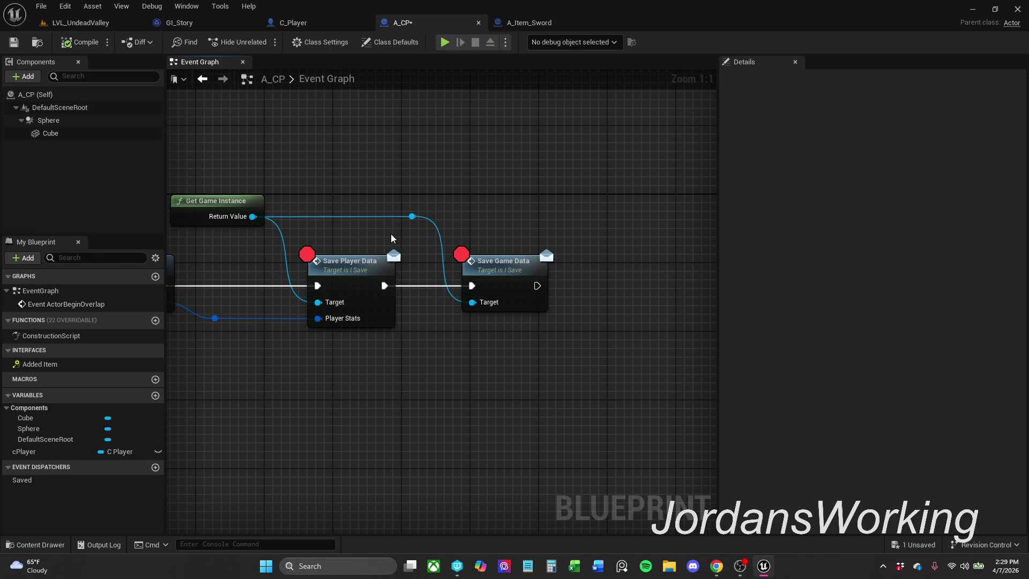
- Shift the Get Game Instance node left in A_CP's graph and save the blueprint
mouse_move(341, 254)
mouse_down()
mouse_move(475, 249)
mouse_move(450, 249)
mouse_up()
drag(343, 191, 317, 190)
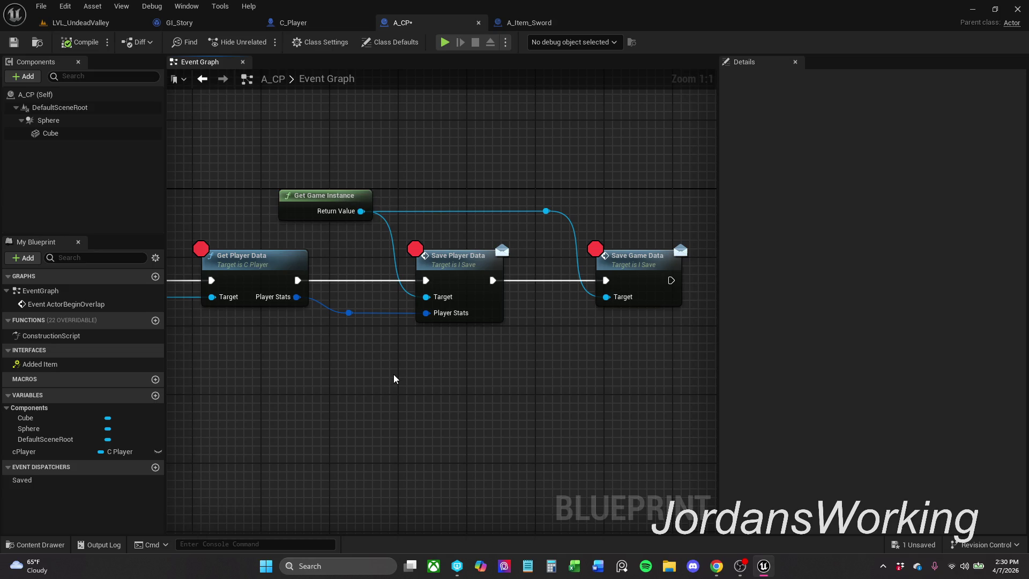
ctrl+click(480, 292)
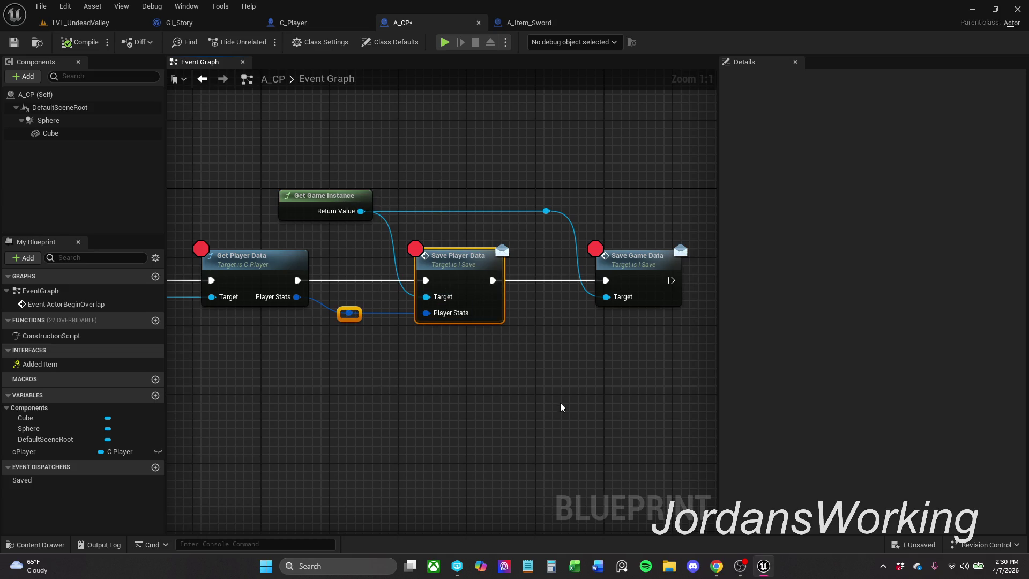
click(560, 413)
click(21, 46)
- Check the A_CP node selection, save it again, and start Play from LVL_UndeadValley
scroll(564, 154, down, 6)
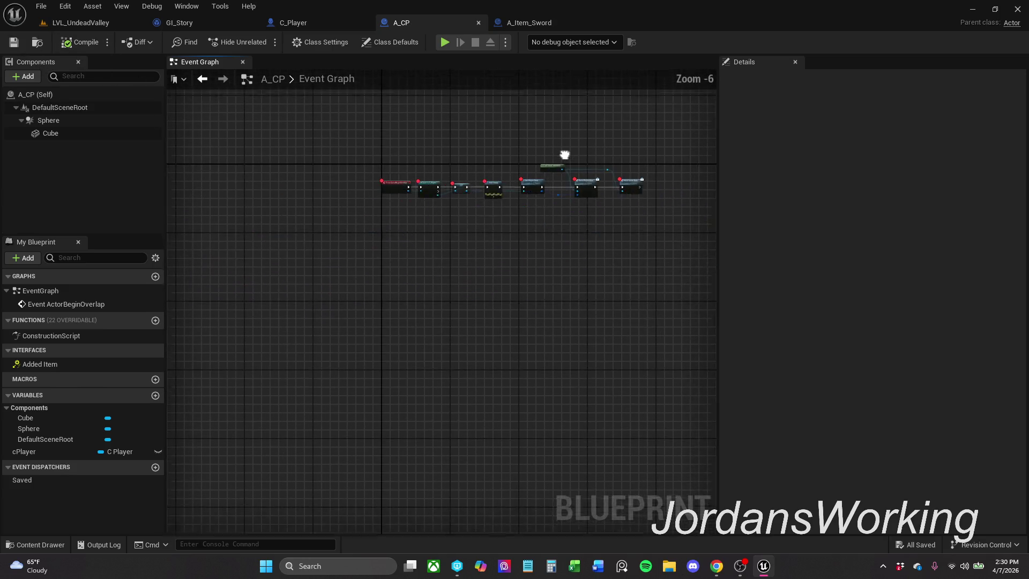
drag(319, 188, 551, 242)
scroll(620, 274, up, 1)
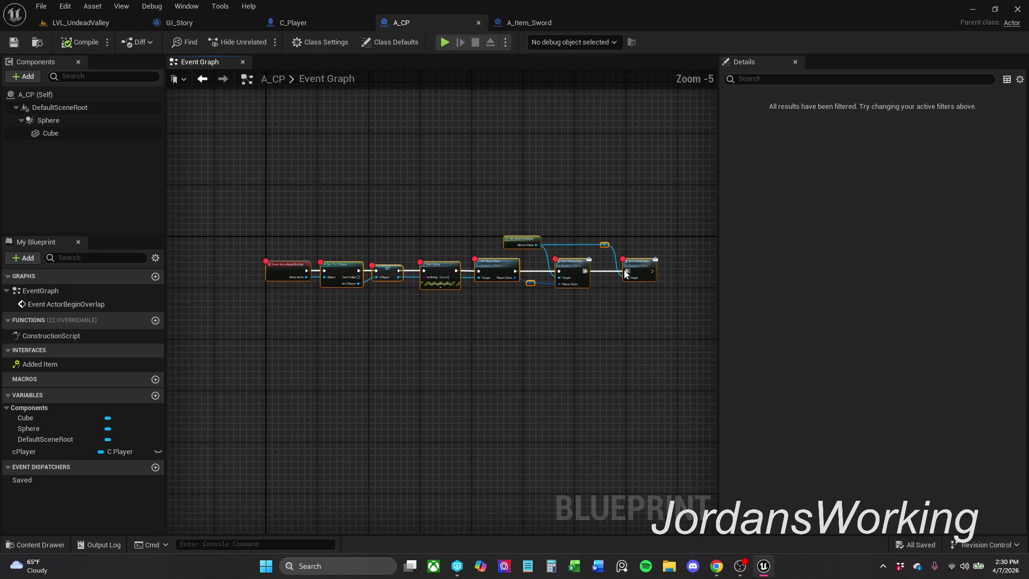
right_click(642, 267)
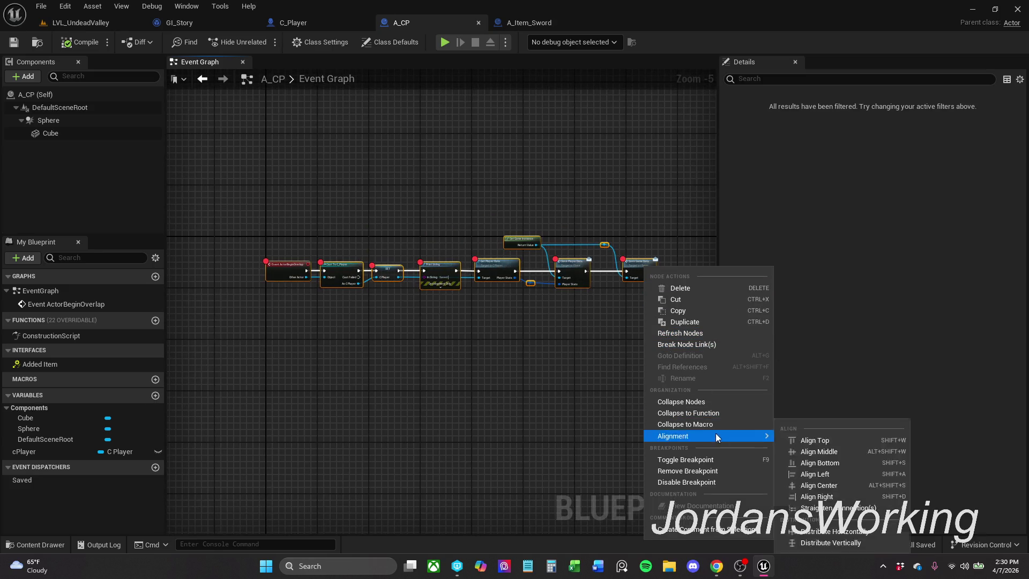
click(720, 463)
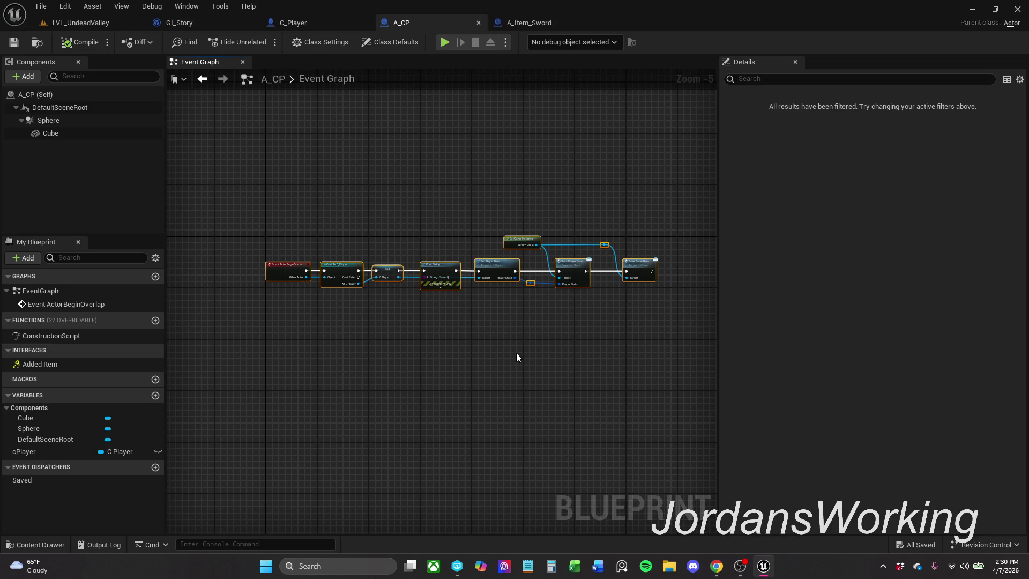
scroll(539, 308, up, 4)
click(513, 274)
click(520, 249)
click(658, 288)
key(ctrl+s)
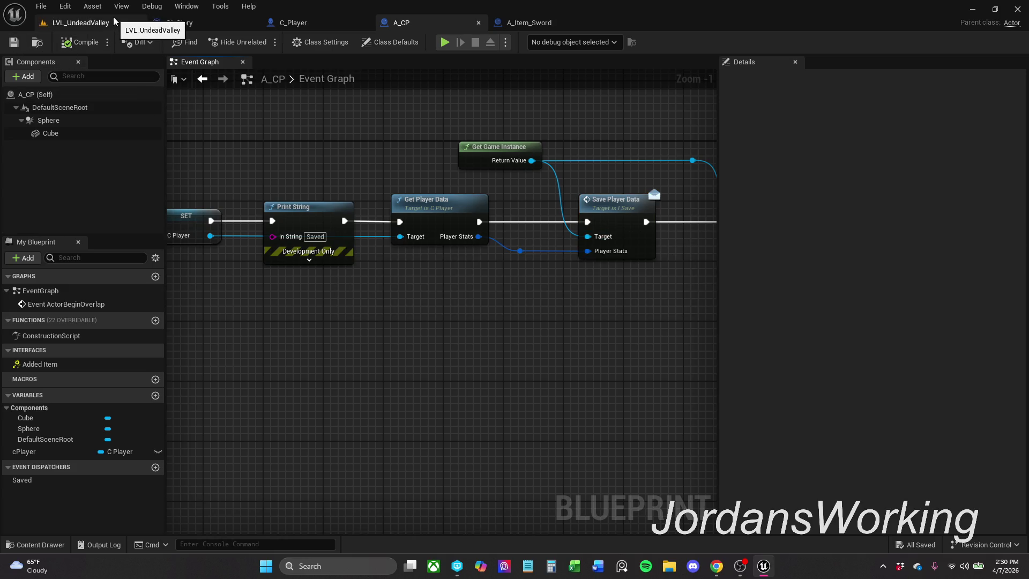
click(113, 18)
click(261, 42)
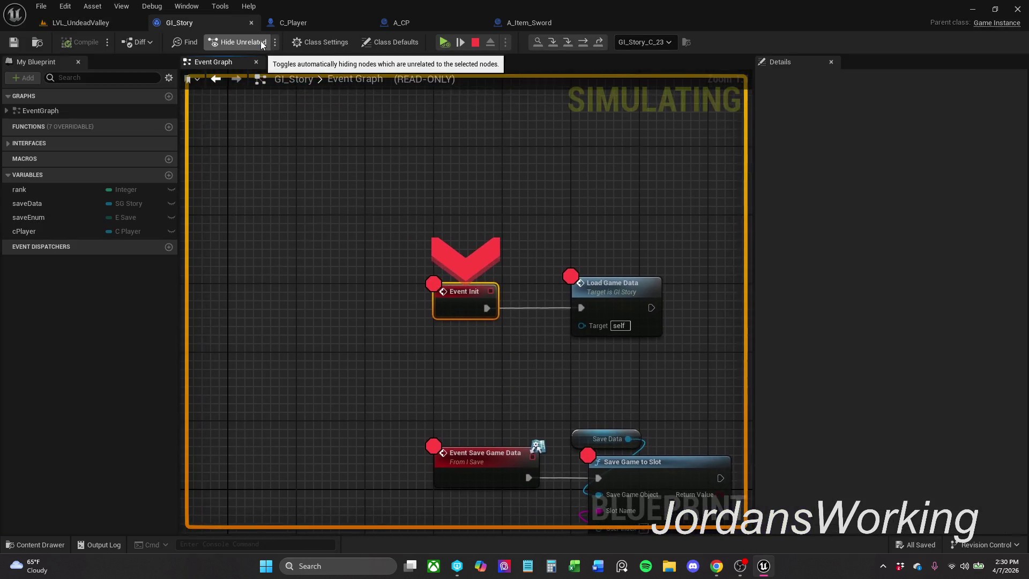
- Stop play, return to LVL_UndeadValley, and show A_Item_Sword's _Items folder in the Content Drawer
key(Escape)
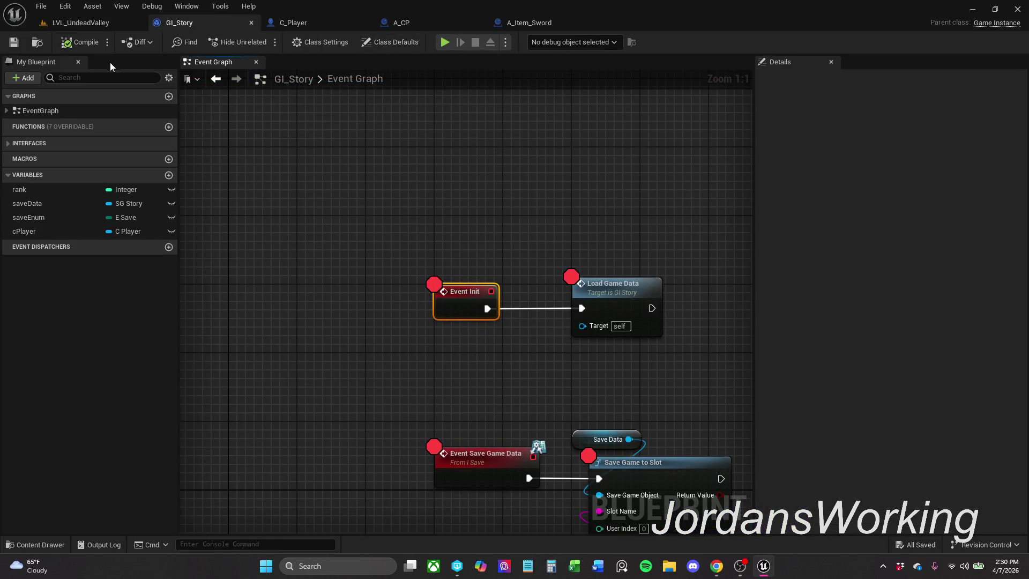
click(74, 24)
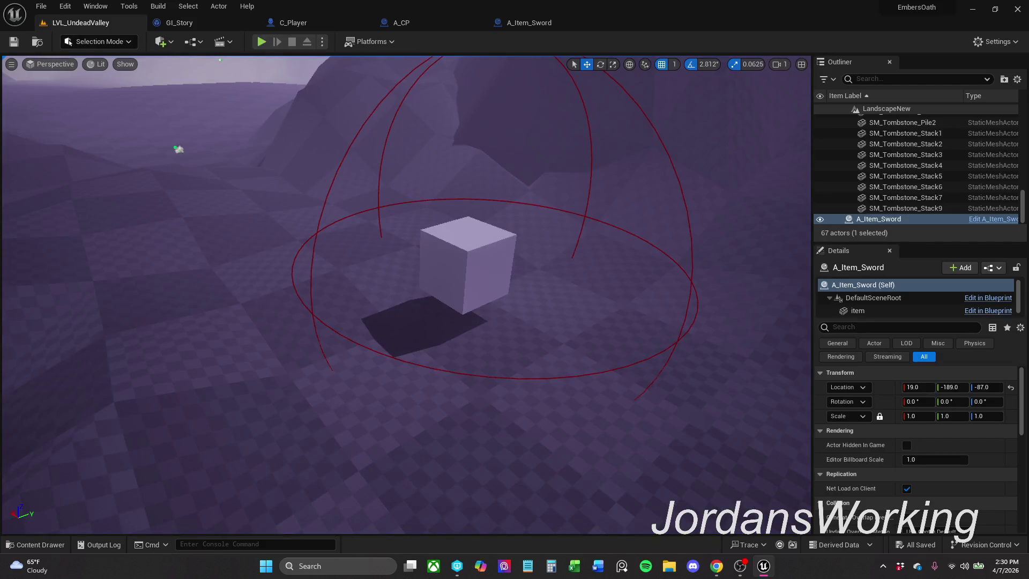
click(31, 546)
right_click(217, 461)
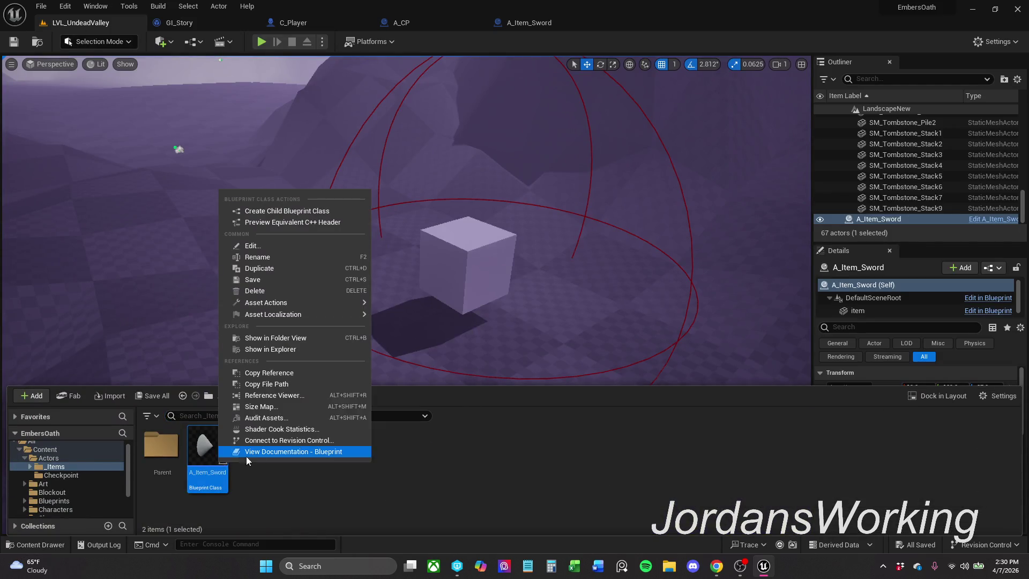
mouse_move(279, 303)
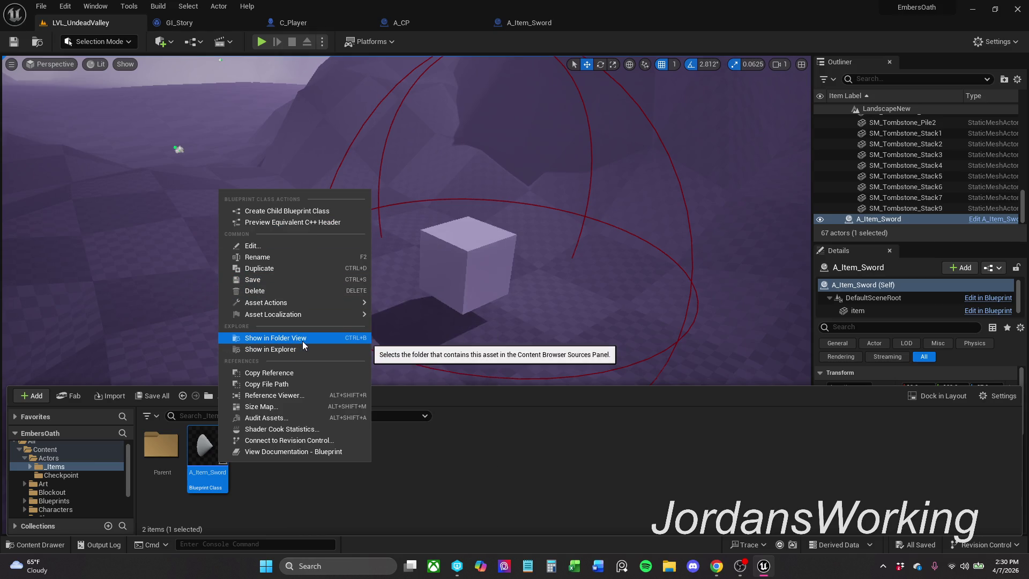
click(303, 342)
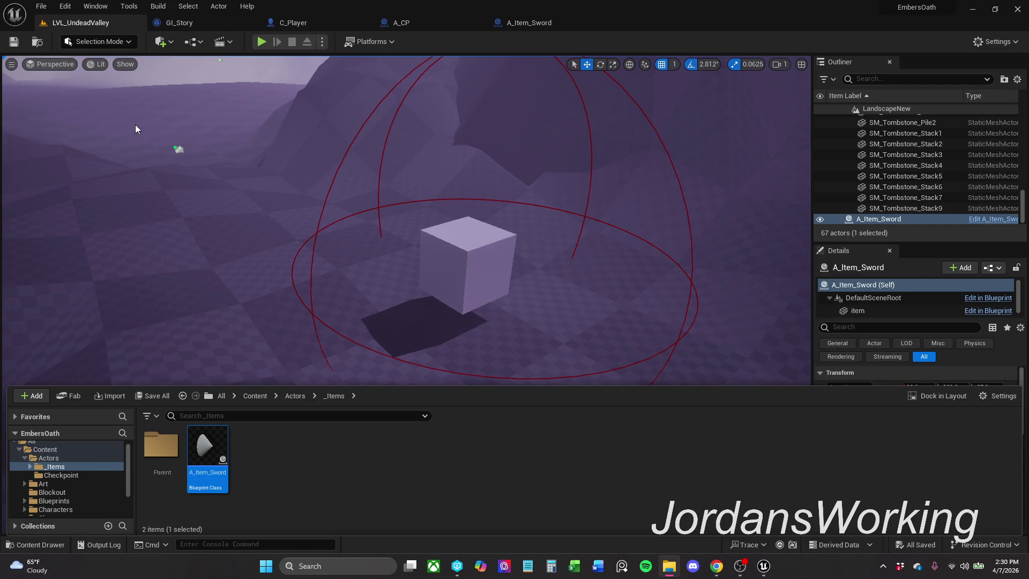
- Start Play and toggle off the breakpoints on GI_Story's selected event graph nodes
click(264, 40)
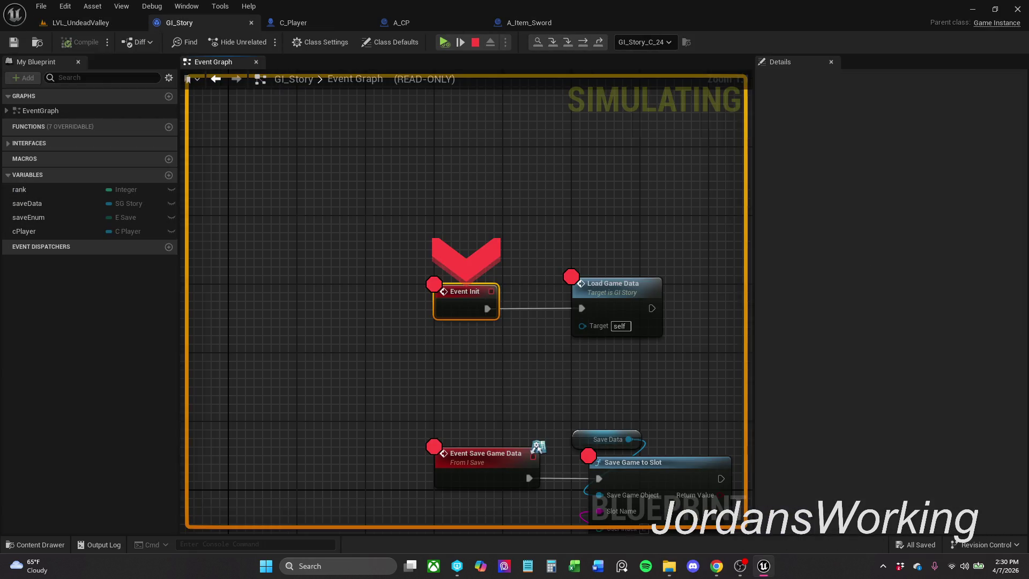
scroll(471, 182, down, 9)
mouse_move(348, 145)
mouse_down()
mouse_move(464, 313)
mouse_move(735, 398)
mouse_up()
right_click(679, 268)
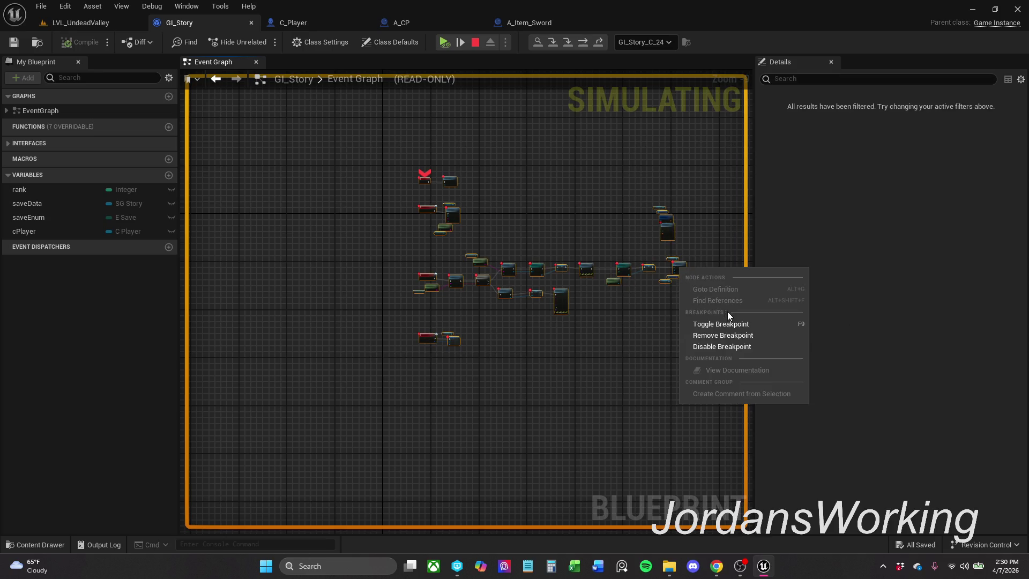
click(734, 323)
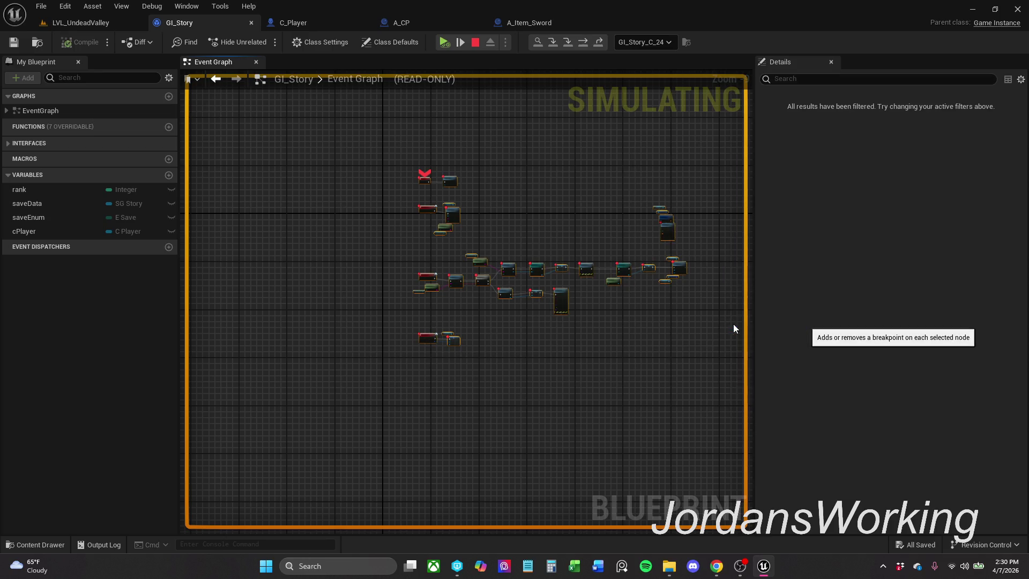
- Resume the game, collect the cube and the sword, then stop the play session
click(443, 43)
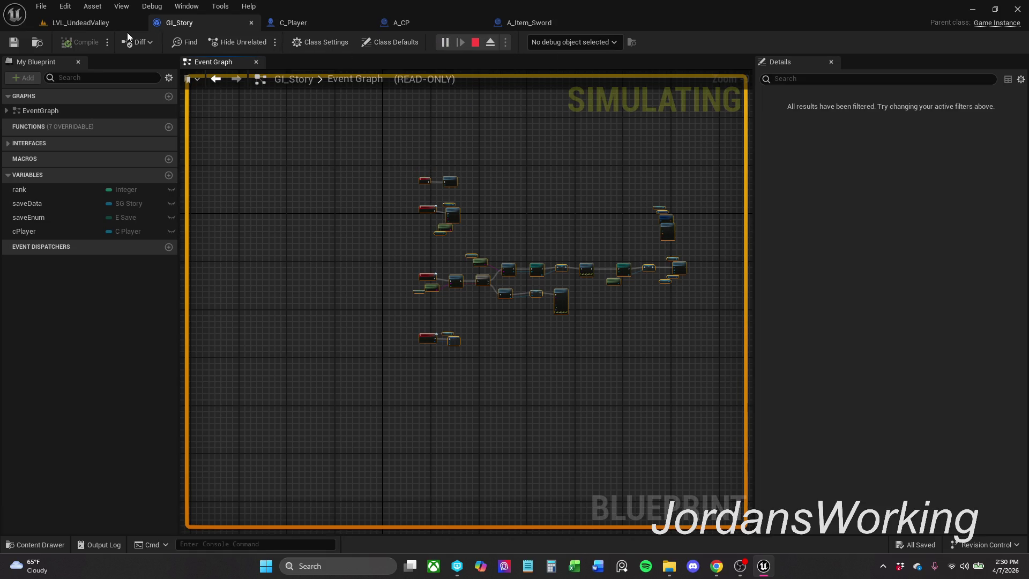
click(107, 24)
key(w)
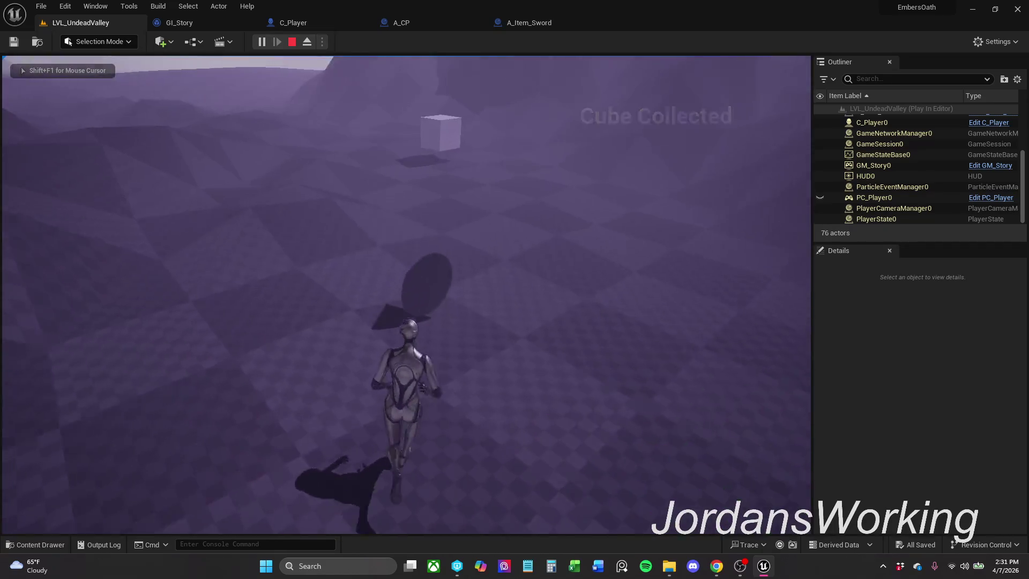
key(d)
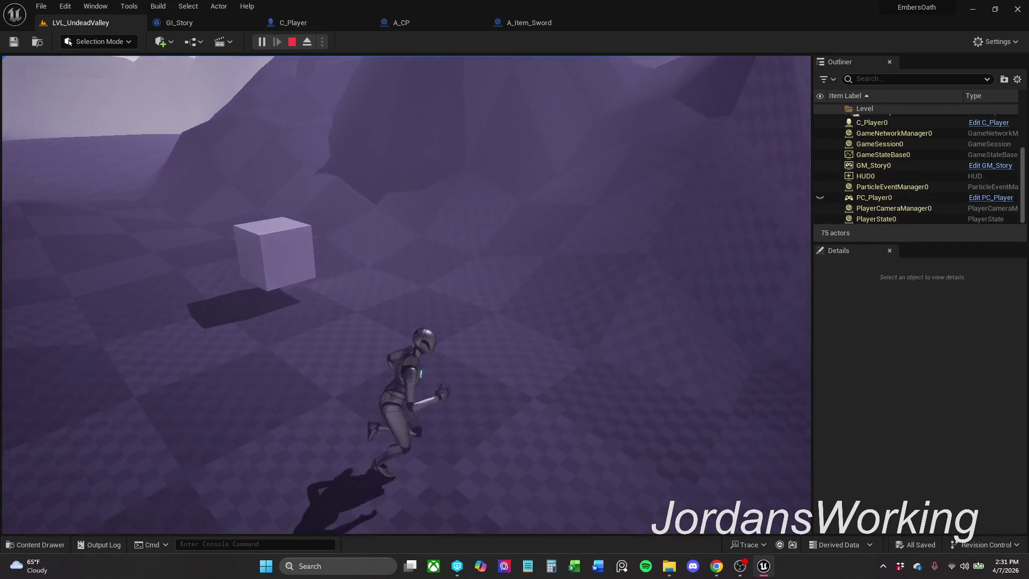
key(w)
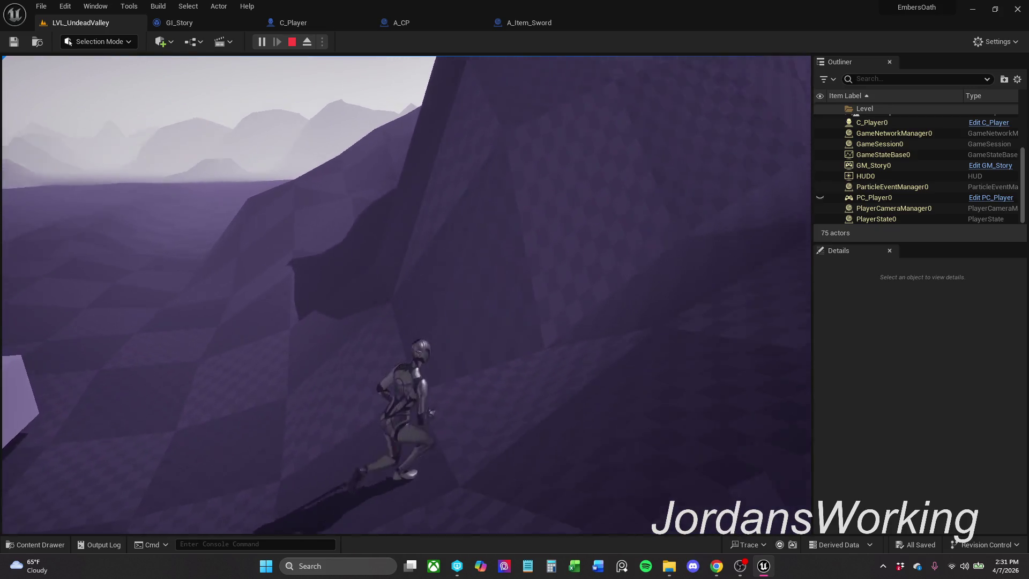
key(w)
key(w)
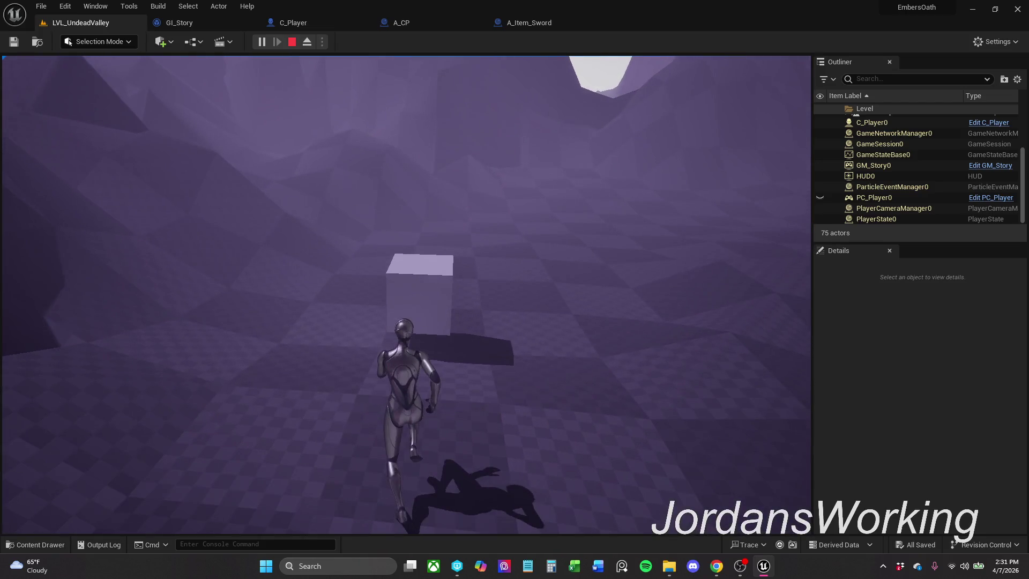
key(Escape)
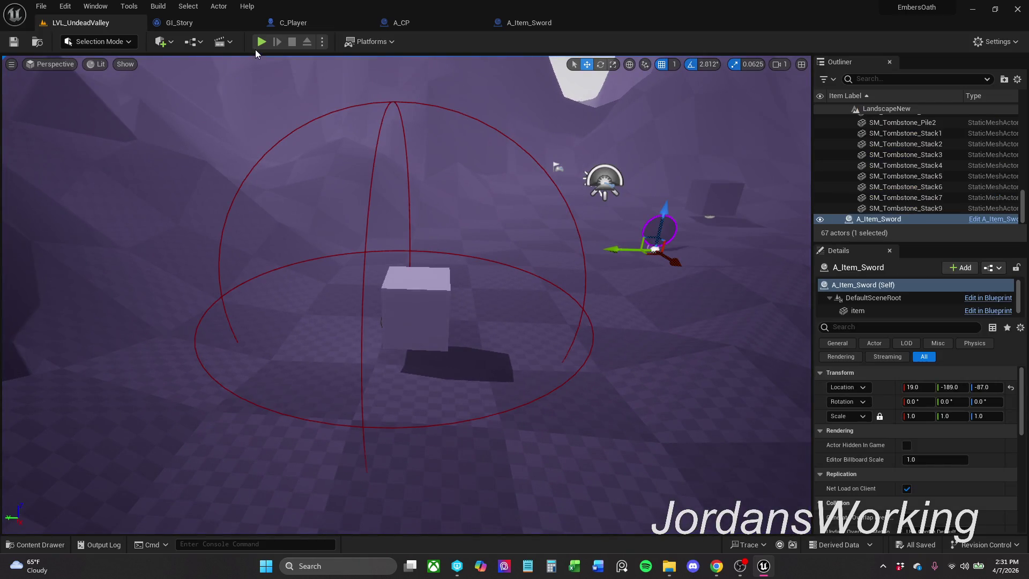
- Run a quick play test past the breakpoint and stop it
click(260, 45)
click(443, 43)
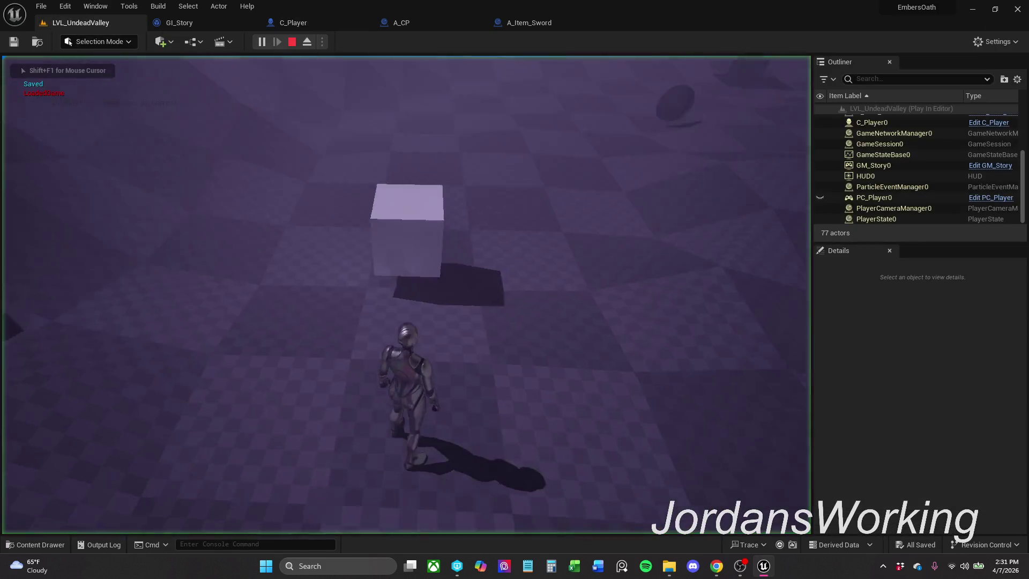
key(Escape)
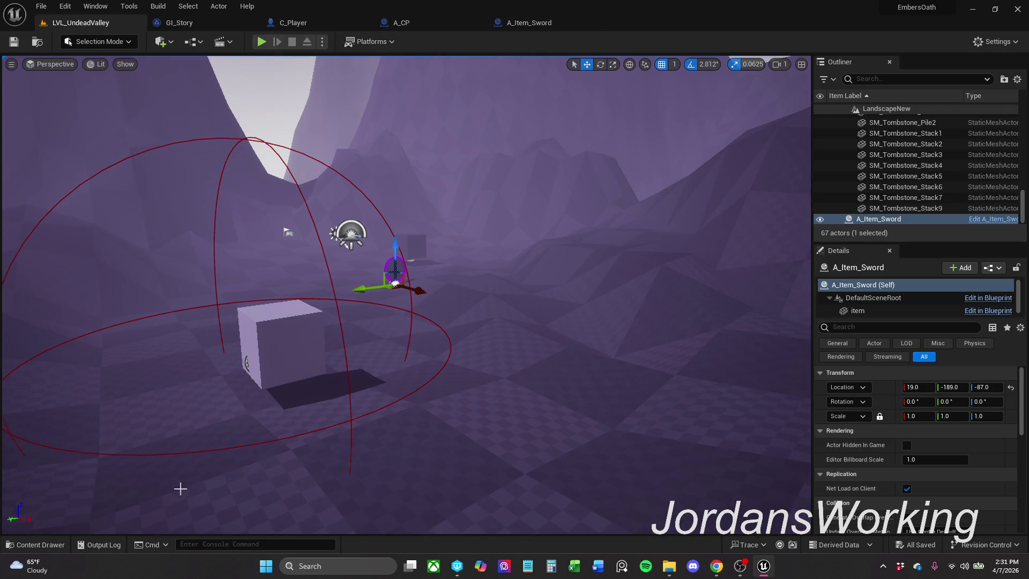
- Open the I_Save interface from Content > Blueprints > Interfaces in the Content Drawer
click(37, 545)
click(669, 566)
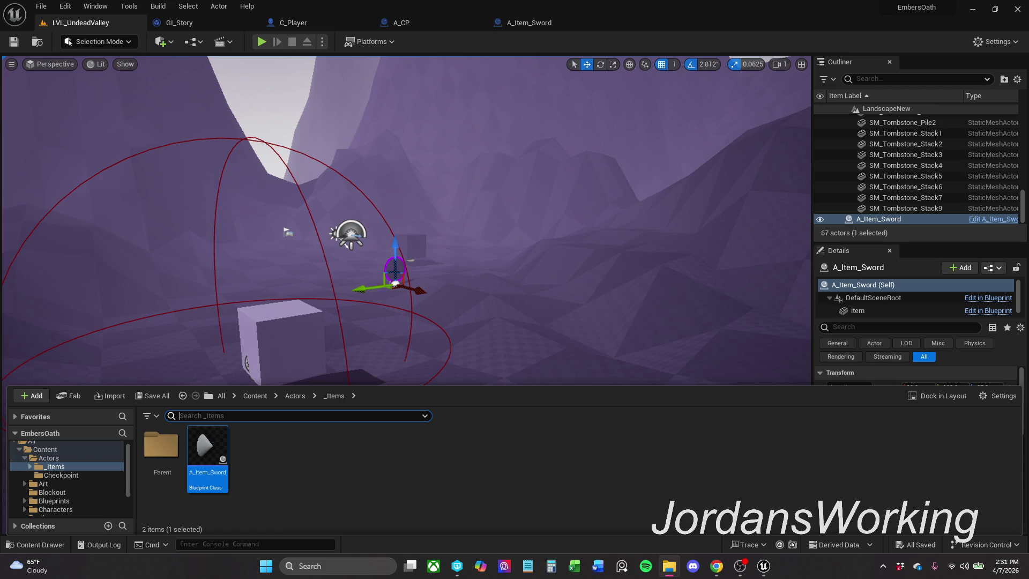
click(256, 396)
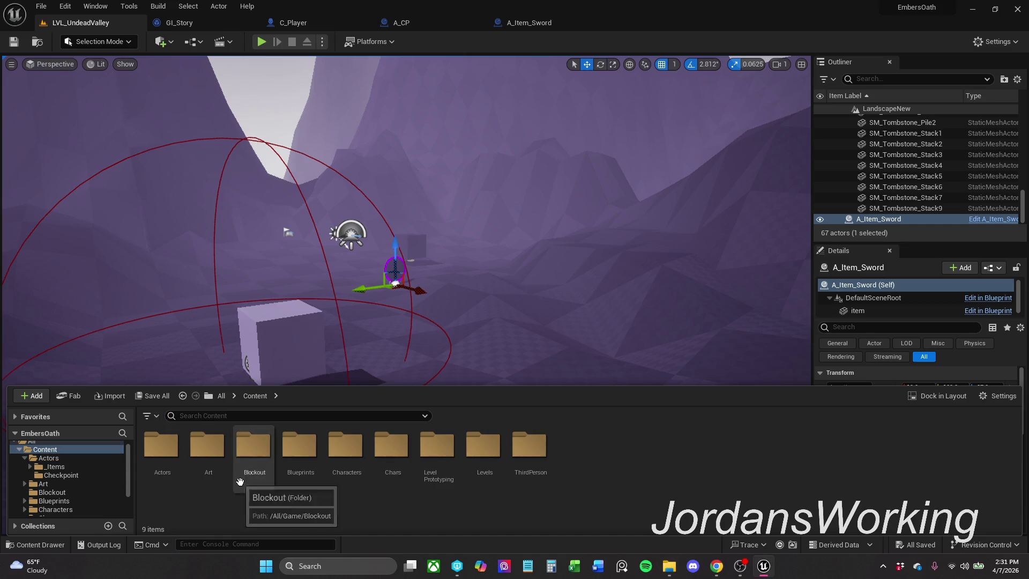
double_click(290, 475)
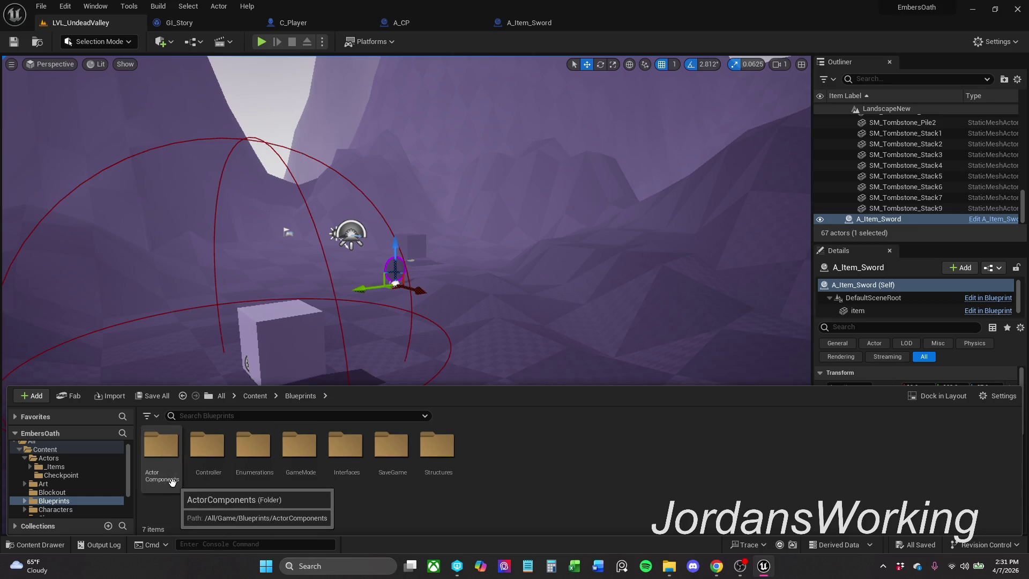
double_click(345, 466)
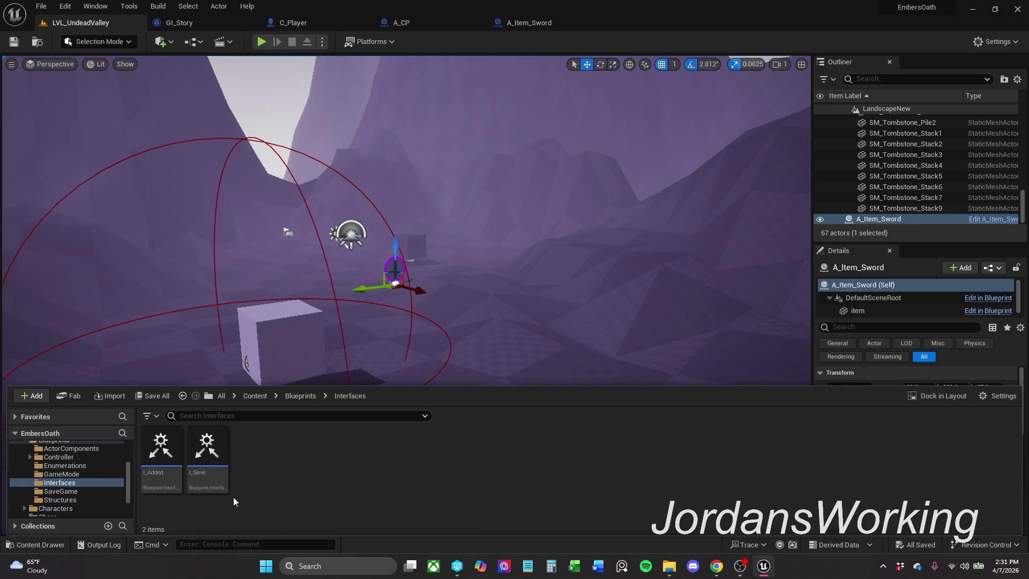
click(208, 481)
double_click(208, 481)
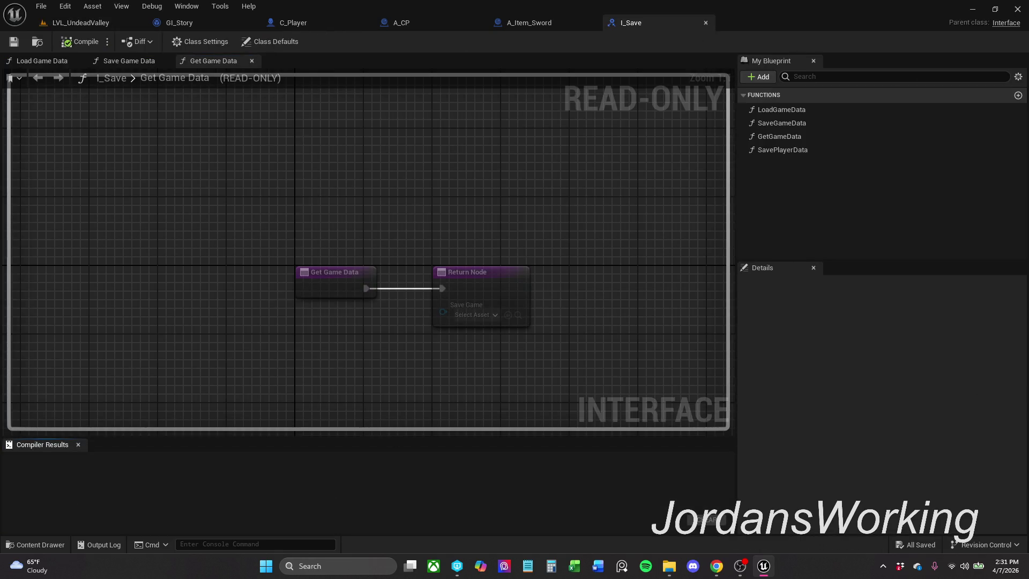
- Inspect I_Added's AddedItem graph, close I_Added, and dismiss I_Save's compiler results panel
click(30, 539)
double_click(161, 476)
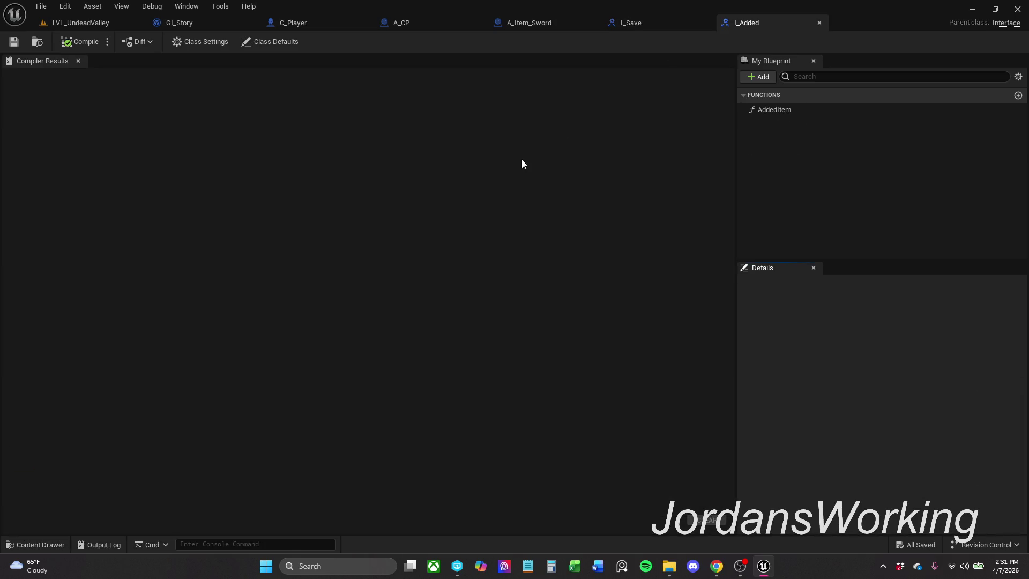
double_click(844, 110)
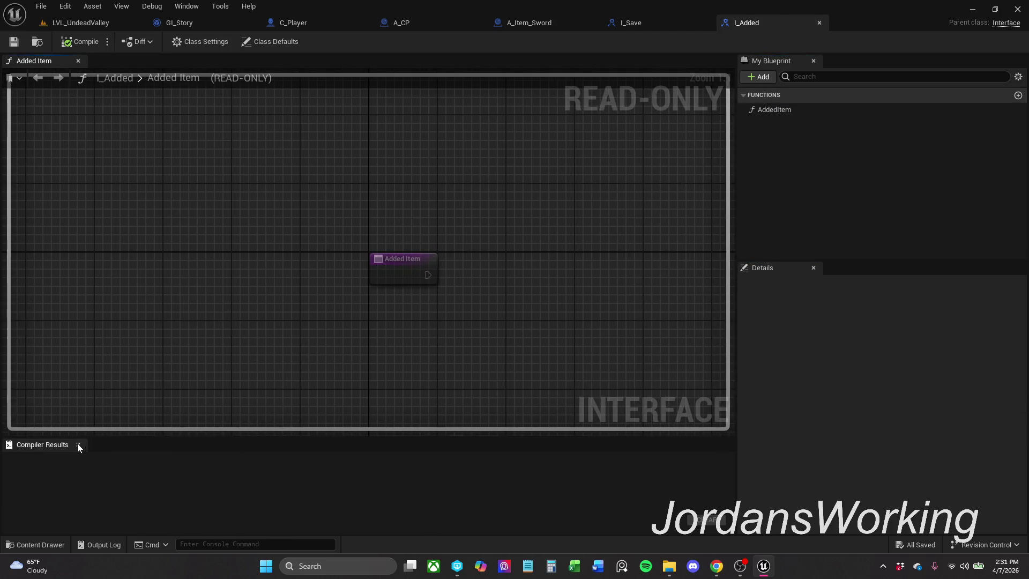
click(78, 444)
click(818, 23)
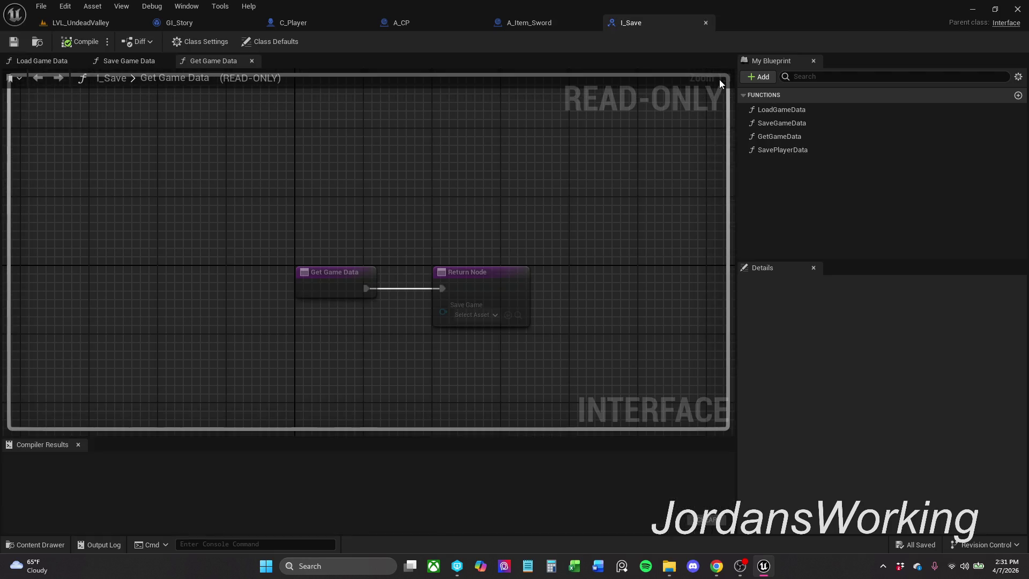
click(85, 446)
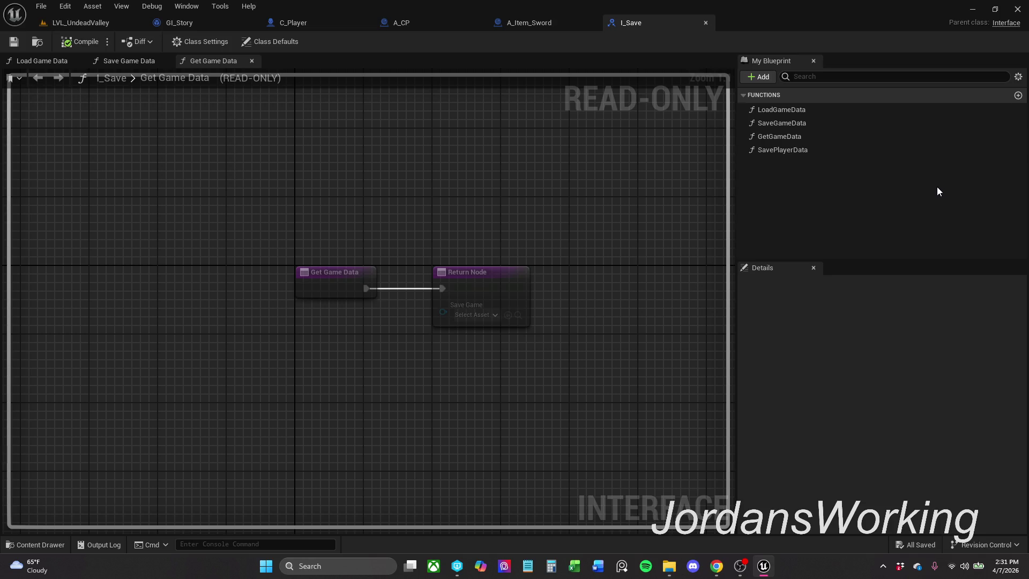
- Add a SaveInteraction function to the I_Save interface and save it
click(757, 77)
click(778, 107)
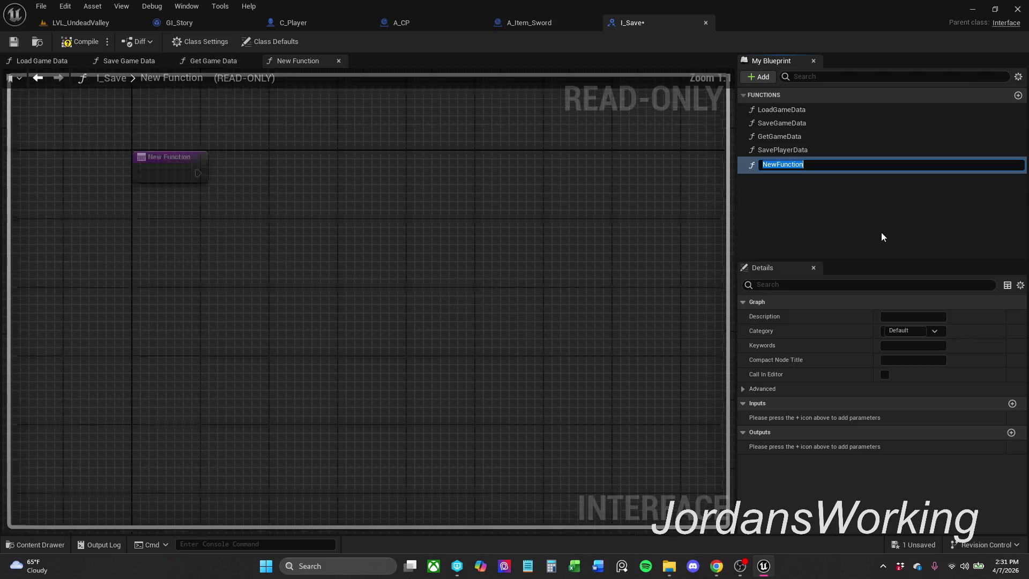
text(Save)
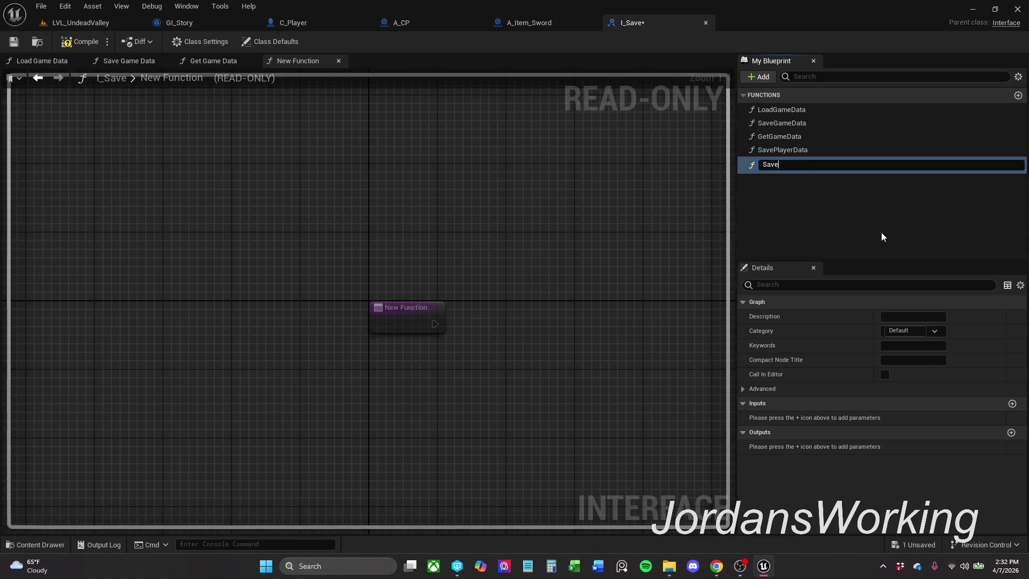
text(Intera)
text(ction)
key(Return)
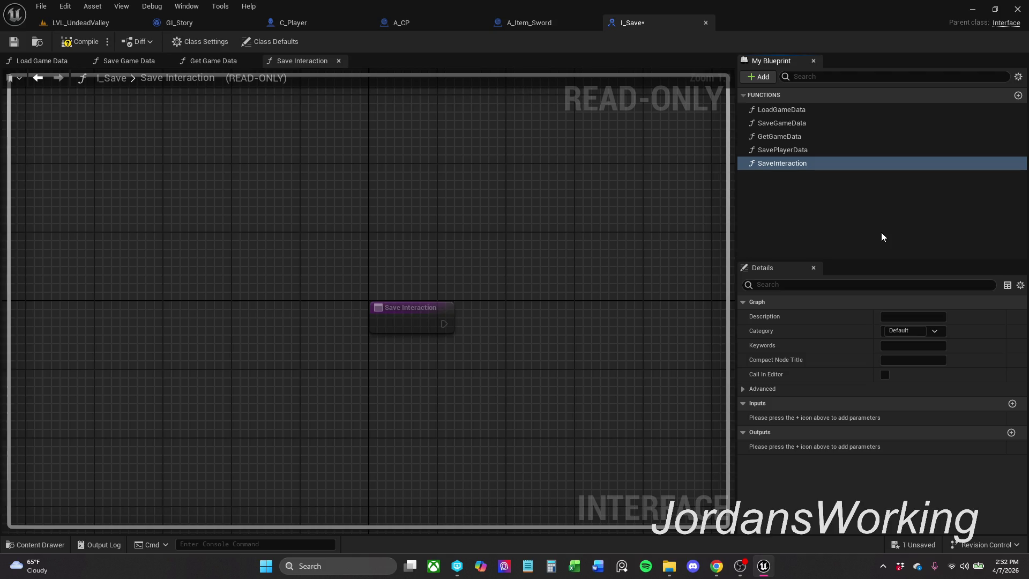
click(813, 224)
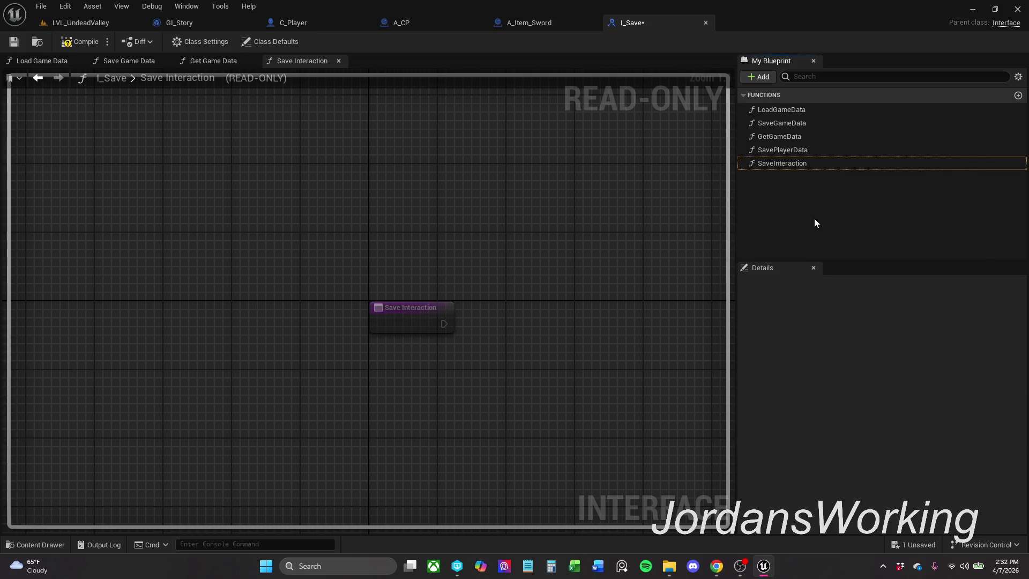
click(780, 164)
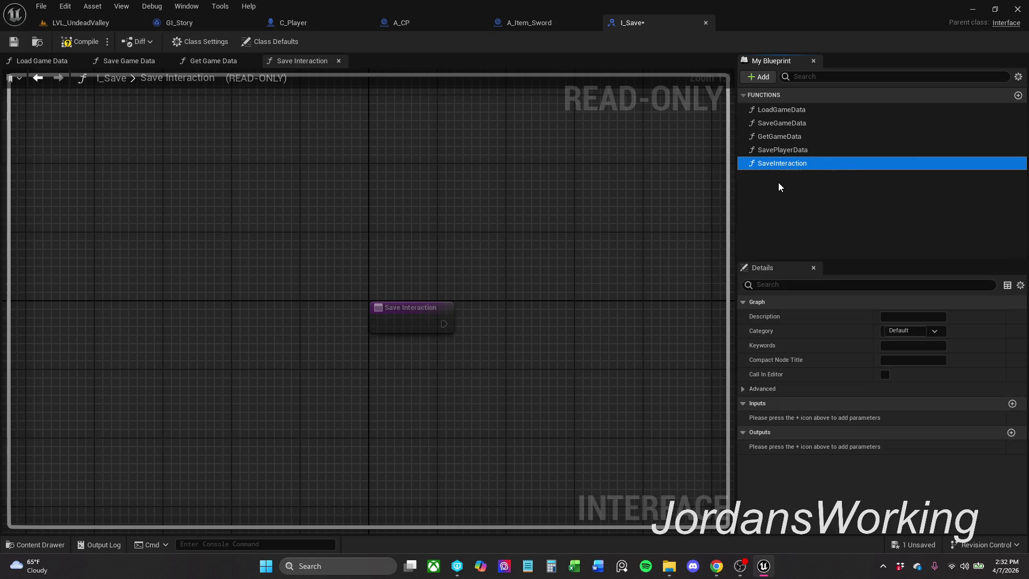
click(779, 195)
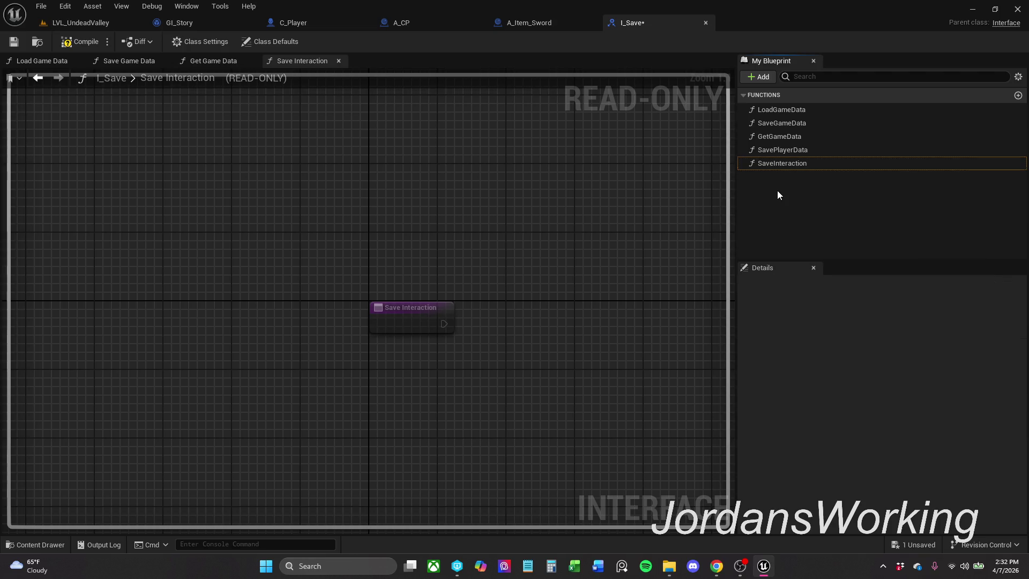
click(807, 168)
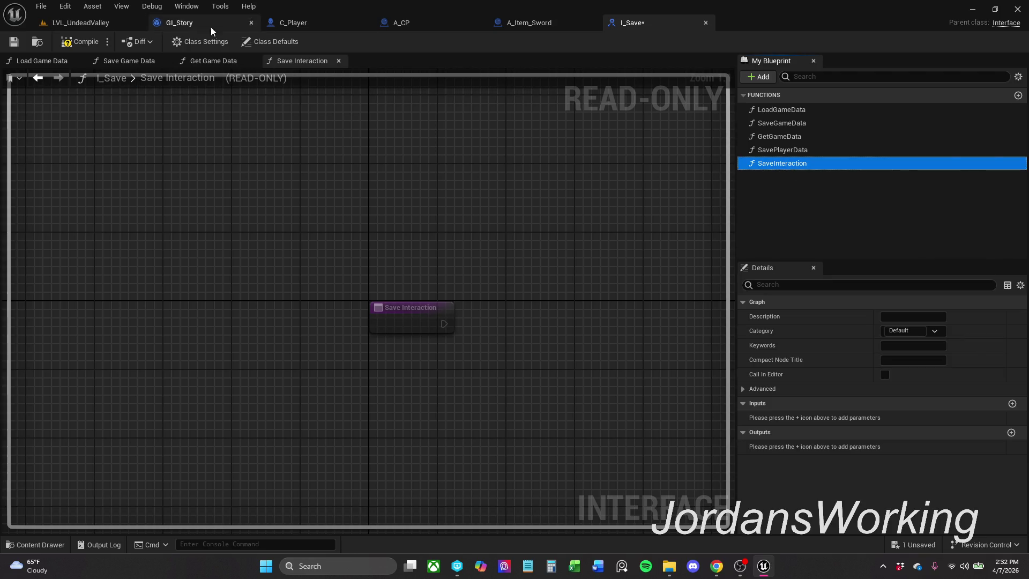
click(14, 42)
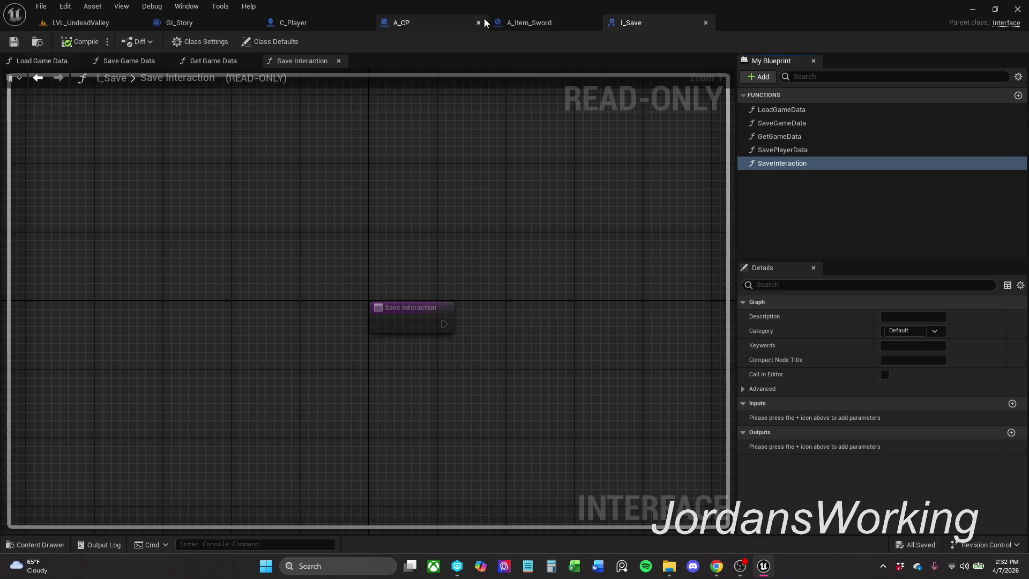
- In A_Item_Sword, select then deselect the BeginPlay nodes and save the blueprint
click(531, 24)
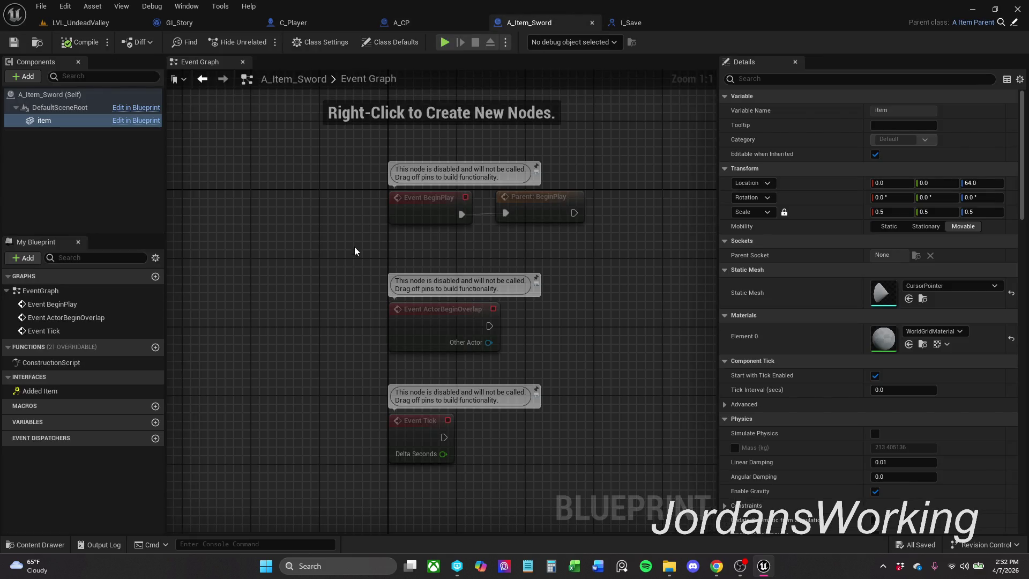
drag(356, 254, 666, 178)
click(612, 198)
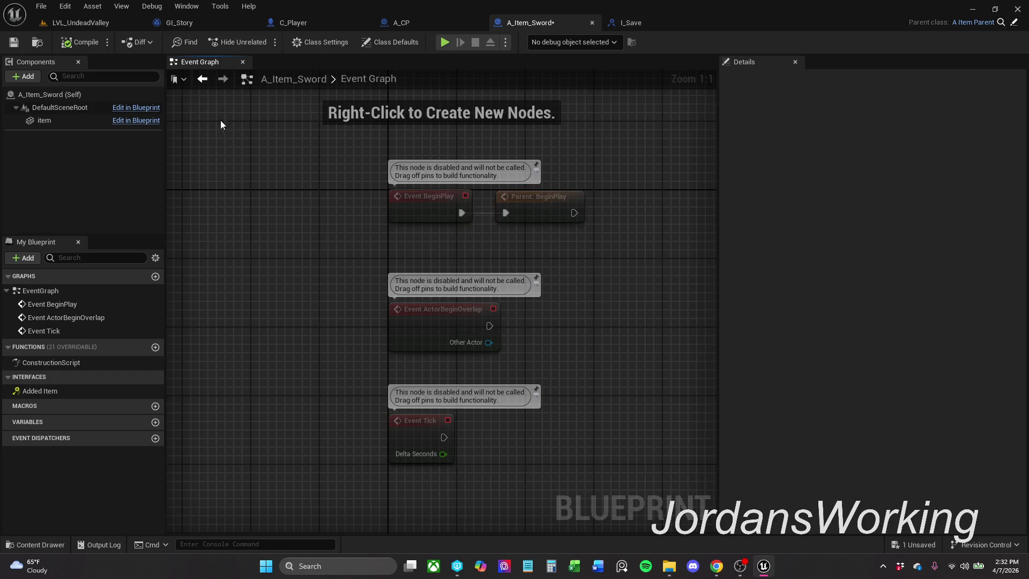
key(ctrl+s)
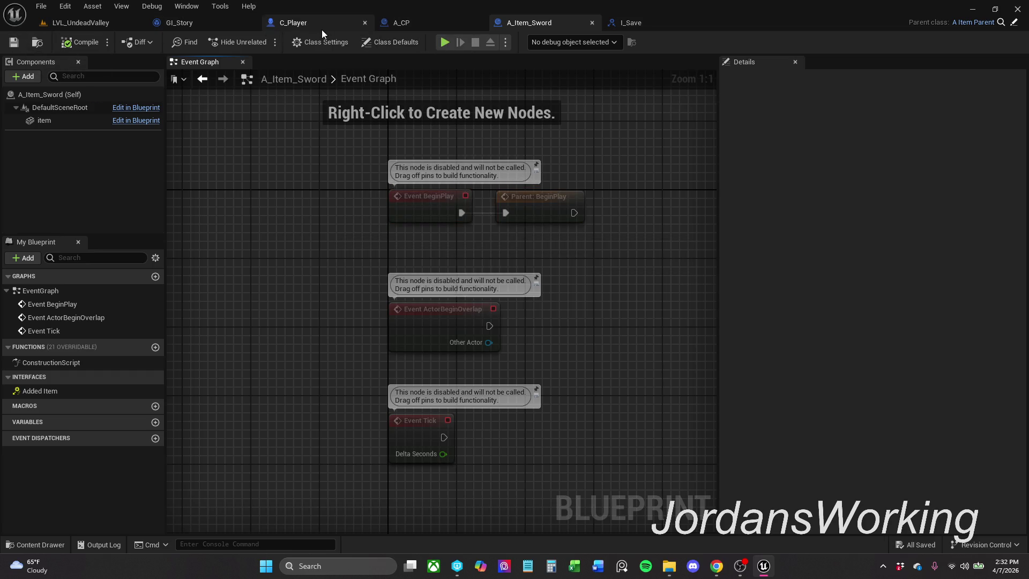
- In GI_Story, expand Interfaces, add then delete a Save Interaction event, and go to A_CP
click(195, 28)
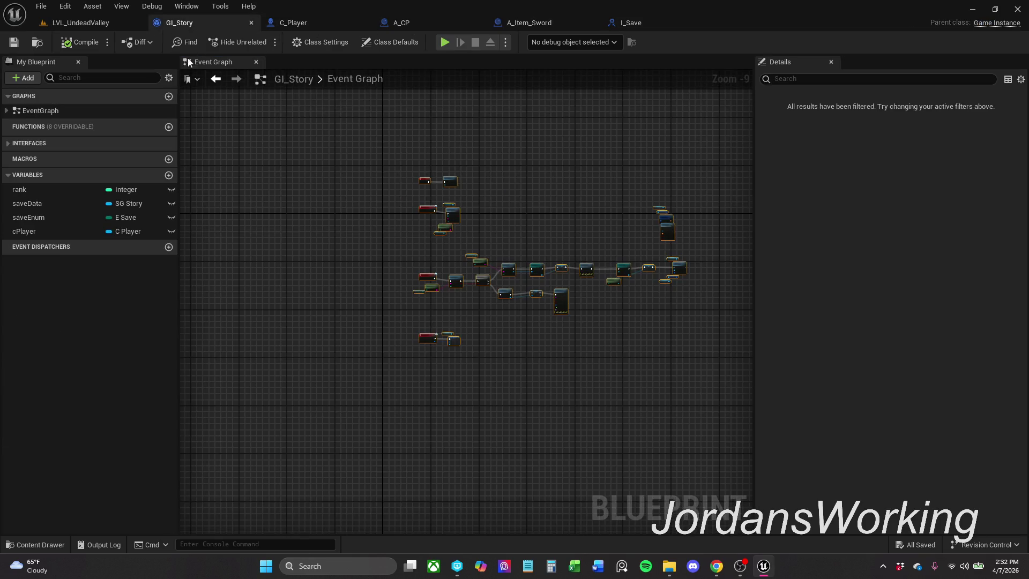
click(8, 145)
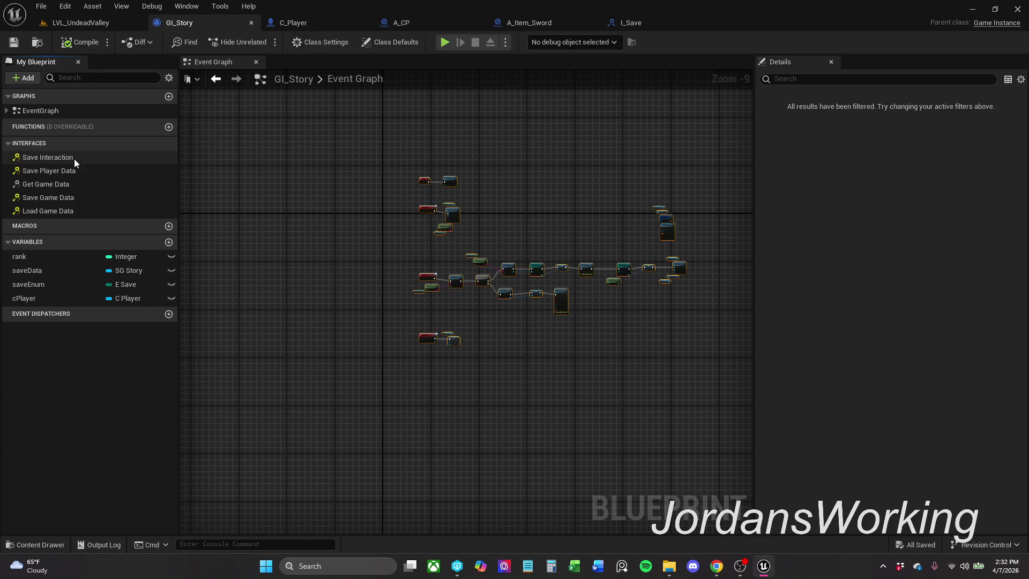
double_click(74, 158)
scroll(381, 294, down, 2)
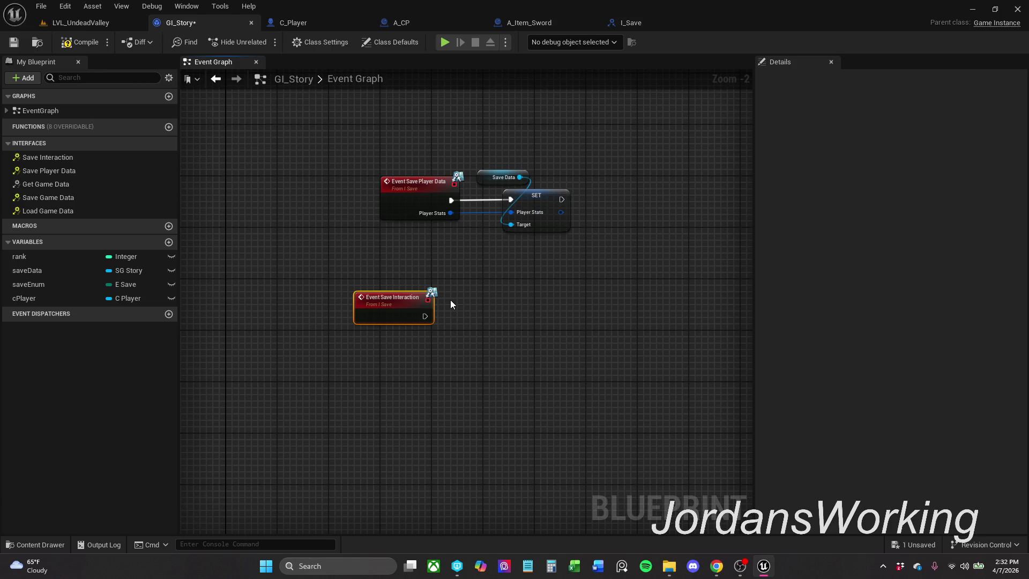
key(Delete)
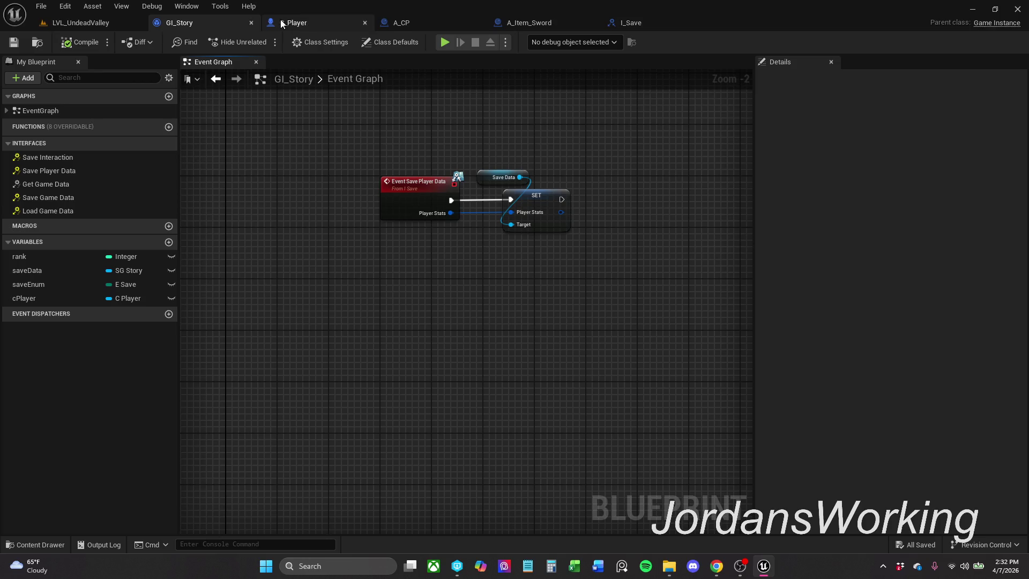
click(403, 23)
- In A_CP, break the Cast To C_Player result and execution wires feeding SET
drag(246, 251, 558, 276)
mouse_move(381, 237)
mouse_down()
mouse_move(405, 237)
mouse_move(457, 208)
mouse_up()
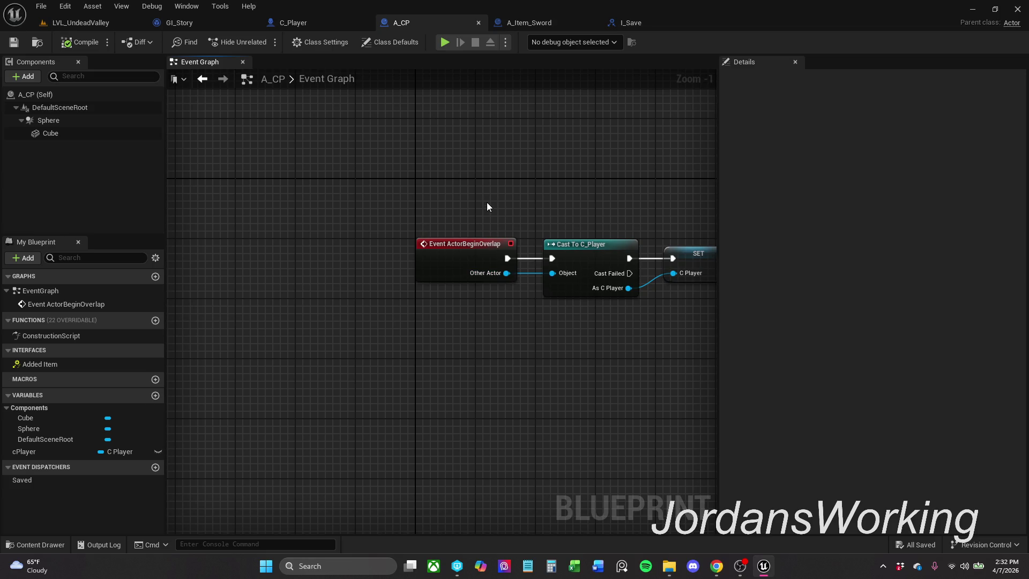
mouse_move(487, 207)
mouse_down()
mouse_move(409, 195)
mouse_move(253, 198)
mouse_up()
mouse_move(372, 182)
mouse_down()
mouse_move(240, 188)
mouse_move(397, 166)
mouse_move(432, 173)
mouse_up()
scroll(239, 189, down, 1)
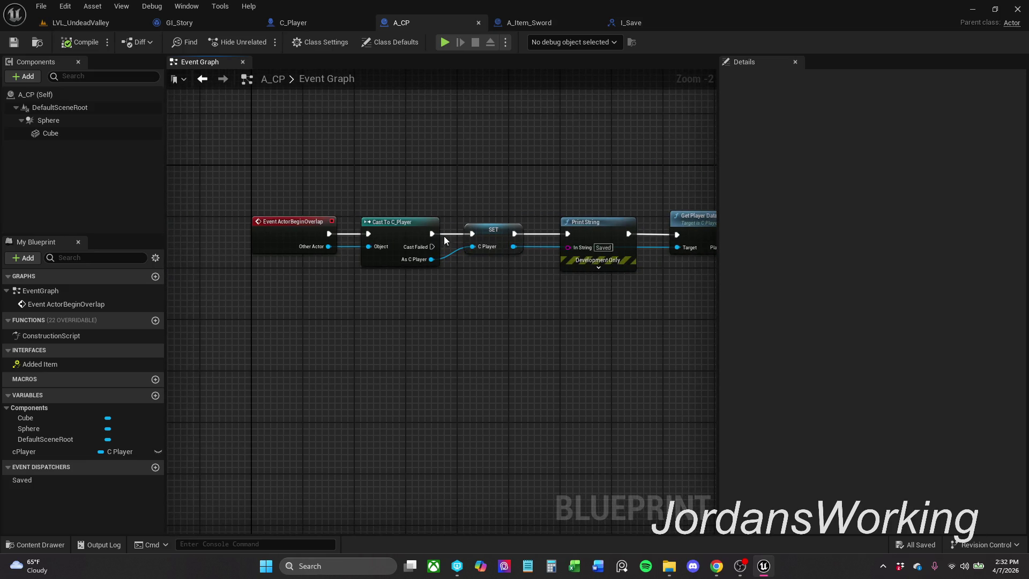
alt+click(471, 246)
alt+click(472, 234)
- Move the overlap event and Cast To C_Player nodes below SET and open Class Settings
drag(406, 185, 278, 294)
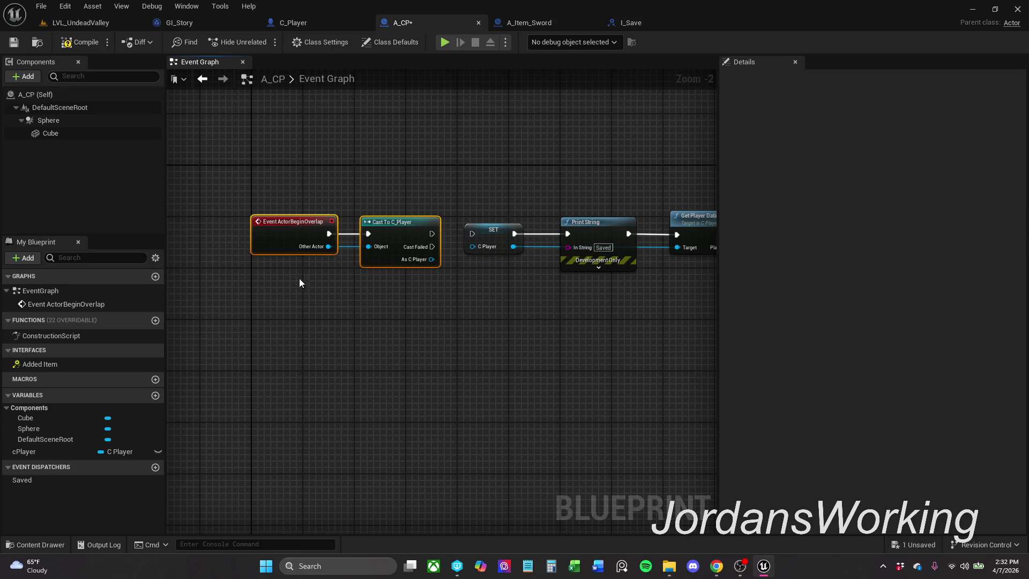
drag(387, 246, 247, 362)
click(345, 230)
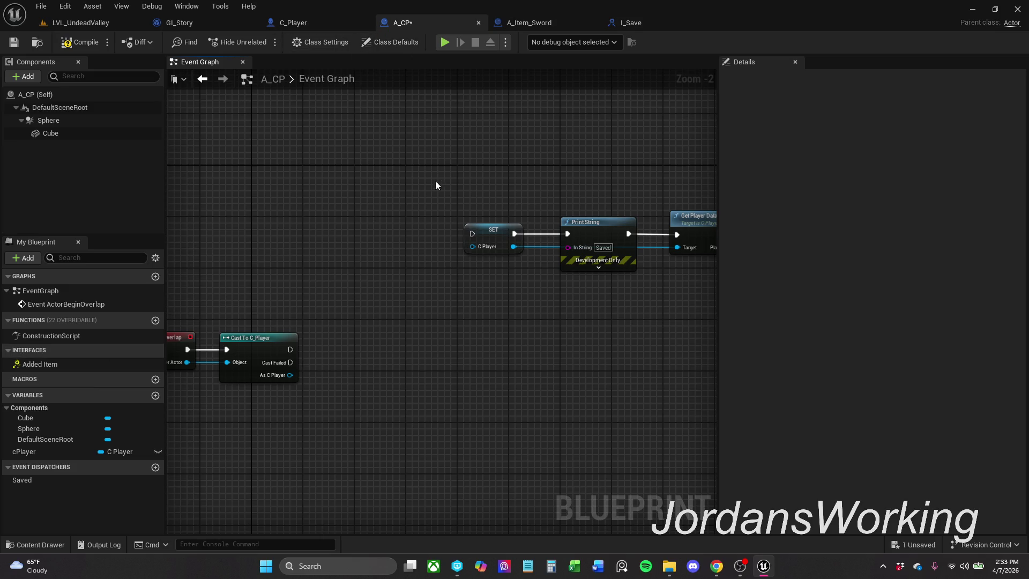
click(379, 42)
click(319, 42)
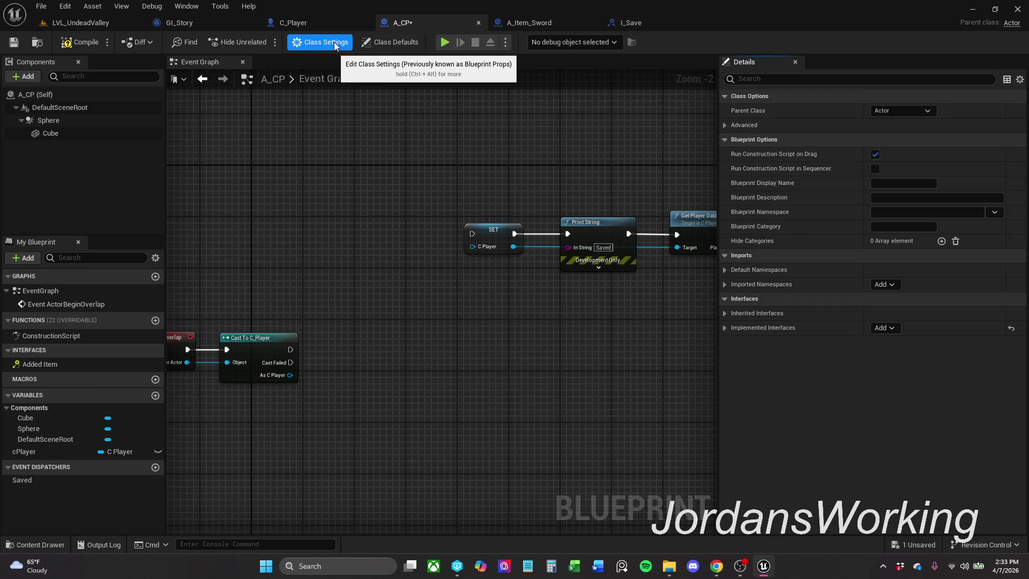
- Add the I_Save interface to A_CP's implemented interfaces in Class Settings
mouse_move(429, 363)
mouse_down()
mouse_move(503, 363)
mouse_move(490, 366)
mouse_up()
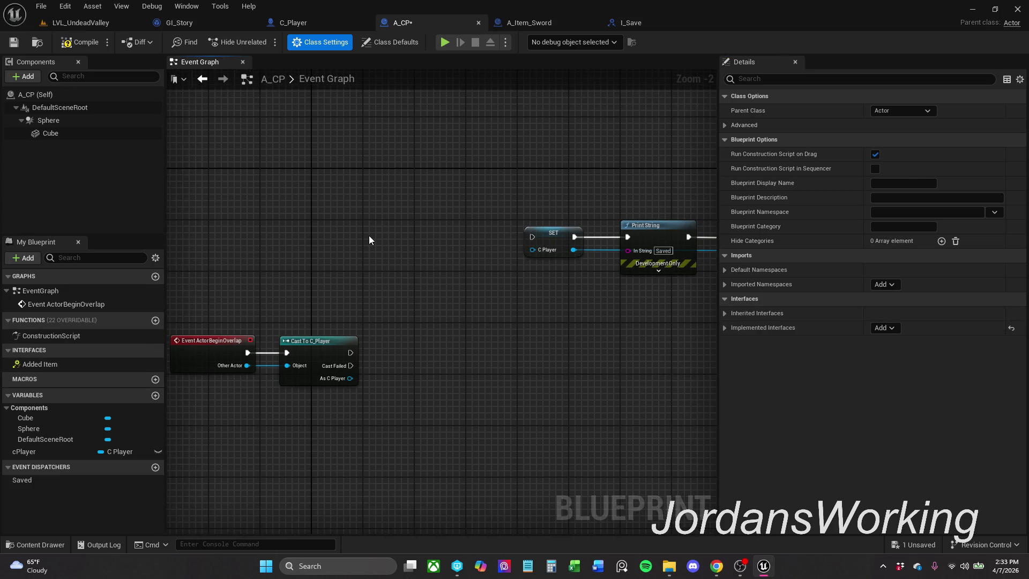
click(725, 328)
click(725, 330)
click(723, 314)
click(722, 314)
click(726, 328)
click(892, 329)
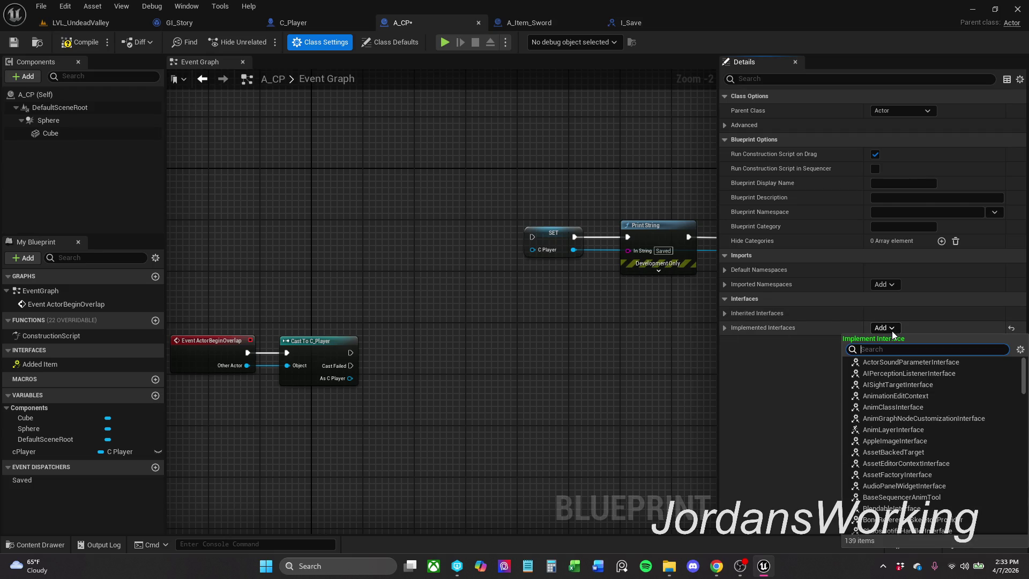
text(I_Sa)
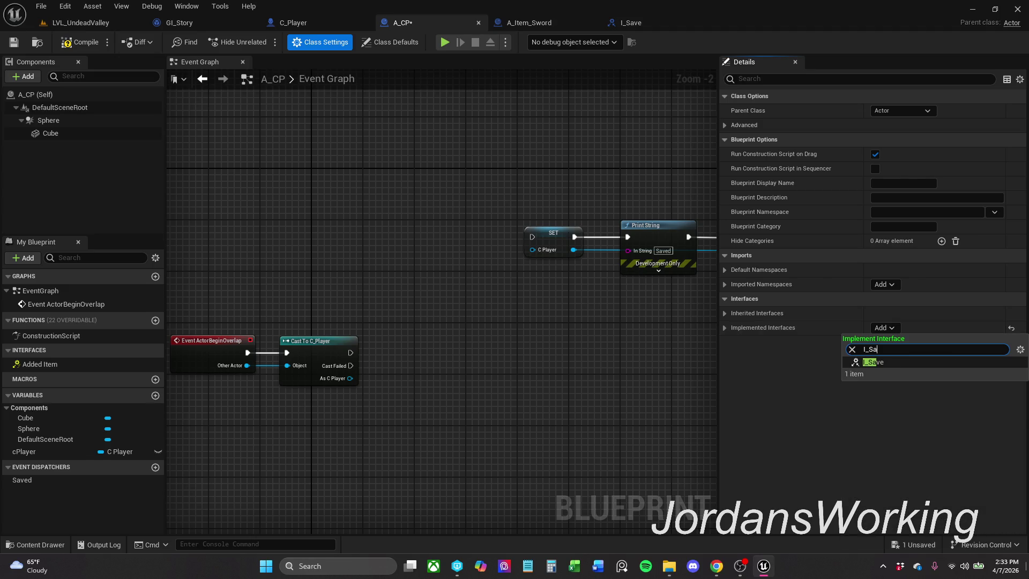
click(896, 362)
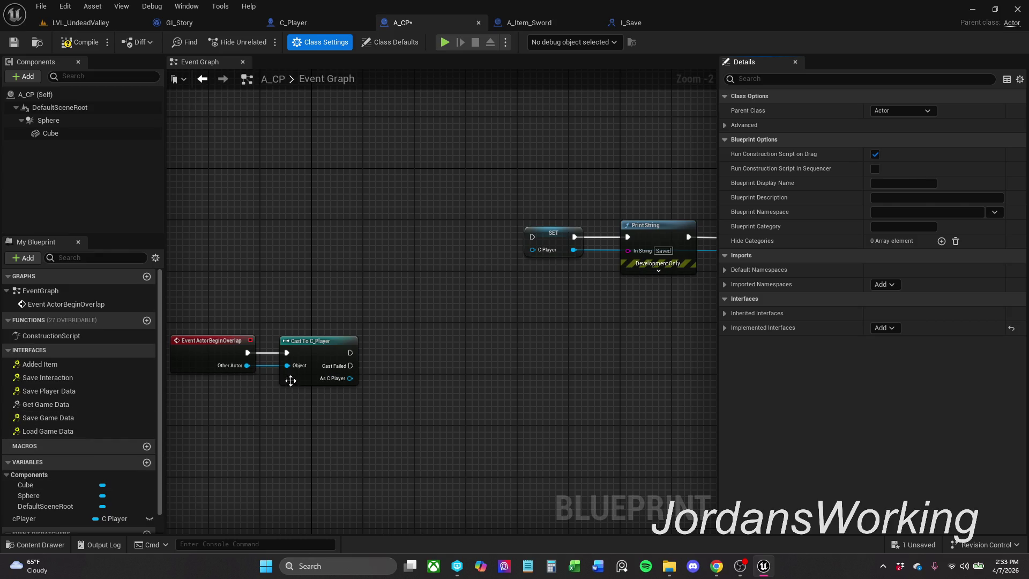
- Place an Event Save Interaction node beside SET and wire it into SET's execution input
double_click(68, 377)
scroll(480, 297, down, 2)
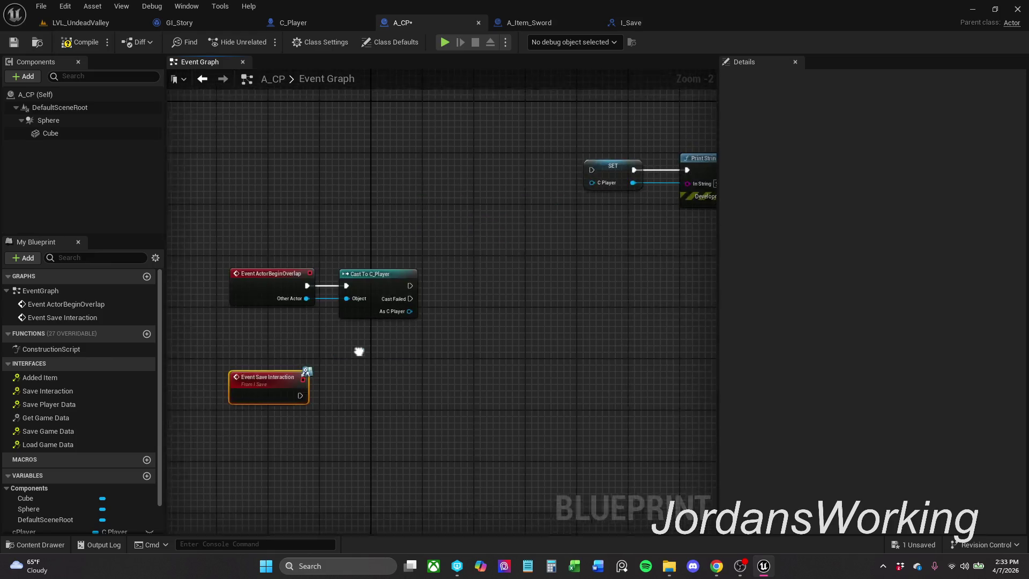
drag(277, 410, 424, 266)
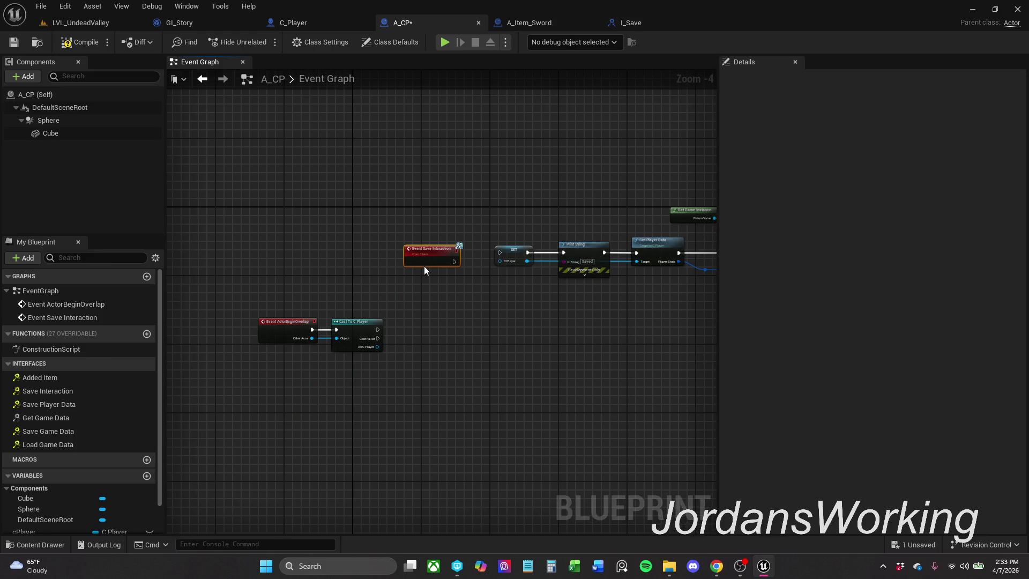
scroll(461, 246, up, 4)
drag(375, 305, 511, 298)
- Add a Get Actor Of Class node after Event Save Interaction and arrange the two nodes
drag(515, 242, 561, 414)
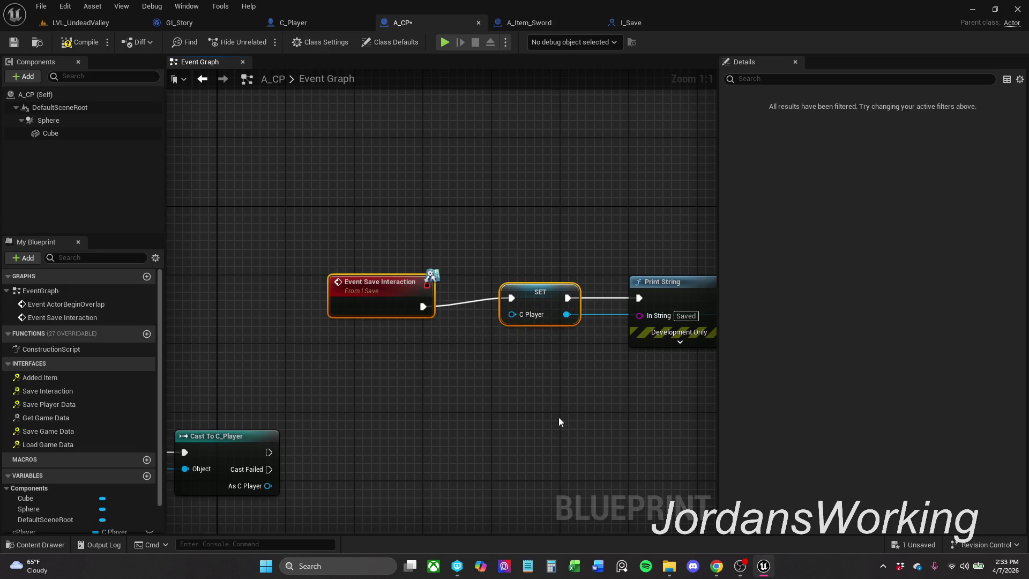
mouse_move(377, 306)
mouse_down()
mouse_move(292, 296)
mouse_move(386, 296)
mouse_up()
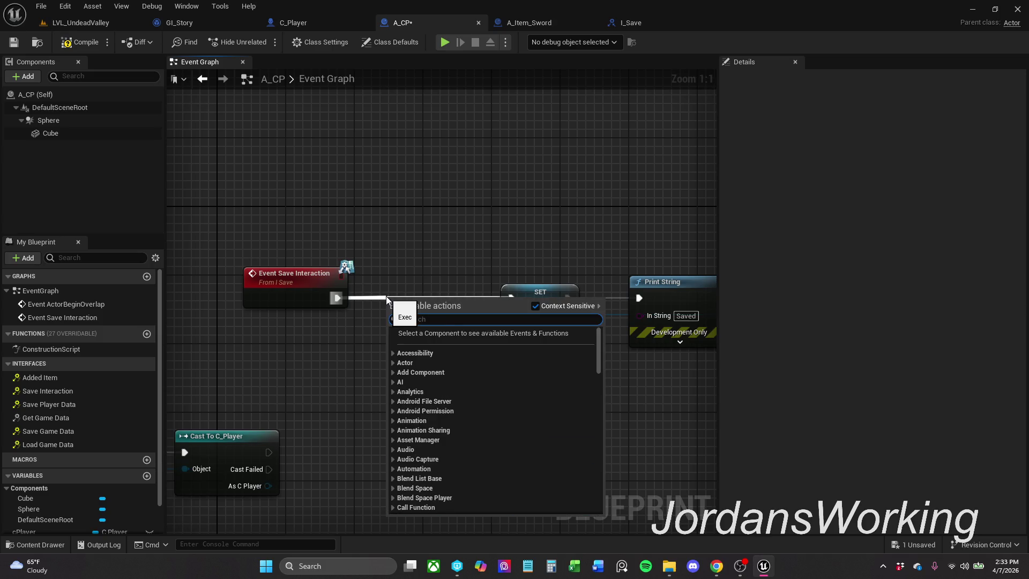
text(act)
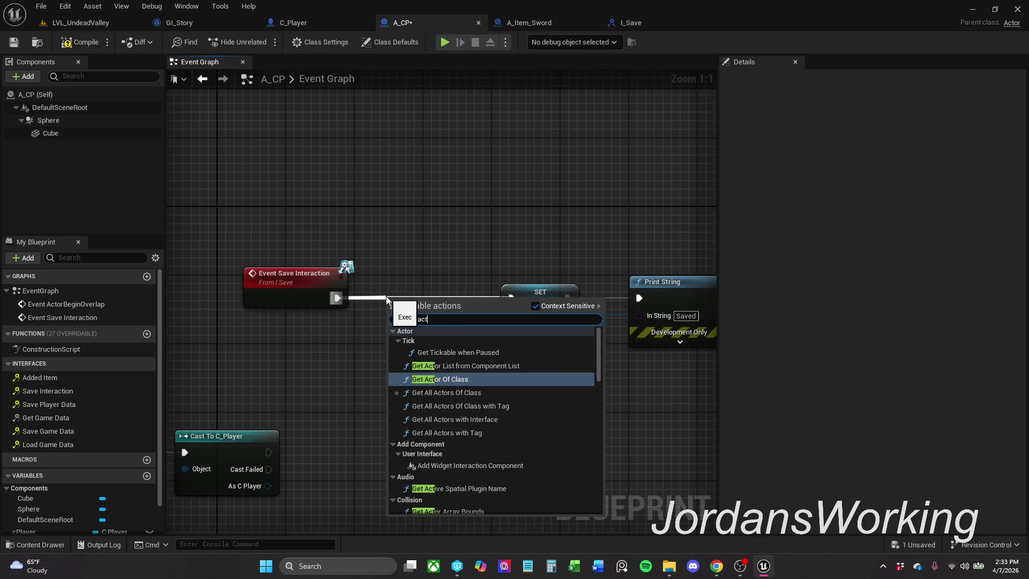
click(440, 379)
drag(448, 198, 343, 292)
mouse_move(459, 306)
mouse_down()
mouse_move(365, 297)
mouse_move(376, 288)
mouse_up()
drag(323, 236, 528, 225)
drag(437, 207, 416, 331)
drag(434, 263, 432, 288)
drag(626, 226, 529, 224)
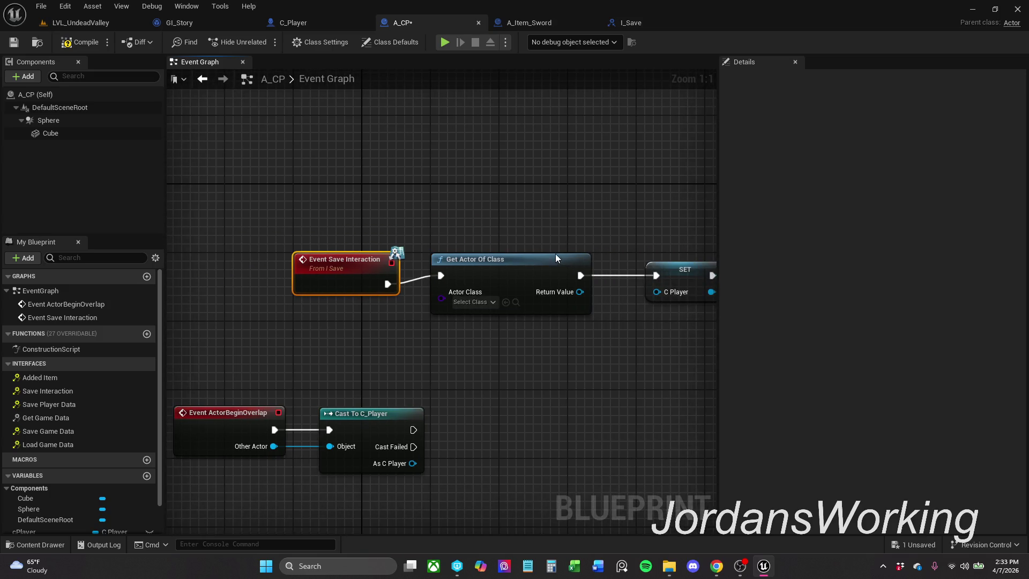
drag(318, 273, 310, 265)
click(442, 246)
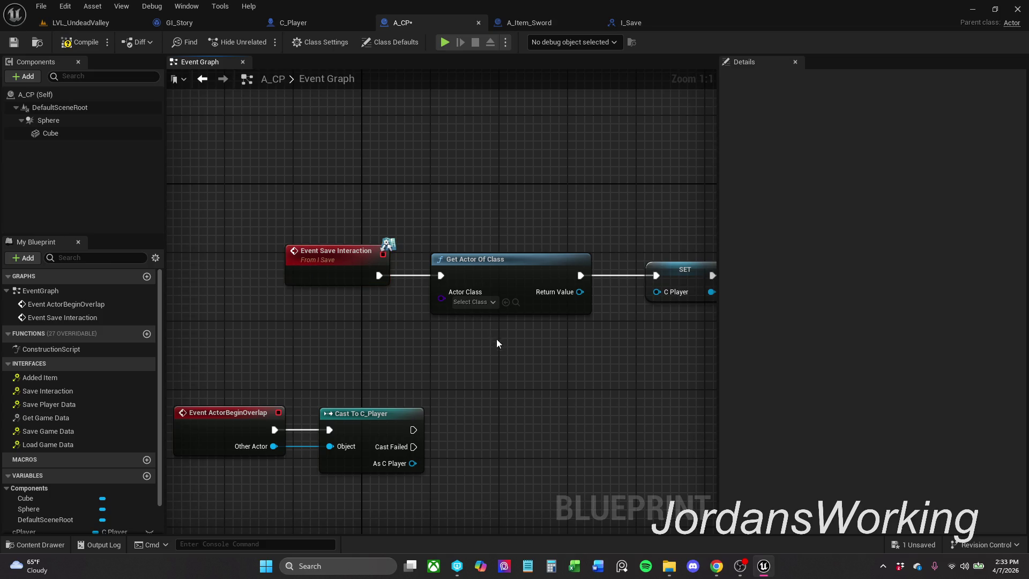
- Set Get Actor Of Class to C_Player and wire its result into SET's C Player input
click(480, 303)
text(C_PL)
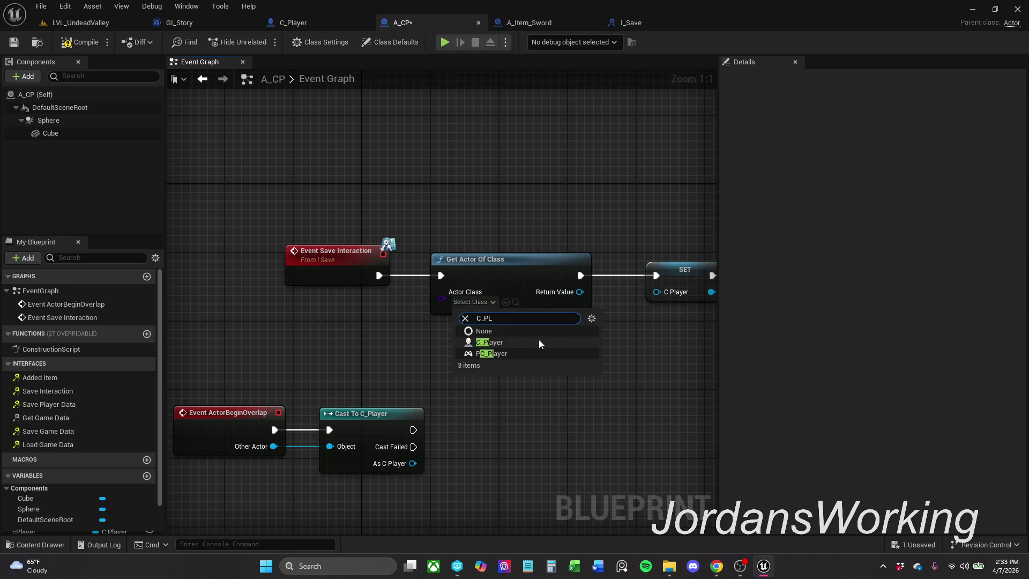
click(510, 343)
drag(628, 338, 471, 333)
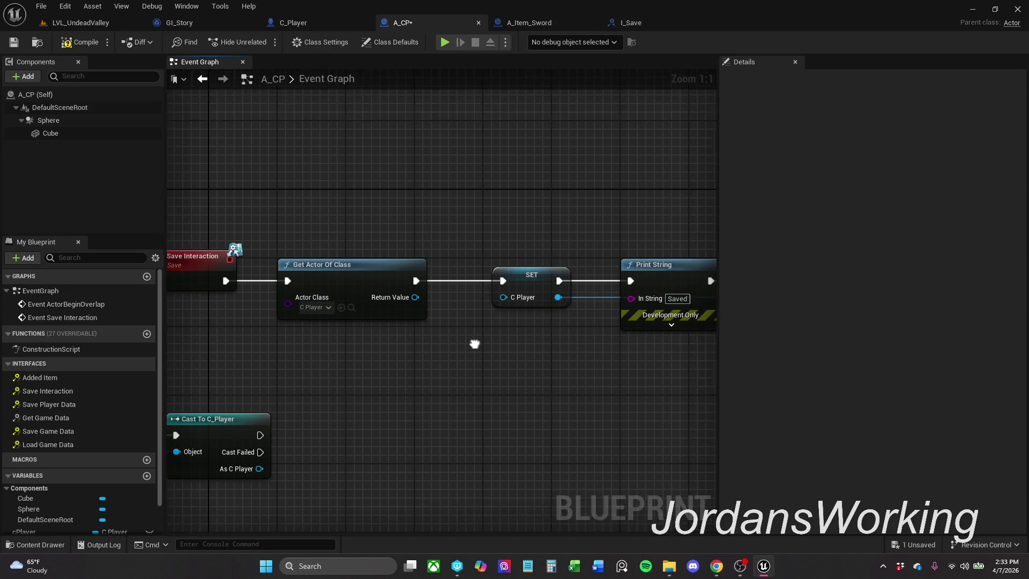
drag(411, 286, 499, 286)
click(220, 259)
shift+click(374, 270)
drag(374, 270, 418, 270)
- Delete the Event ActorBeginOverlap and Cast To C_Player nodes, then switch to LVL_UndeadValley
mouse_move(389, 246)
mouse_down()
mouse_move(567, 252)
mouse_move(541, 256)
mouse_up()
click(591, 214)
drag(592, 215, 465, 195)
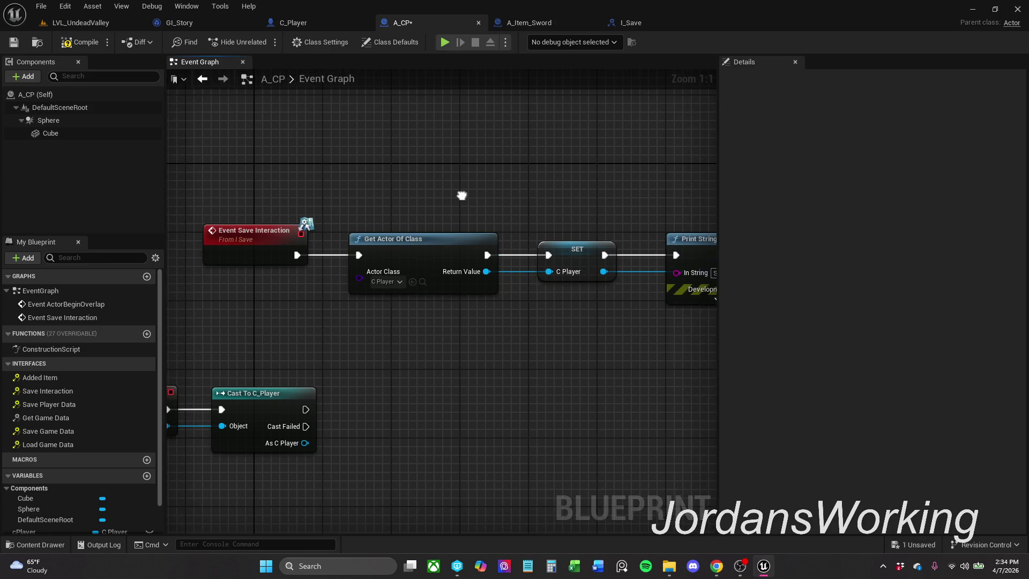
scroll(374, 191, down, 2)
drag(375, 191, 136, 168)
mouse_move(589, 160)
mouse_down()
mouse_move(335, 223)
mouse_move(575, 197)
mouse_up()
scroll(381, 209, down, 1)
drag(375, 299, 482, 386)
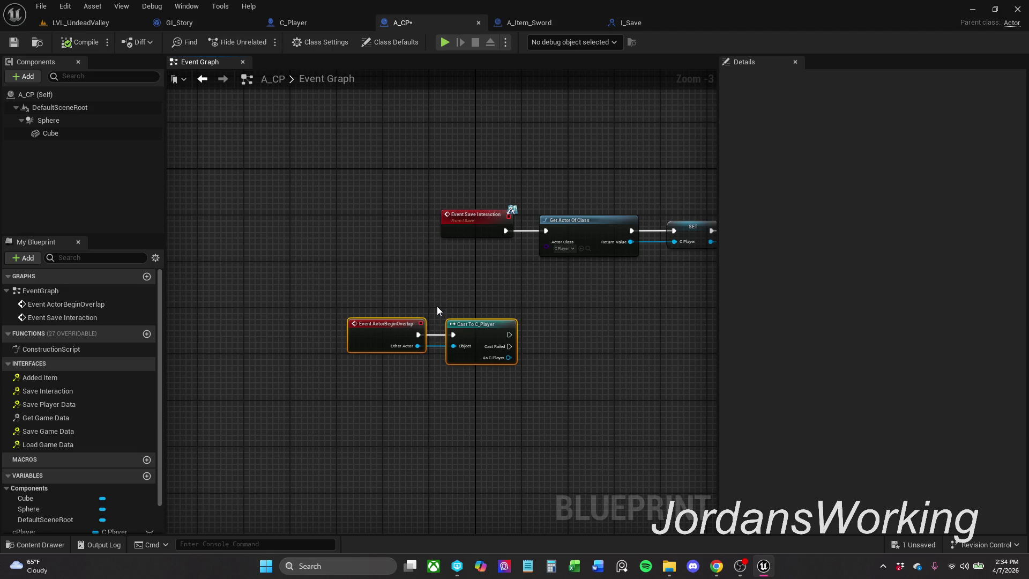
key(Delete)
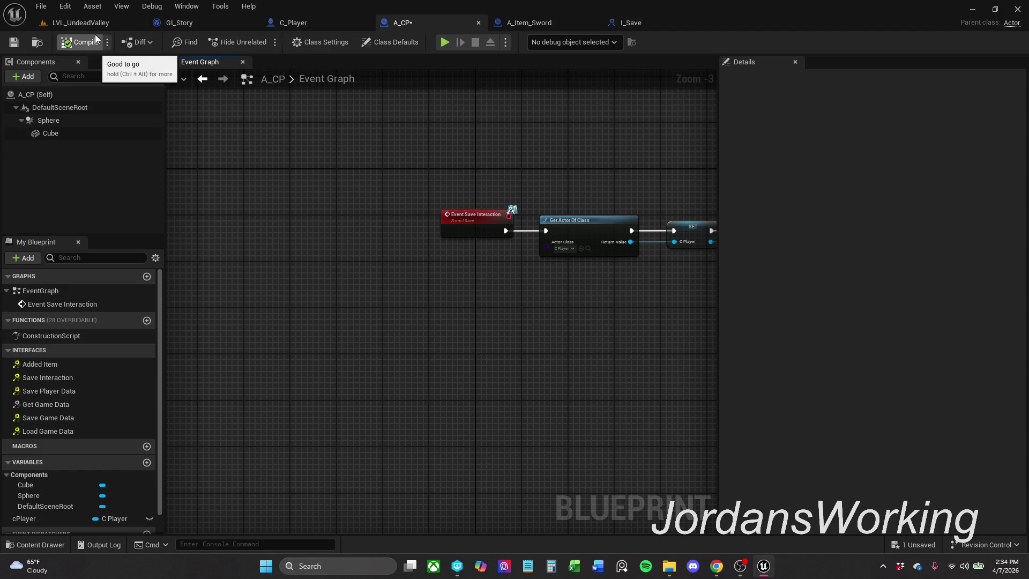
click(86, 22)
click(261, 42)
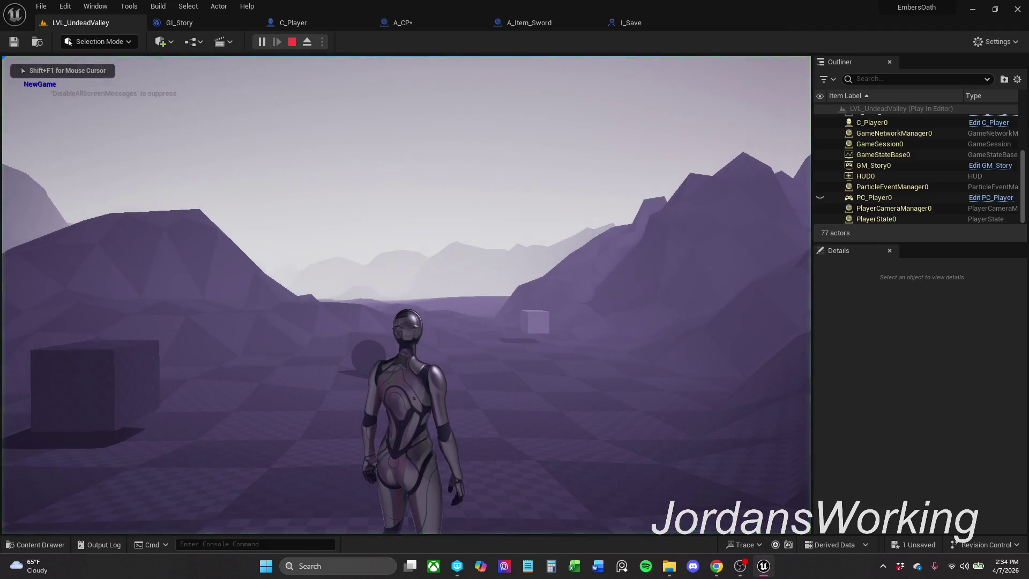
key(w)
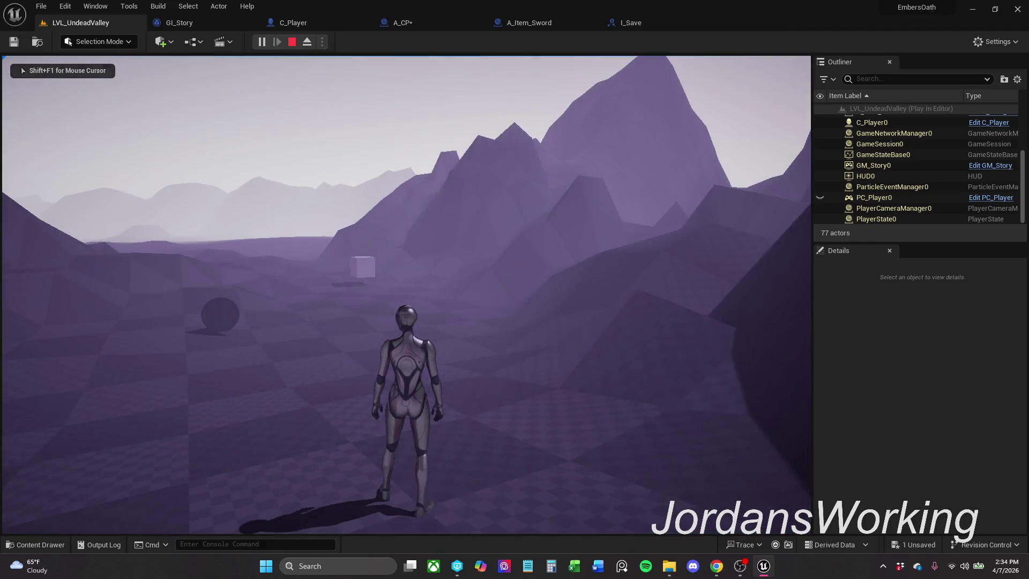
key(w)
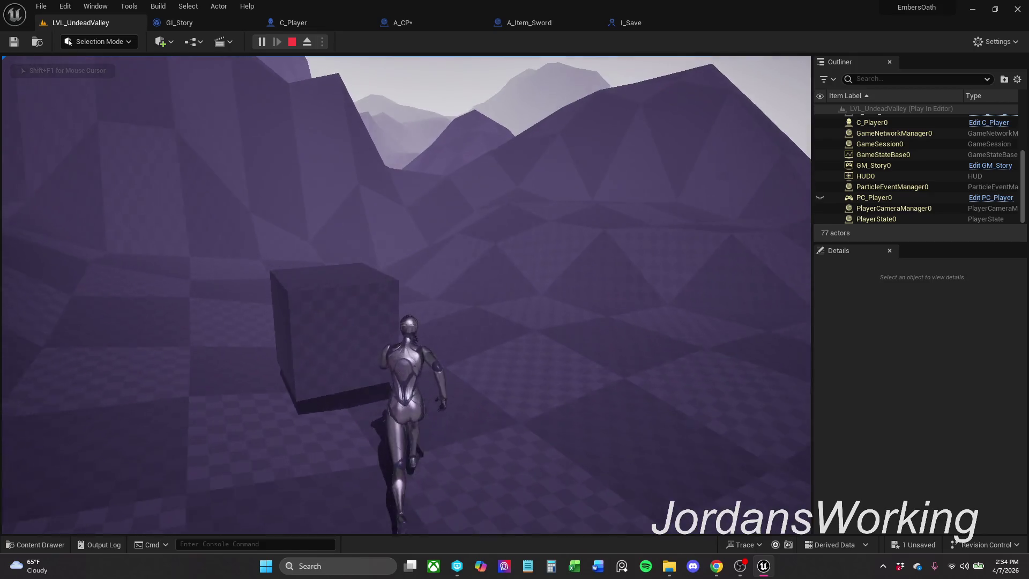
key(w)
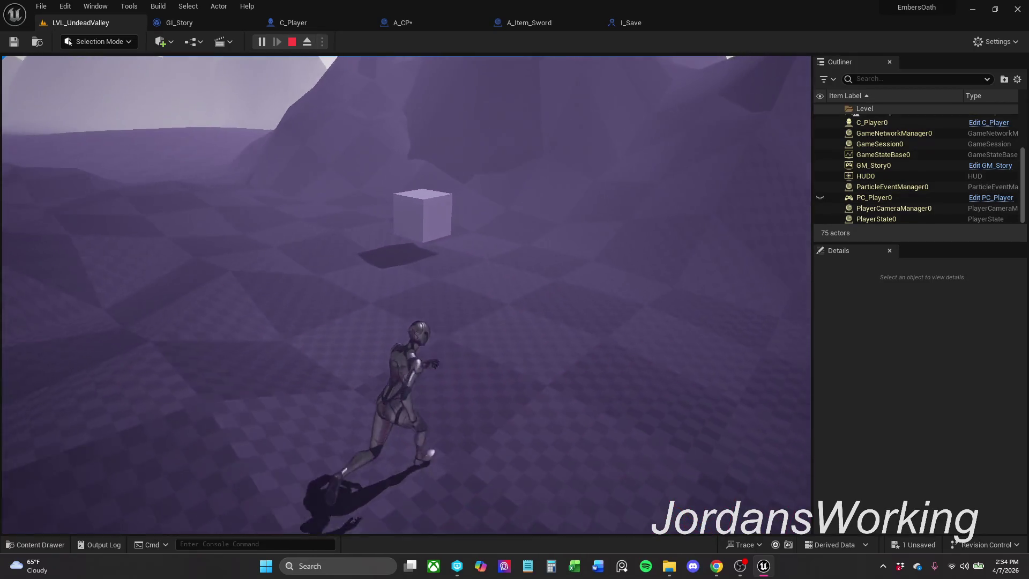
key(Escape)
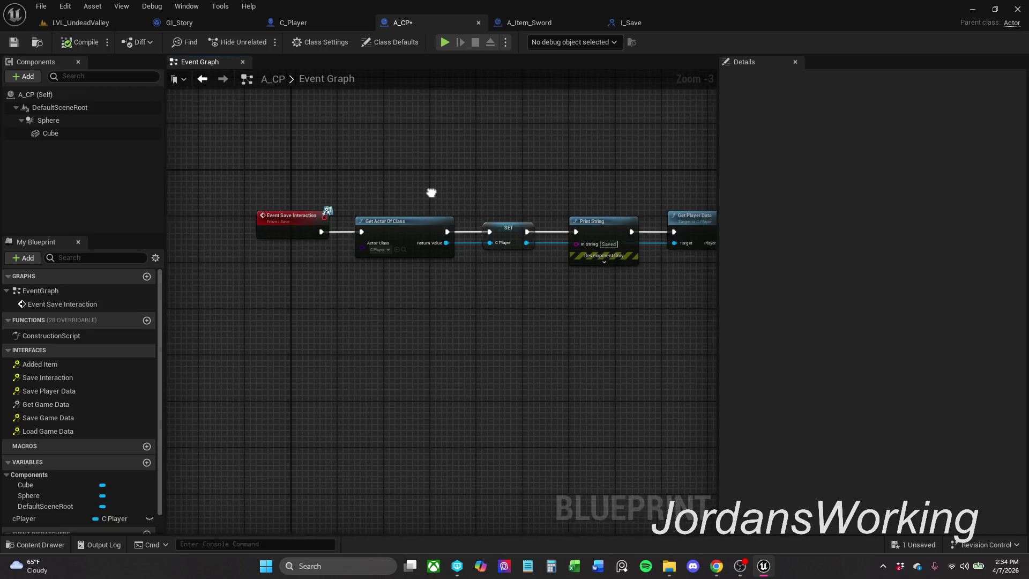
- Delete Get Actor Of Class and SET, and wire Event Save Interaction directly into Print String
mouse_move(577, 198)
mouse_down()
mouse_move(494, 195)
mouse_move(517, 193)
mouse_up()
scroll(468, 187, up, 1)
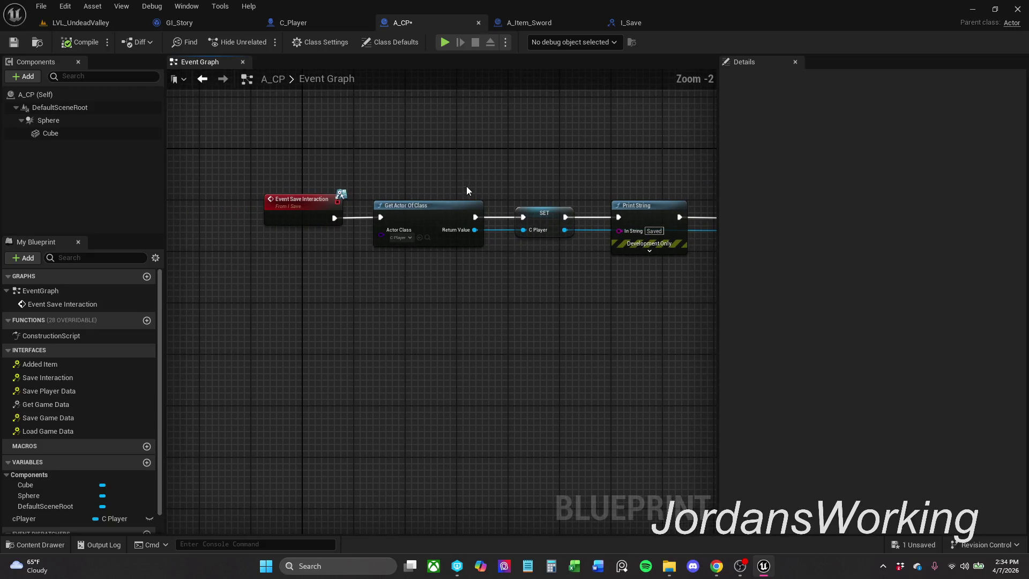
mouse_move(435, 196)
mouse_down()
mouse_move(538, 294)
mouse_move(209, 300)
mouse_move(718, 312)
mouse_up()
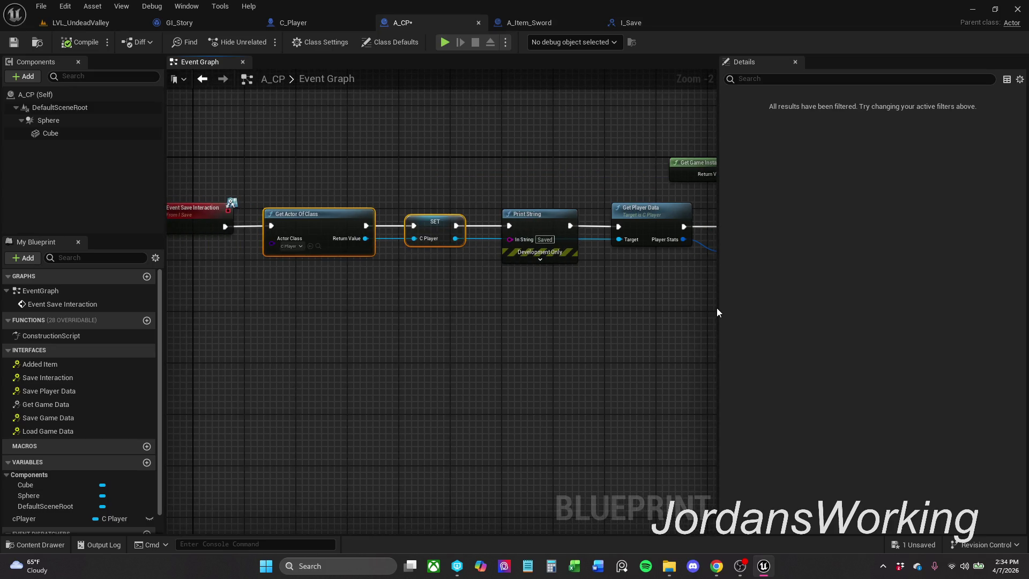
key(Delete)
mouse_move(224, 227)
mouse_down()
mouse_move(518, 234)
mouse_move(501, 225)
mouse_move(510, 226)
mouse_up()
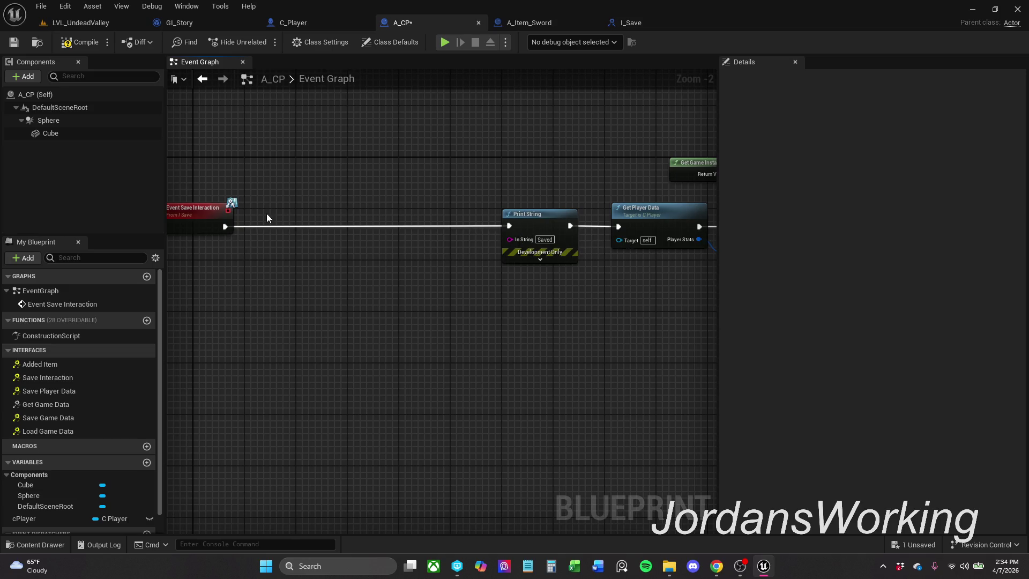
drag(201, 217, 447, 217)
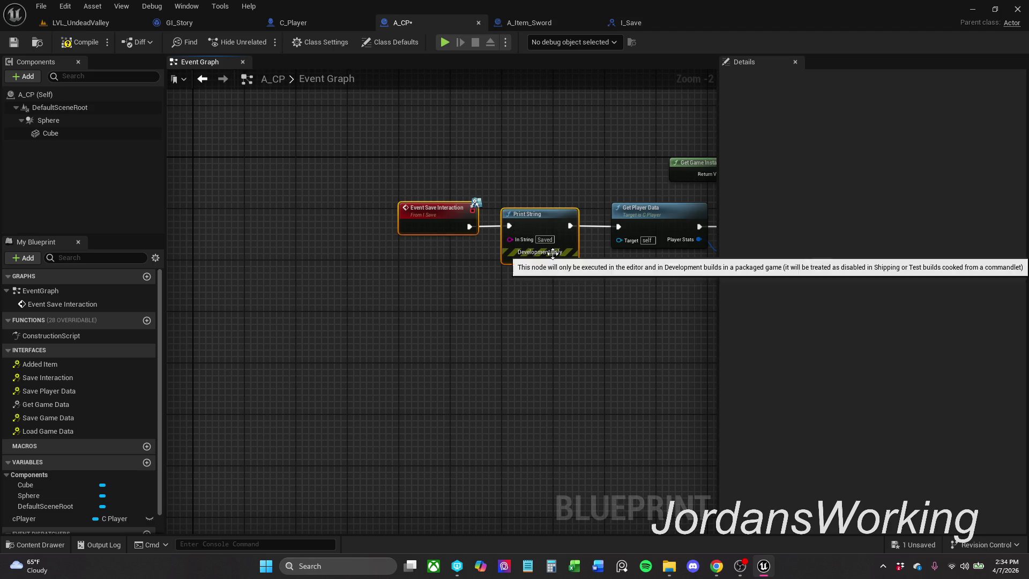
click(611, 89)
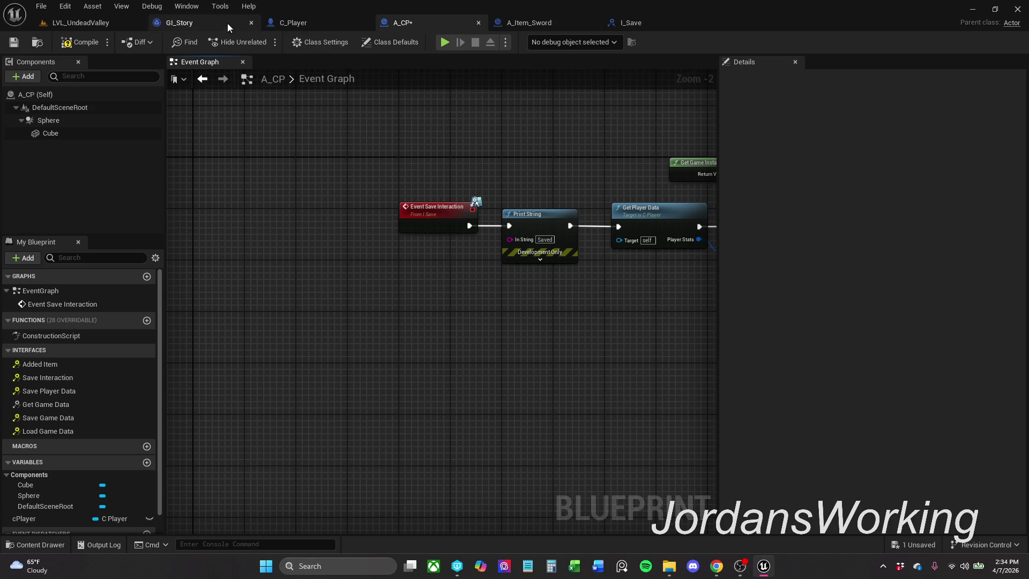
- Open the AC_Inventory component's blueprint from C_Player
click(339, 27)
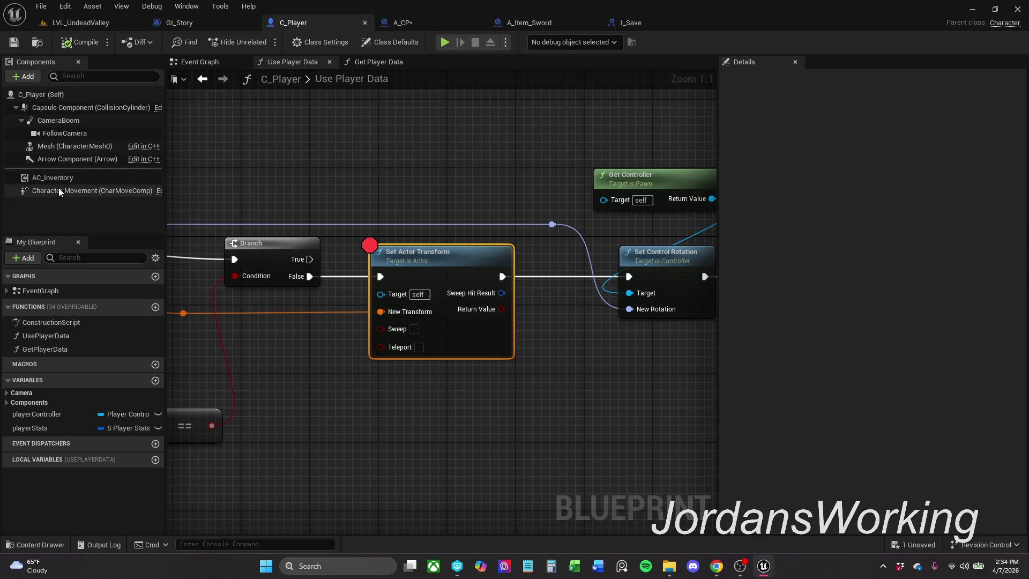
click(70, 180)
right_click(70, 180)
mouse_move(119, 206)
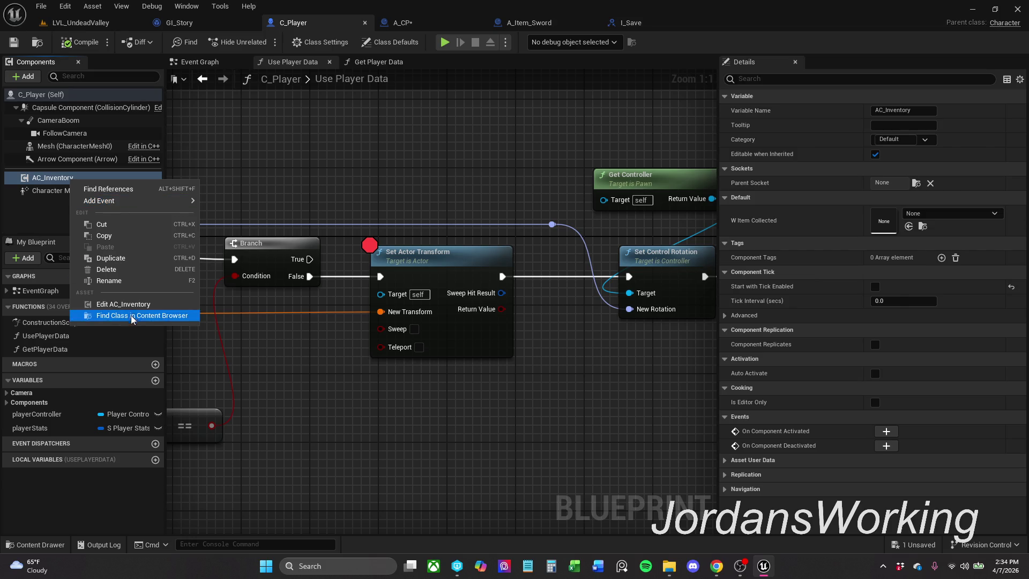
click(123, 304)
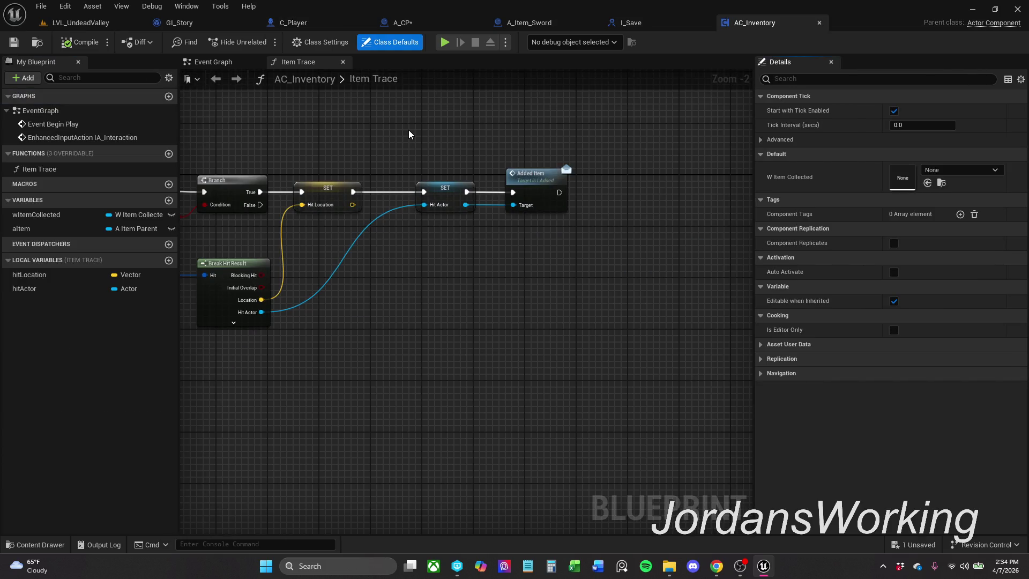
- In Item Trace, add a Save Interaction call on hitActor, wired after Added Item
mouse_move(555, 163)
mouse_down()
mouse_move(496, 176)
mouse_move(428, 169)
mouse_move(378, 242)
mouse_up()
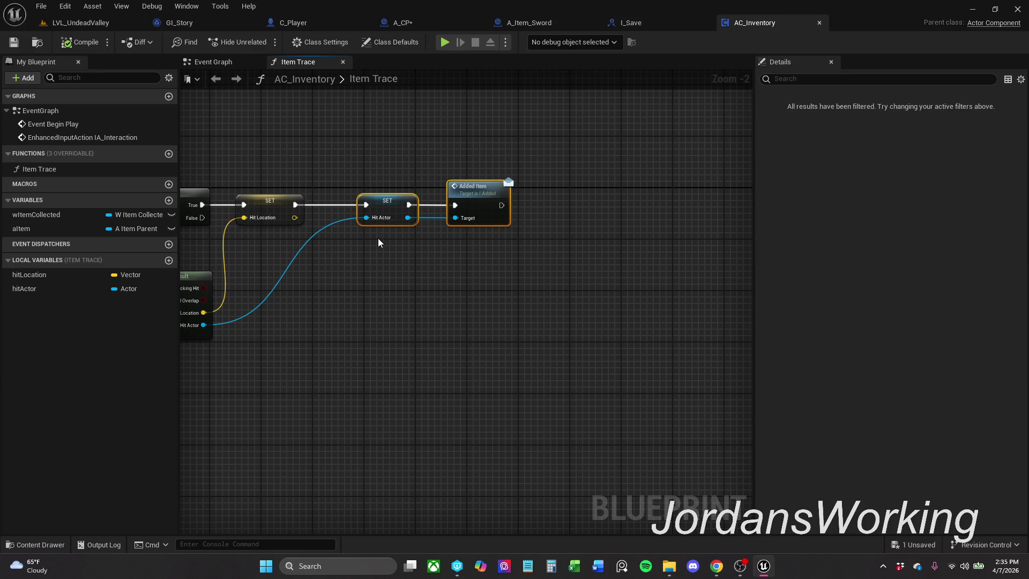
click(542, 239)
mouse_move(24, 288)
mouse_down()
mouse_move(473, 169)
mouse_move(481, 234)
mouse_move(493, 210)
mouse_up()
click(503, 195)
text(save)
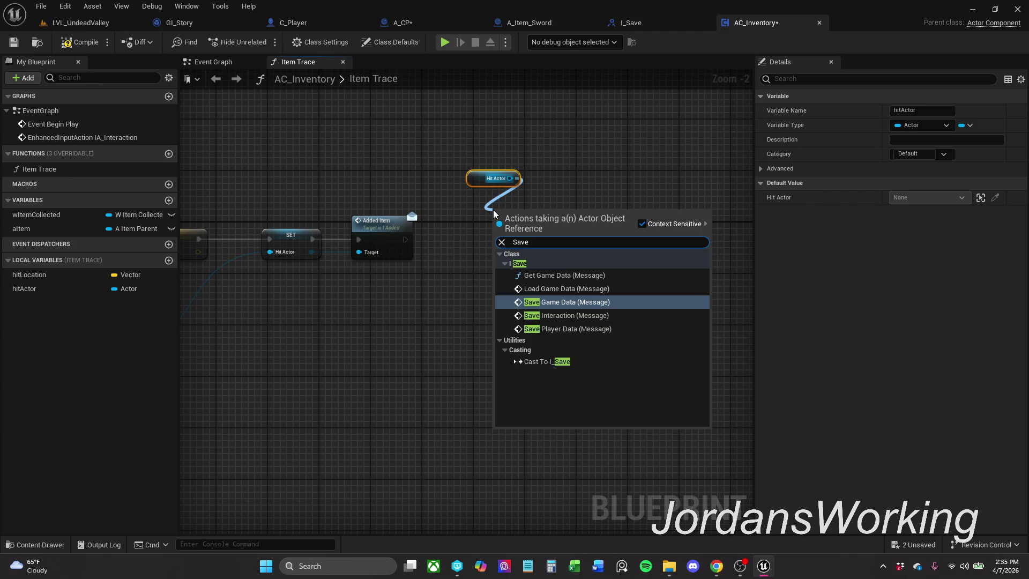
key(Down)
key(Return)
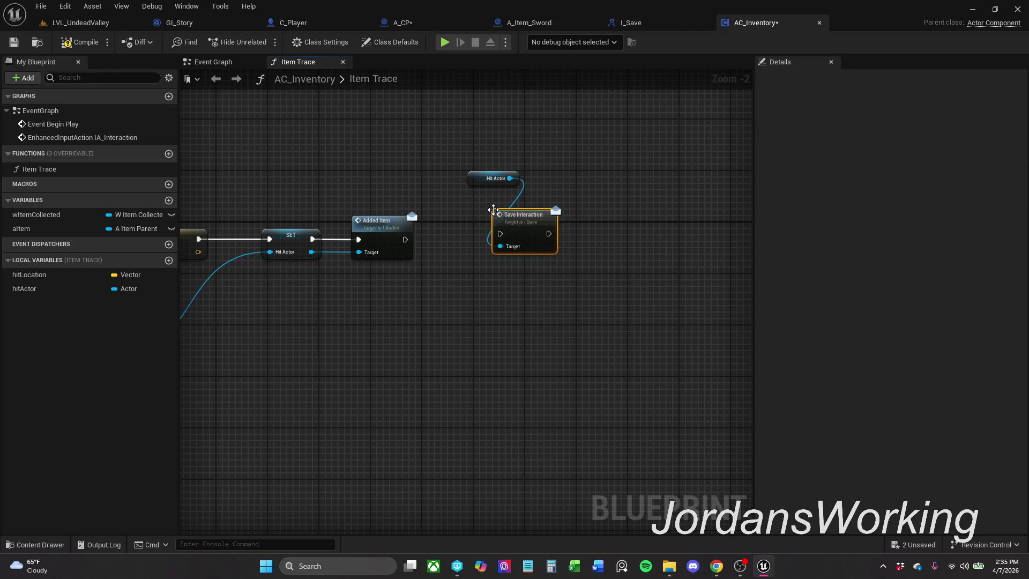
drag(500, 234, 406, 240)
- Align the Hit Actor and Save Interaction nodes with the exec wire and compile AC_Inventory
shift+click(402, 225)
key(q)
click(415, 333)
drag(474, 185, 481, 207)
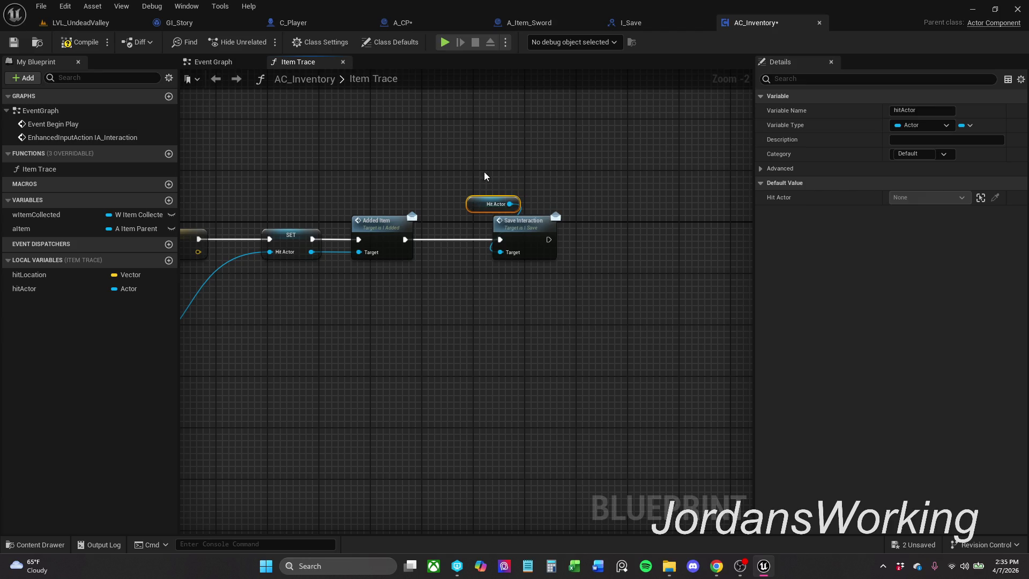
shift+click(536, 232)
drag(536, 232, 517, 226)
key(q)
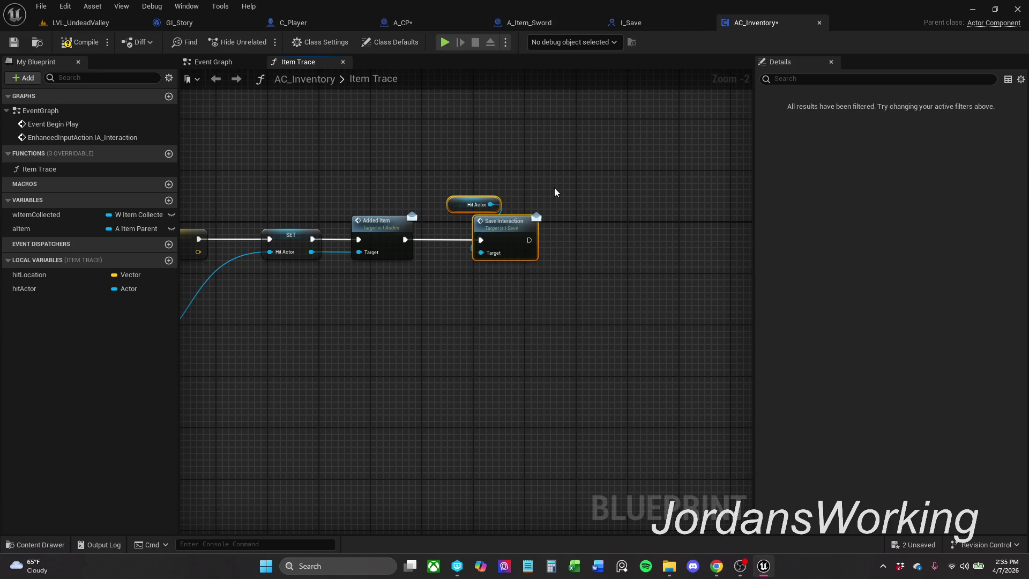
click(554, 188)
click(13, 42)
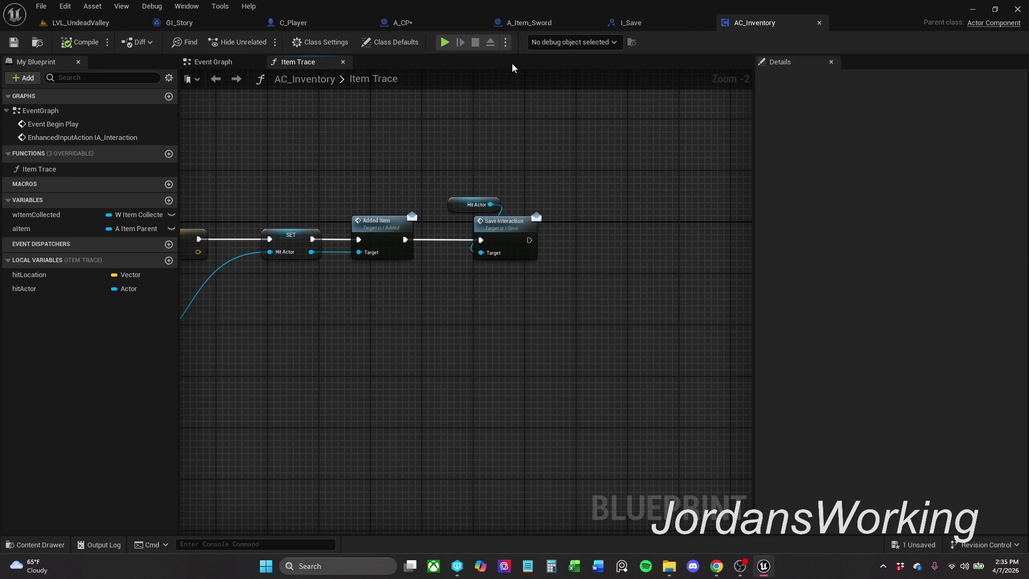
- Compile and save A_CP, then jump to the Get Player Data error and close Compiler Results
click(431, 20)
click(93, 43)
click(13, 42)
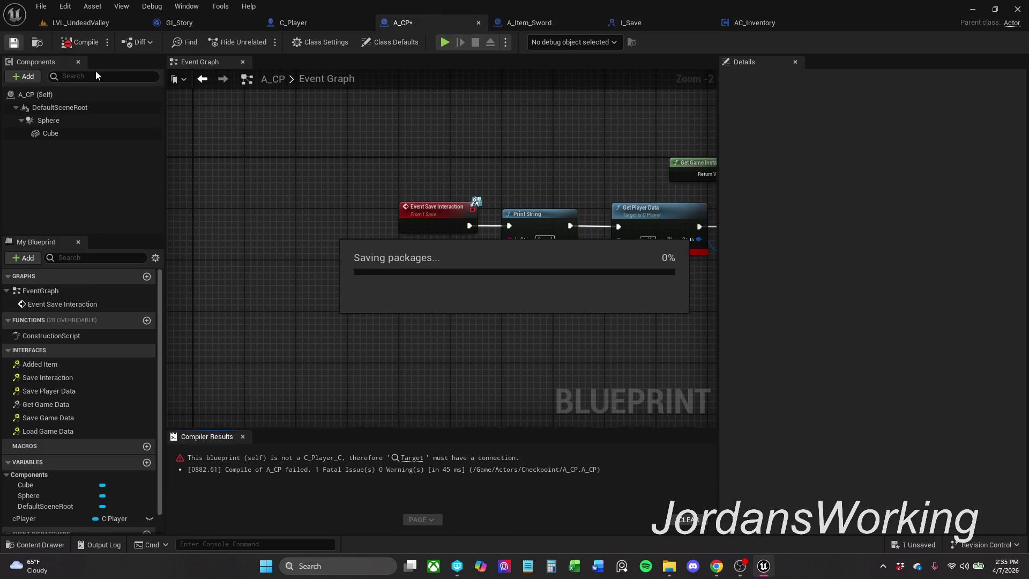
drag(554, 226, 427, 219)
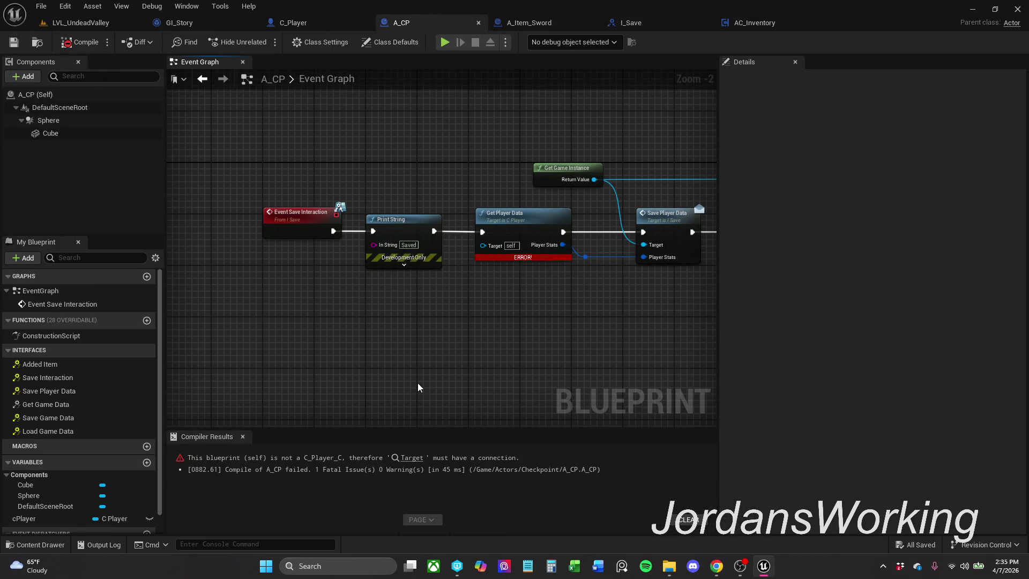
click(412, 458)
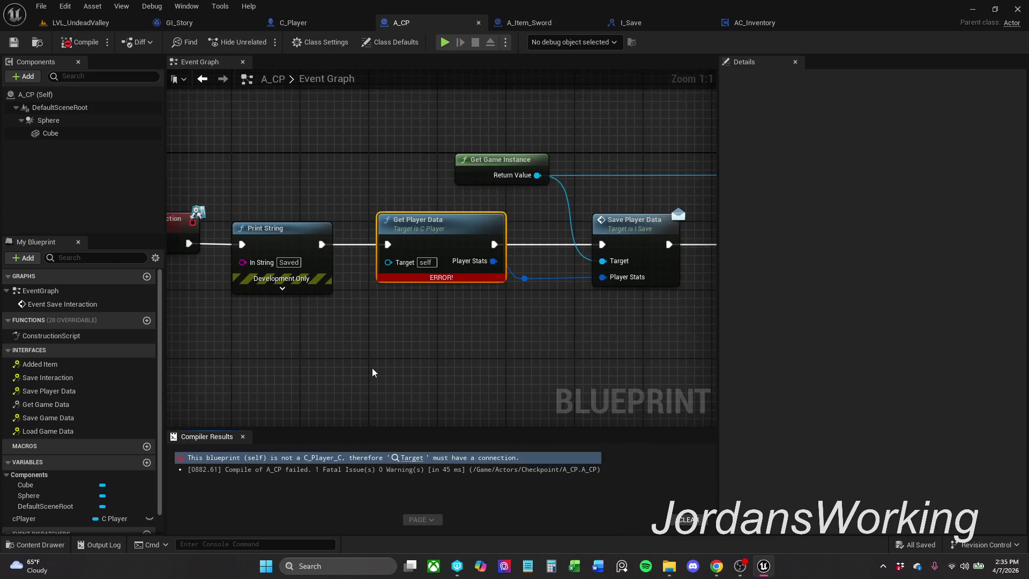
click(242, 437)
- Collapse the EventGraph list in My Blueprint and add a new event graph
mouse_move(241, 397)
mouse_down()
mouse_move(393, 384)
mouse_move(491, 392)
mouse_up()
drag(449, 263, 442, 290)
scroll(442, 290, down, 2)
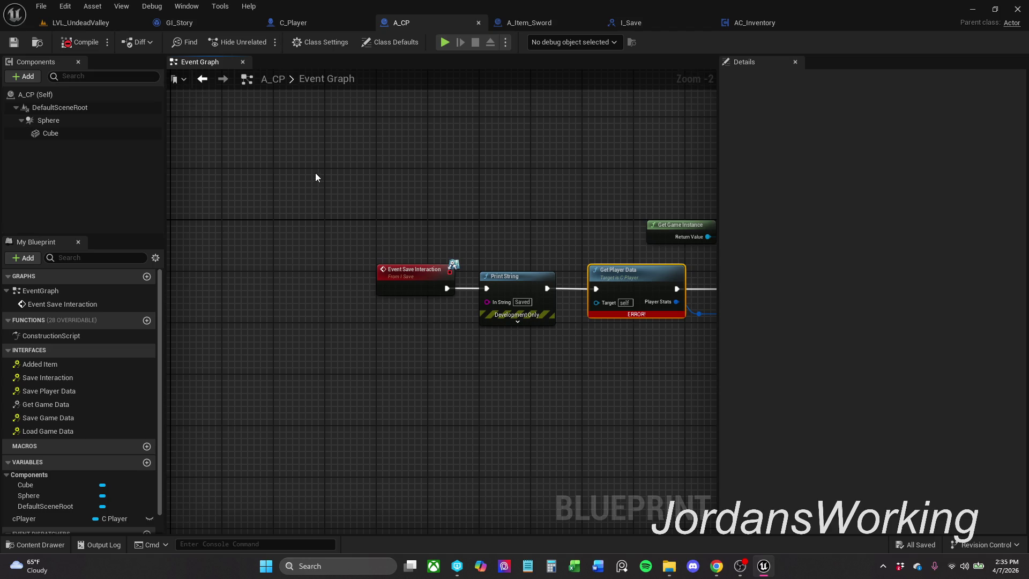
click(6, 290)
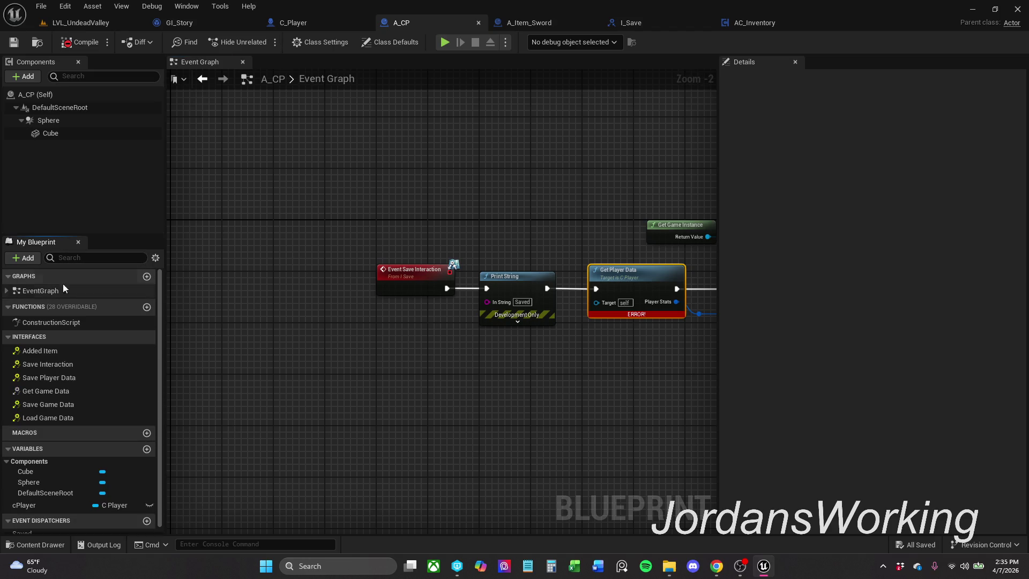
click(147, 277)
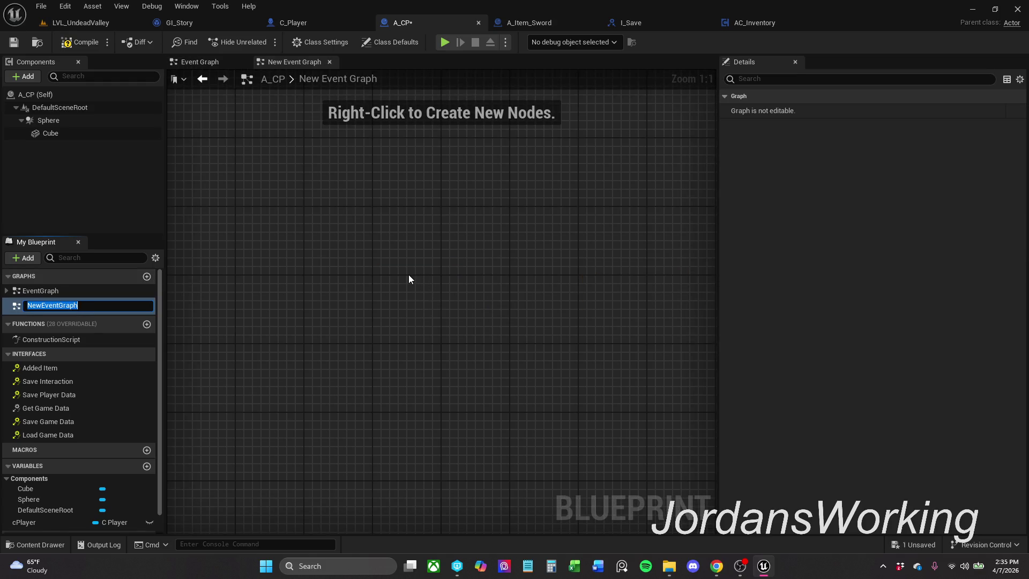
- Name the new graph BeginPlay and paste an Event BeginPlay node into it
text(Be)
key(Return)
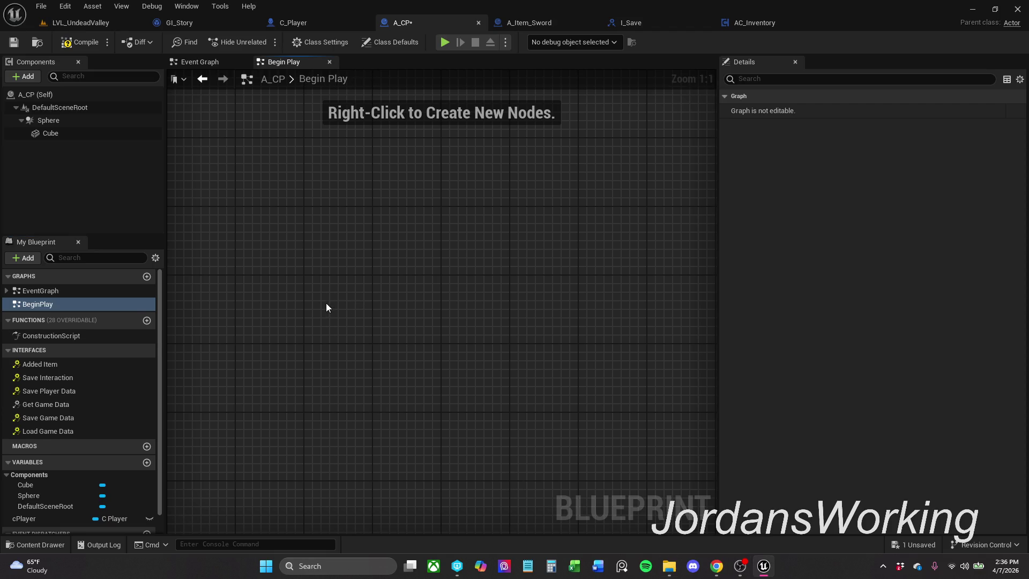
key(ctrl+v)
mouse_move(342, 304)
mouse_down()
mouse_move(329, 281)
mouse_move(437, 301)
mouse_up()
click(488, 231)
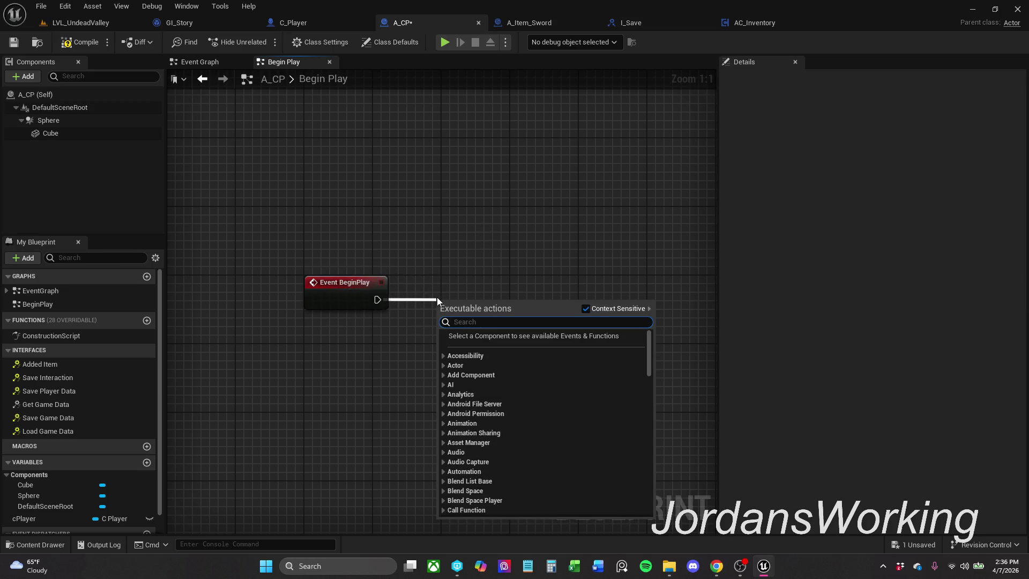
- Add Get Actor Of Class set to C_Player after BeginPlay and promote its result to a variable
text(get actor)
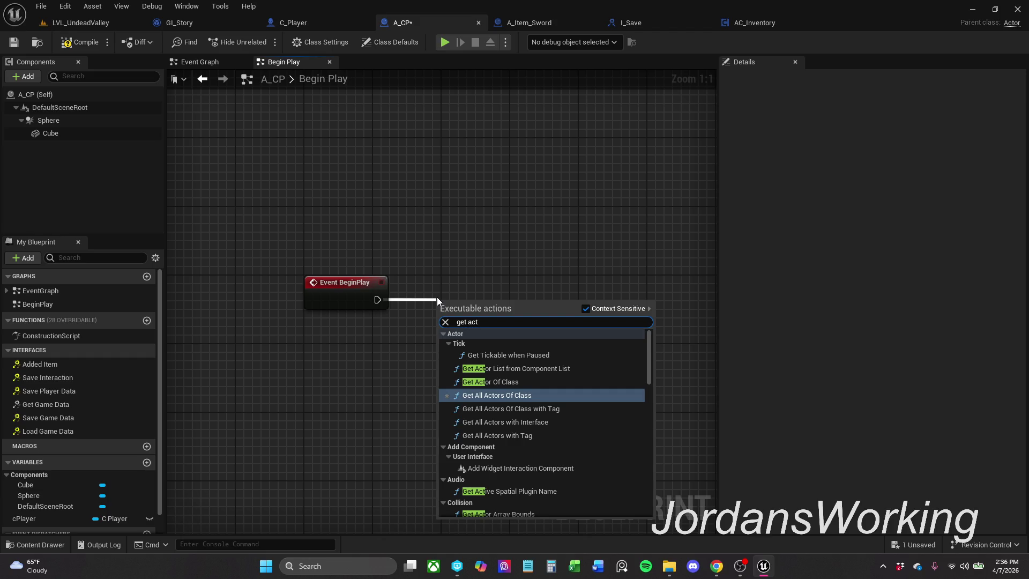
key(Up)
key(Return)
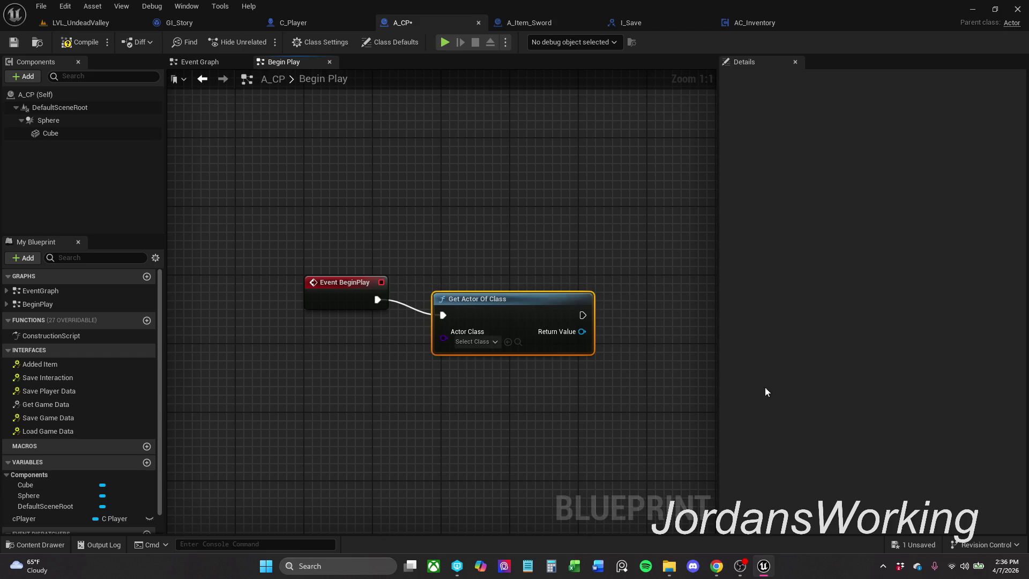
click(477, 342)
text(C_Pl)
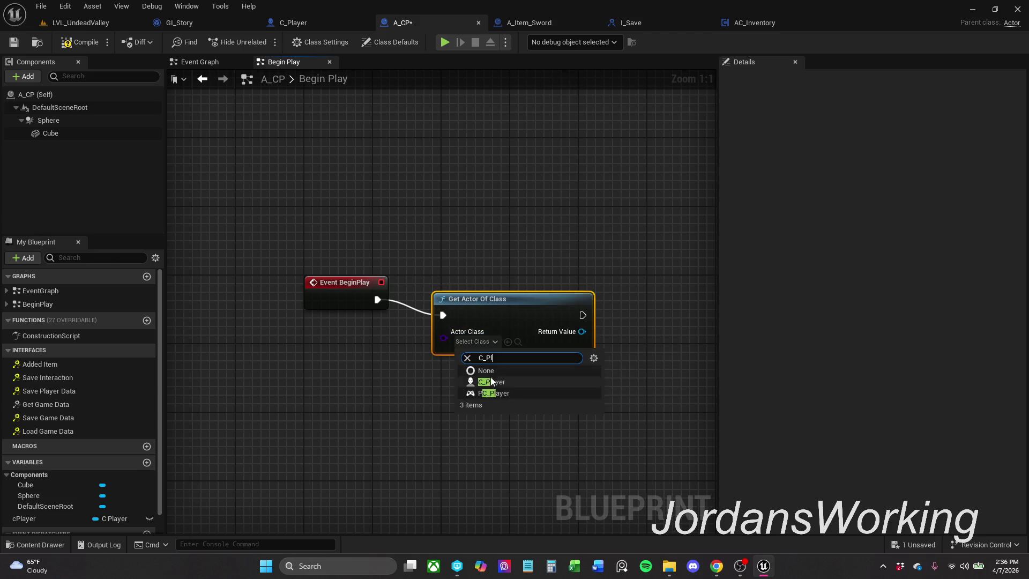
click(490, 381)
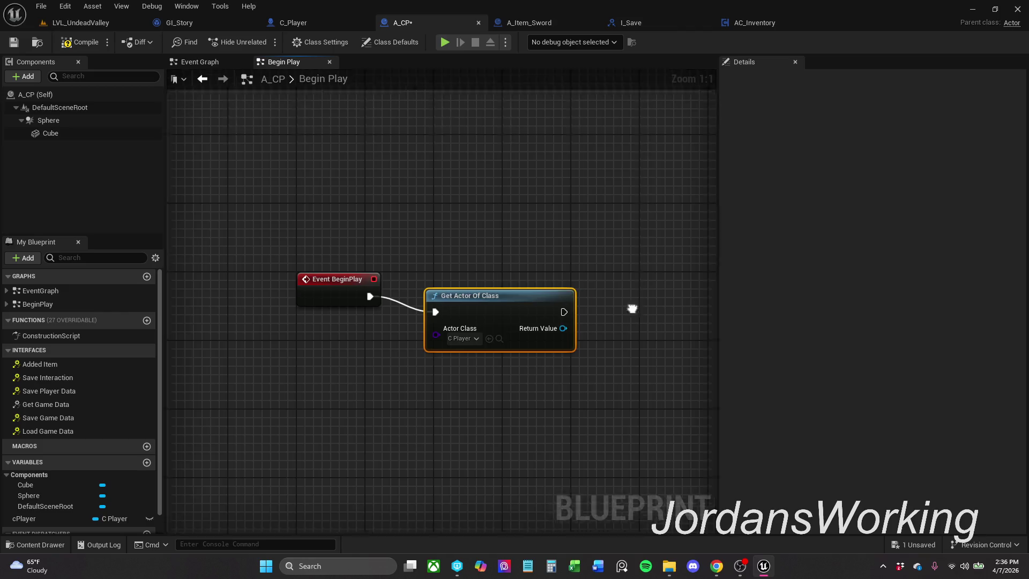
mouse_move(375, 293)
mouse_down()
mouse_move(574, 256)
mouse_move(326, 349)
mouse_up()
click(510, 346)
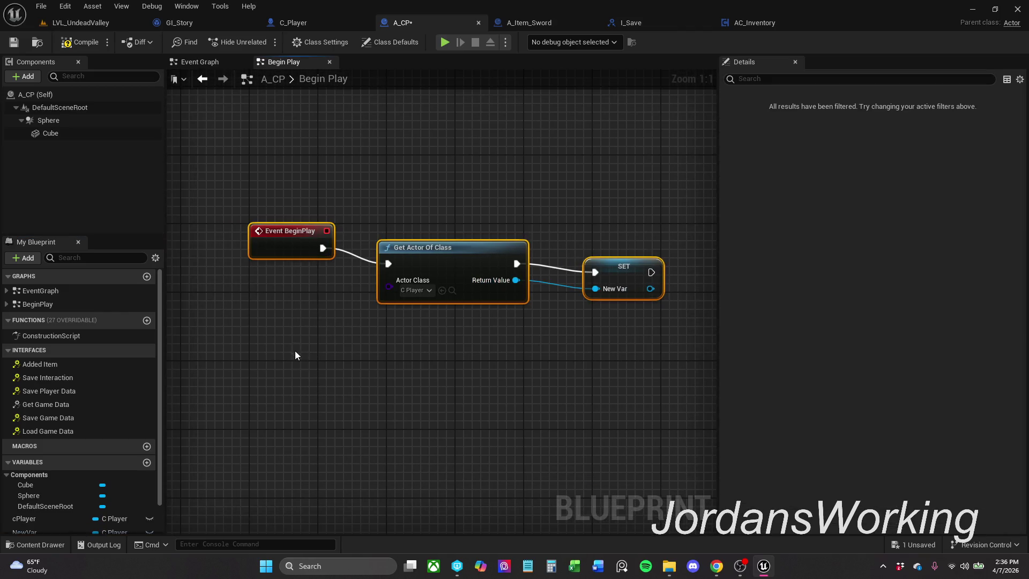
key(q)
click(417, 354)
drag(248, 188, 670, 295)
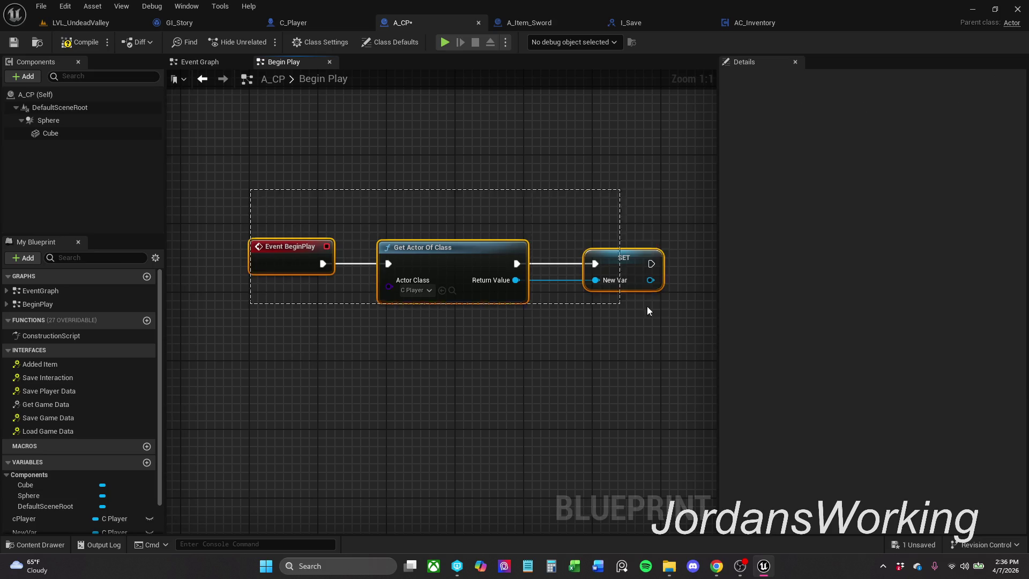
drag(266, 259, 265, 243)
mouse_move(534, 172)
mouse_down()
mouse_move(438, 172)
mouse_move(492, 355)
mouse_up()
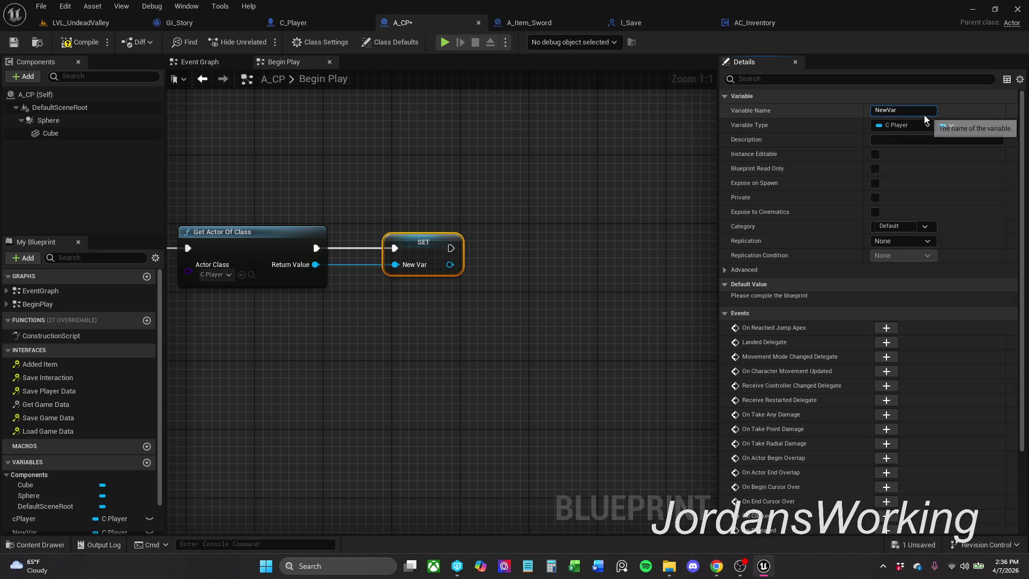
- Delete the old cPlayer variable, rename NewVar to cPlayer, then compile and save
click(924, 111)
text(cPlay)
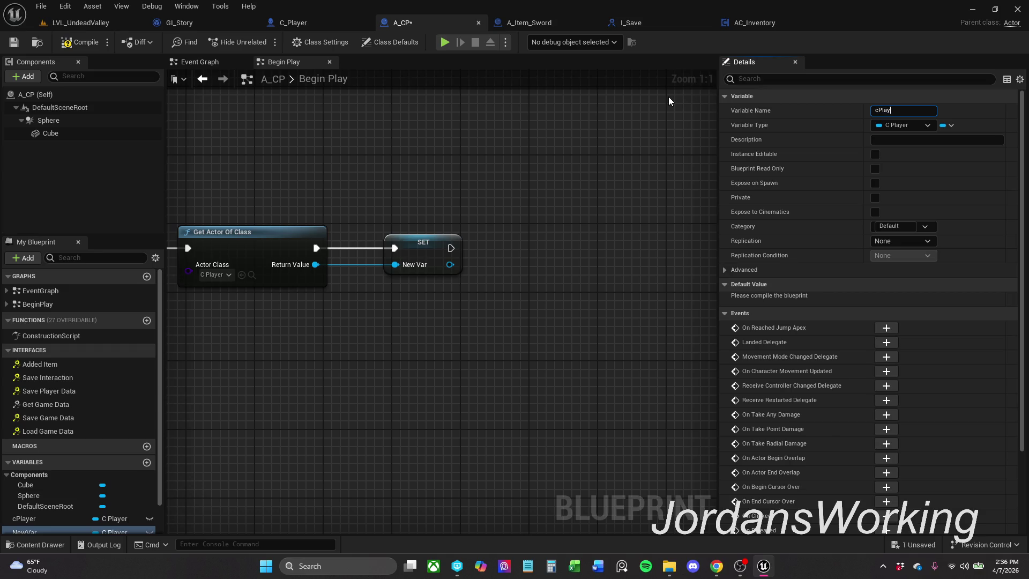
text(er)
key(Escape)
scroll(53, 510, down, 1)
click(54, 490)
click(43, 503)
key(Delete)
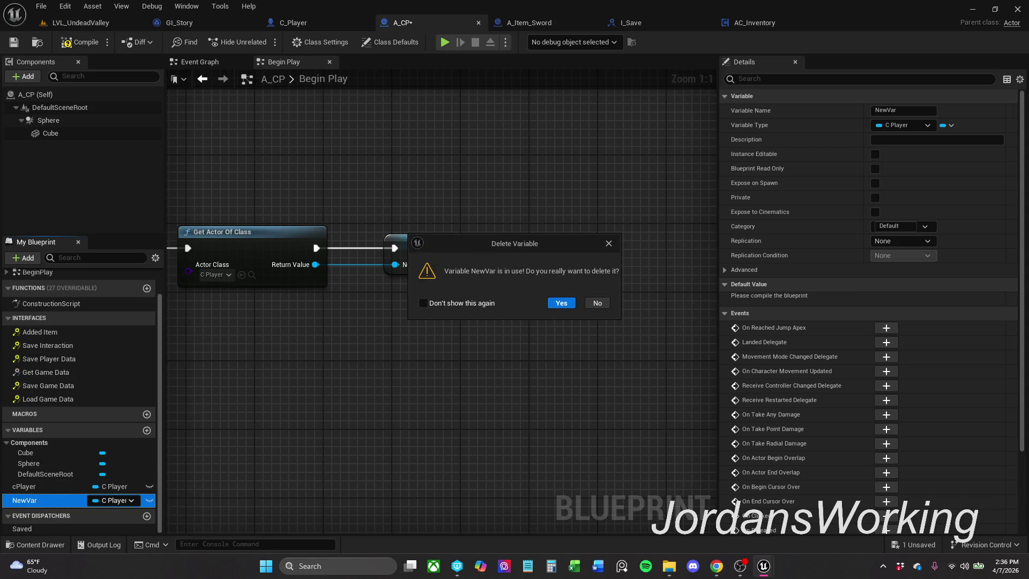
click(561, 303)
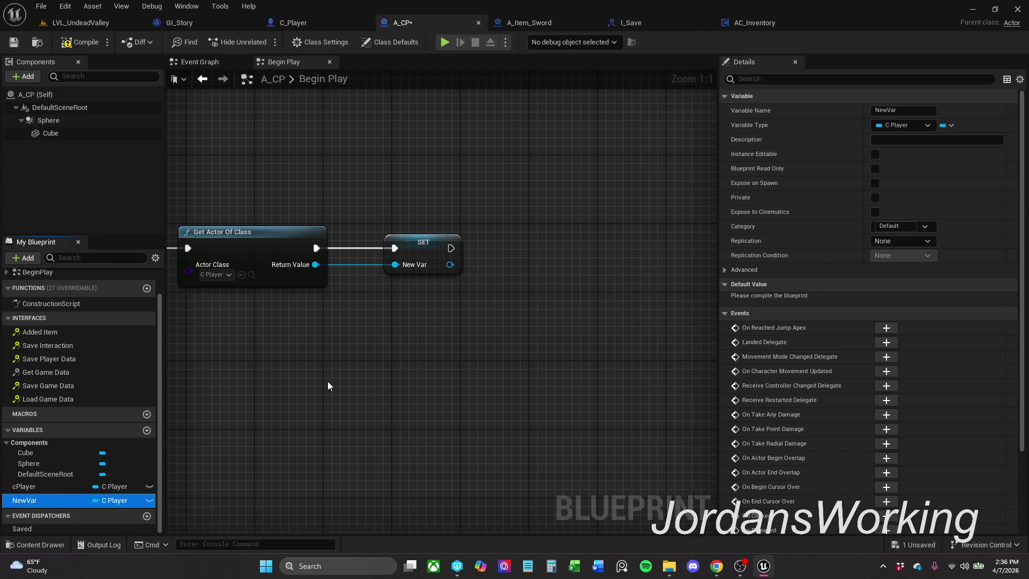
click(40, 488)
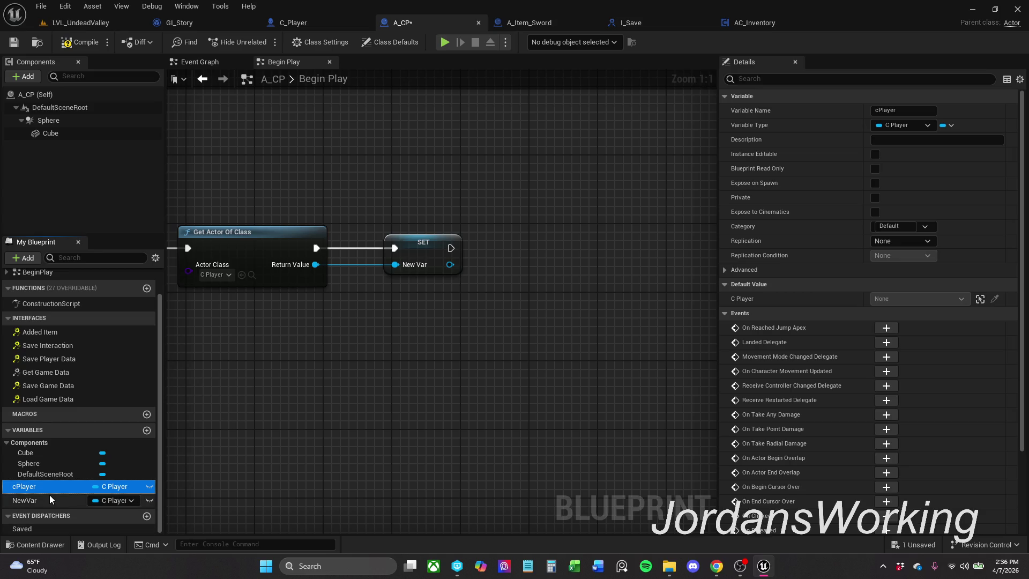
key(Delete)
click(47, 500)
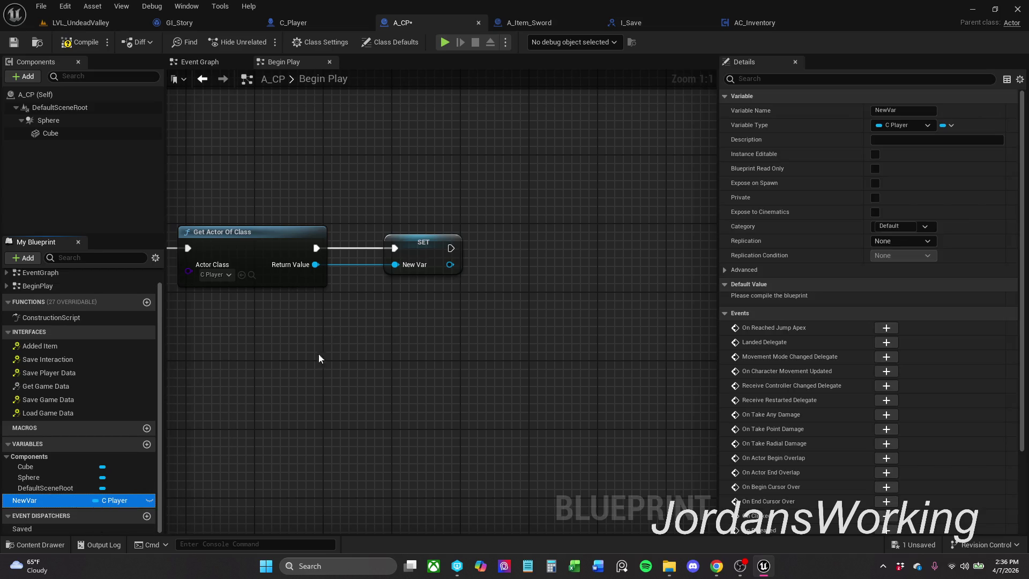
key(F2)
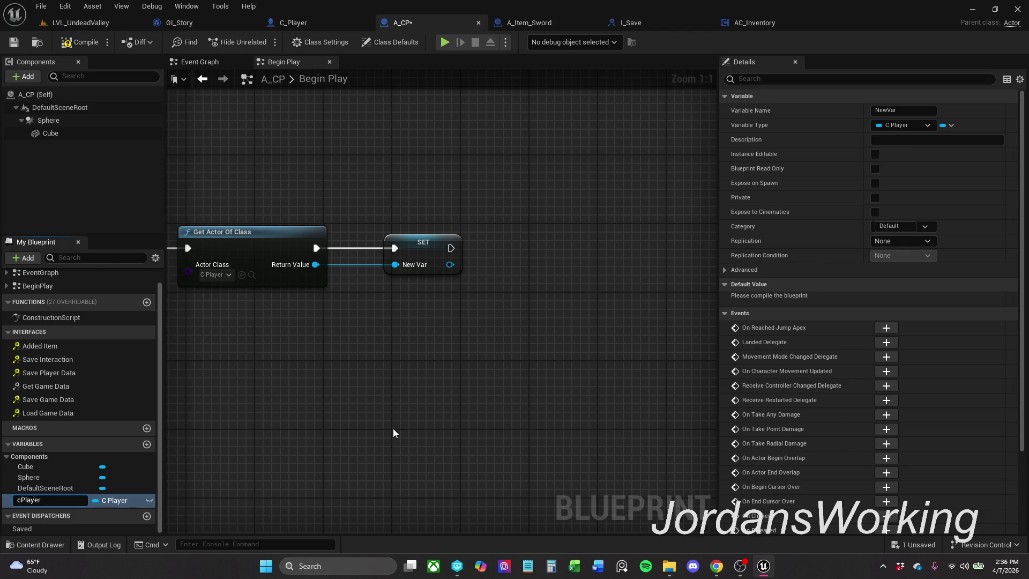
key(Return)
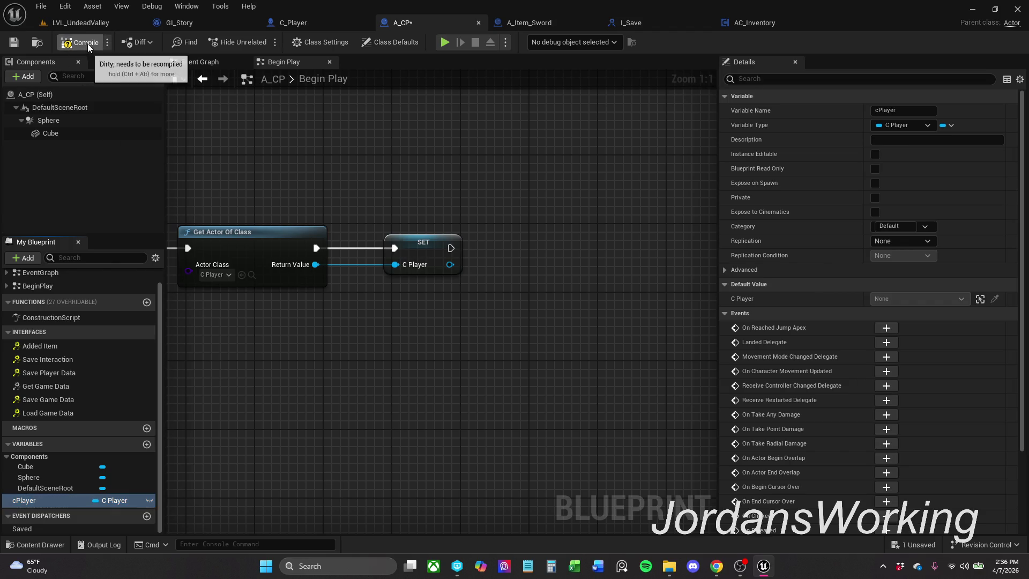
click(80, 43)
click(14, 42)
- Wire cPlayer into Get Player Data's Target, compile and save A_CP, then play LVL_UndeadValley
click(426, 459)
mouse_move(357, 374)
mouse_down()
mouse_move(484, 337)
mouse_move(272, 259)
mouse_up()
drag(328, 224, 292, 225)
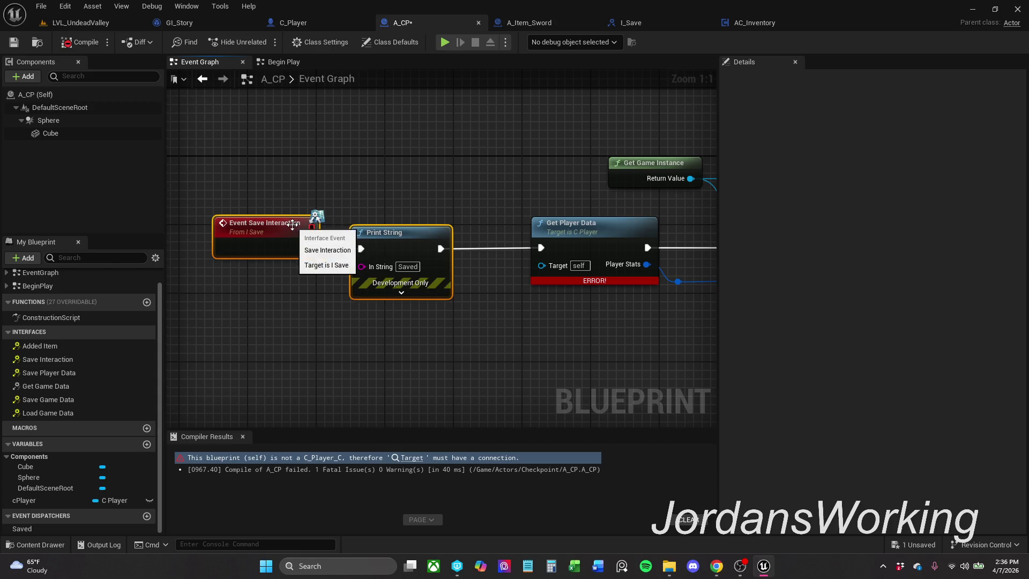
mouse_move(30, 496)
mouse_down()
mouse_move(554, 341)
mouse_move(546, 266)
mouse_move(578, 209)
mouse_move(570, 200)
mouse_up()
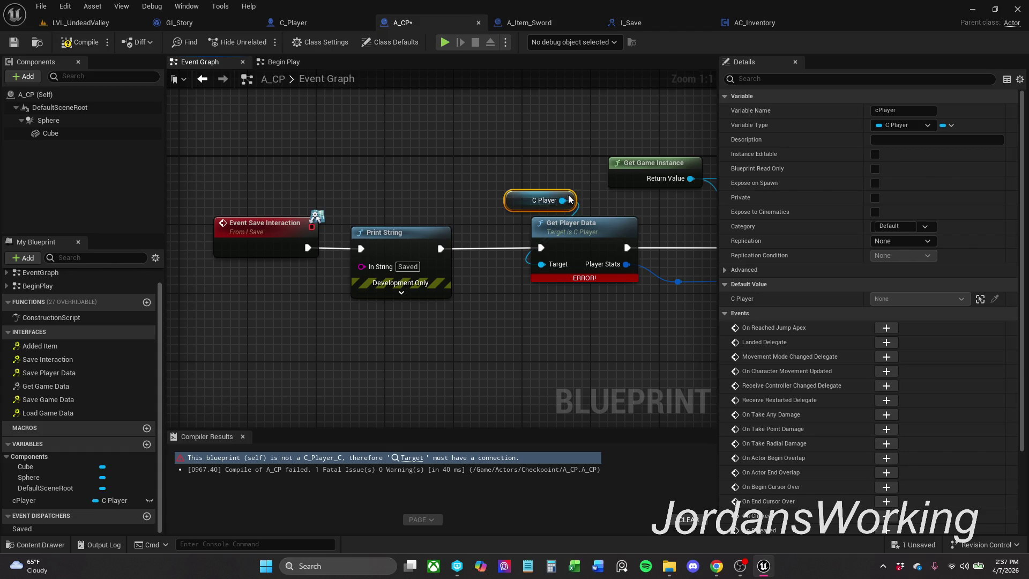
click(75, 42)
click(13, 42)
click(243, 437)
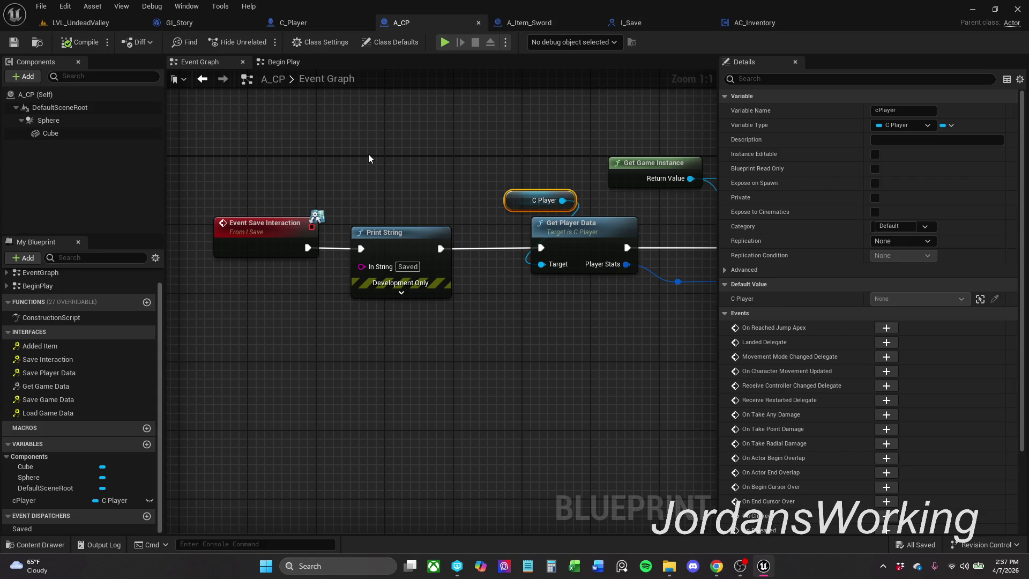
click(98, 23)
click(260, 44)
key(w)
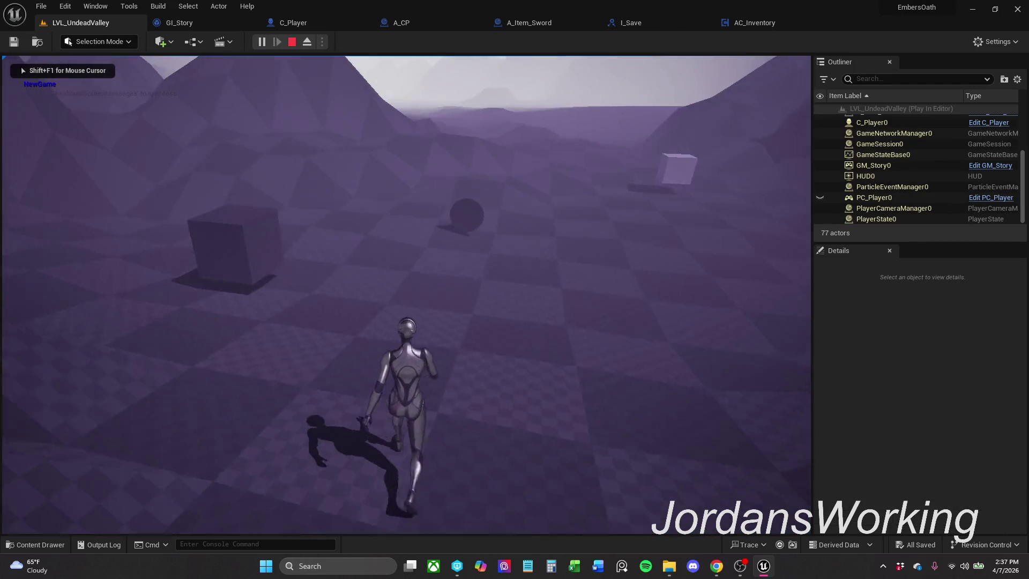
key(w)
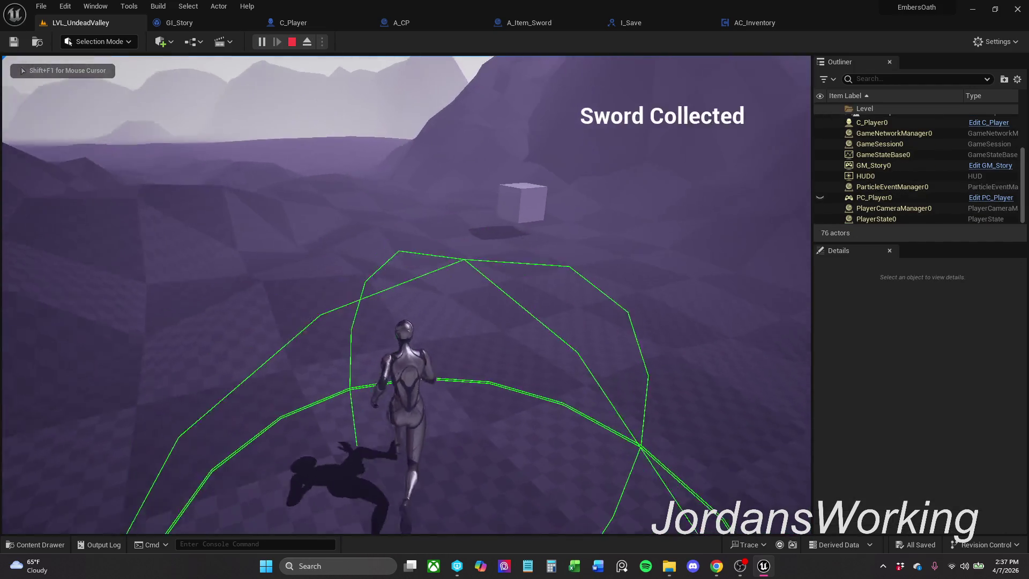
key(w)
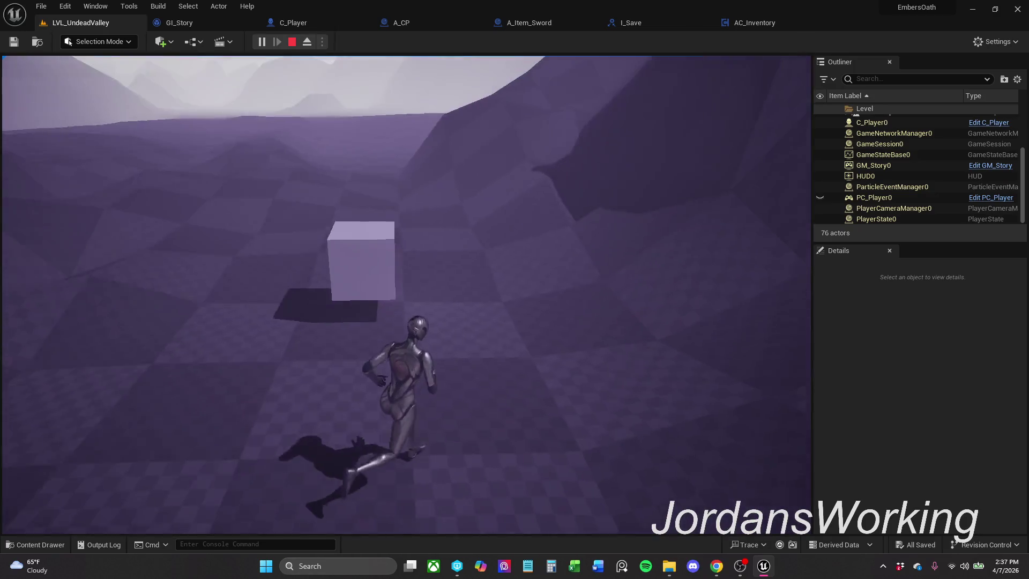
key(w)
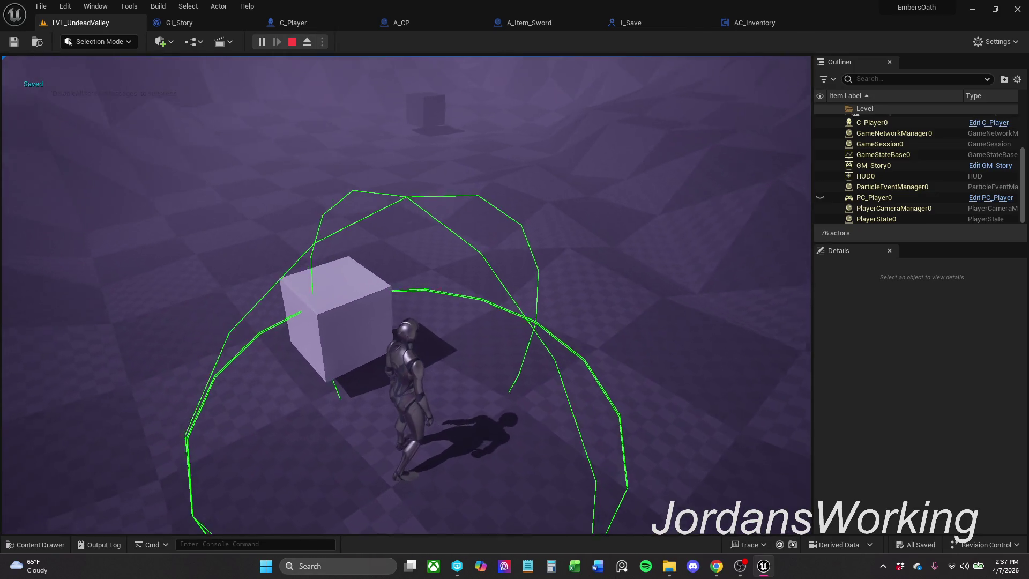
key(Escape)
click(263, 43)
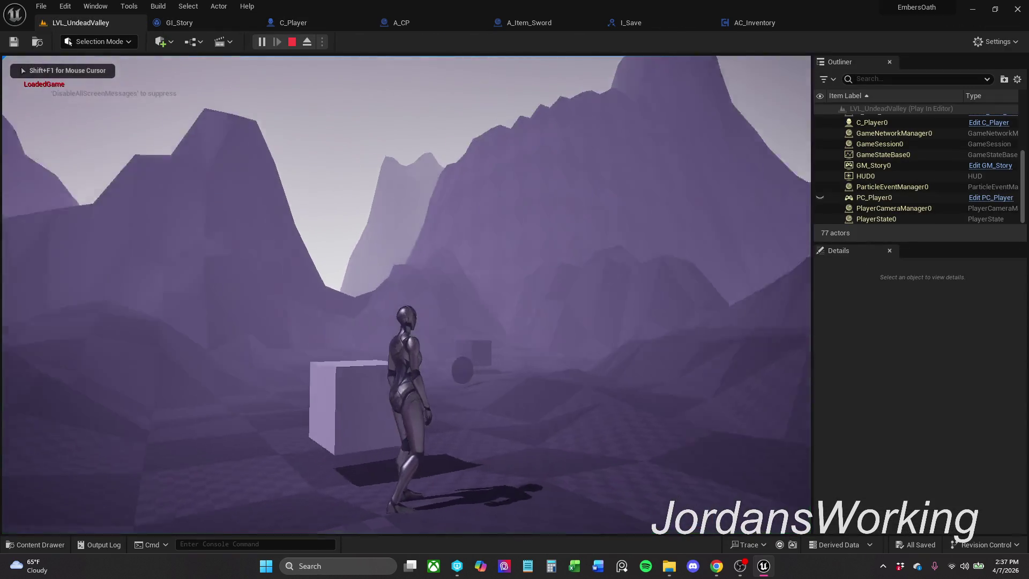
key(Escape)
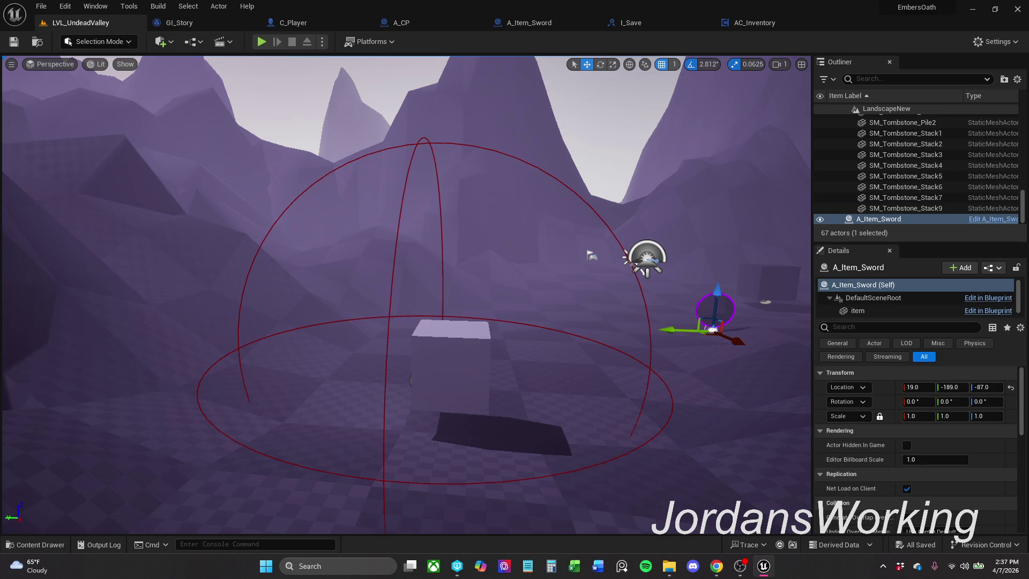
key(alt+Tab)
key(alt+Tab)
mouse_move(611, 217)
mouse_down()
mouse_move(686, 118)
mouse_move(664, 161)
mouse_move(611, 217)
mouse_up()
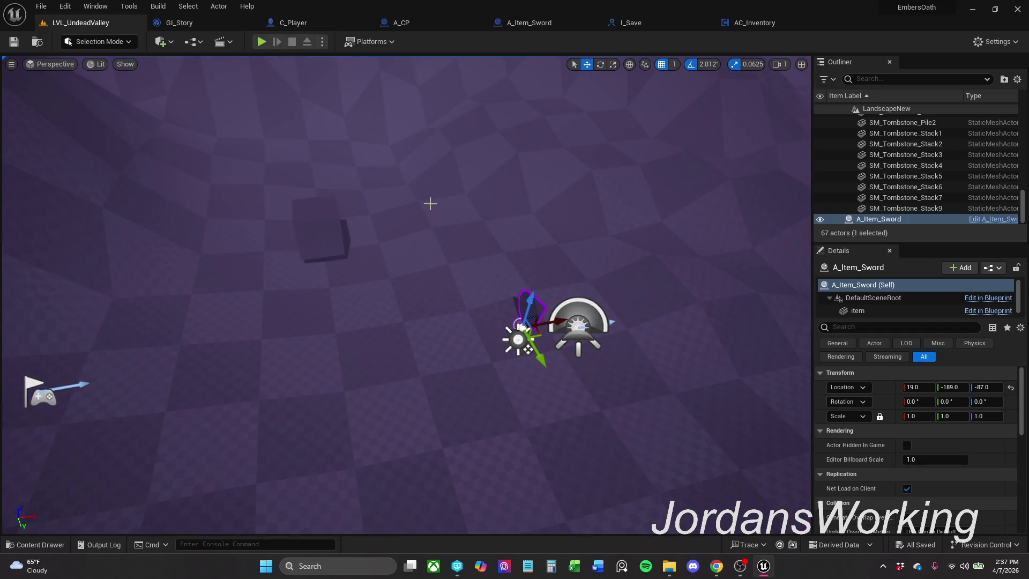
- In AC_Inventory, reposition the Hit Actor and Save Interaction nodes and add a new variable
click(768, 24)
mouse_move(202, 397)
mouse_down()
mouse_move(365, 335)
mouse_move(300, 324)
mouse_up()
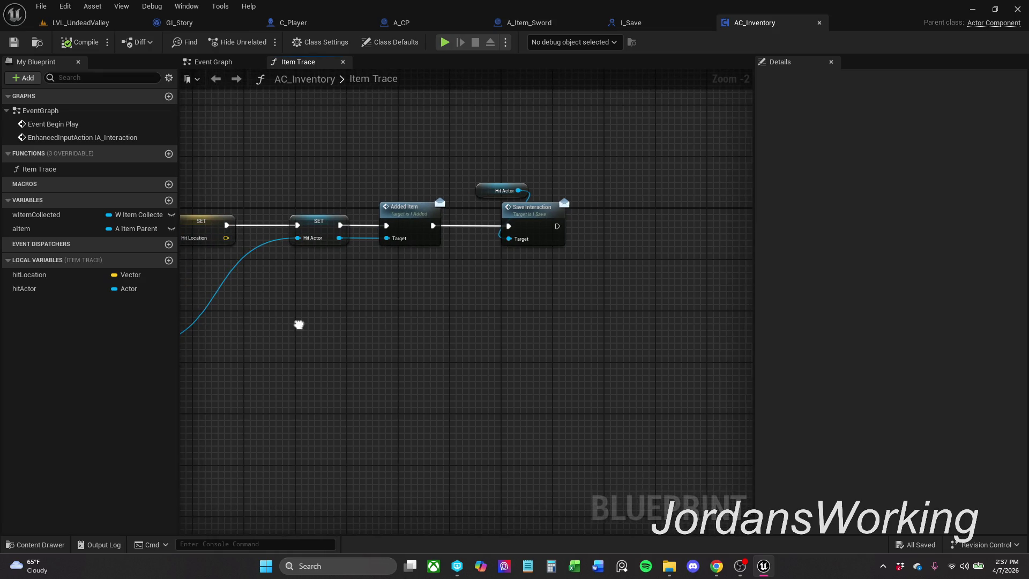
click(504, 190)
shift+click(541, 218)
mouse_move(541, 217)
mouse_down()
mouse_move(523, 204)
mouse_move(564, 250)
mouse_move(542, 210)
mouse_up()
click(573, 115)
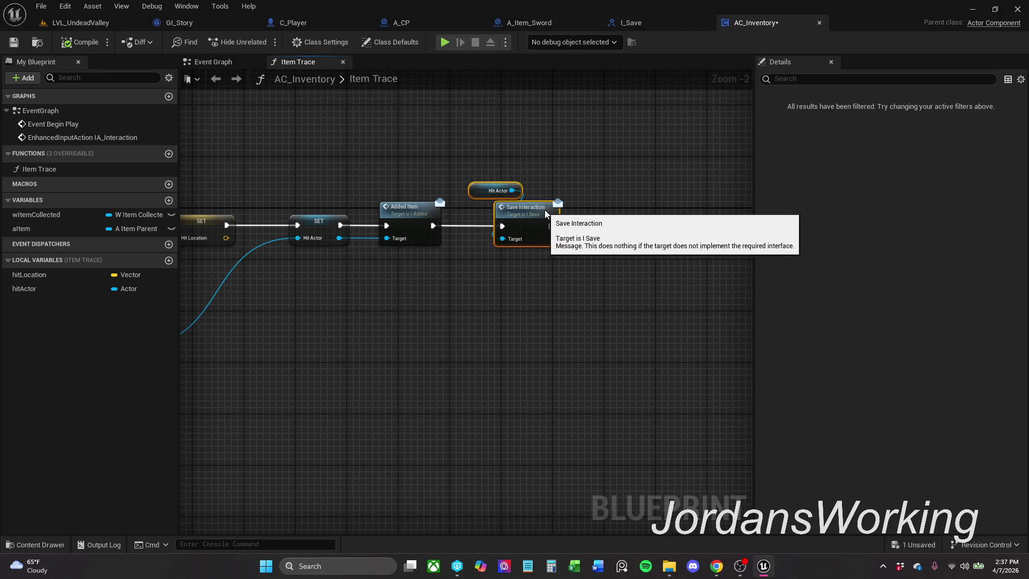
click(587, 164)
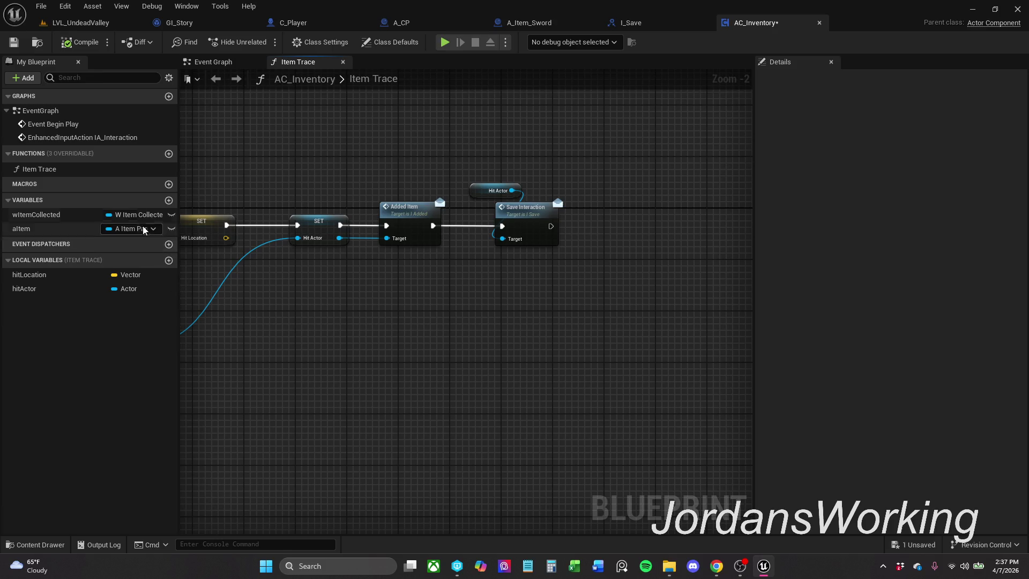
click(168, 200)
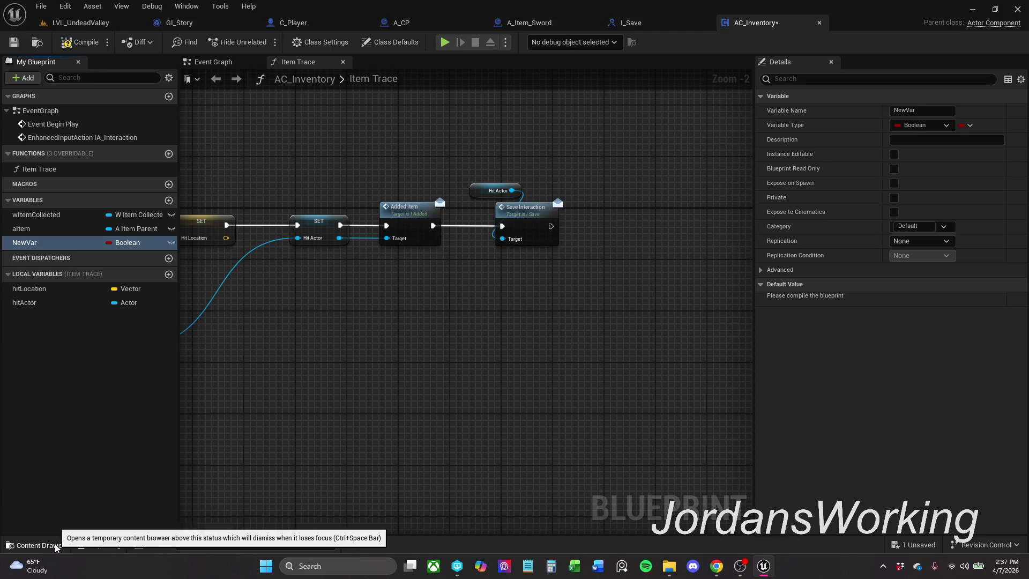
- Browse the Content Drawer to Blueprints > Structures and open the S_Item_Info structure
click(35, 545)
click(299, 394)
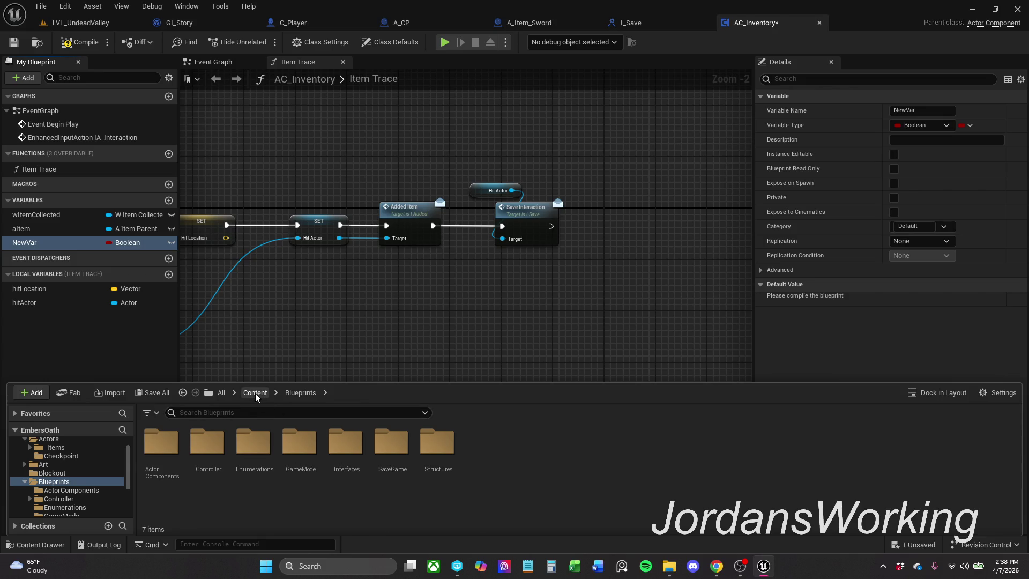
click(438, 445)
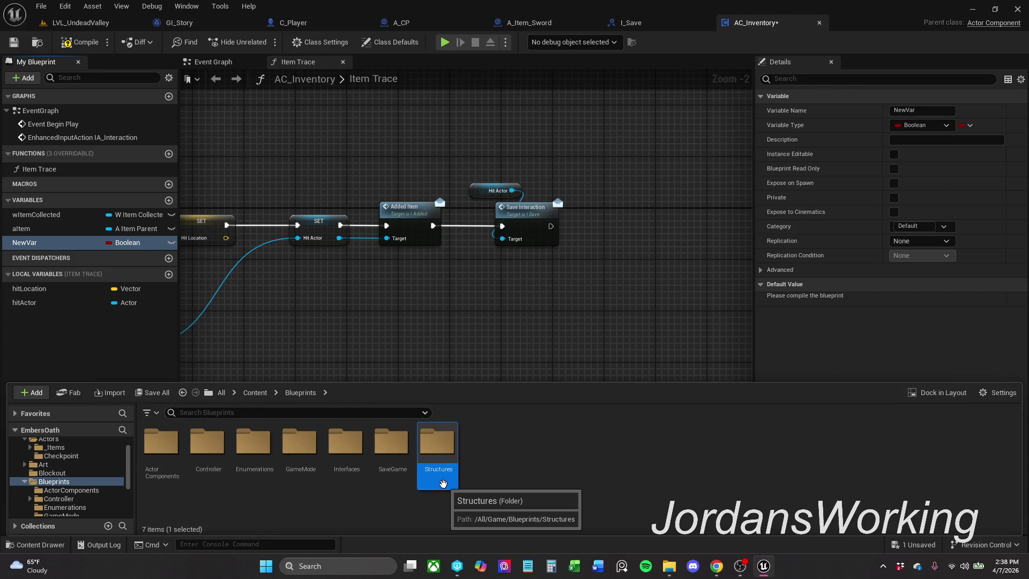
key(Return)
double_click(171, 471)
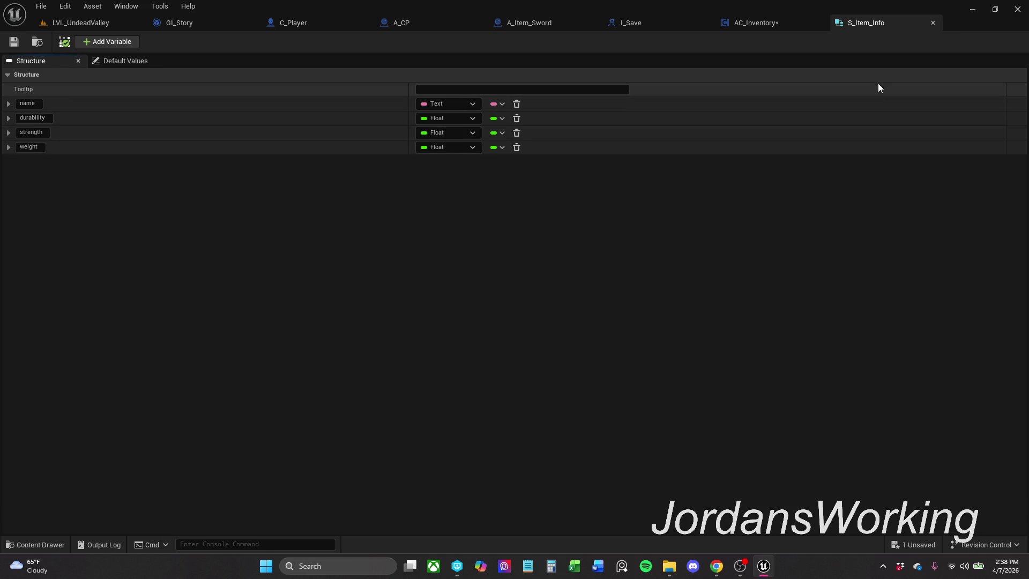
- Close the S_Item_Info tab to return to AC_Inventory's Item Trace graph
click(937, 24)
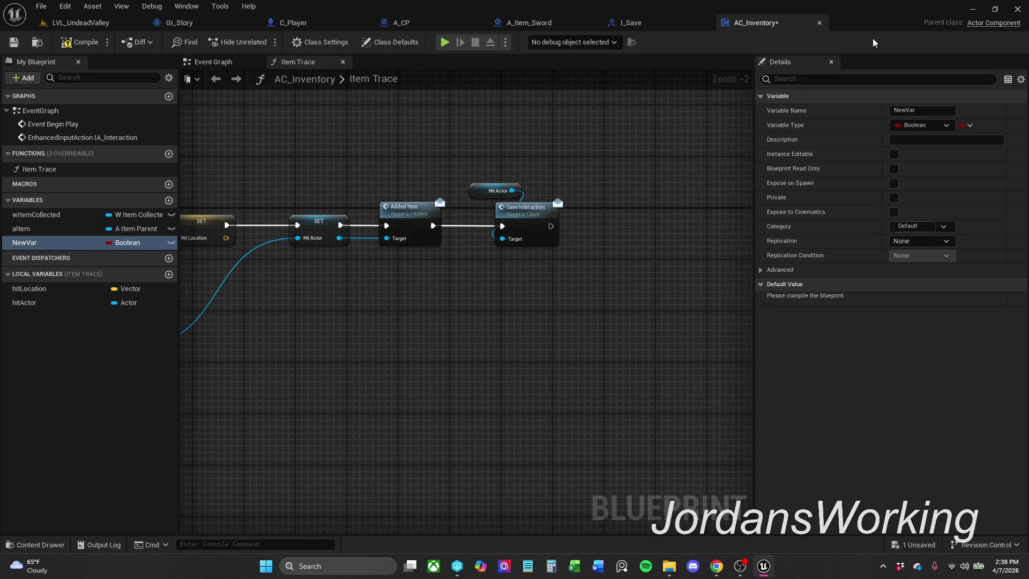
- Set NewVar's type to the S Item Info structure
click(97, 46)
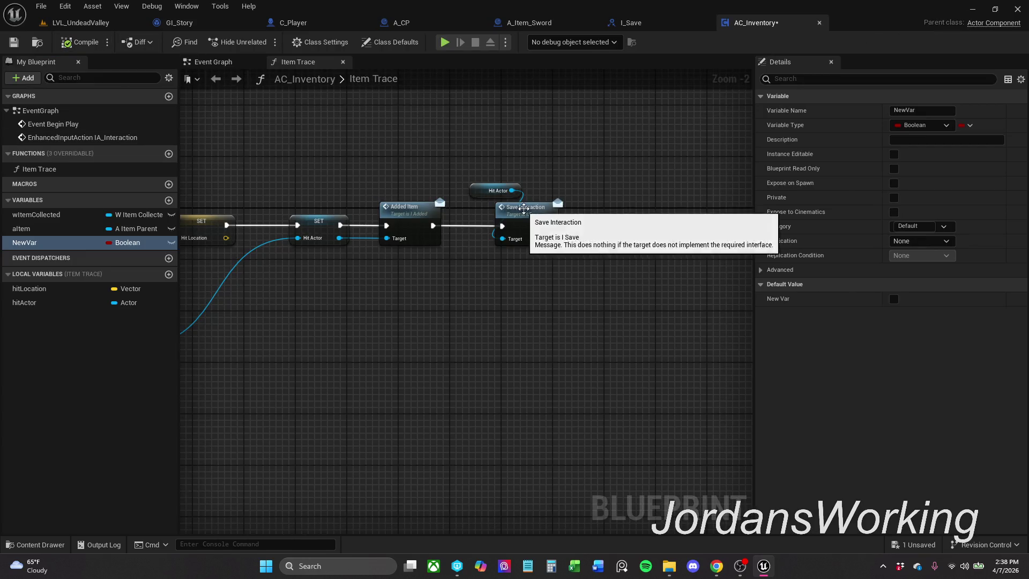
click(135, 242)
text(S)
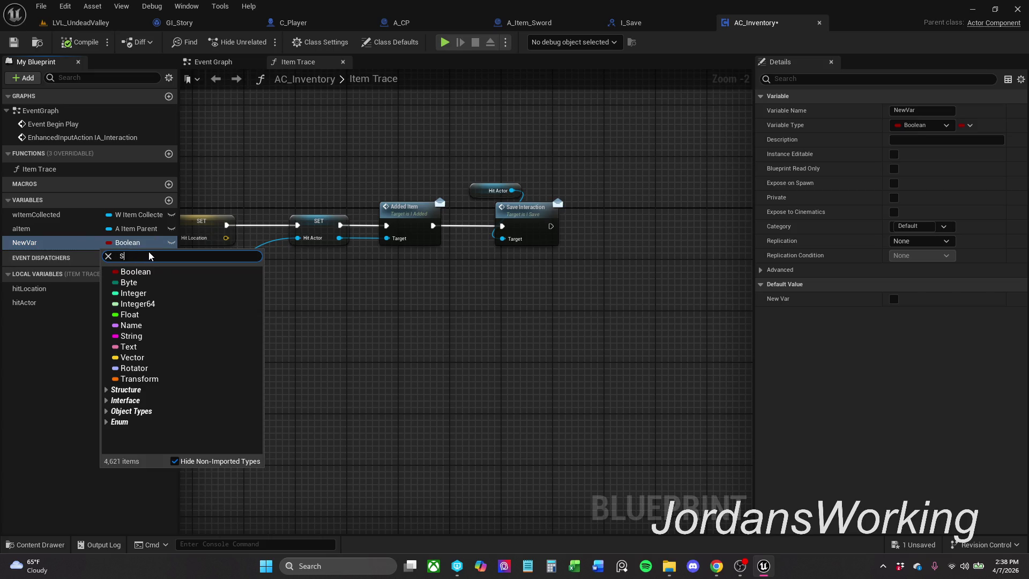
text(_Item)
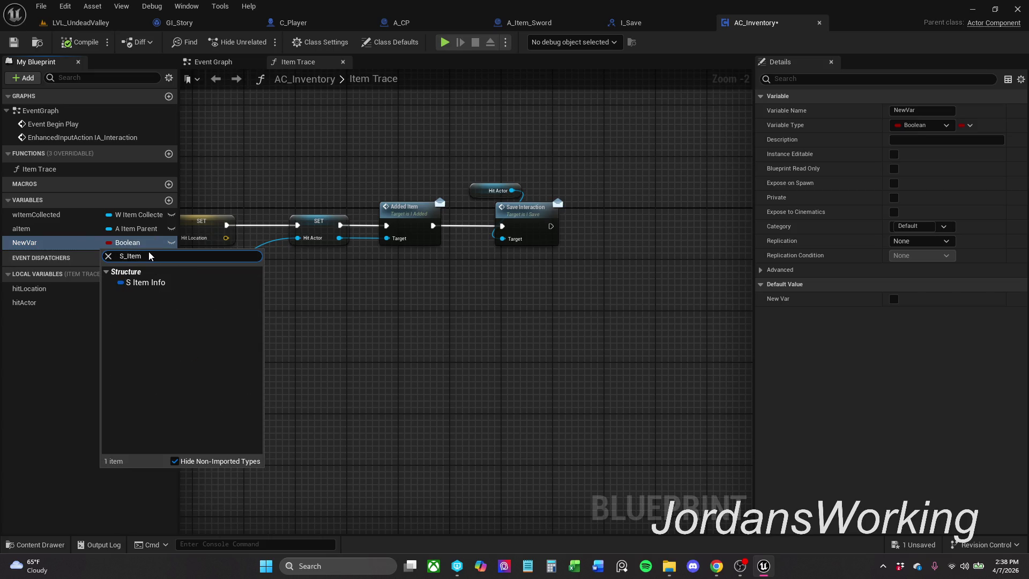
key(ctrl+a)
click(157, 271)
click(170, 282)
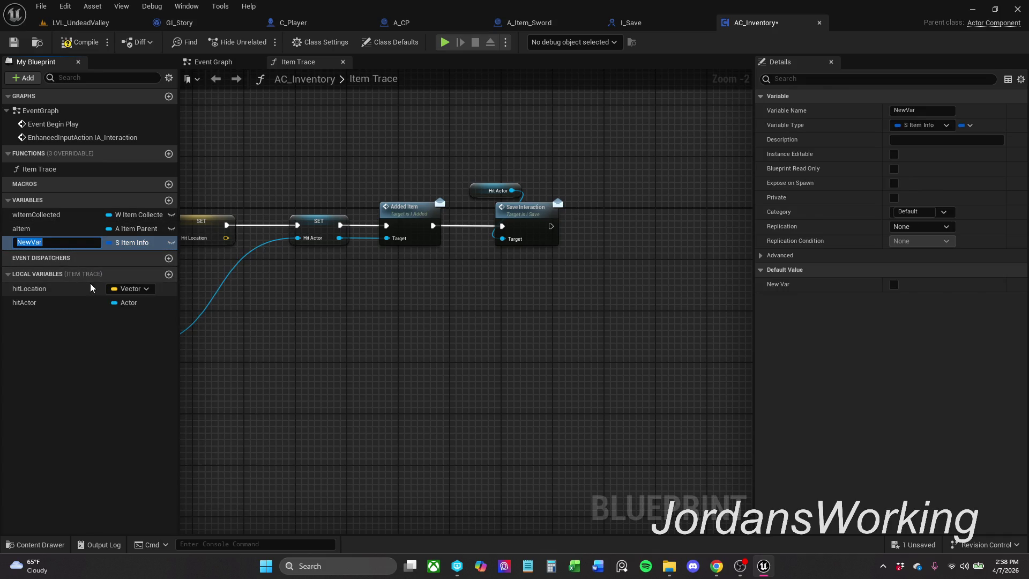
- Rename the variable to sItemInfo and recompile until the warning clears
text(S_Item)
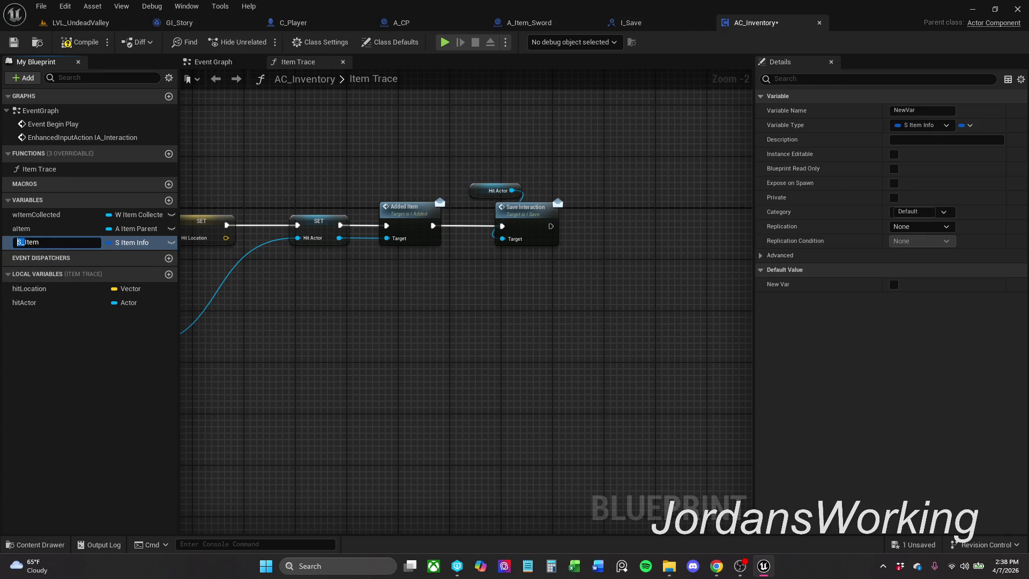
text(s)
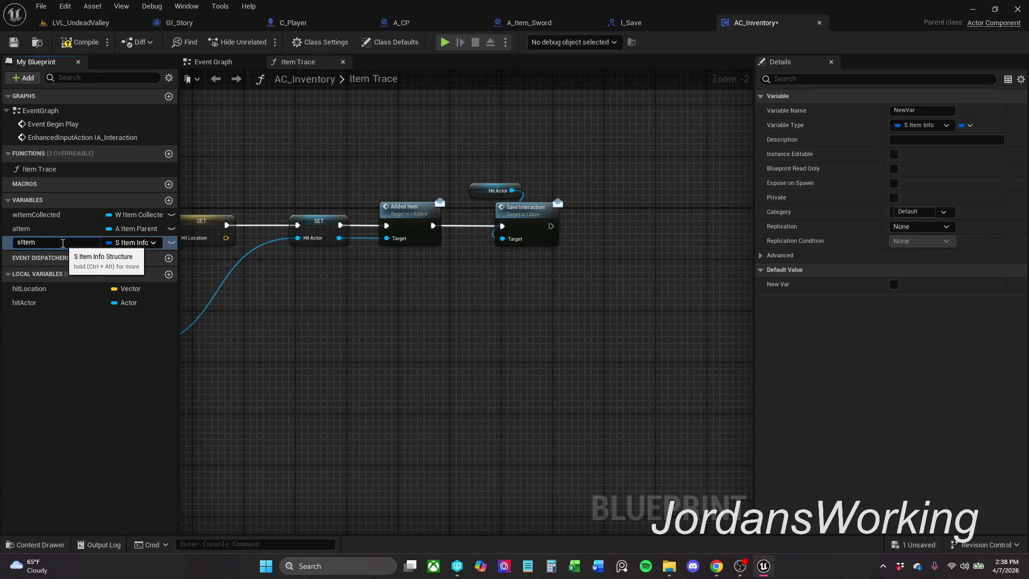
key(Return)
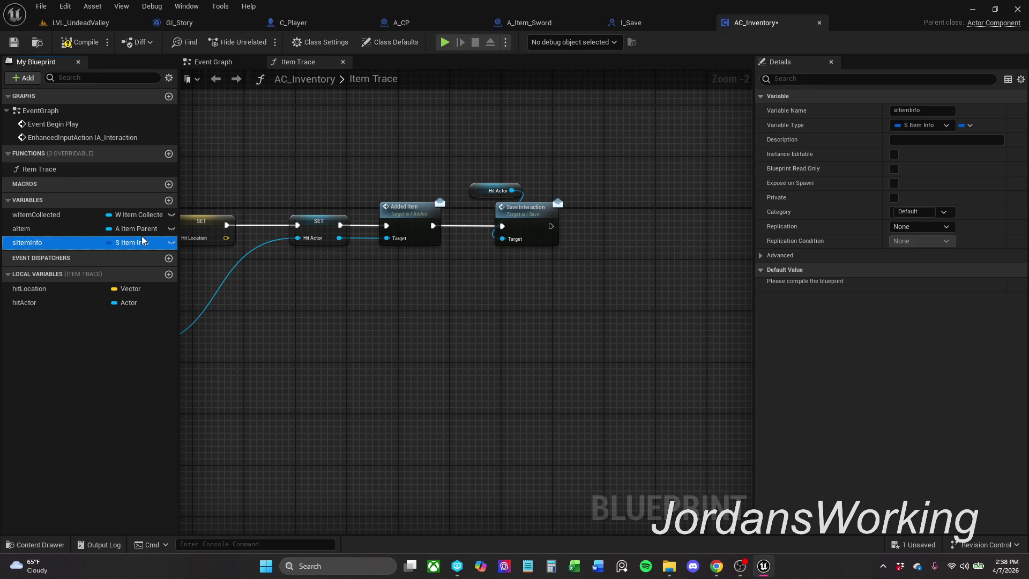
click(68, 43)
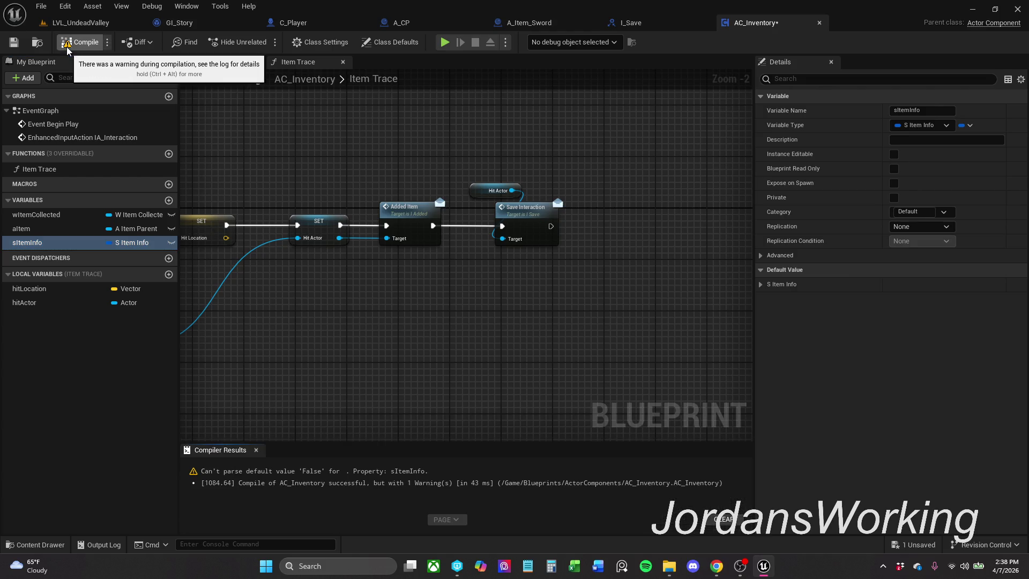
drag(287, 195, 190, 199)
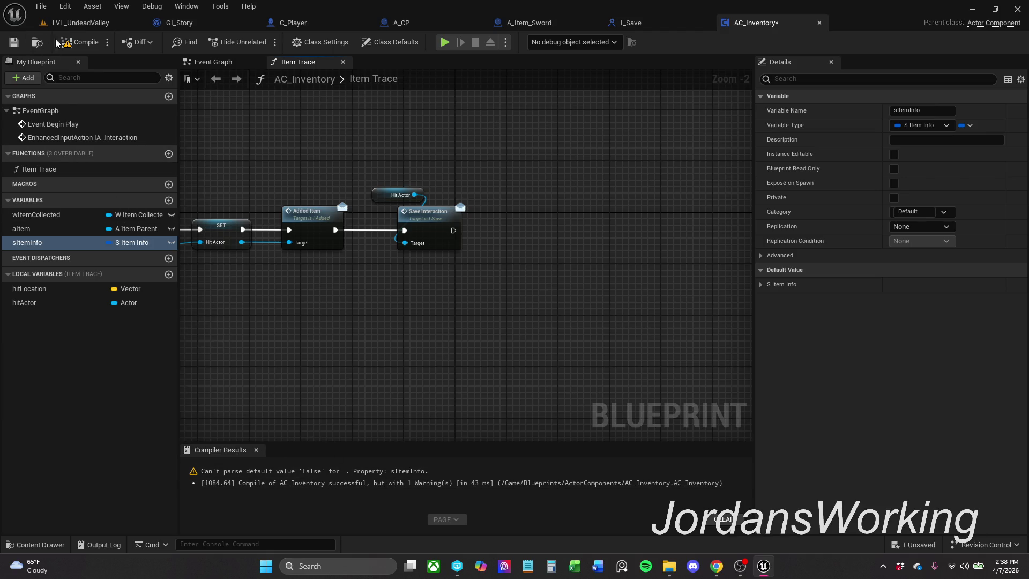
click(79, 42)
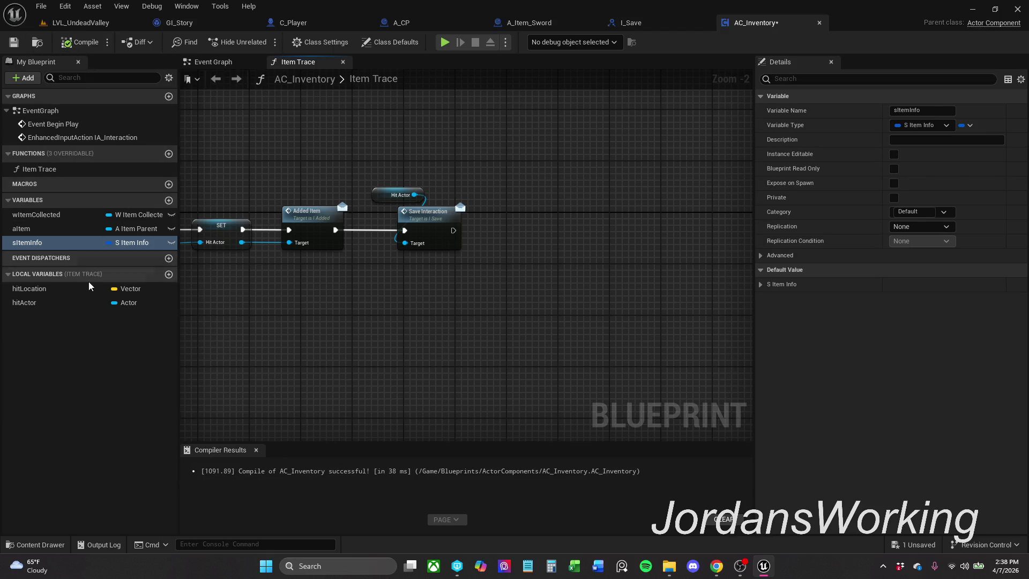
click(256, 451)
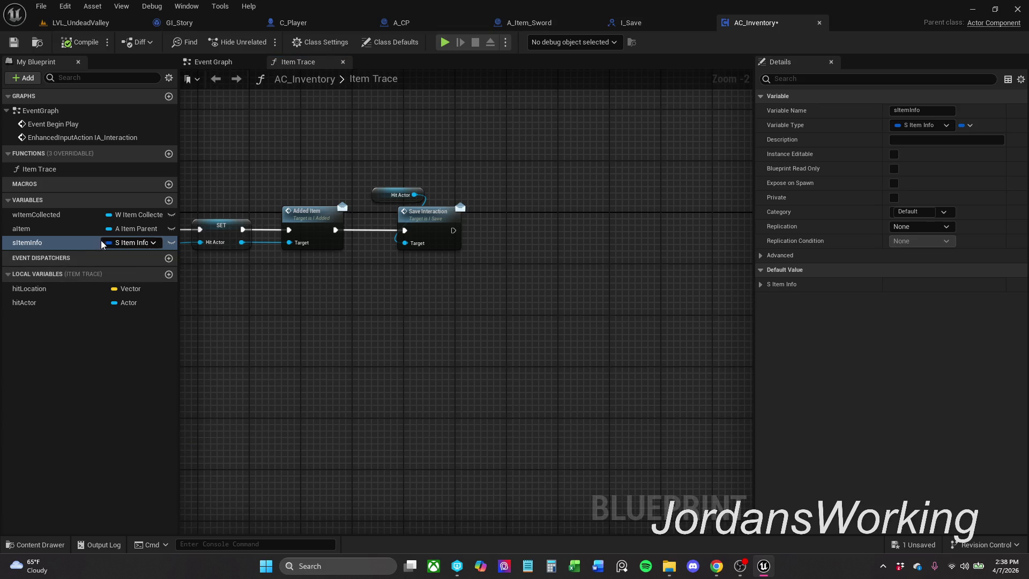
- Make sItemInfo an array of S Item Info and rename it inventory
right_click(133, 242)
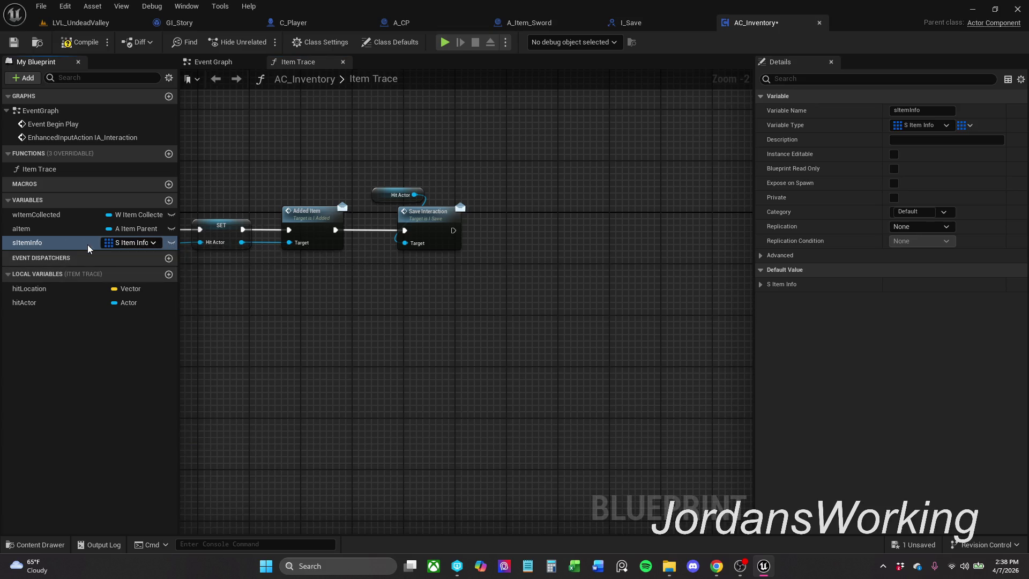
click(56, 246)
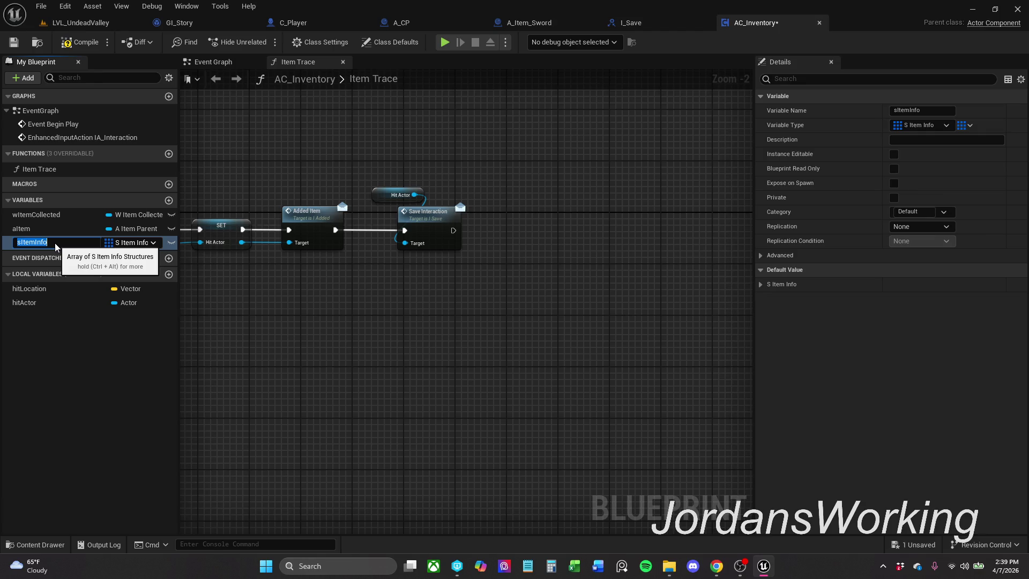
text(inventory)
key(Return)
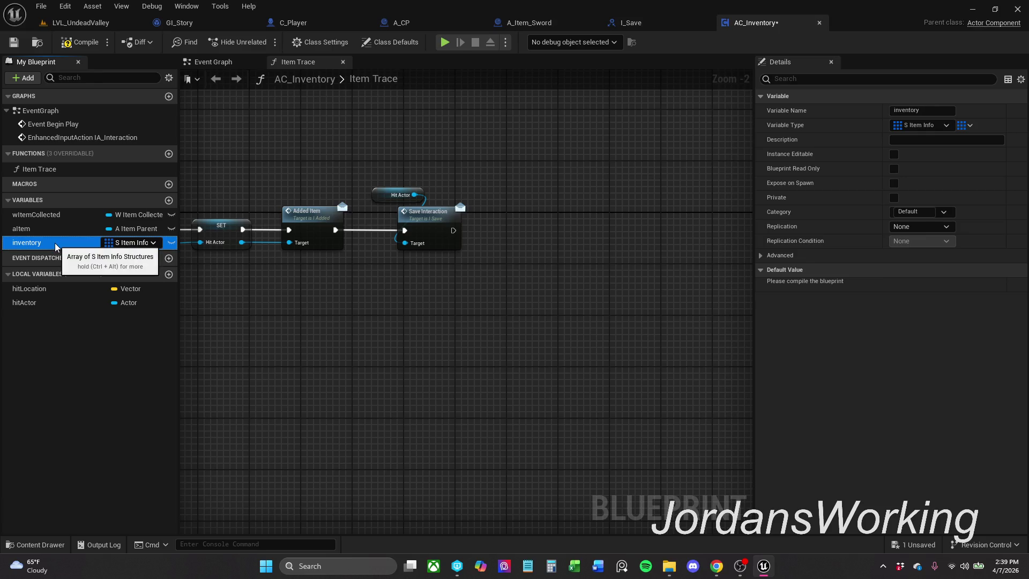
- Recompile AC_Inventory until the default-value warning clears, then save the blueprint
click(80, 43)
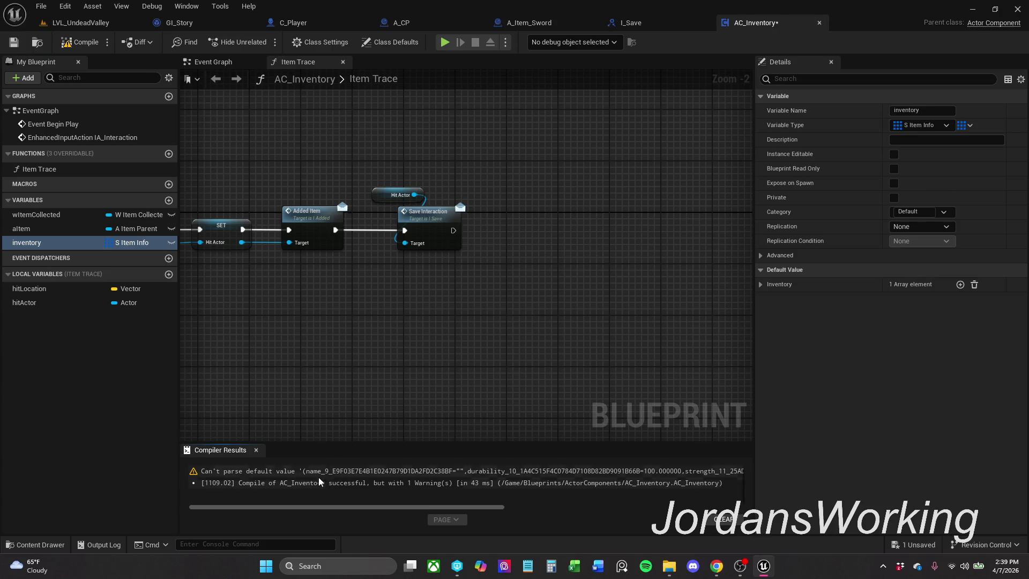
mouse_move(340, 508)
mouse_down()
mouse_move(608, 505)
mouse_move(323, 502)
mouse_up()
drag(326, 444, 327, 375)
click(63, 233)
click(70, 240)
click(78, 42)
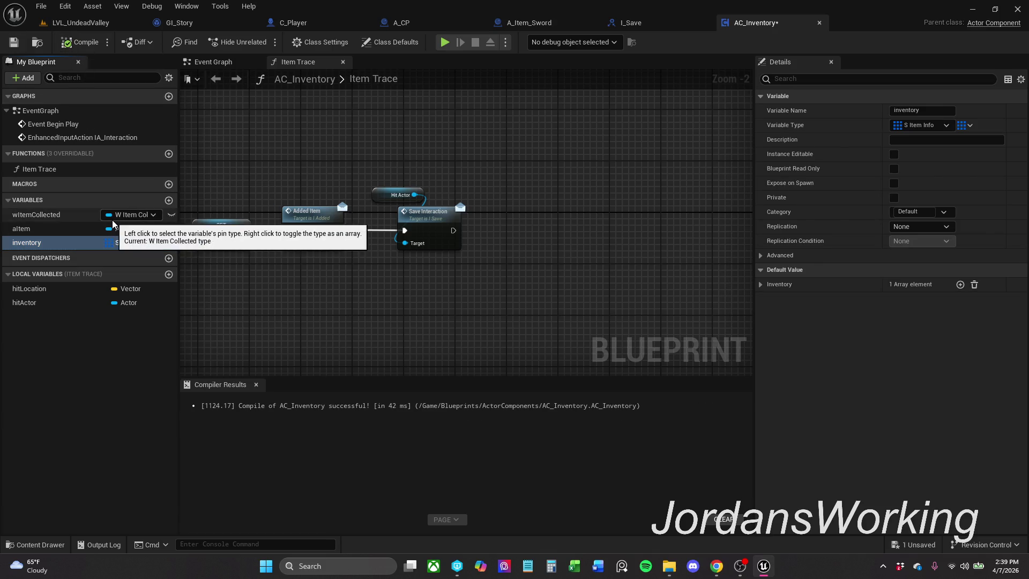
mouse_move(472, 375)
mouse_down()
mouse_move(470, 469)
mouse_move(428, 465)
mouse_up()
click(256, 468)
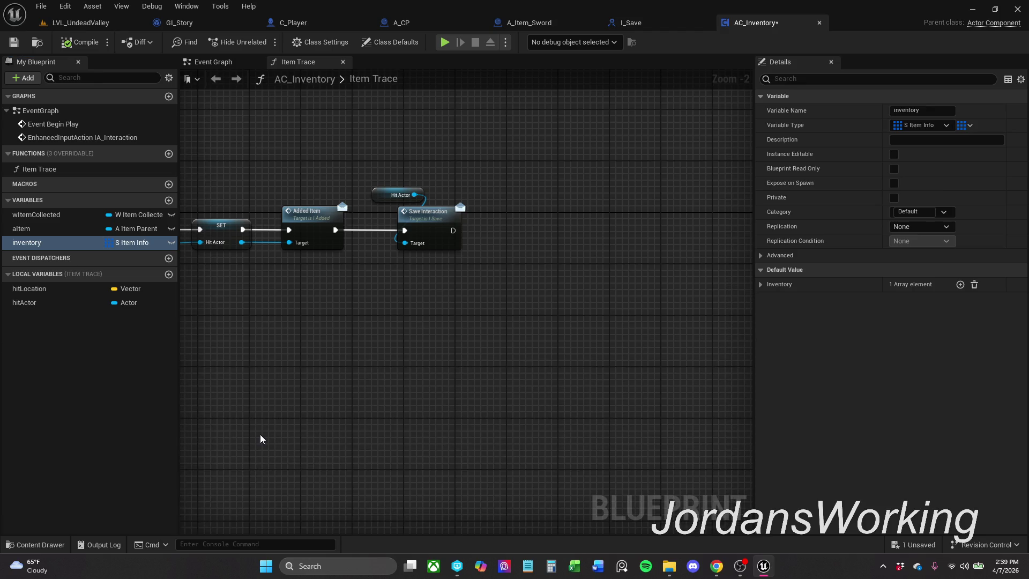
mouse_move(393, 323)
mouse_down()
mouse_move(311, 333)
mouse_move(382, 340)
mouse_up()
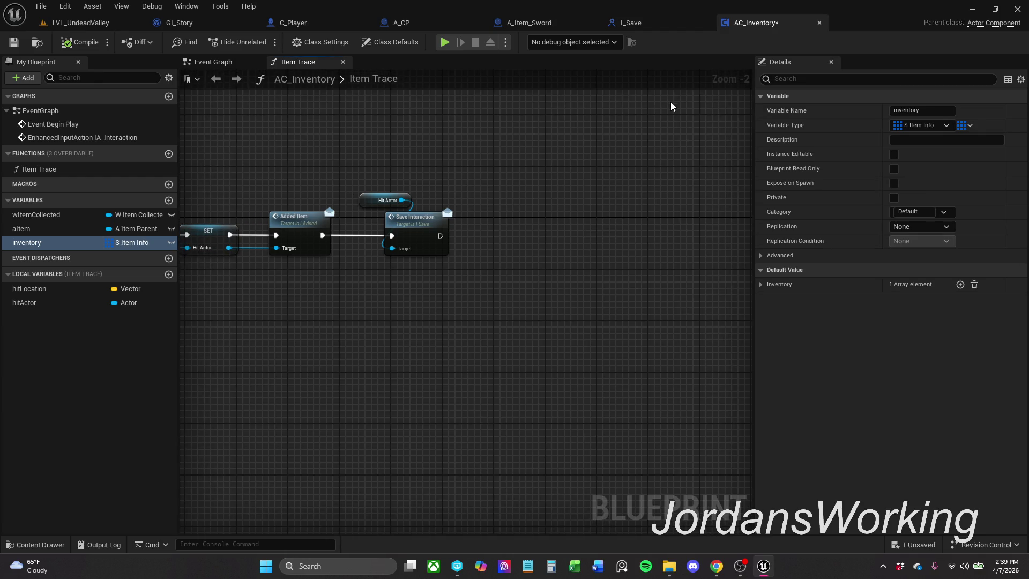
click(14, 42)
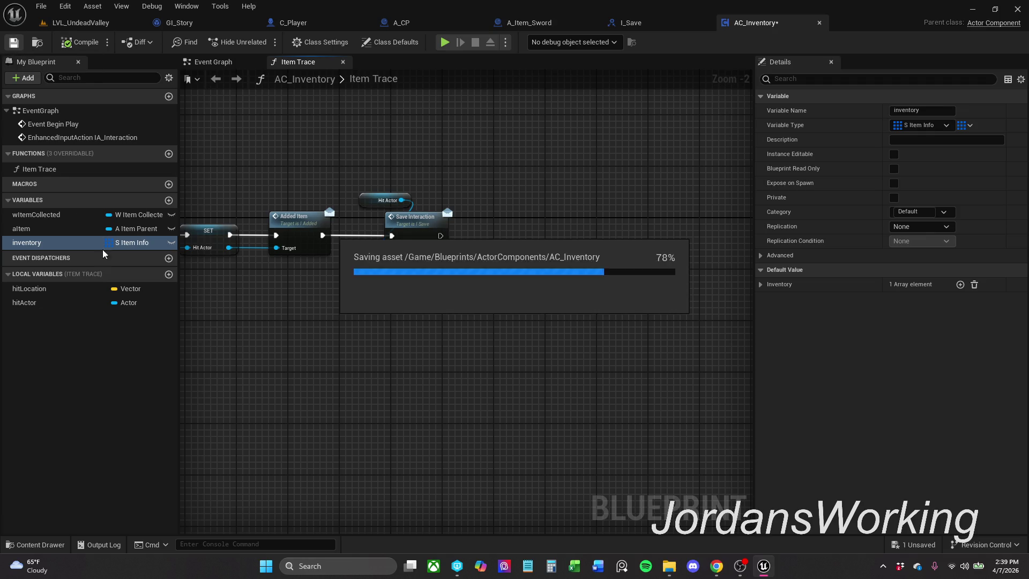
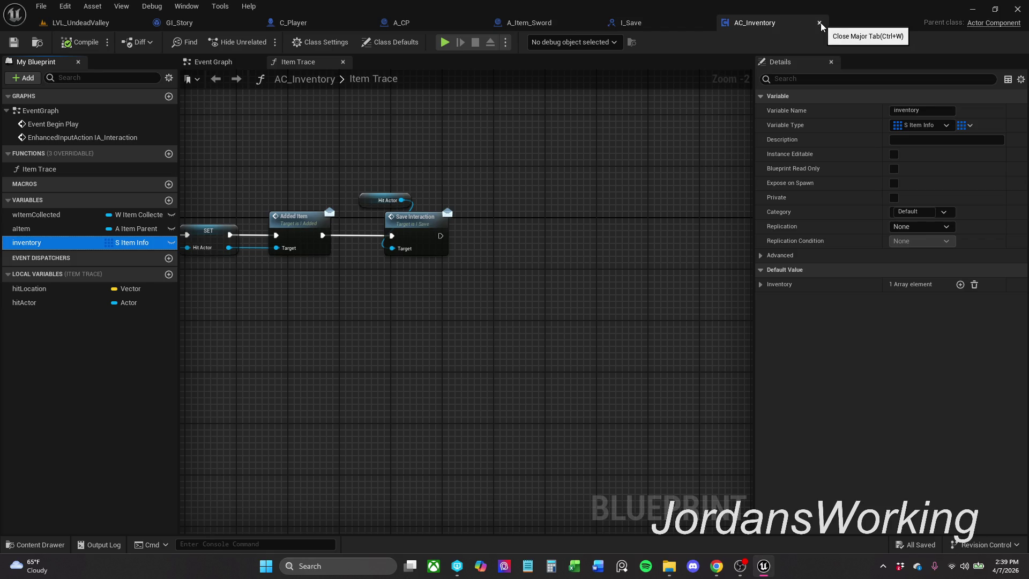
- In A_Item_Sword, delete the Event ActorBeginOverlap and Event Tick nodes and save
click(527, 23)
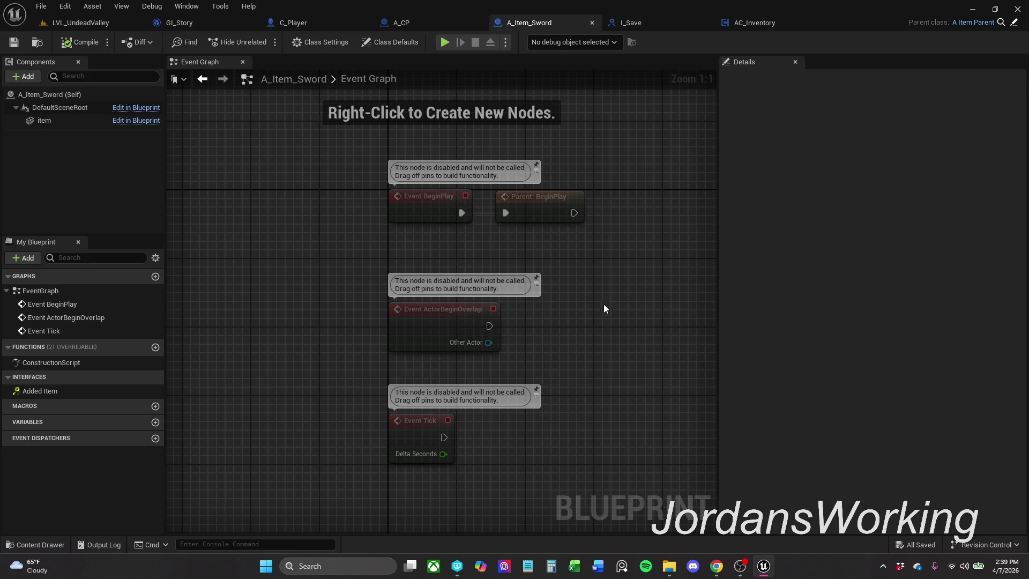
drag(336, 444, 508, 266)
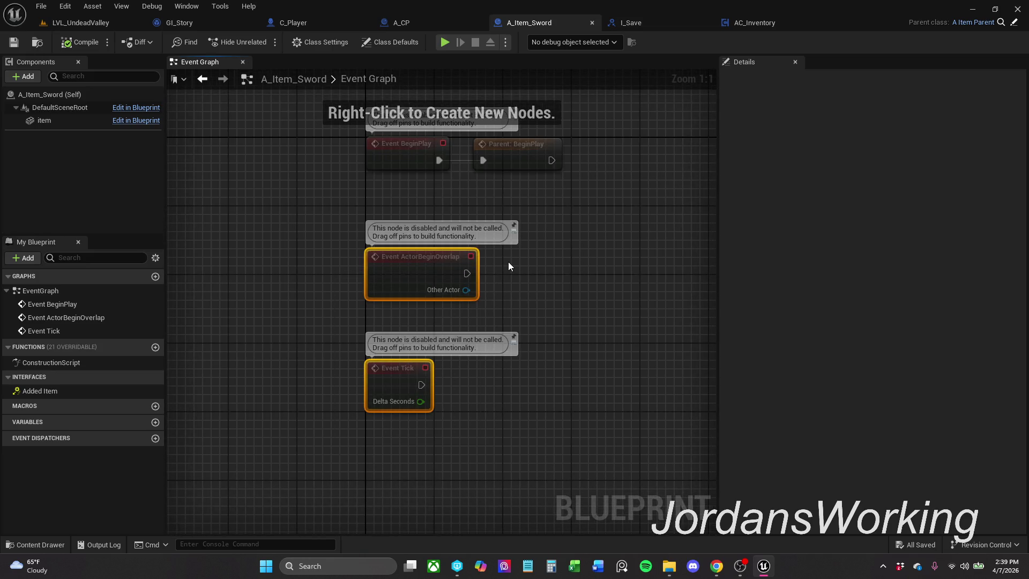
key(Delete)
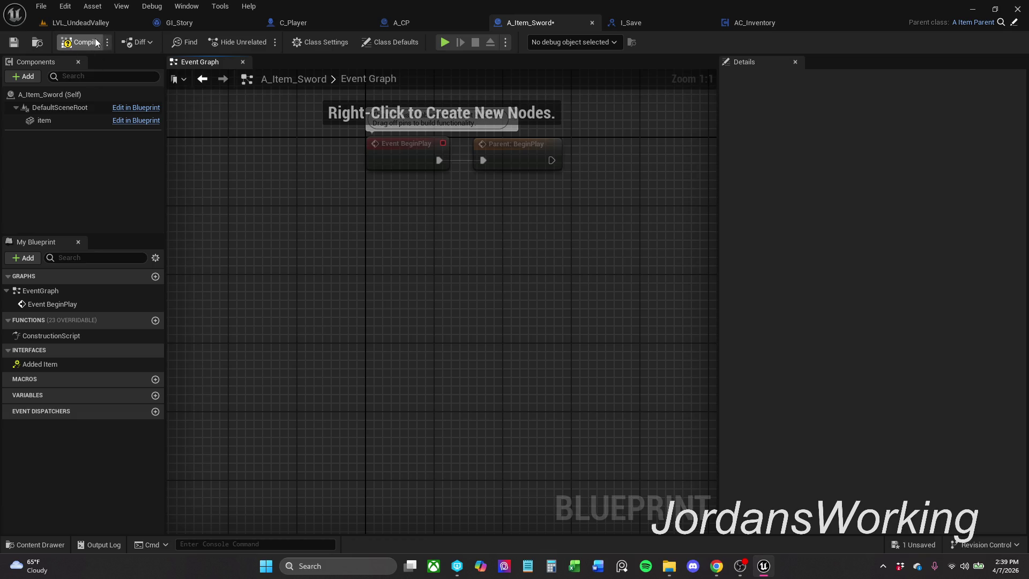
click(14, 42)
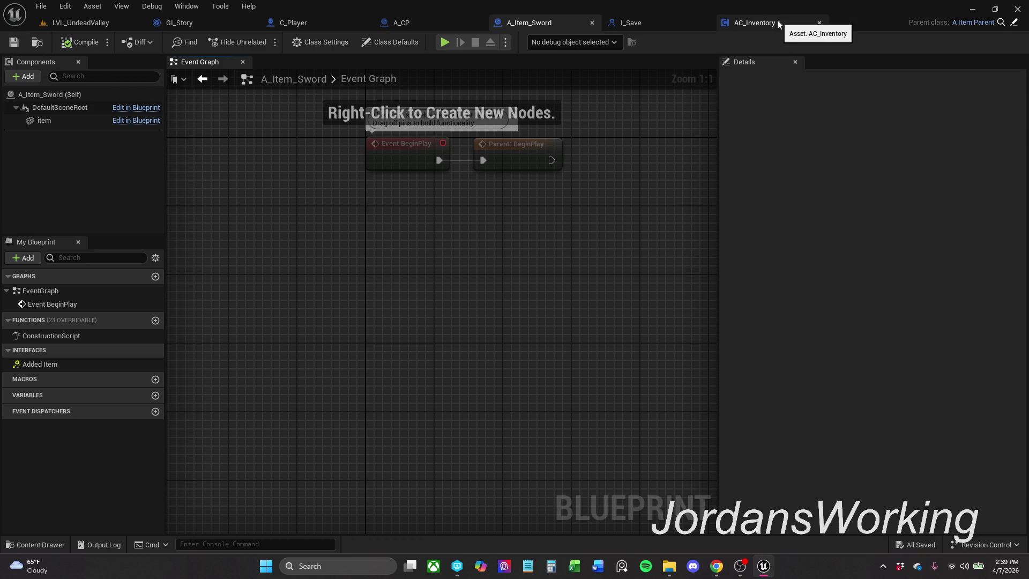
- Select the remaining BeginPlay nodes and save the blueprint again
drag(656, 176, 623, 212)
drag(345, 292, 490, 194)
click(518, 194)
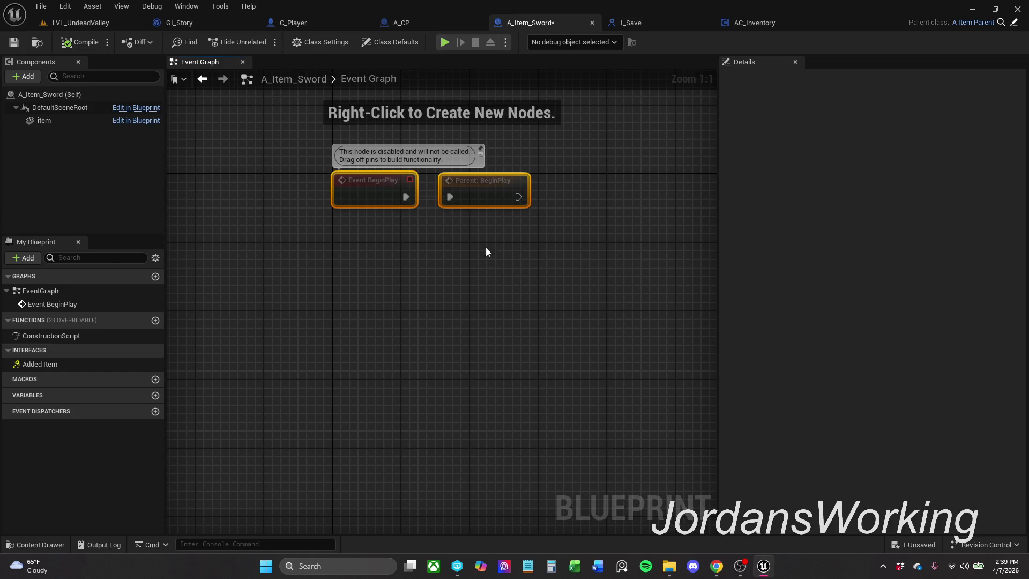
click(10, 43)
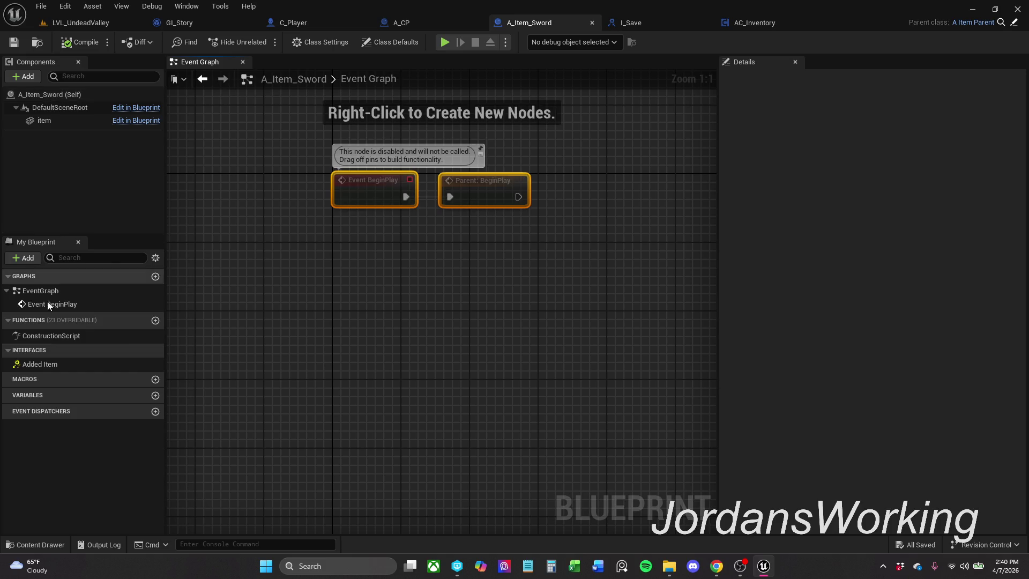
click(364, 286)
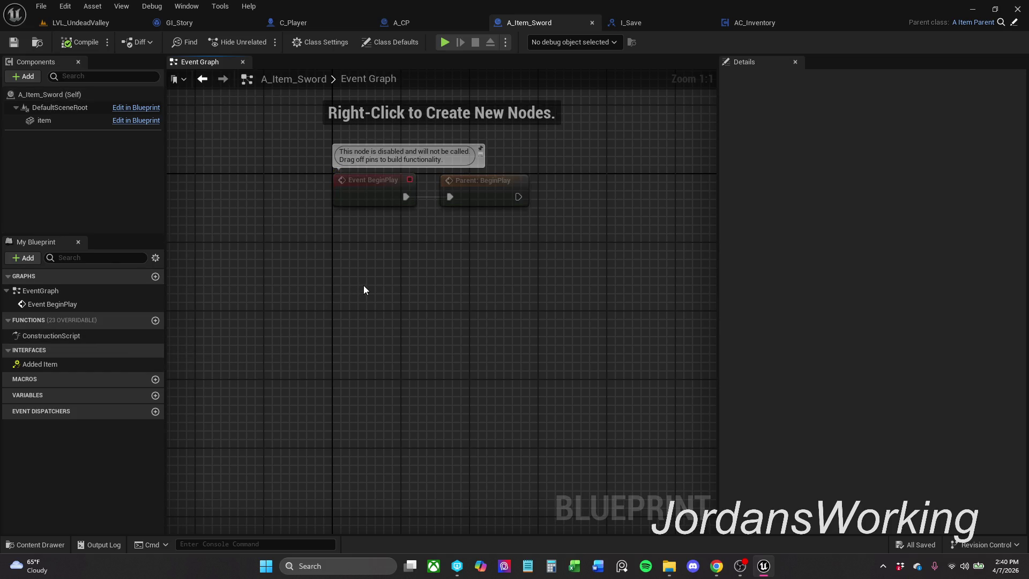
- Add and remove an Event Added Item node, then create a new event graph
double_click(86, 365)
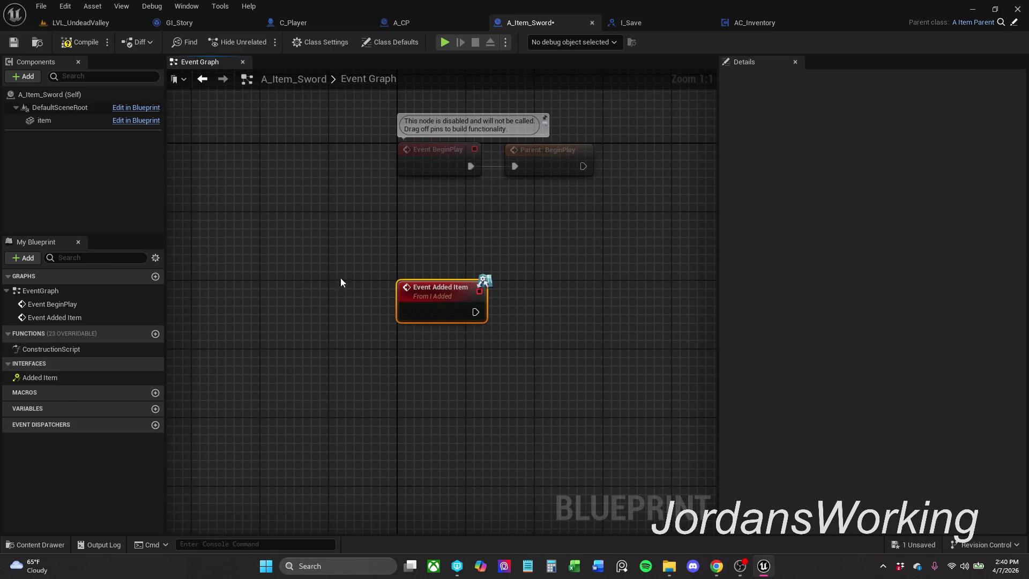
key(Delete)
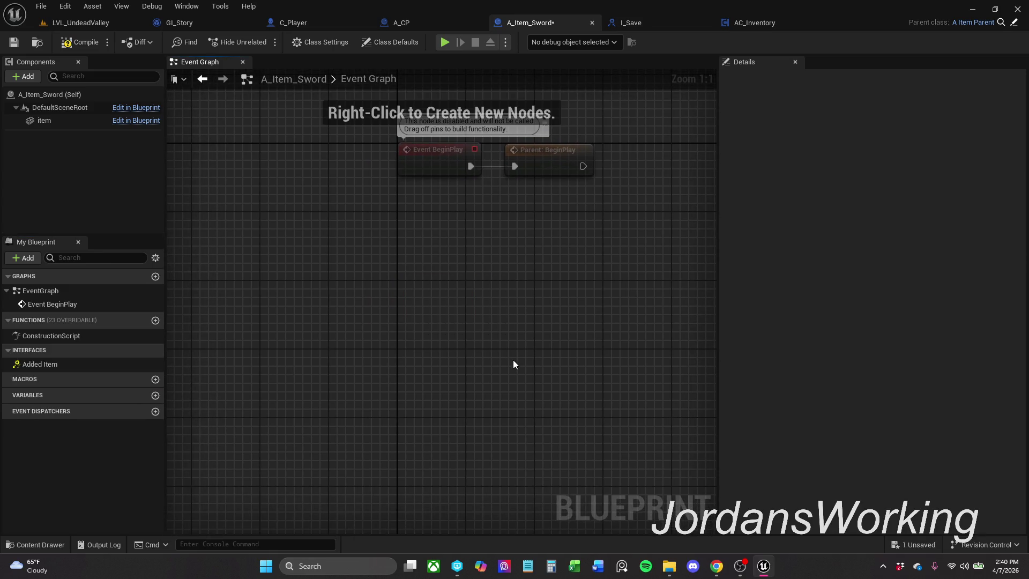
click(155, 276)
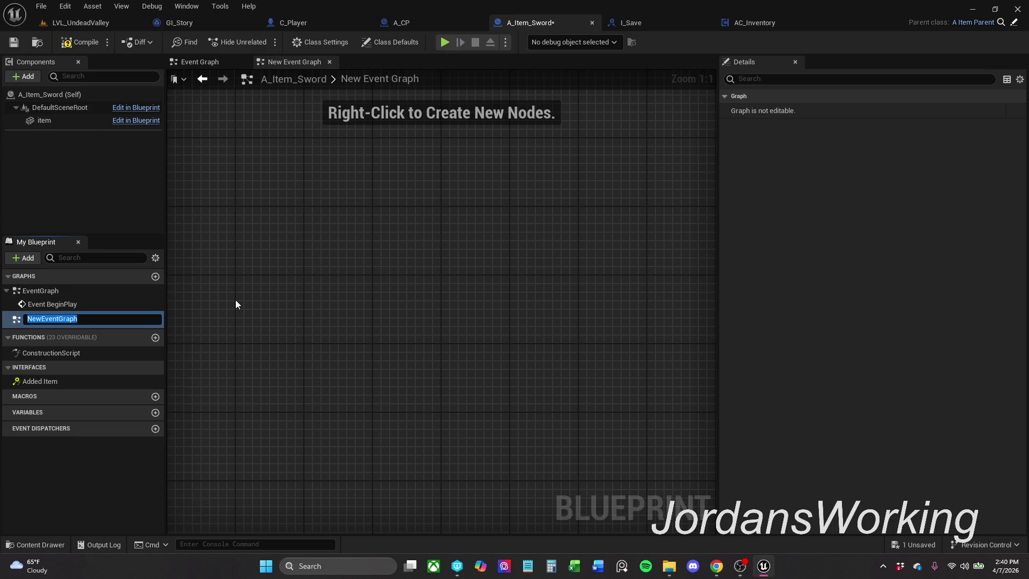
- Name the new graph InteractionGraph and paste the Event Added Item node into it
text(Interact)
text(ionGr)
text(aph)
key(Return)
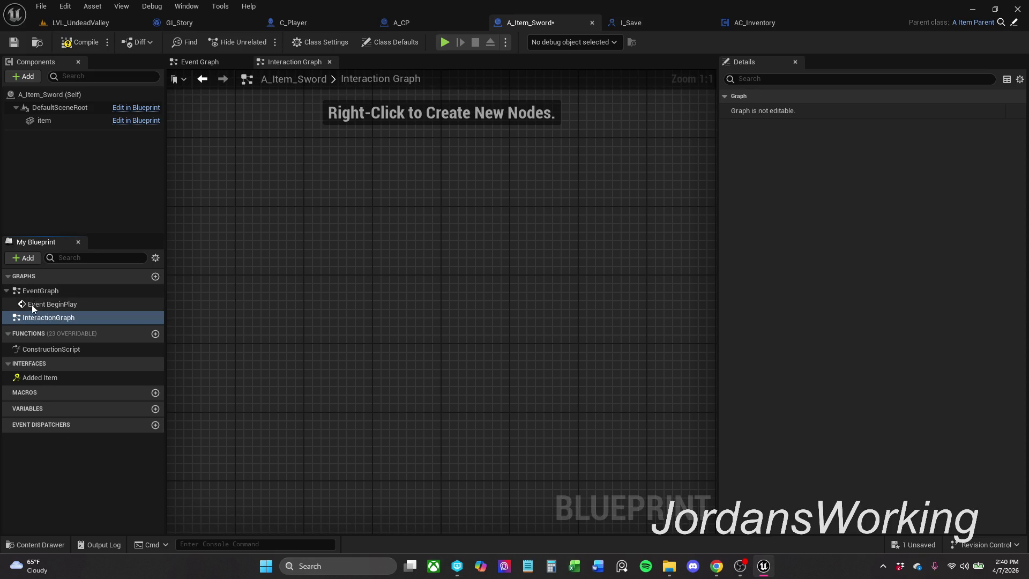
click(7, 291)
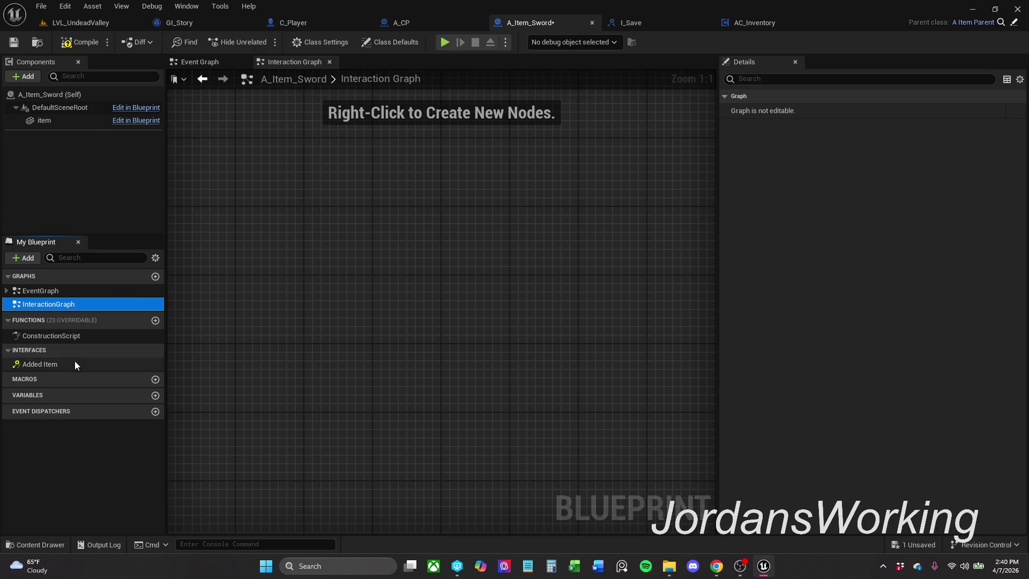
double_click(73, 363)
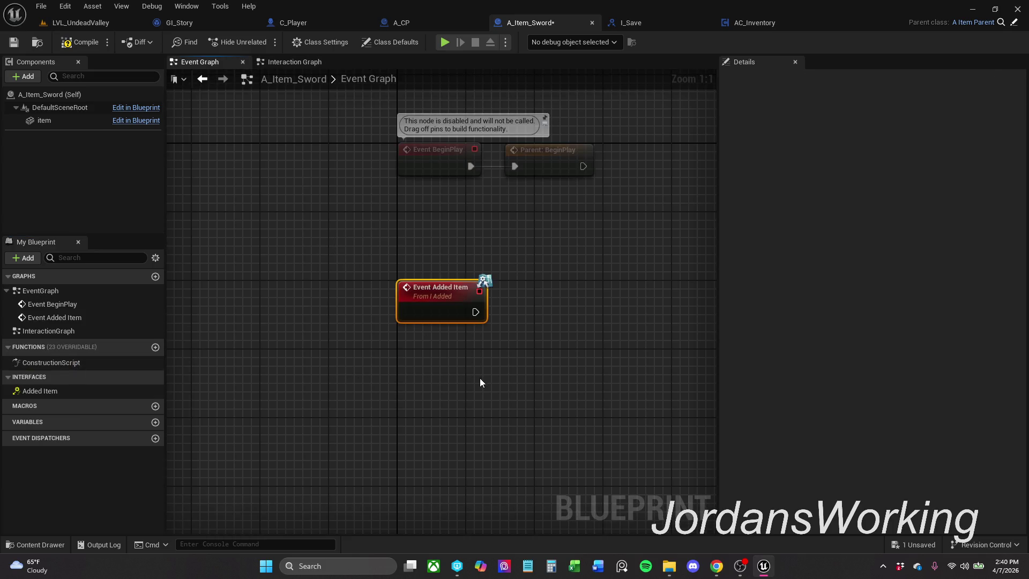
key(Delete)
click(292, 62)
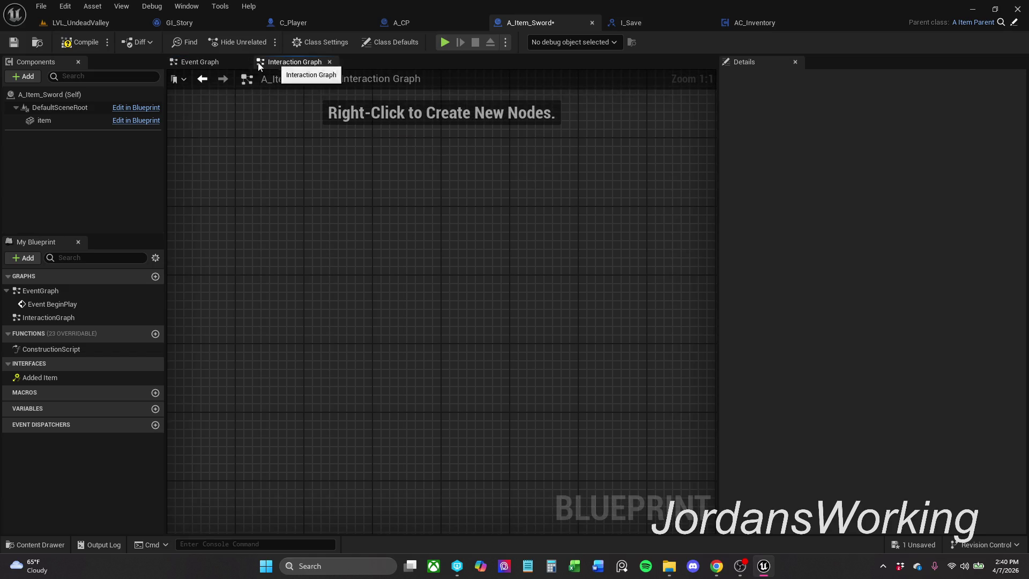
click(243, 62)
key(ctrl+v)
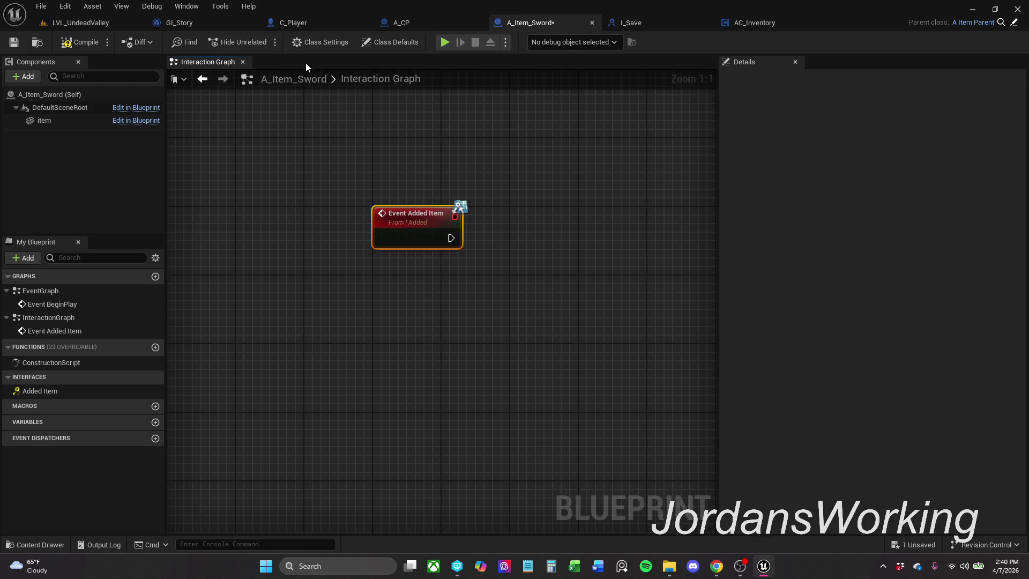
- Close the Event Graph, then compile and save A_Item_Sword
double_click(78, 304)
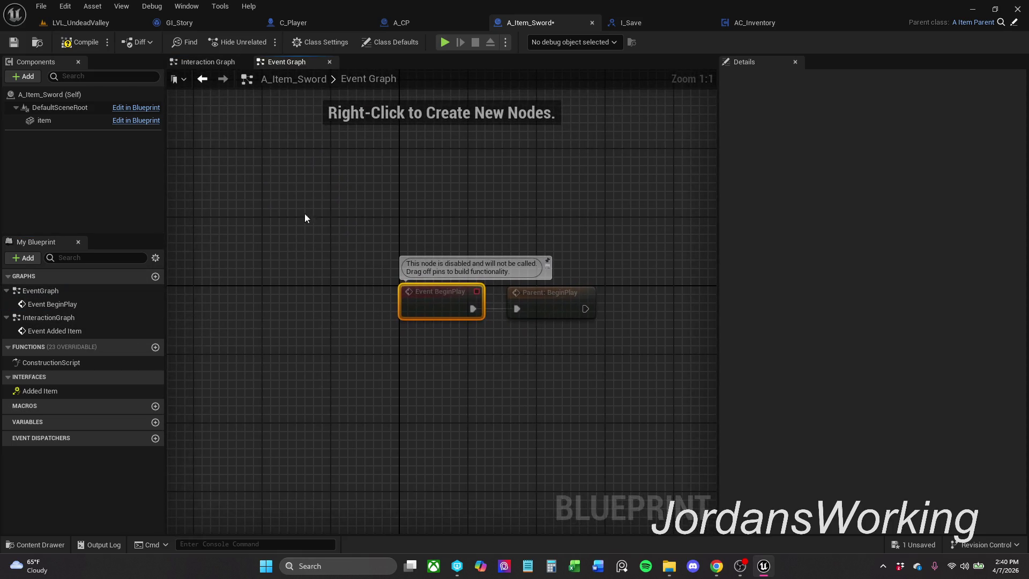
click(330, 61)
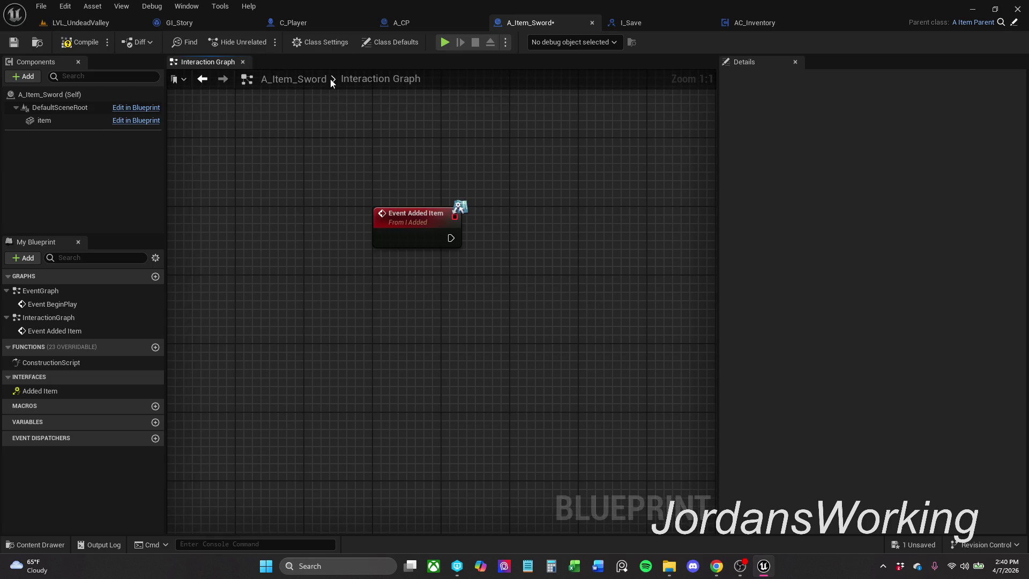
click(7, 290)
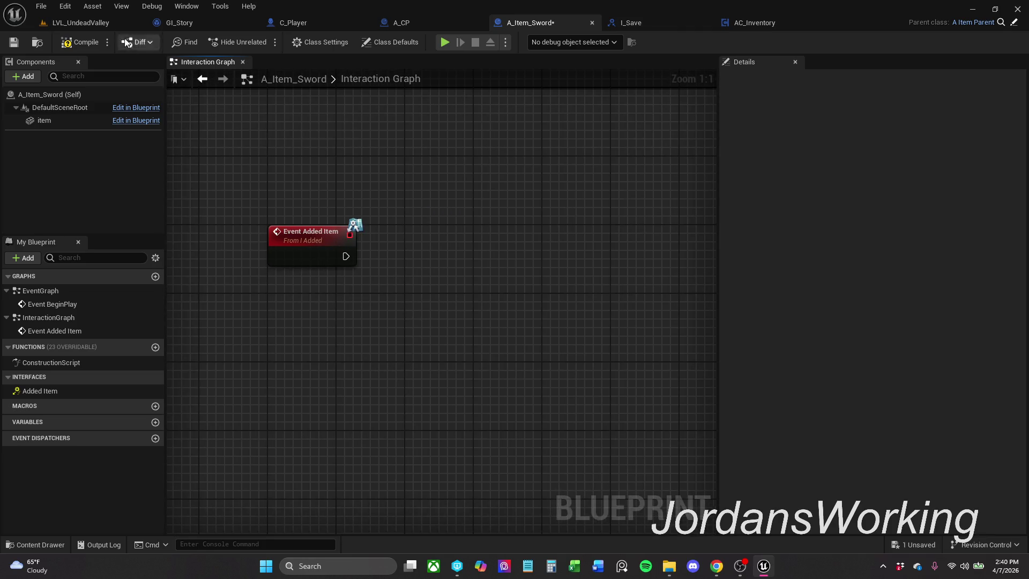
click(88, 44)
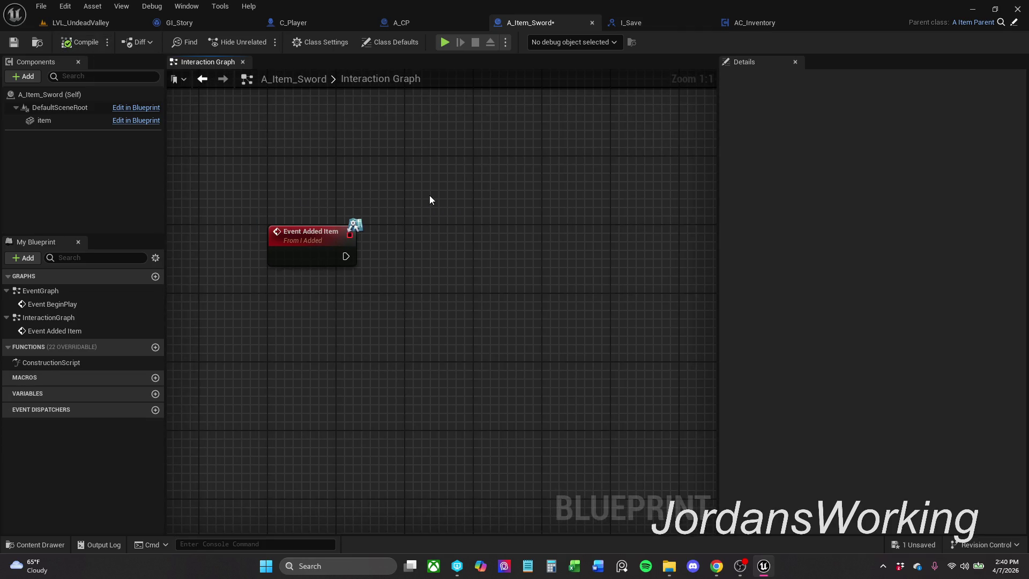
click(13, 42)
- Review the BeginPlay graph, the parent A_Item_Parent, and AC_Inventory's Item Trace graph
double_click(78, 304)
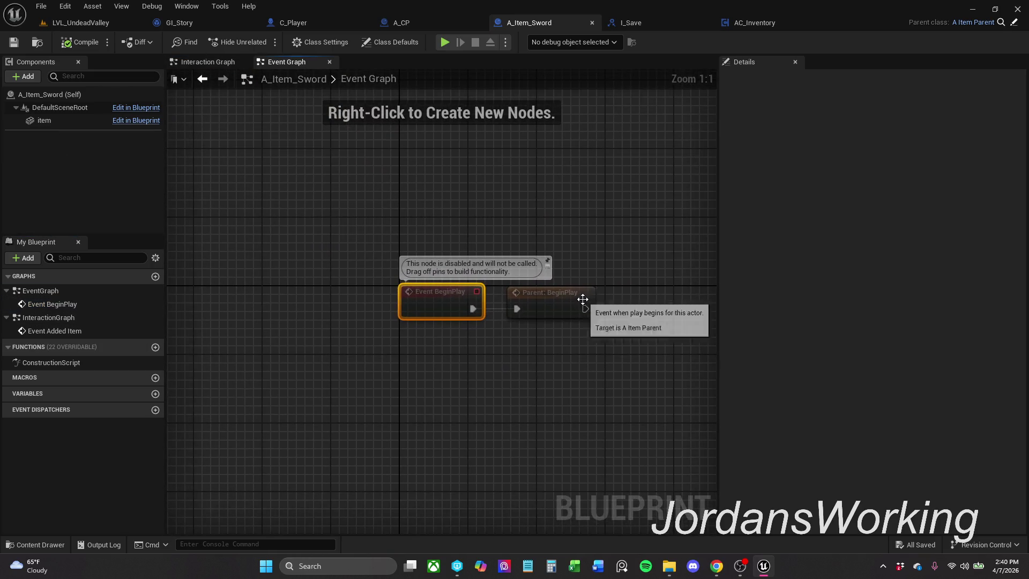
drag(583, 299, 526, 270)
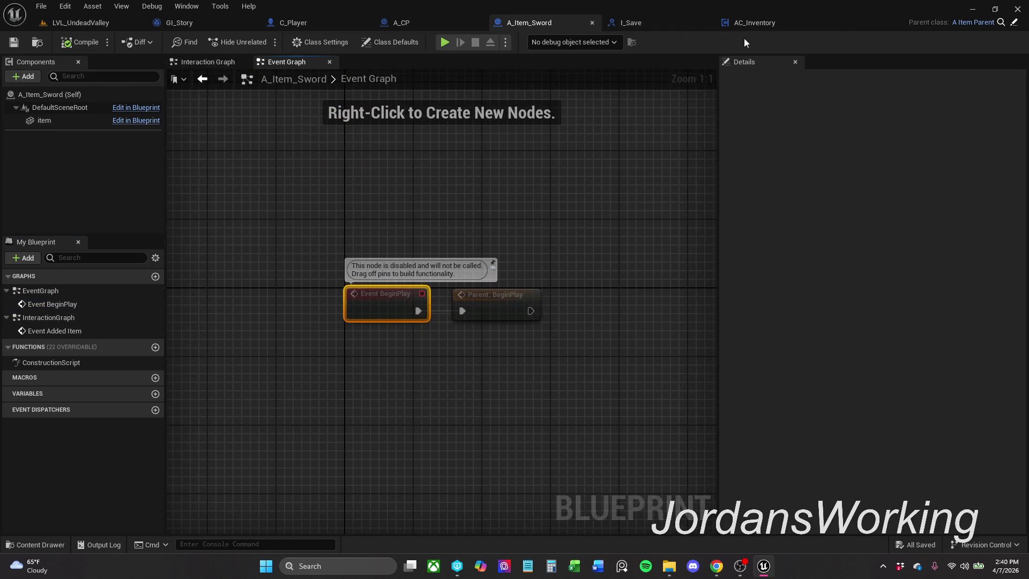
click(1015, 23)
mouse_move(633, 397)
mouse_down()
mouse_move(542, 311)
mouse_move(595, 288)
mouse_up()
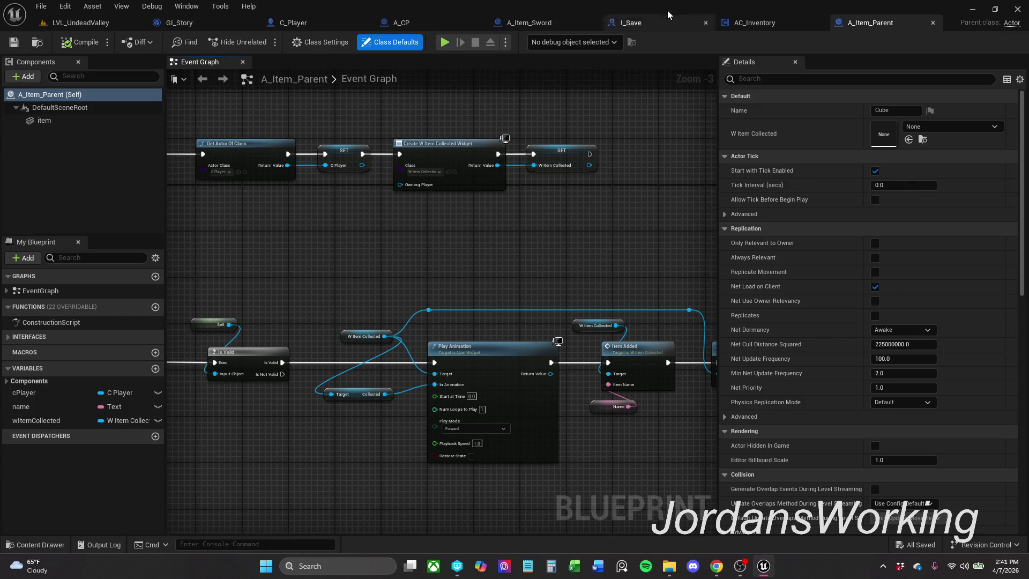
click(933, 24)
drag(465, 152, 558, 135)
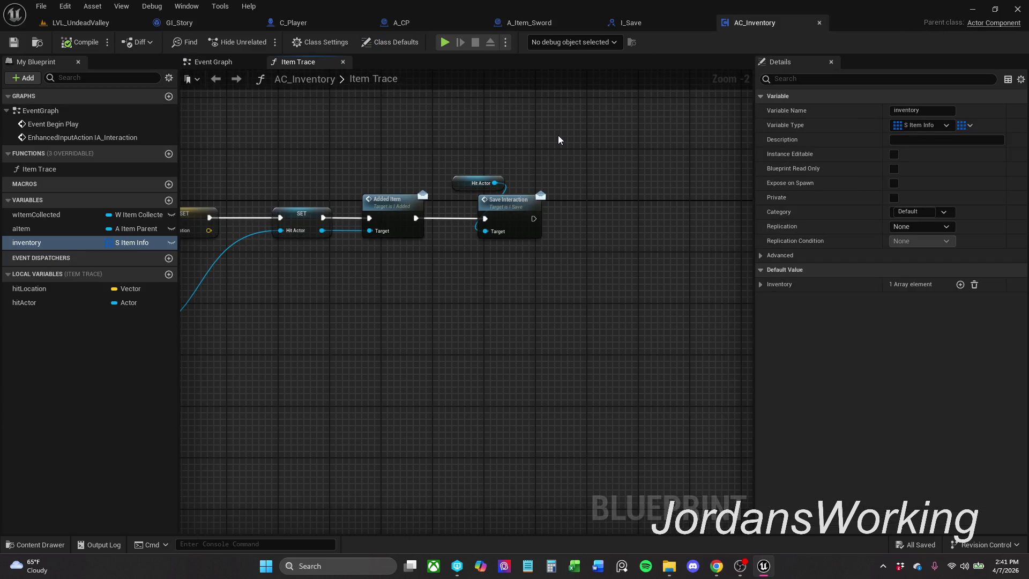
- Return to A_Item_Sword and open the Interaction Graph
click(550, 22)
drag(488, 238, 485, 208)
click(78, 331)
double_click(78, 331)
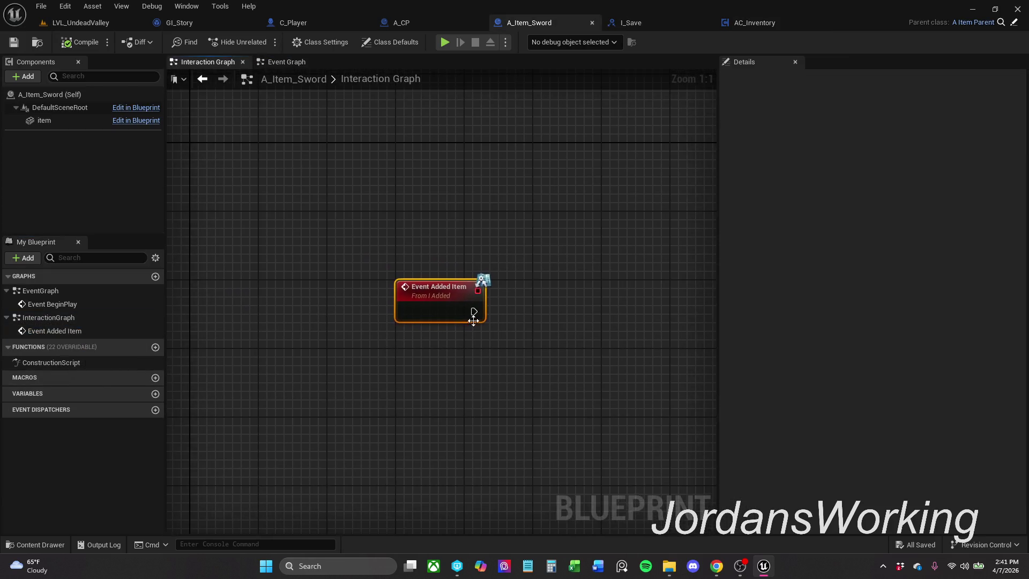
- Add a Get C Player reference node to the Interaction Graph
right_click(398, 201)
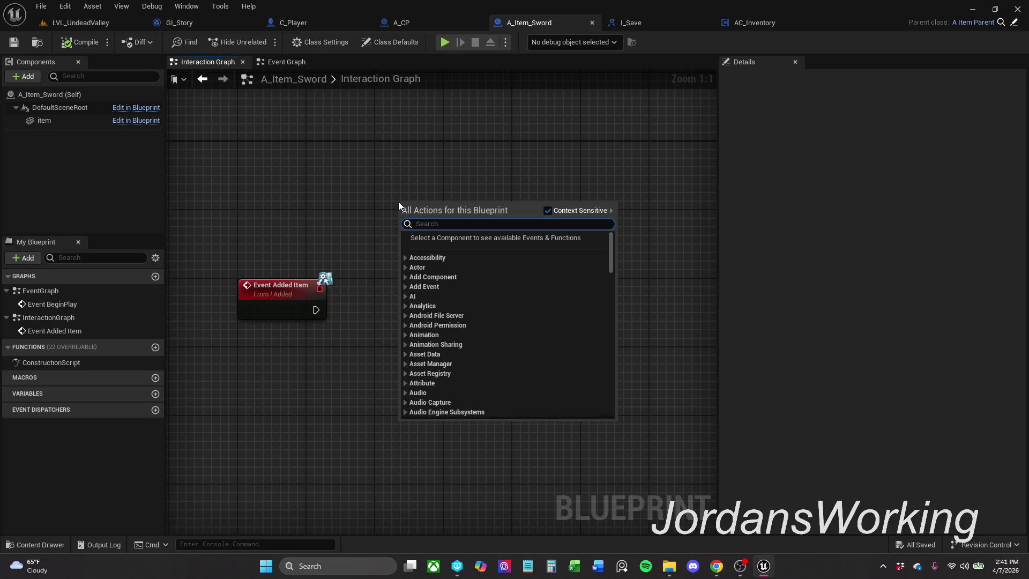
text(getc)
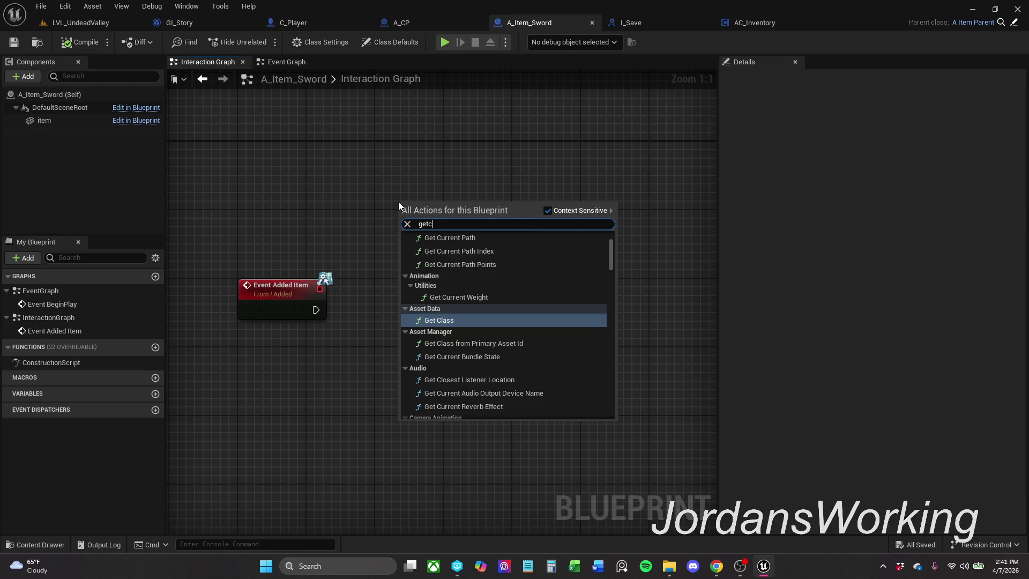
text(P)
key(Return)
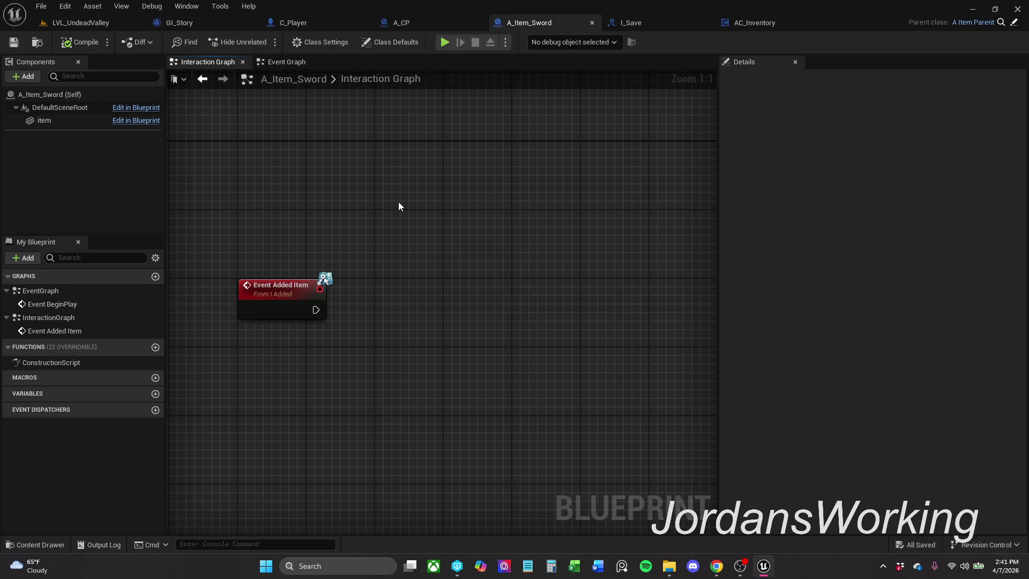
mouse_move(403, 216)
mouse_down()
mouse_move(388, 233)
mouse_move(406, 234)
mouse_up()
- Add a Get AC Inventory node wired from C Player's output
click(459, 196)
text(get ac)
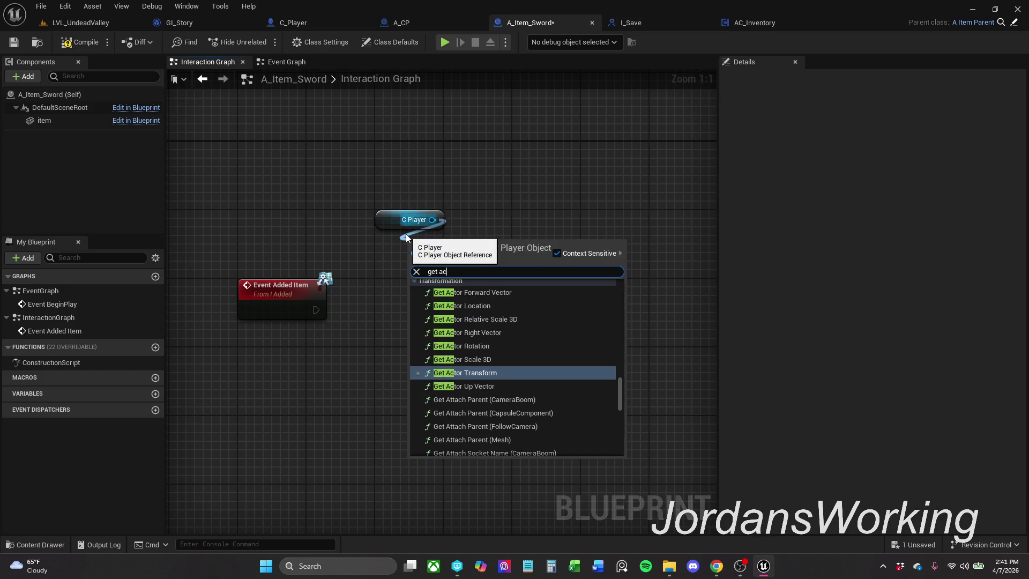
text(l)
key(Down)
key(Return)
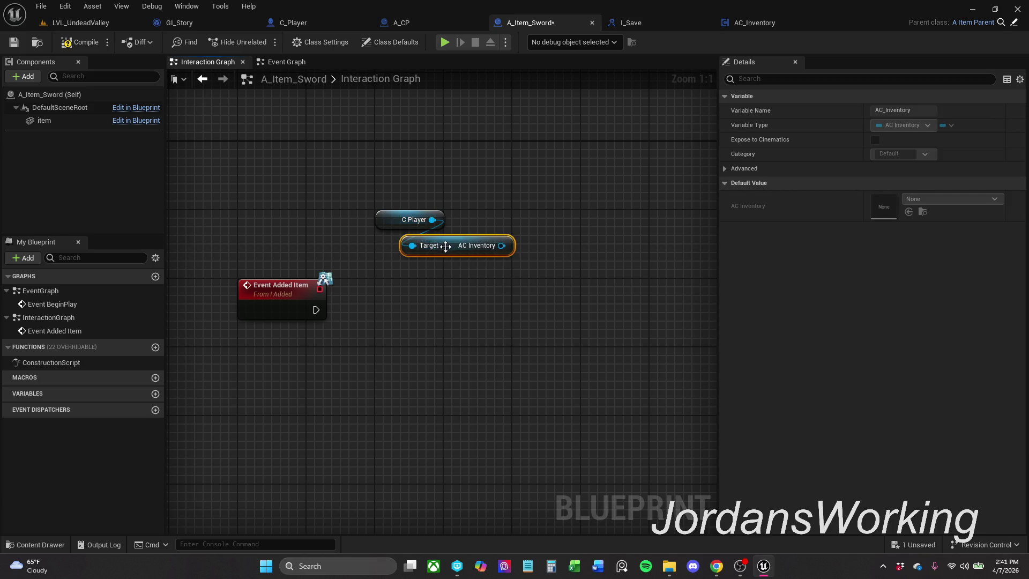
mouse_move(458, 244)
mouse_down()
mouse_move(443, 239)
mouse_move(441, 258)
mouse_up()
click(473, 291)
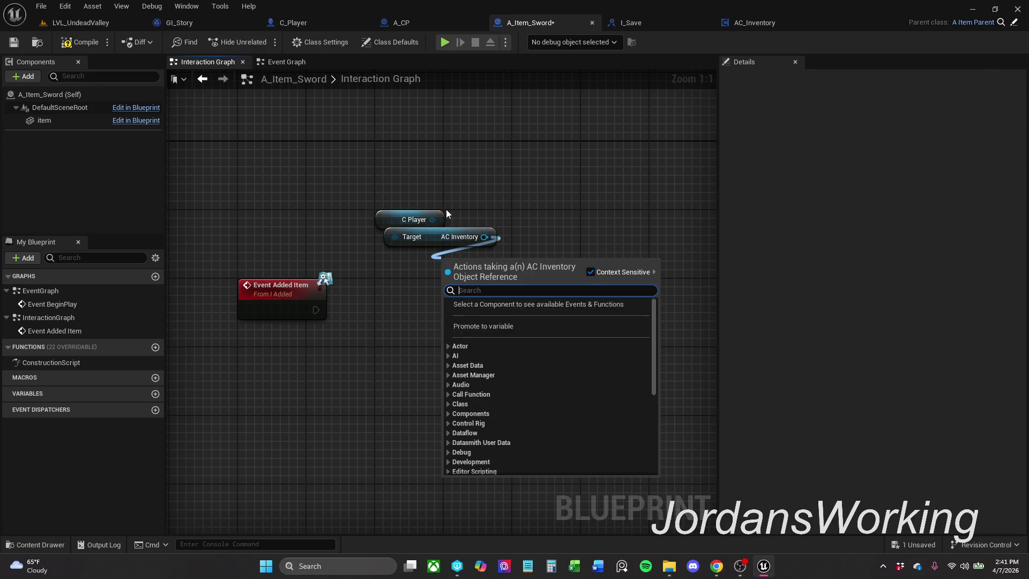
- Add a Set Inventory node, delete it again, and save A_Item_Sword
text(set)
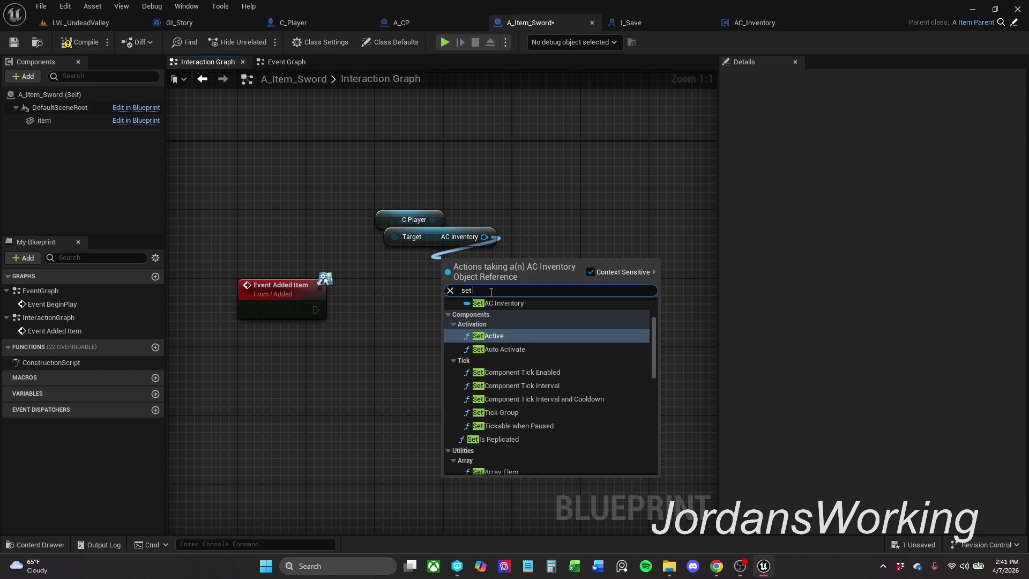
scroll(509, 338, down, 10)
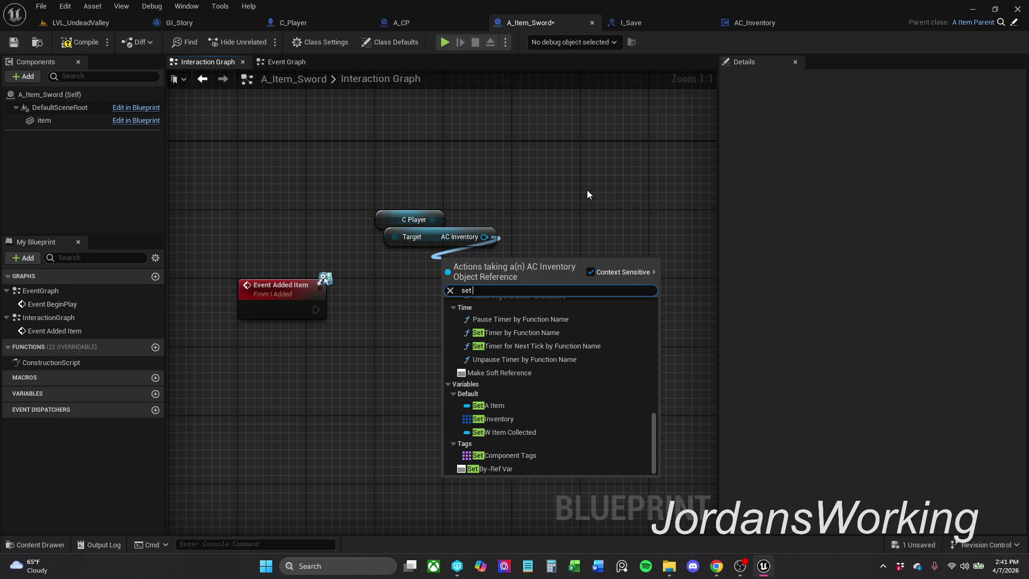
click(542, 419)
click(557, 268)
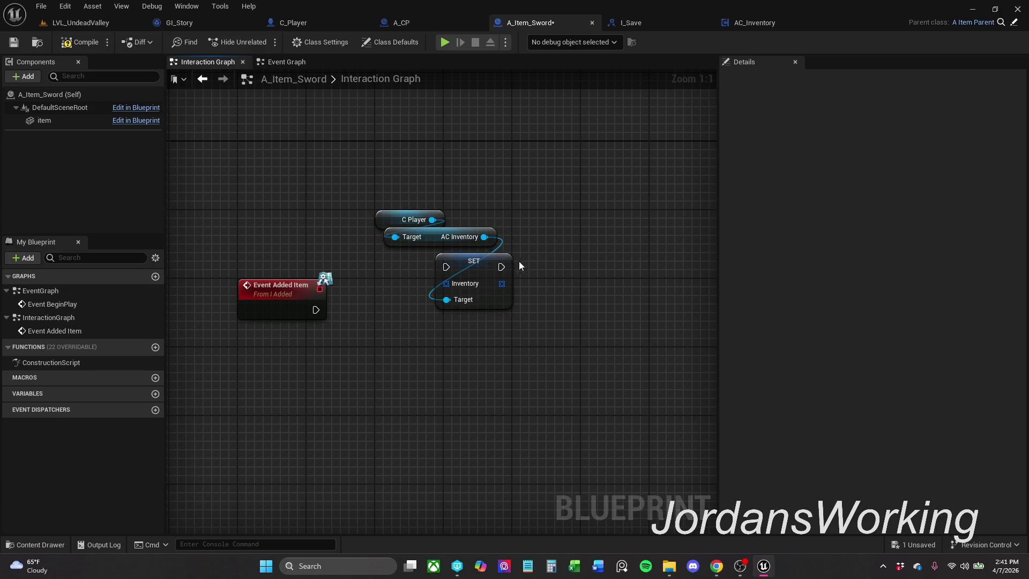
drag(539, 253, 483, 352)
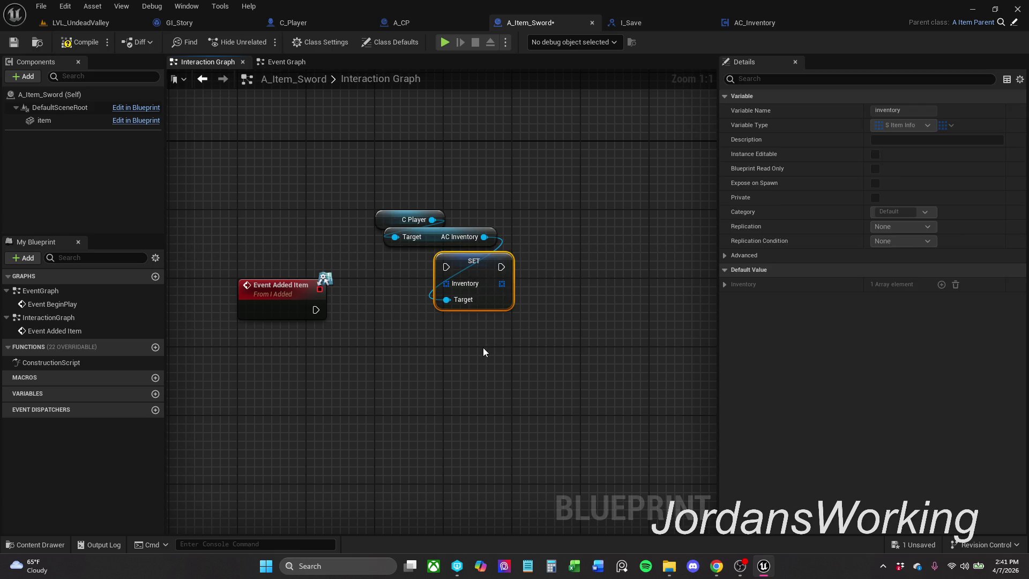
key(Delete)
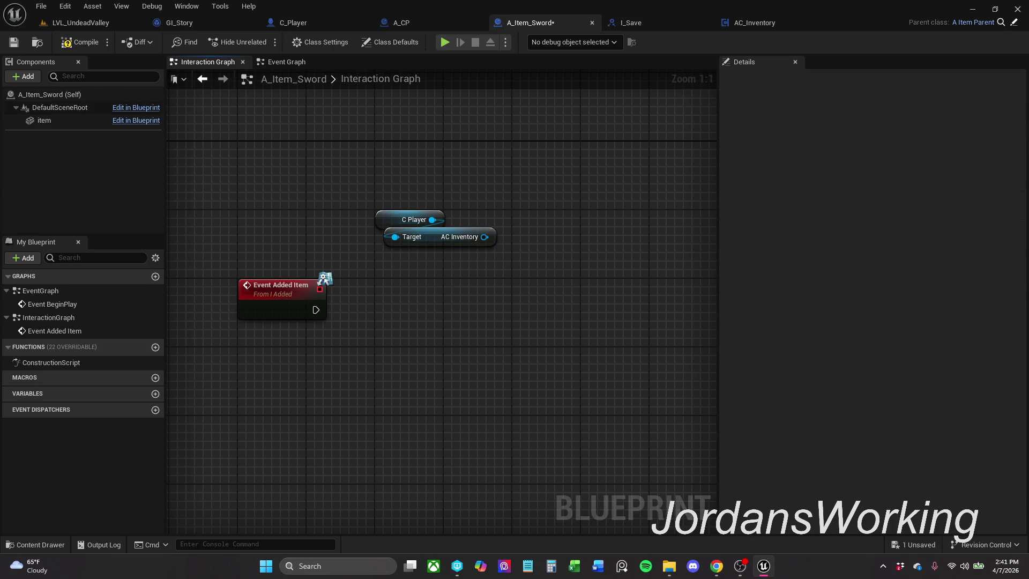
click(13, 42)
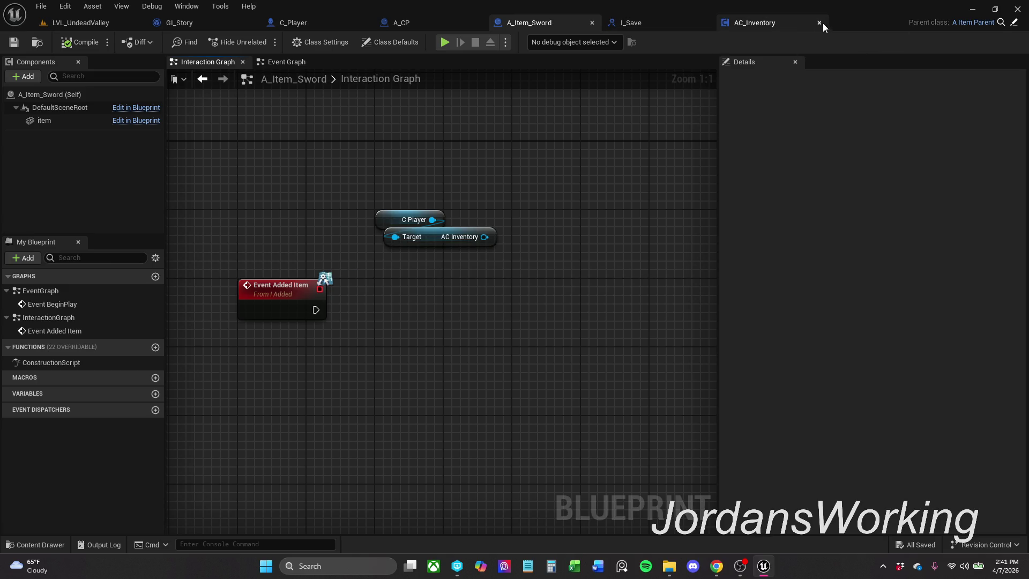
- Open A_Item_Parent and delete the Self reference node from its Event Graph
click(1014, 23)
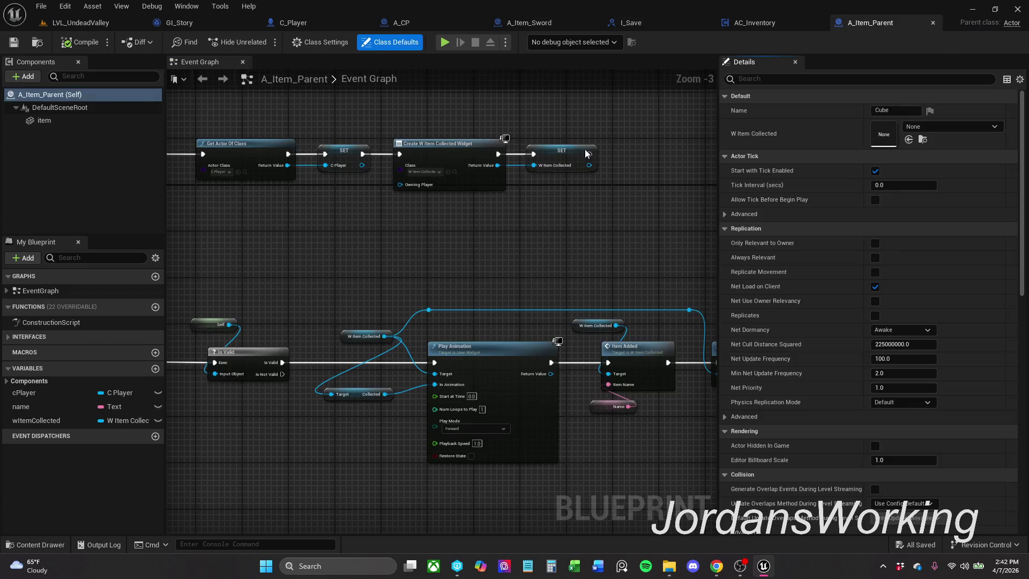
scroll(367, 298, down, 4)
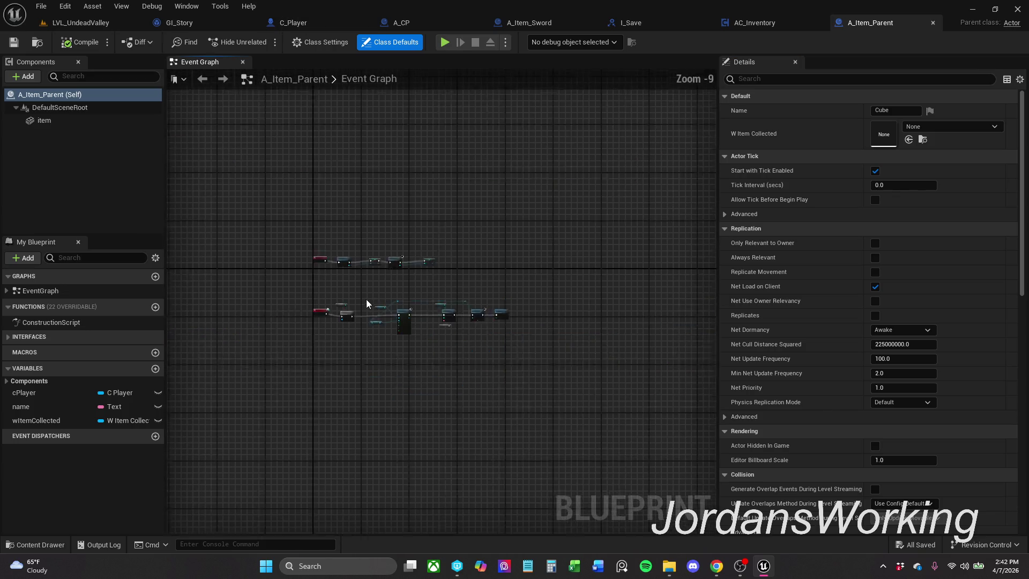
scroll(365, 294, up, 4)
scroll(334, 294, up, 1)
mouse_move(334, 294)
mouse_down()
mouse_move(411, 301)
mouse_move(305, 237)
mouse_move(361, 220)
mouse_move(687, 197)
mouse_up()
scroll(526, 211, down, 1)
click(236, 242)
key(Delete)
- Switch to AC_Inventory's Item Trace graph
drag(522, 203, 359, 200)
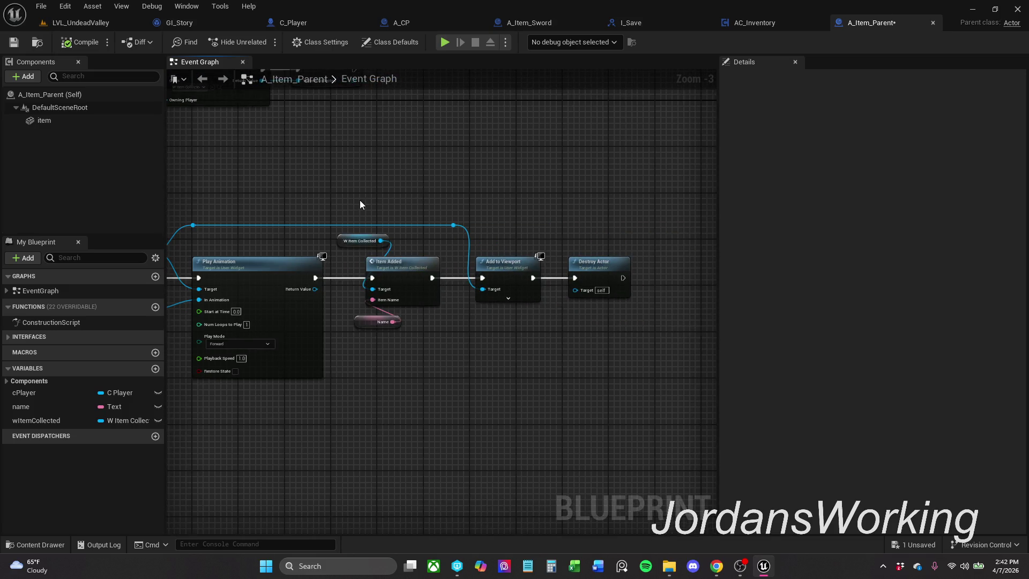
click(761, 22)
scroll(394, 255, up, 1)
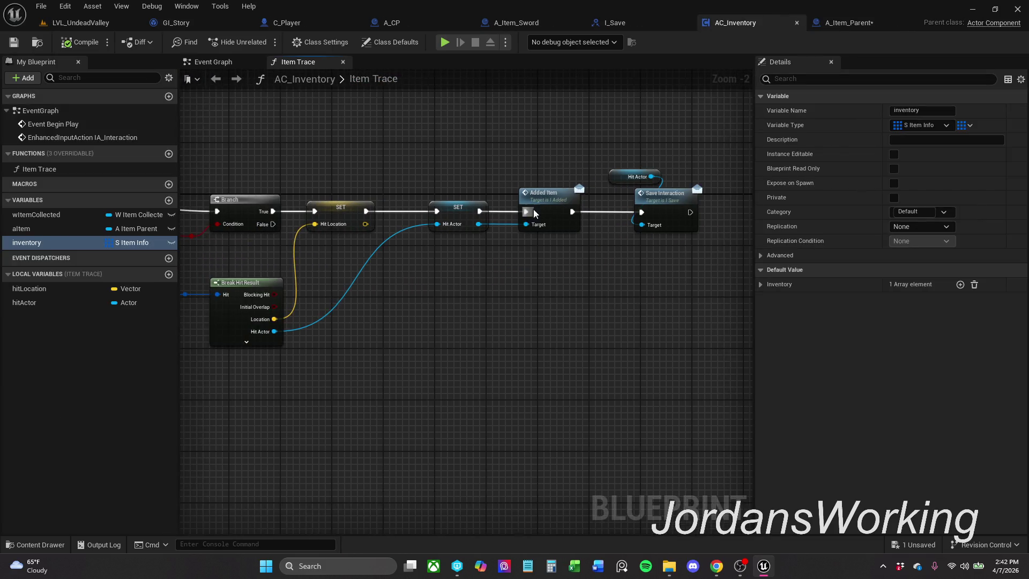
- Close the AC_Inventory and I_Save tabs and delete the Event Added Item, C Player and AC Inventory nodes
click(796, 23)
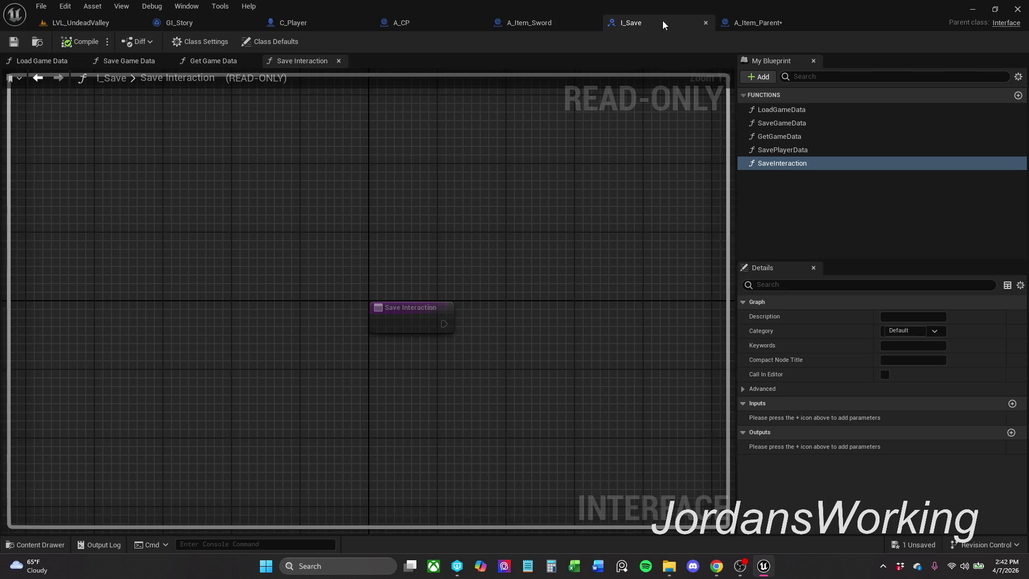
click(706, 23)
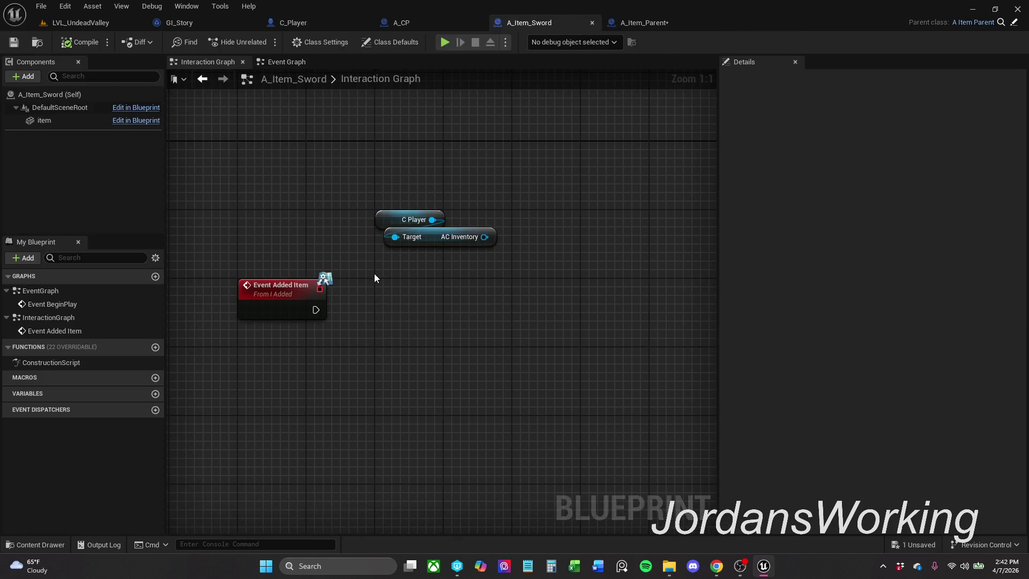
scroll(346, 210, down, 1)
click(290, 287)
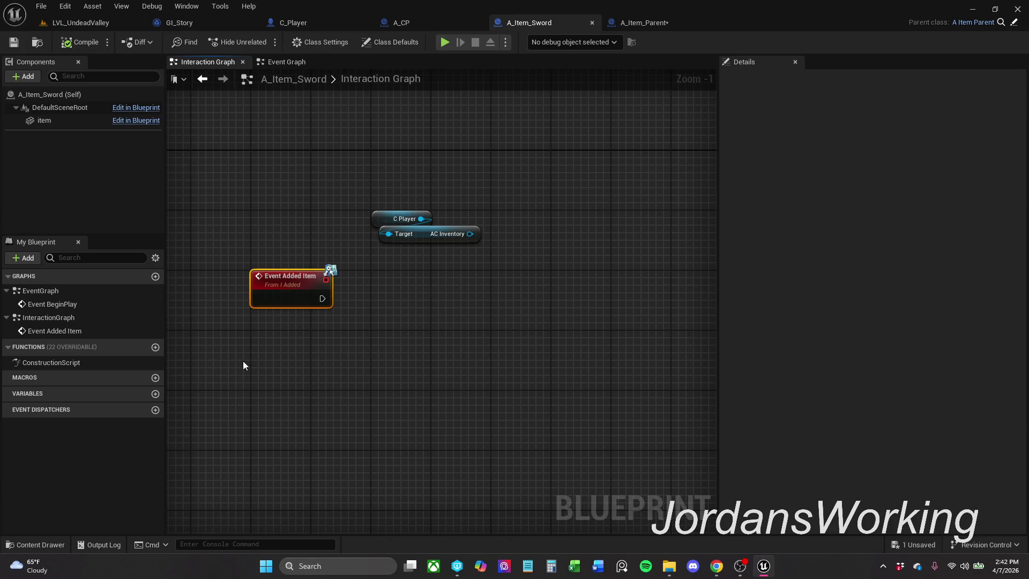
key(Delete)
drag(357, 284, 420, 255)
key(Delete)
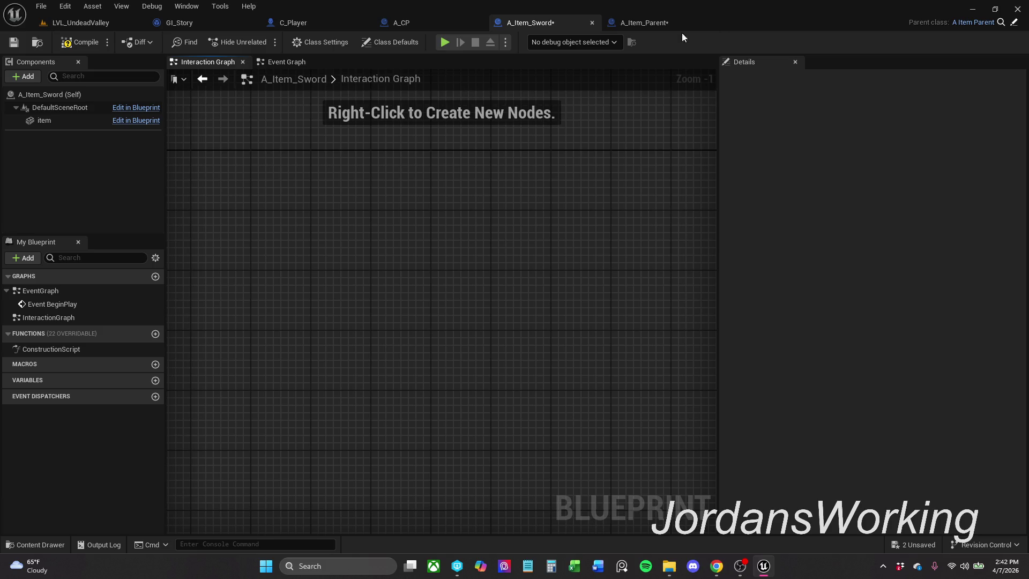
- Compile A_Item_Sword, delete its InteractionGraph, and save
click(75, 44)
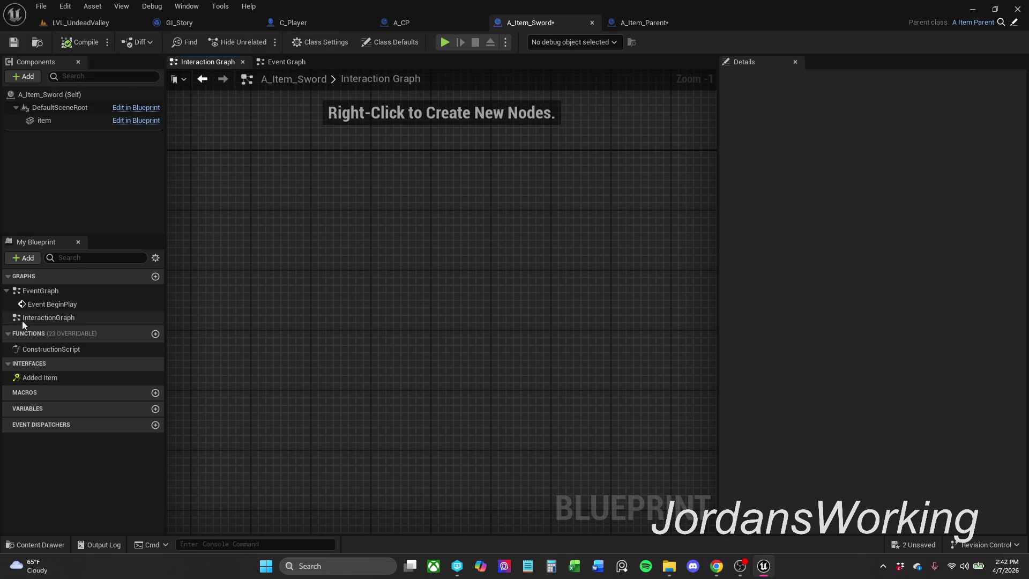
click(68, 320)
key(Delete)
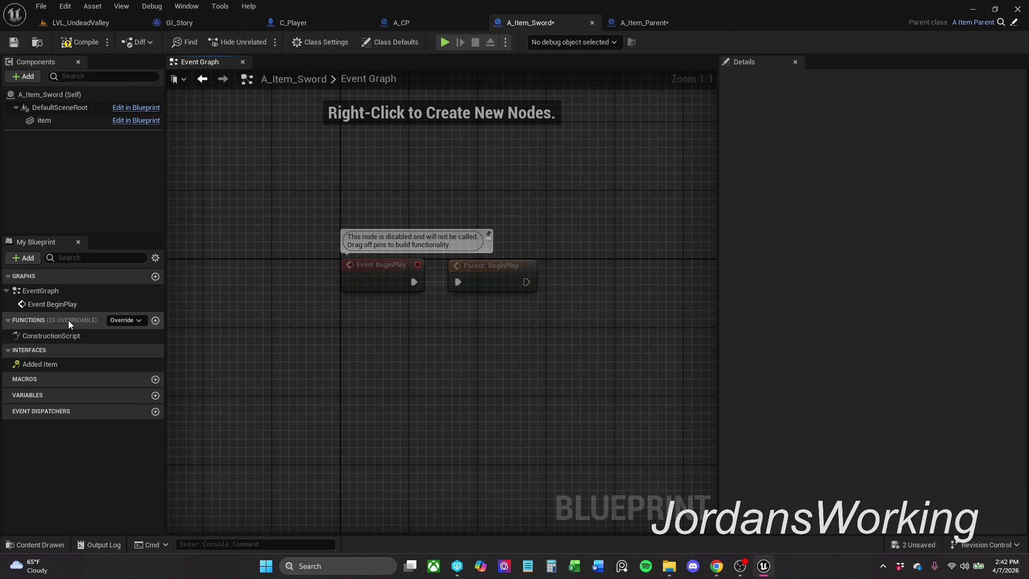
click(13, 42)
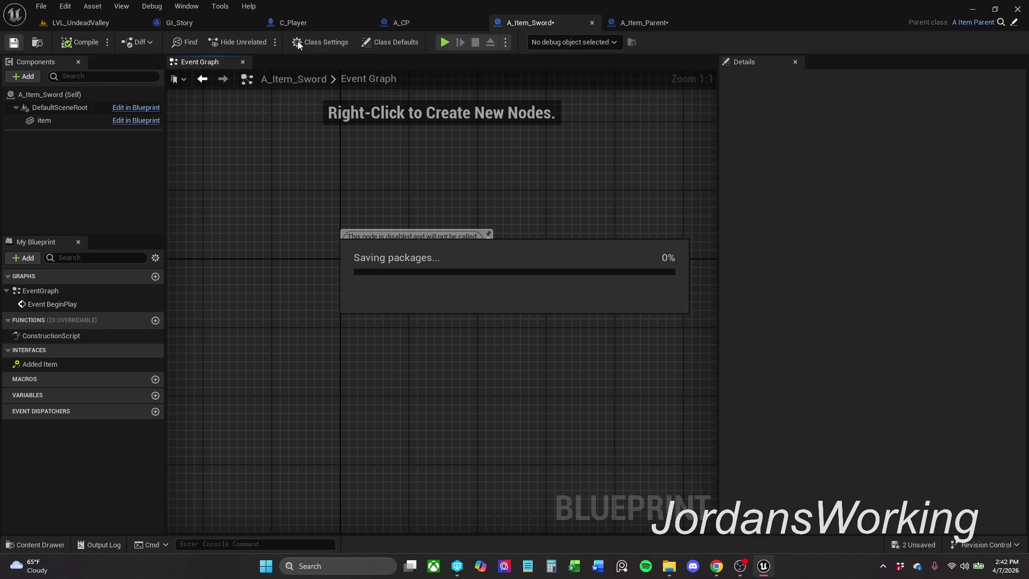
click(696, 23)
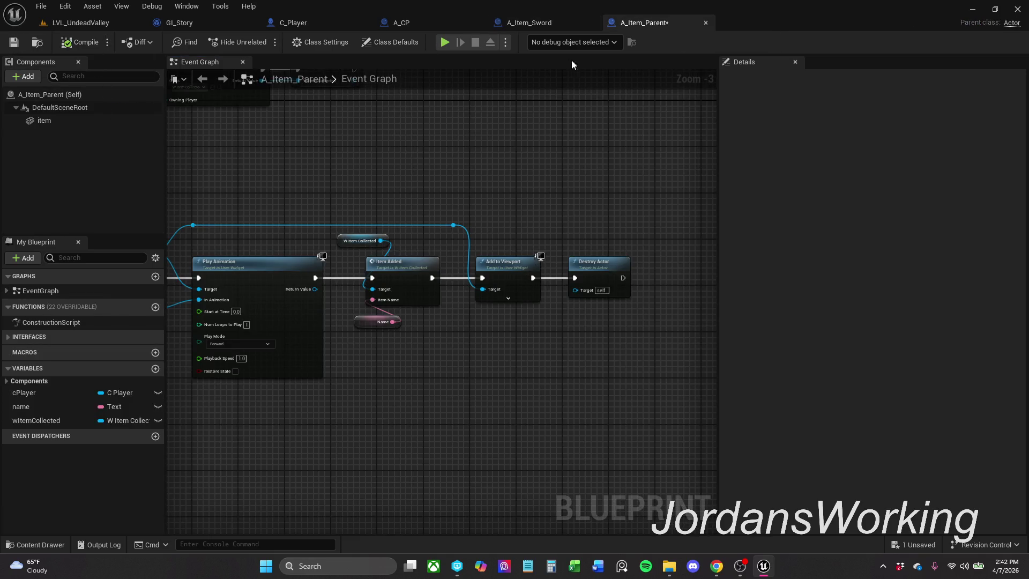
- Paste the C Player and AC Inventory getters into A_Item_Parent, move Destroy Actor right, compile and save
click(593, 23)
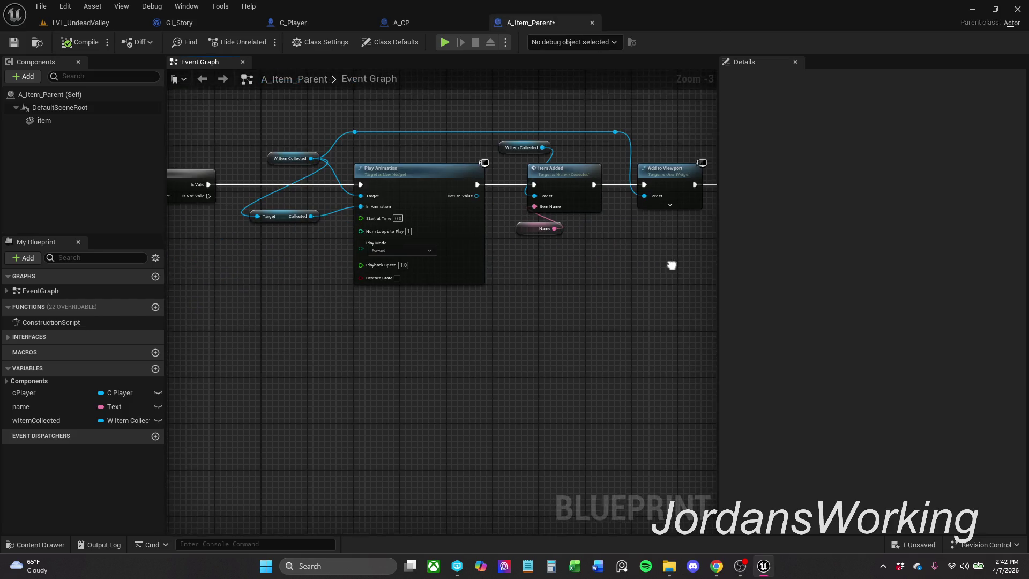
scroll(567, 431, down, 2)
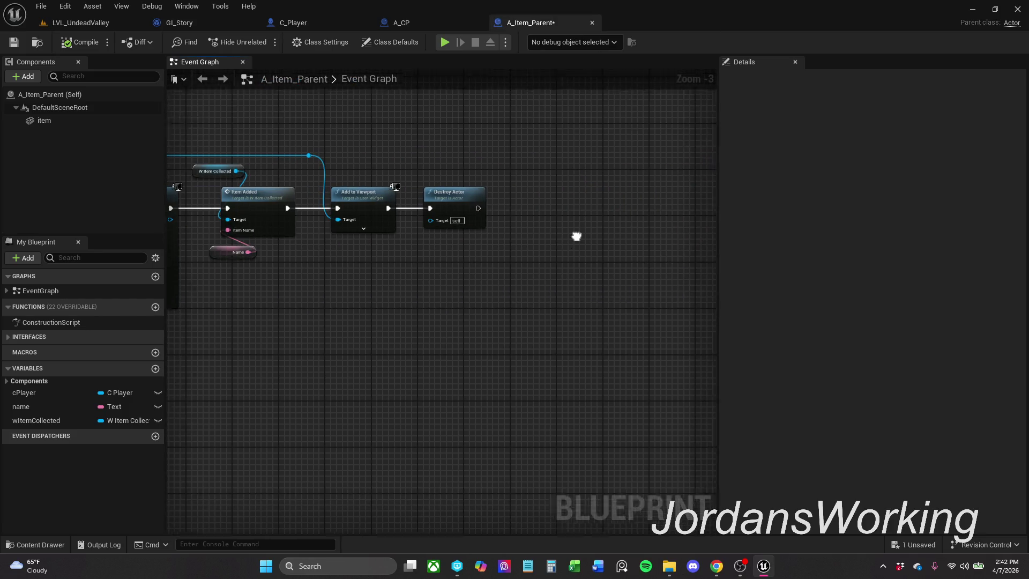
scroll(567, 431, up, 2)
mouse_move(403, 224)
mouse_down()
mouse_move(467, 224)
mouse_move(440, 224)
mouse_move(468, 246)
mouse_up()
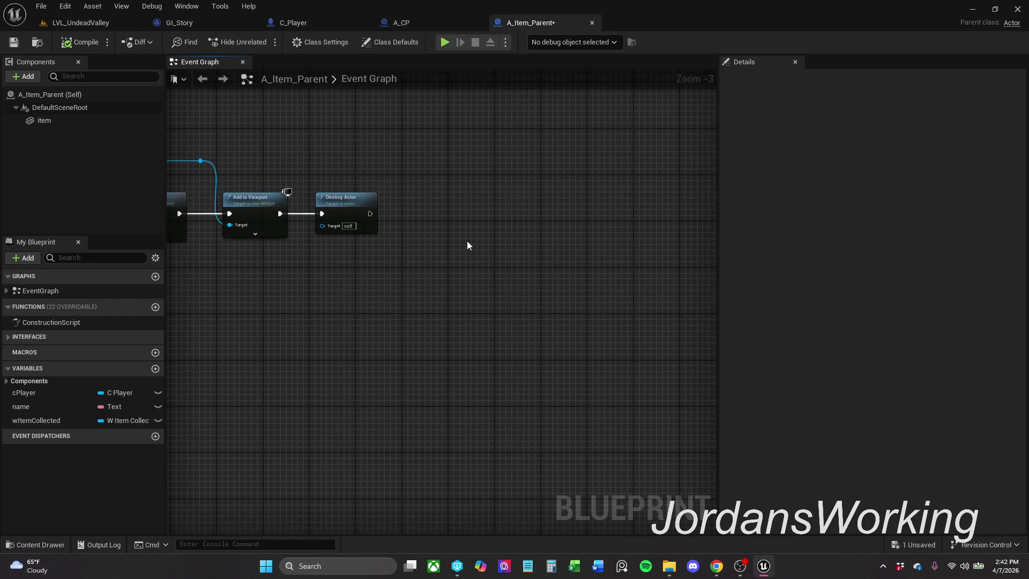
key(ctrl+v)
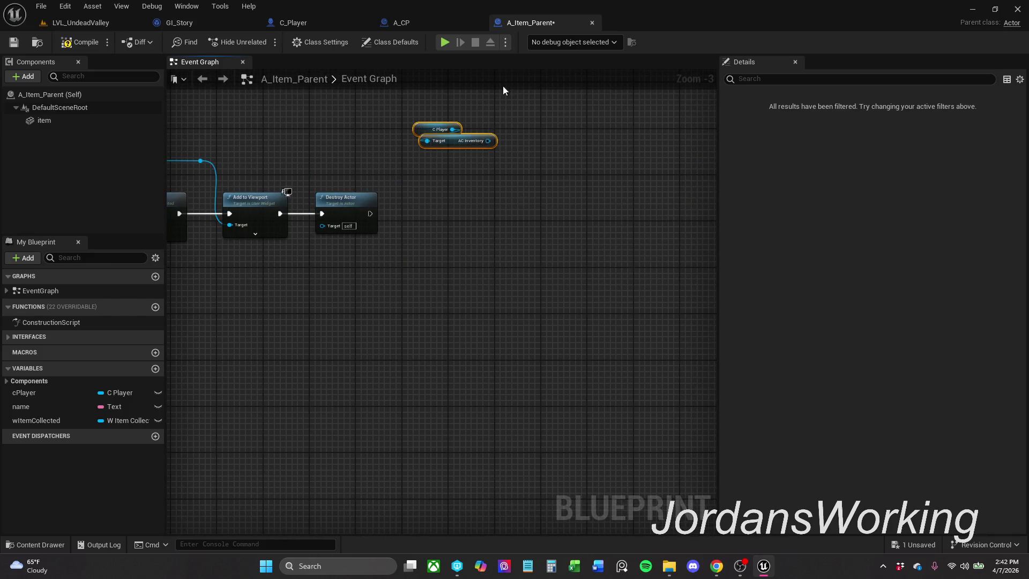
drag(457, 142, 376, 159)
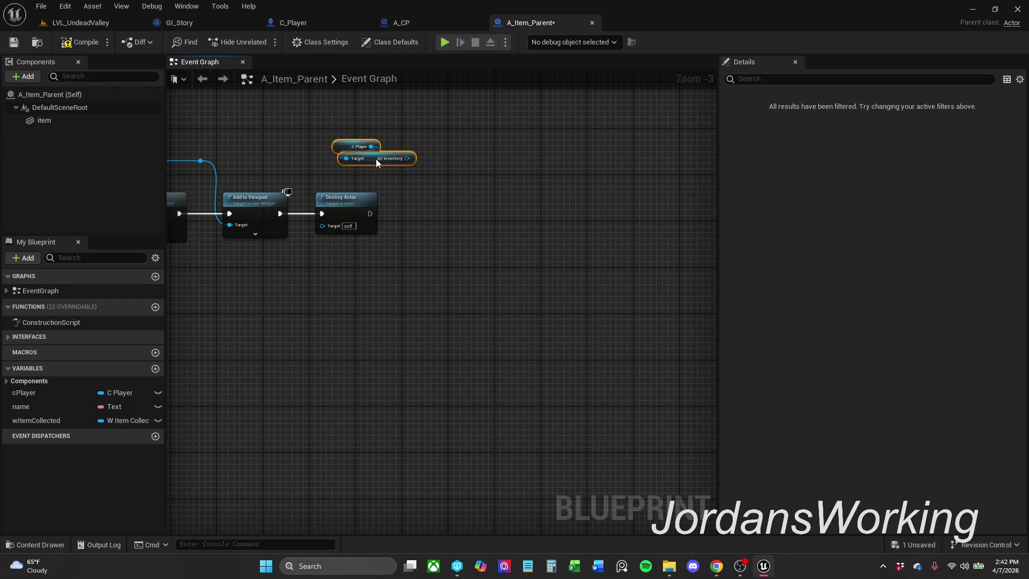
drag(355, 210, 709, 211)
drag(406, 158, 464, 160)
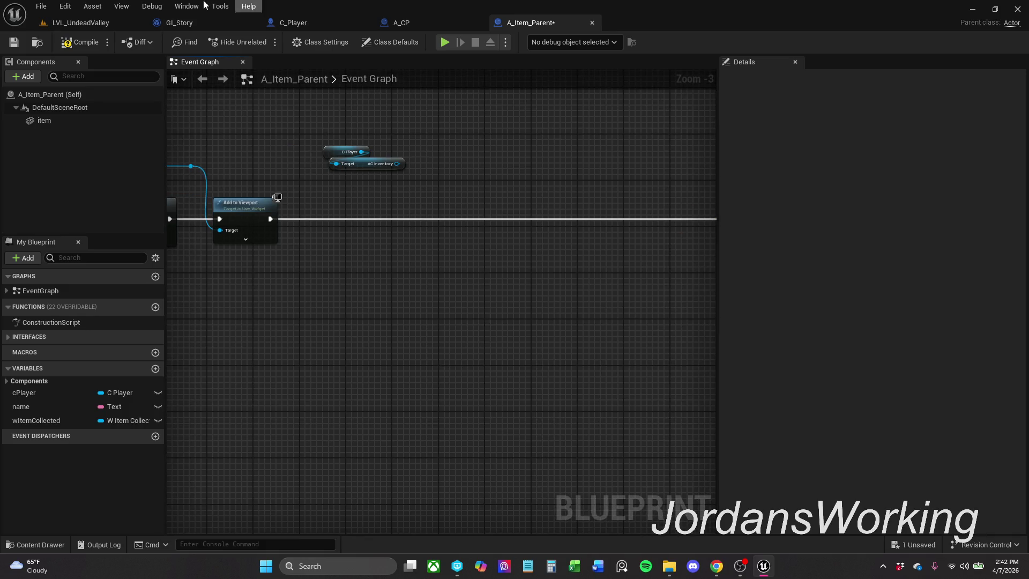
click(81, 42)
click(14, 43)
- Add a Get Inventory node wired to AC Inventory
drag(443, 170, 345, 143)
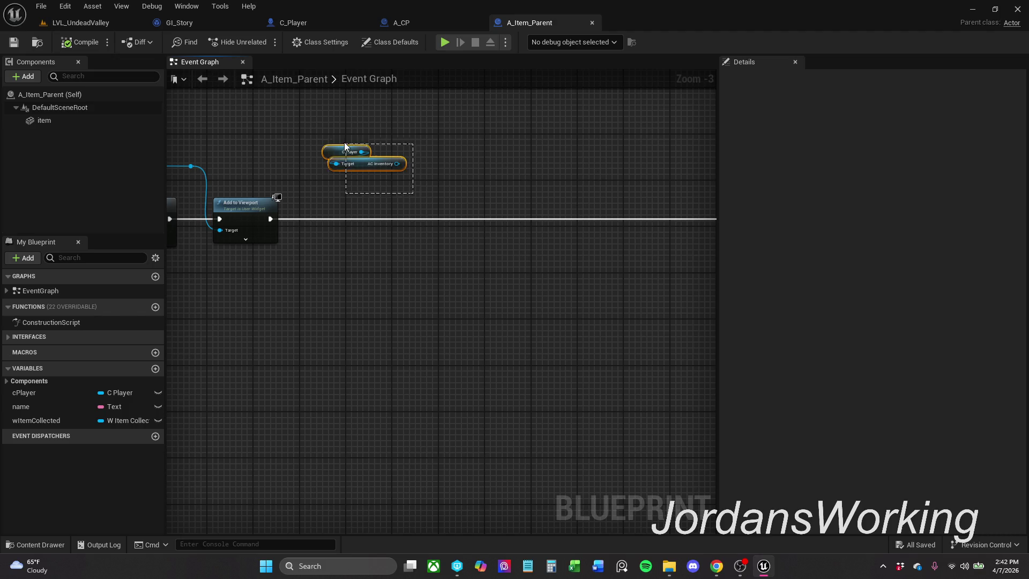
click(439, 142)
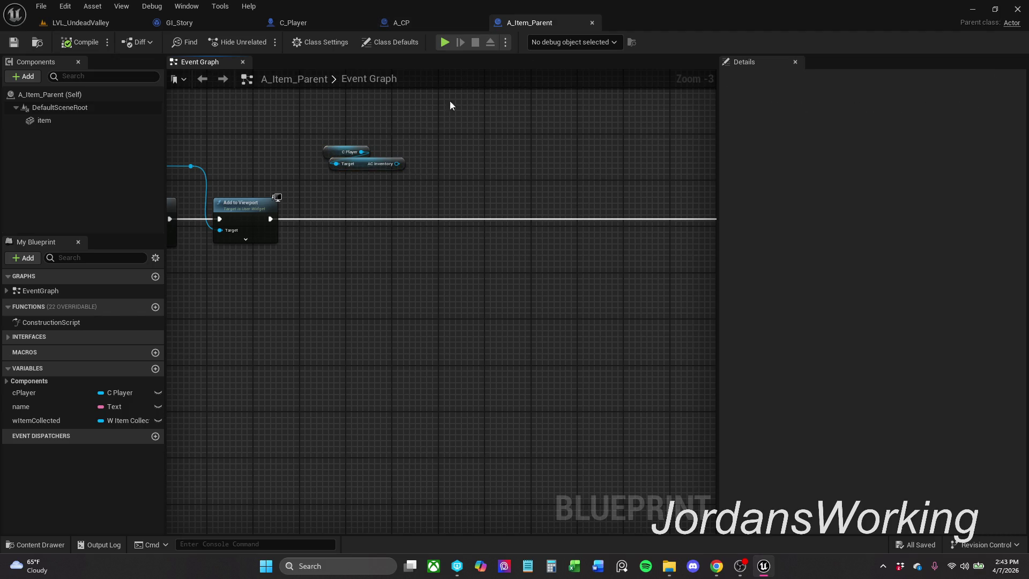
mouse_move(397, 164)
mouse_down()
mouse_move(404, 175)
mouse_move(370, 194)
mouse_up()
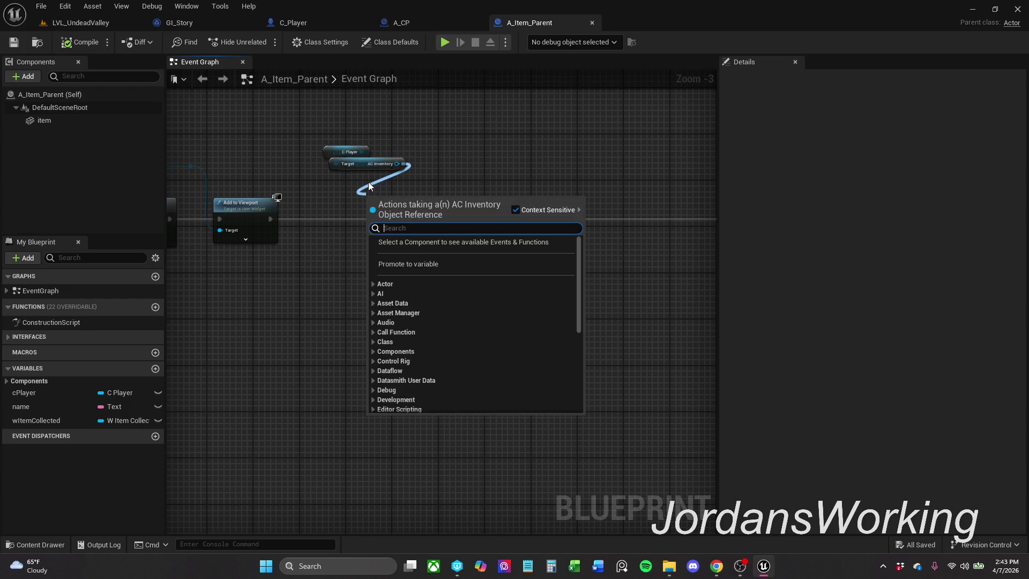
text(get)
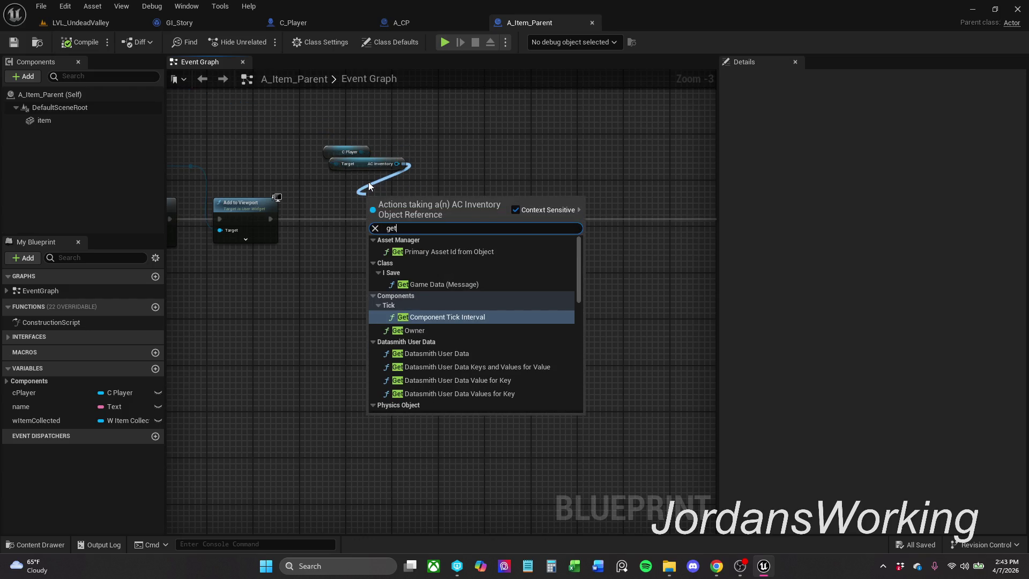
text( inve)
key(Return)
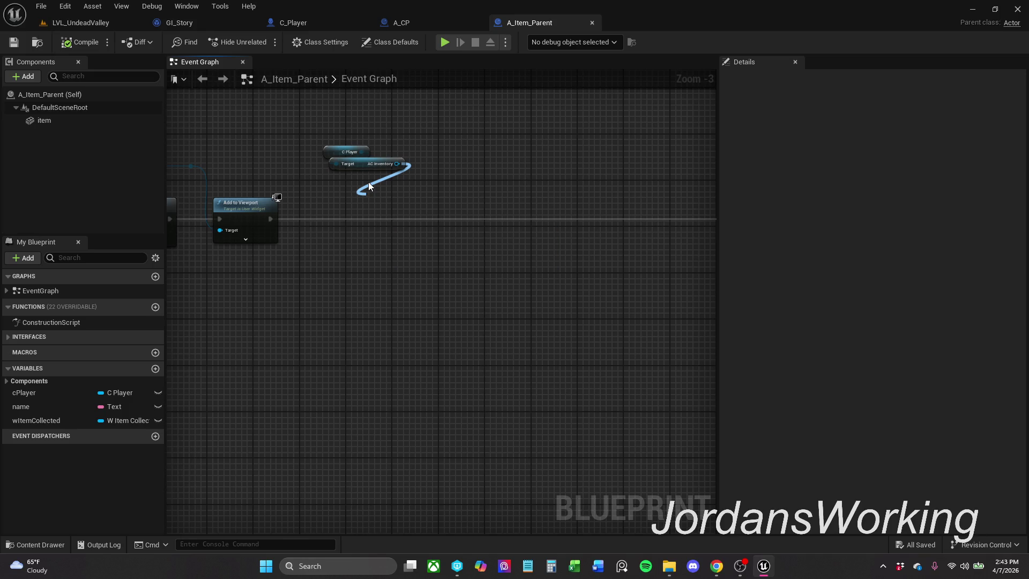
drag(398, 202, 374, 185)
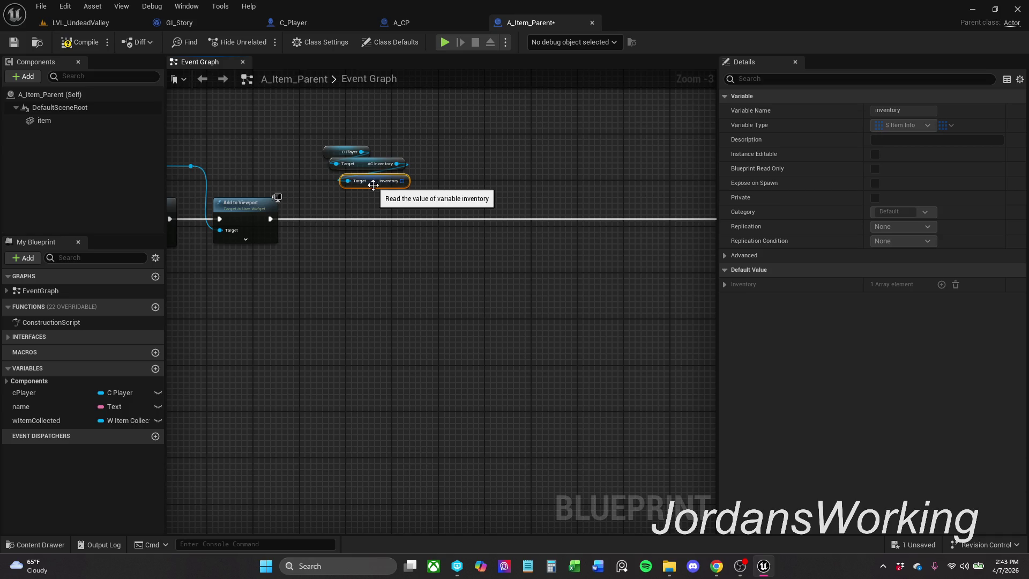
click(461, 184)
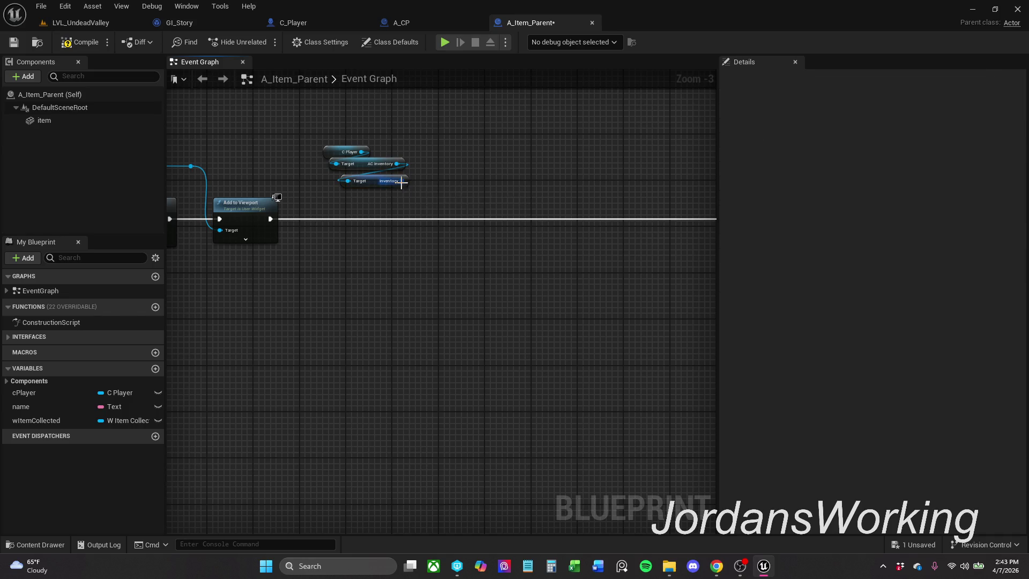
- Add an array ADD node on Inventory and wire its execution output to Destroy Actor
scroll(403, 182, up, 2)
mouse_move(404, 181)
mouse_down()
mouse_move(462, 239)
mouse_move(236, 232)
mouse_up()
text(add)
key(Return)
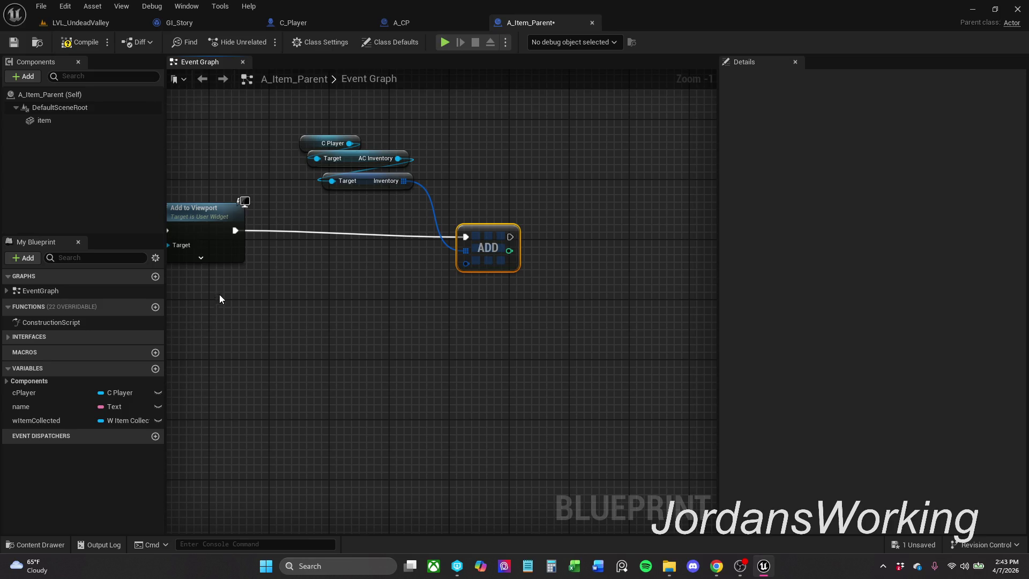
key(q)
click(508, 269)
scroll(508, 269, down, 1)
mouse_move(508, 269)
mouse_down()
mouse_move(494, 242)
mouse_move(388, 250)
mouse_up()
drag(323, 242, 601, 243)
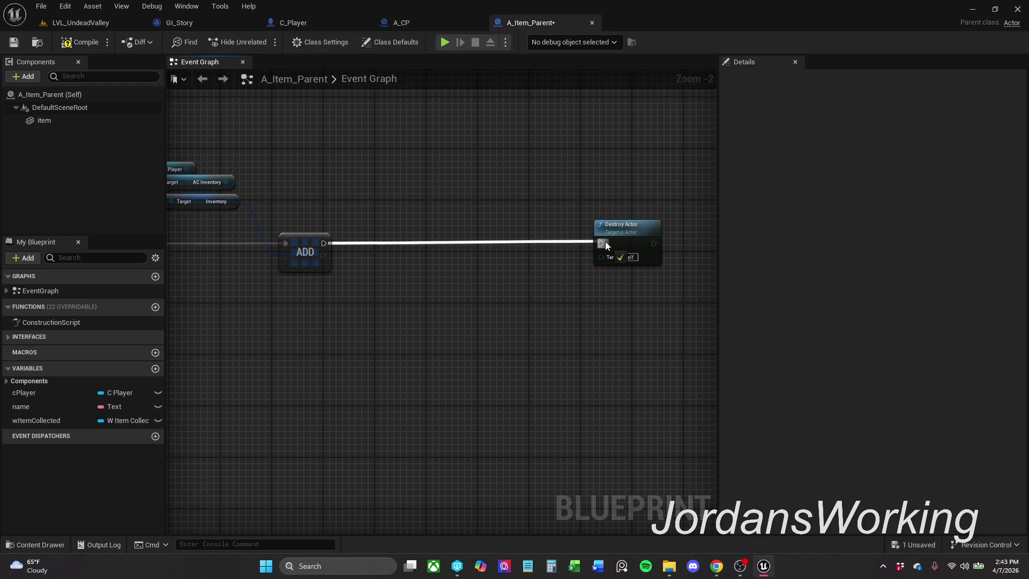
- Rearrange the getter nodes and move Destroy Actor next to the ADD node
mouse_move(385, 151)
mouse_down()
mouse_move(408, 206)
mouse_move(505, 213)
mouse_move(496, 211)
mouse_up()
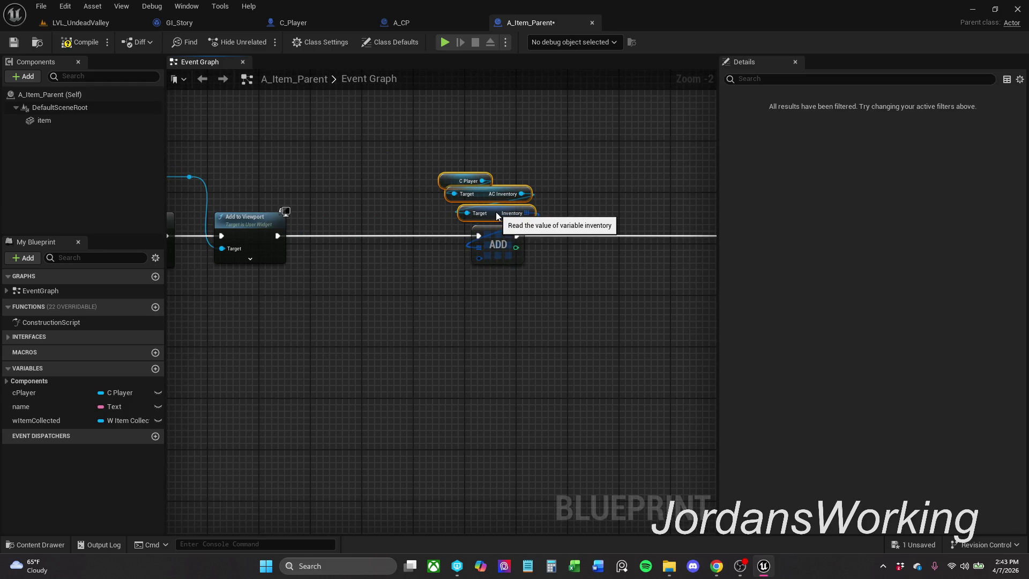
scroll(501, 254, up, 2)
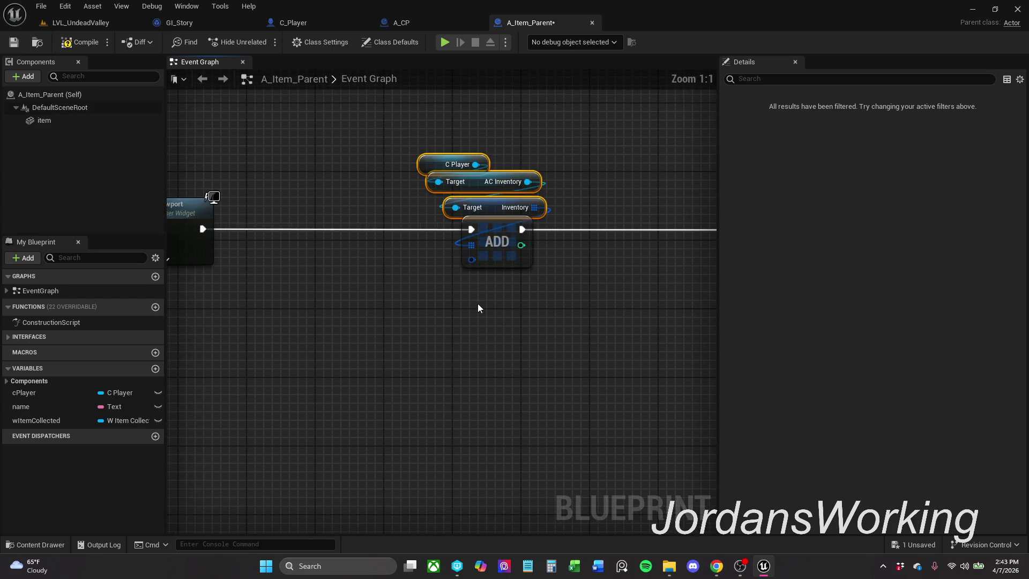
scroll(478, 302, down, 1)
mouse_move(450, 139)
mouse_down()
mouse_move(517, 220)
mouse_move(485, 205)
mouse_up()
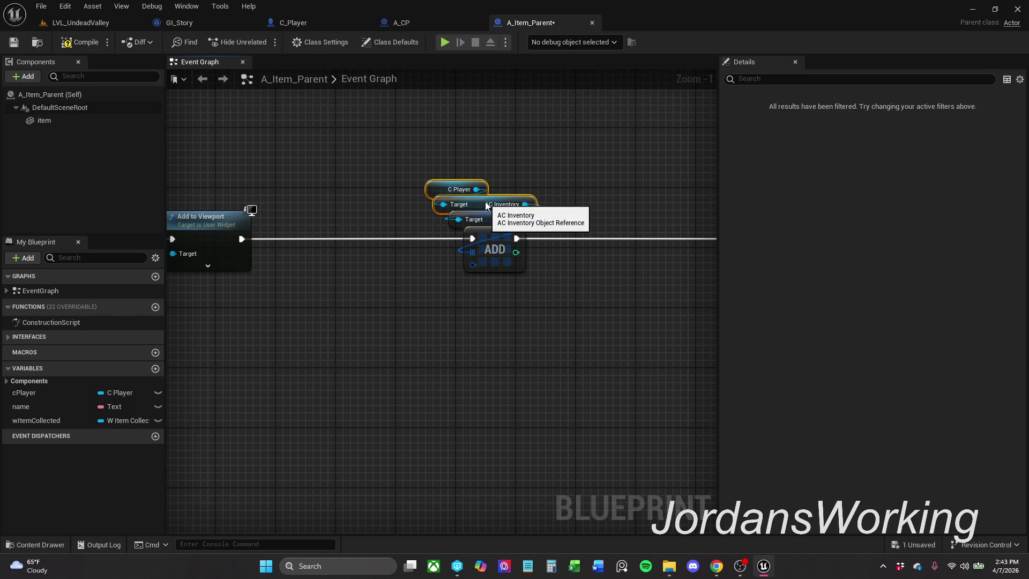
click(486, 176)
click(452, 188)
click(616, 164)
drag(617, 164, 499, 177)
scroll(499, 177, down, 1)
drag(706, 241, 506, 239)
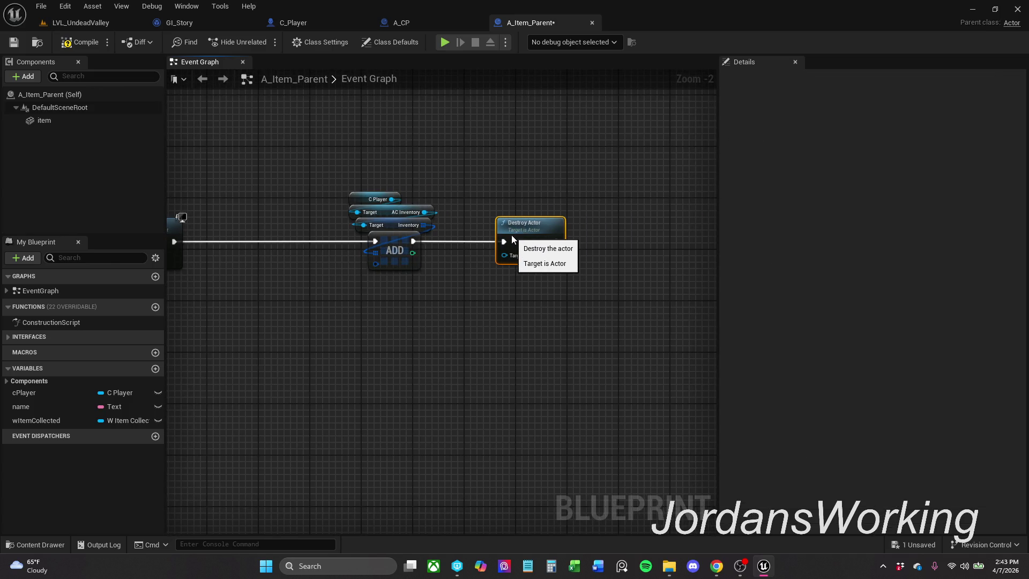
- Inspect the name variable's properties and add a new variable to A_Item_Parent
drag(337, 150, 544, 276)
click(423, 374)
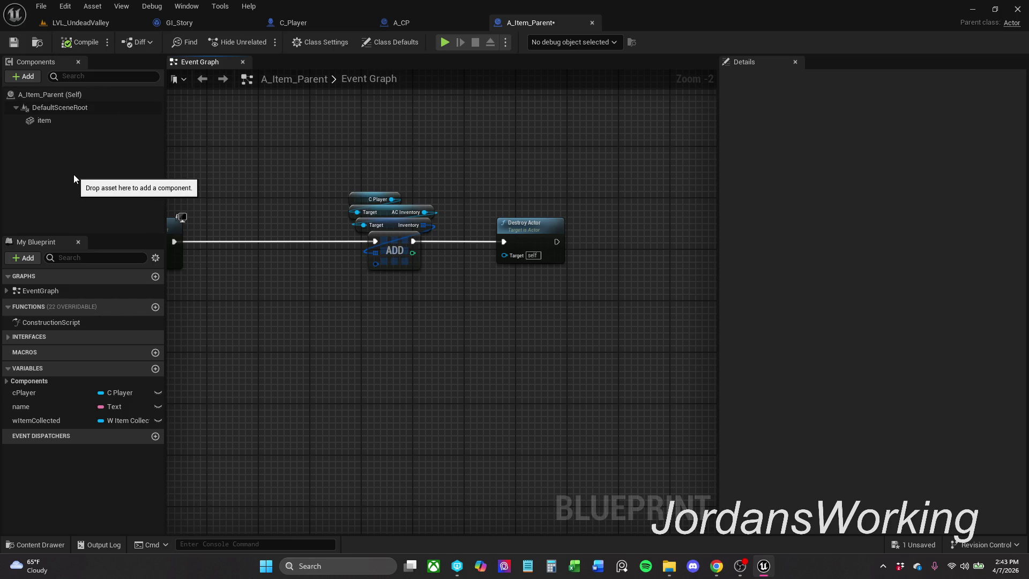
click(60, 404)
click(156, 369)
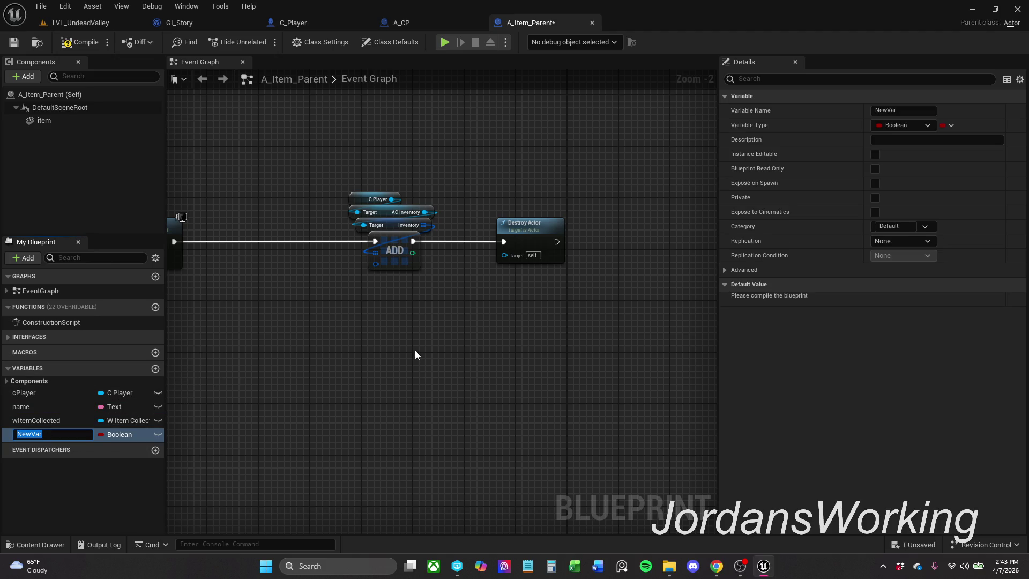
- Name the new variable itemInfo and make it an S Item Info structure
text(item)
text(In)
key(Return)
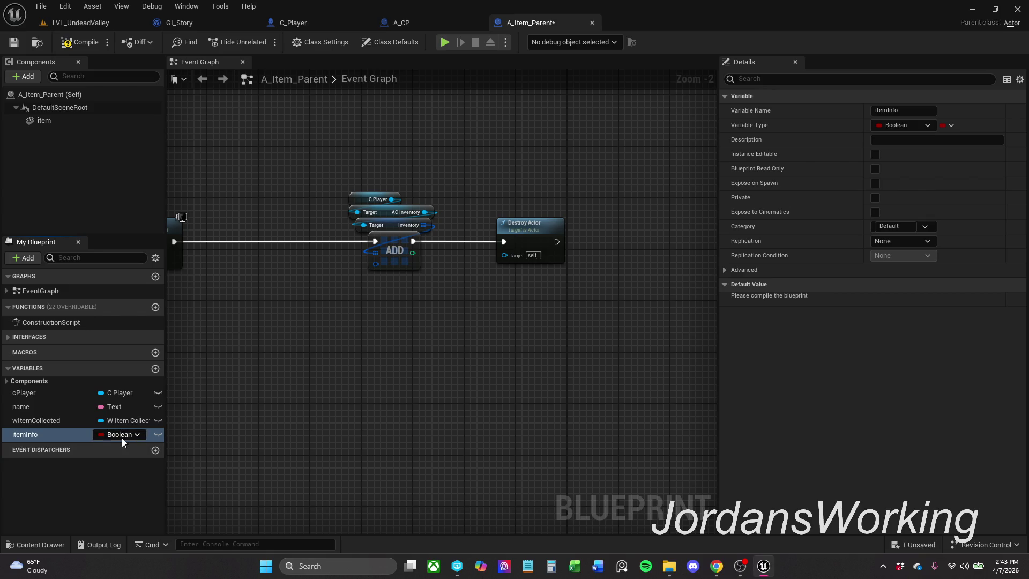
click(122, 435)
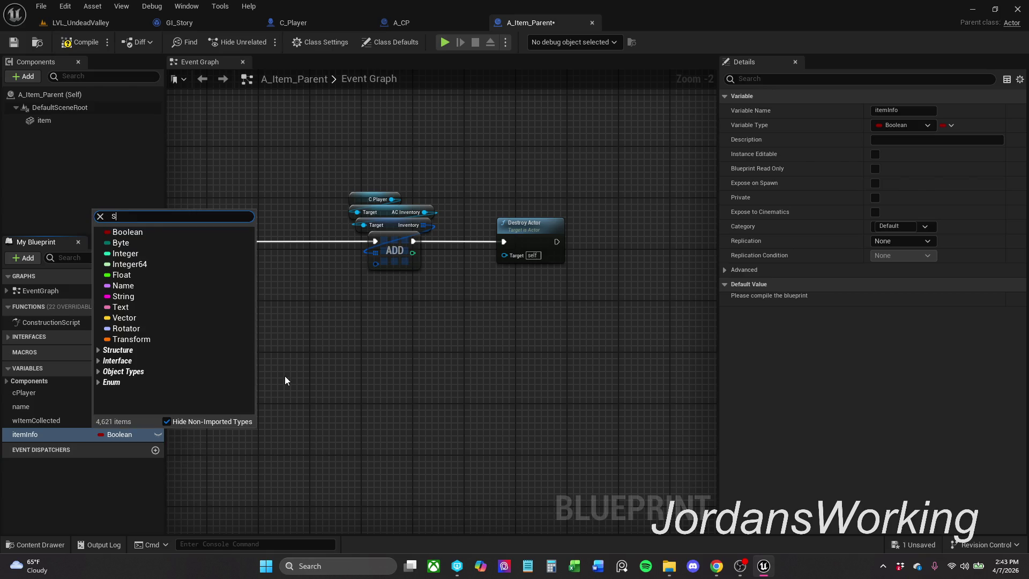
text(_Iten)
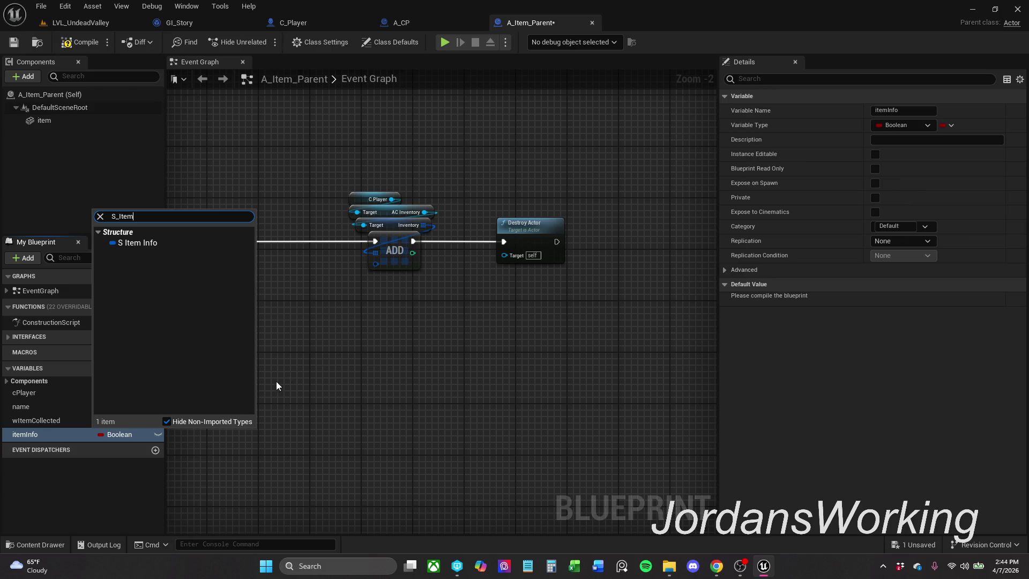
click(140, 243)
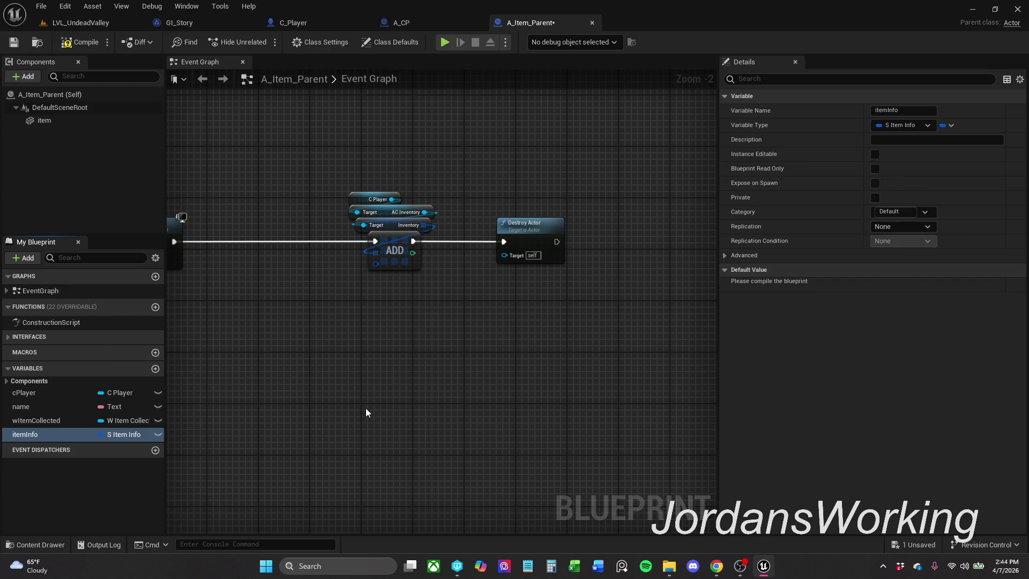
- Plug an itemInfo getter into the ADD node's item pin, then compile and save
mouse_move(32, 434)
mouse_down()
mouse_move(394, 273)
mouse_move(378, 266)
mouse_up()
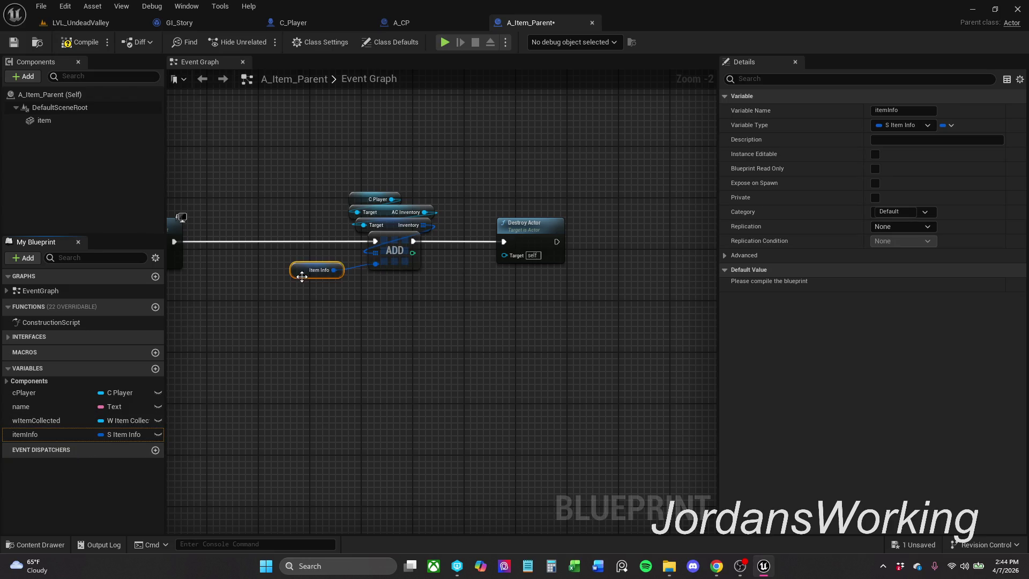
drag(302, 276, 341, 301)
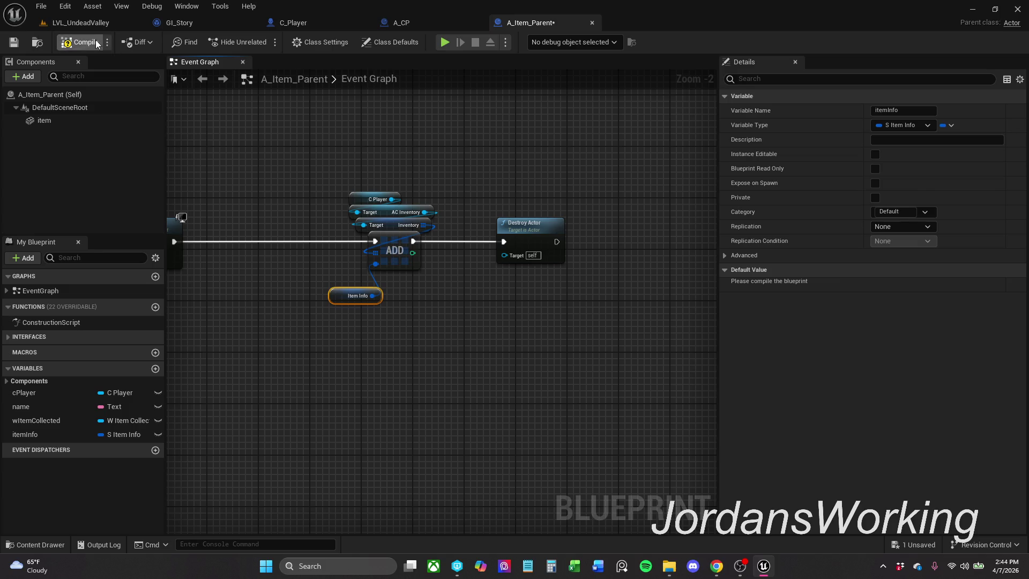
click(75, 45)
click(19, 47)
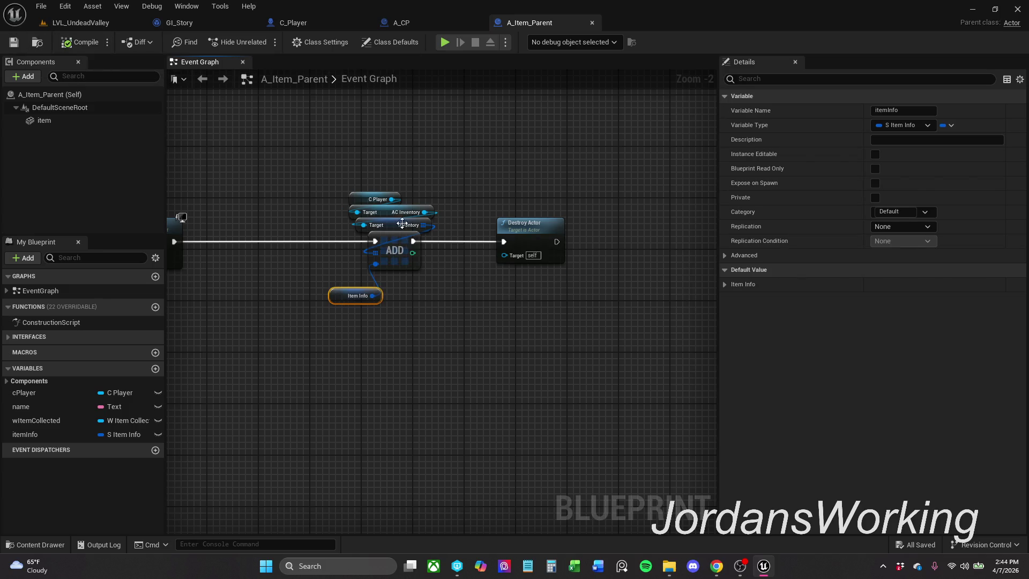
- Tidy the inventory nodes, shift Destroy Actor further right, and save
drag(304, 168, 502, 292)
mouse_move(396, 237)
mouse_down()
mouse_move(294, 237)
mouse_move(306, 237)
mouse_up()
click(424, 201)
mouse_move(424, 208)
mouse_down()
mouse_move(600, 185)
mouse_move(439, 182)
mouse_up()
mouse_move(503, 217)
mouse_down()
mouse_move(635, 212)
mouse_move(537, 210)
mouse_up()
click(14, 41)
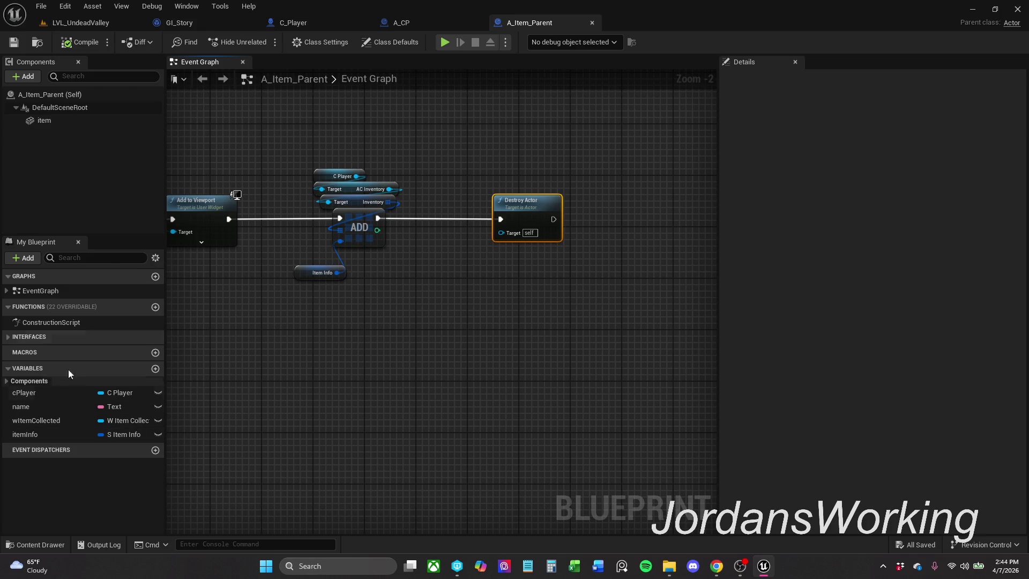
- In Class Defaults, move 'Cube' from the Name field into Item Info's name and save
click(376, 43)
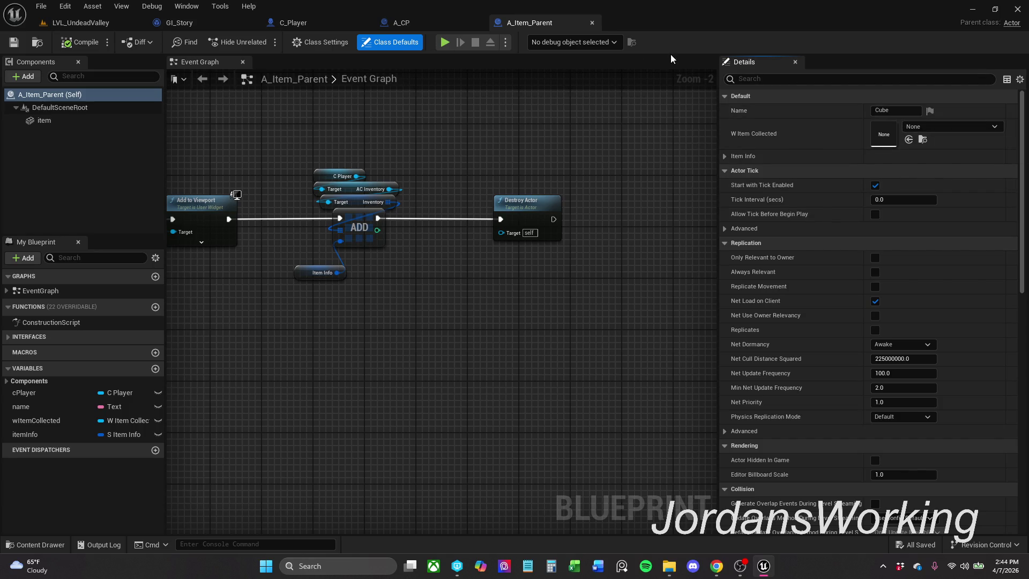
click(725, 157)
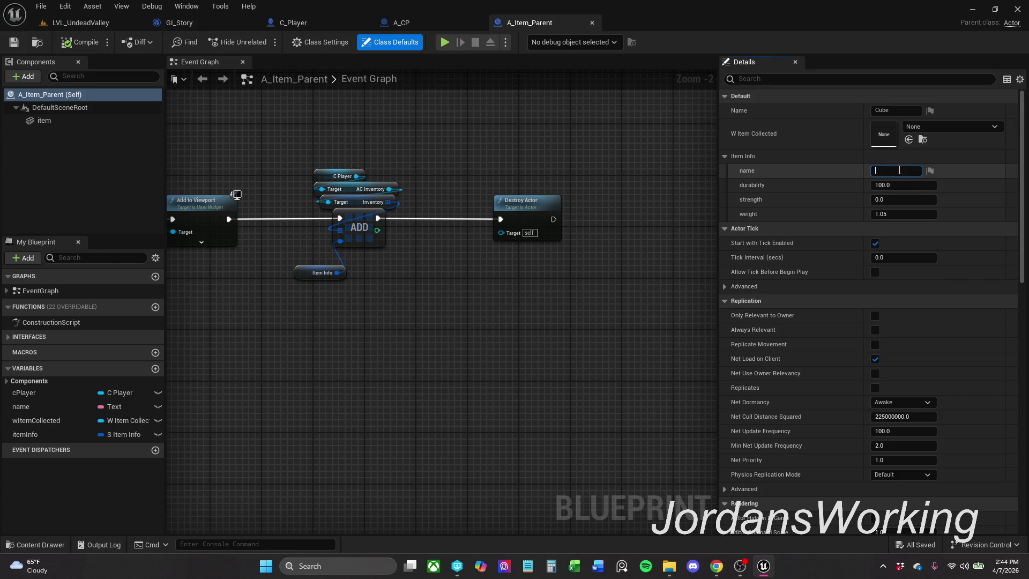
click(905, 110)
double_click(906, 111)
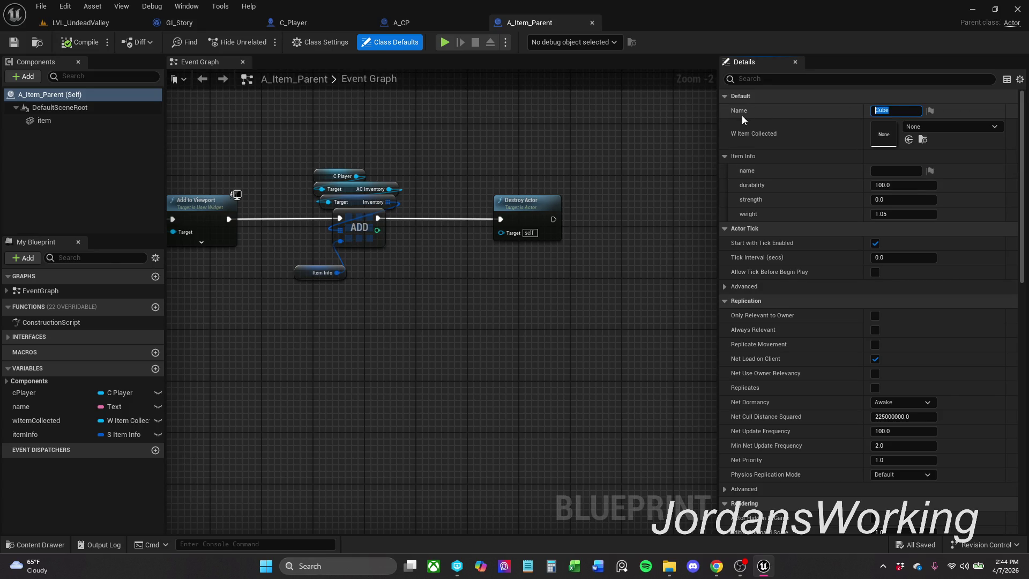
key(BackSpace)
click(893, 172)
text(Cube)
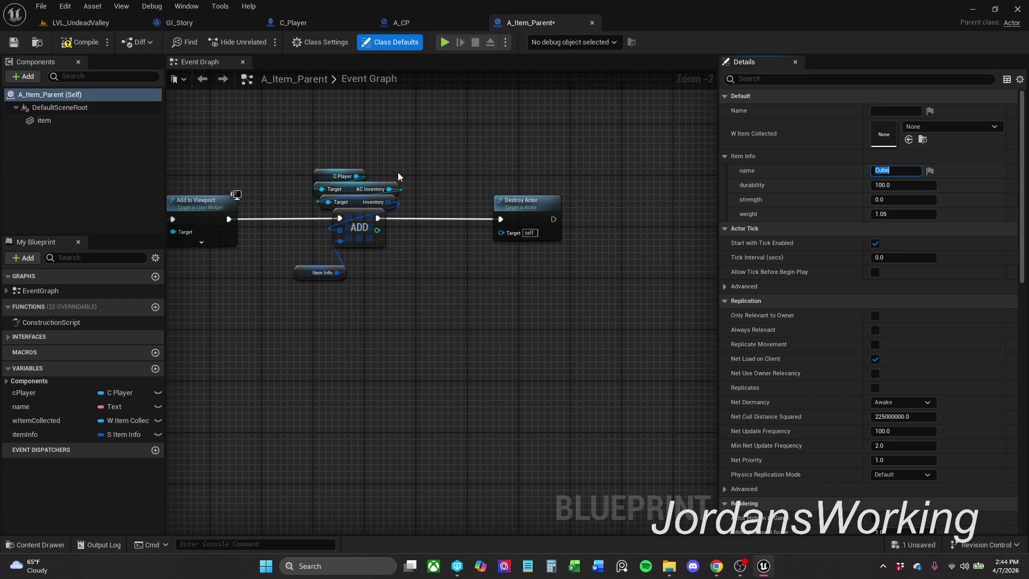
click(13, 42)
mouse_move(330, 135)
mouse_down()
mouse_move(448, 286)
mouse_move(542, 306)
mouse_move(676, 283)
mouse_up()
scroll(448, 285, down, 5)
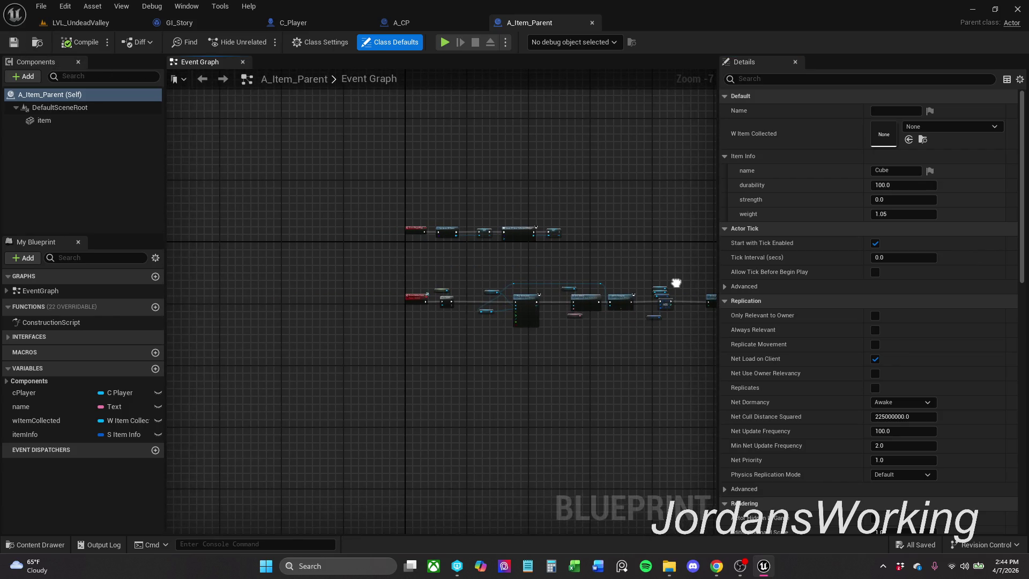
scroll(676, 283, up, 4)
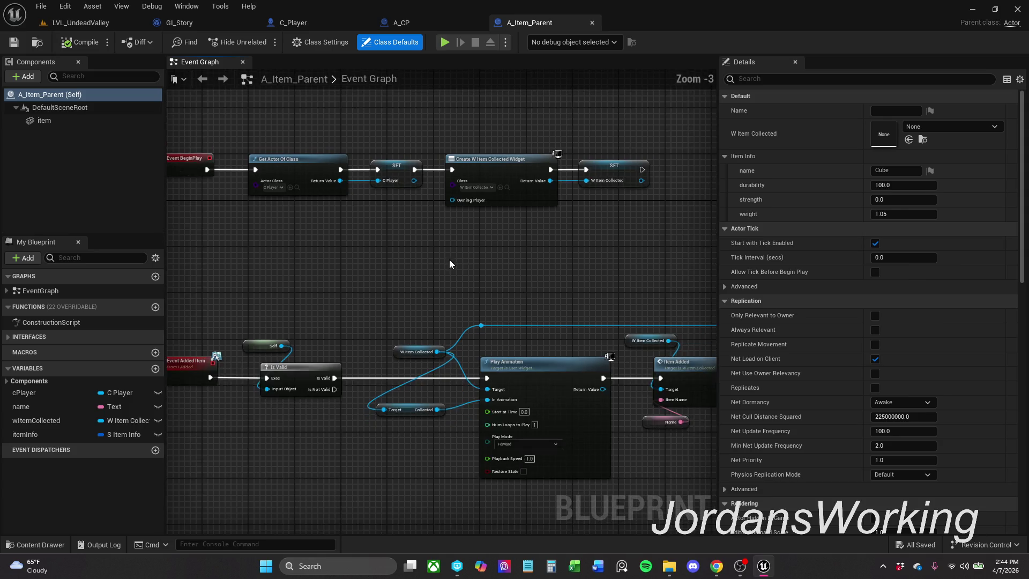
drag(452, 259, 452, 287)
scroll(414, 277, down, 1)
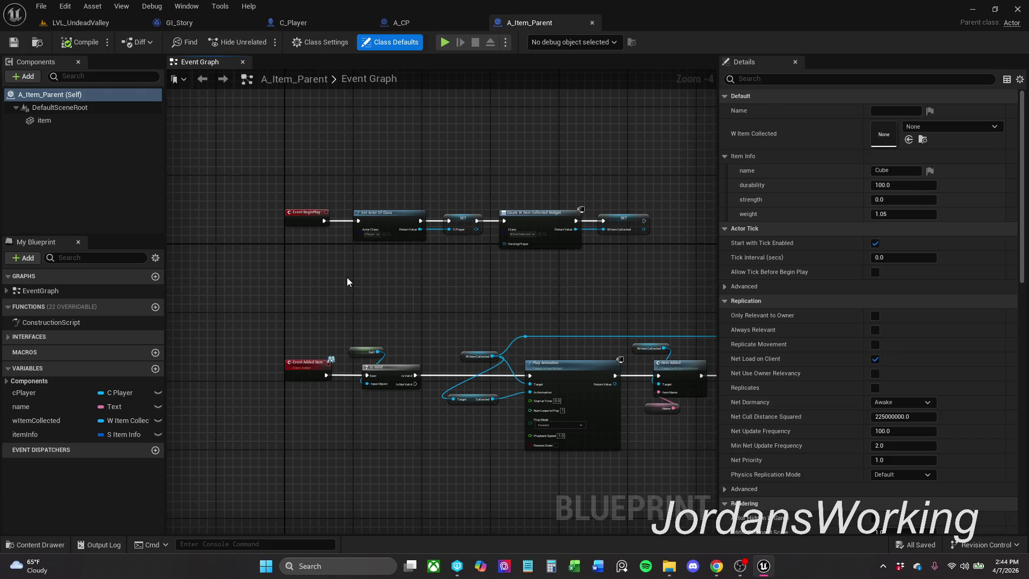
text(c)
text(Cube)
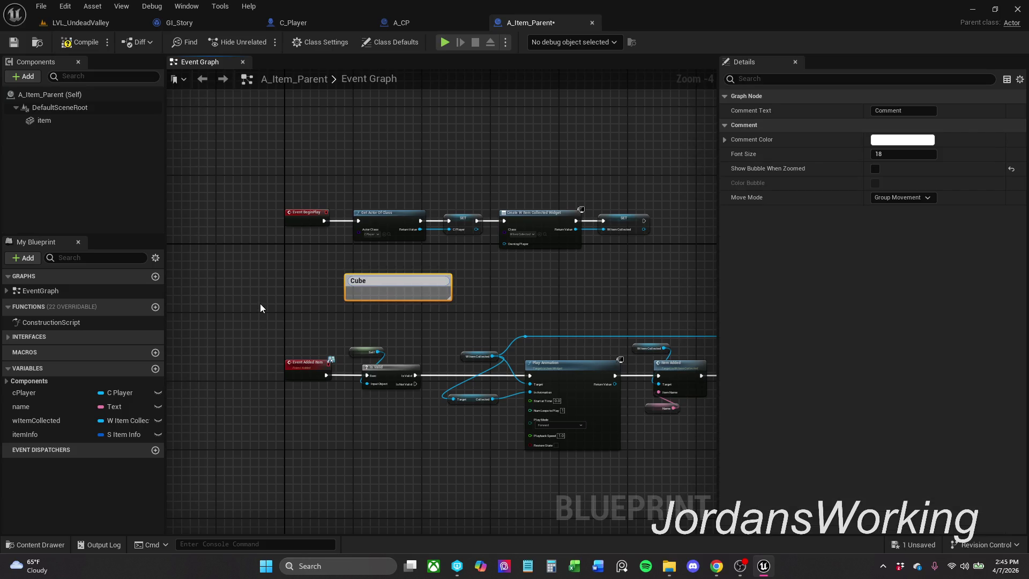
key(Return)
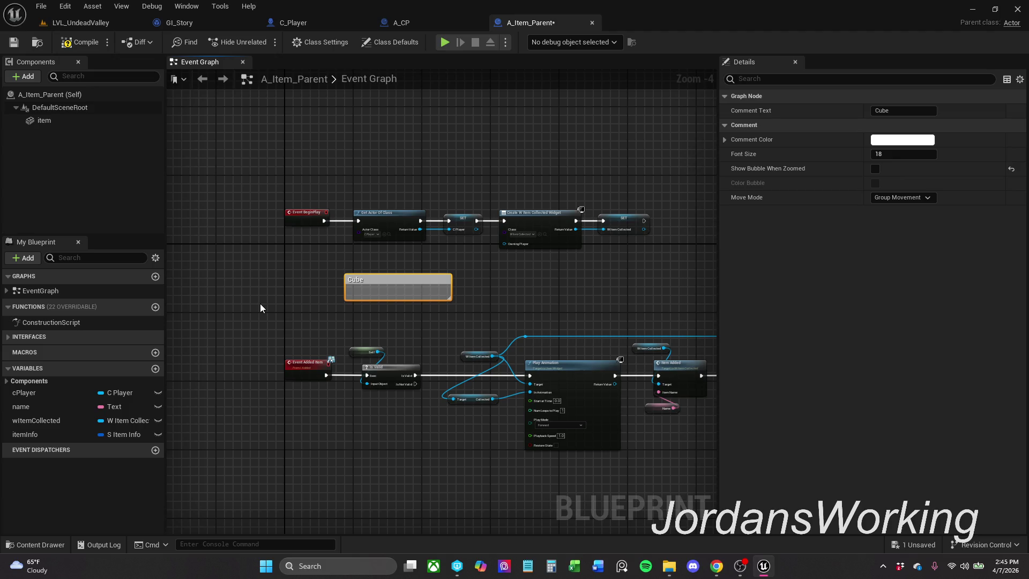
drag(259, 303, 400, 260)
key(Delete)
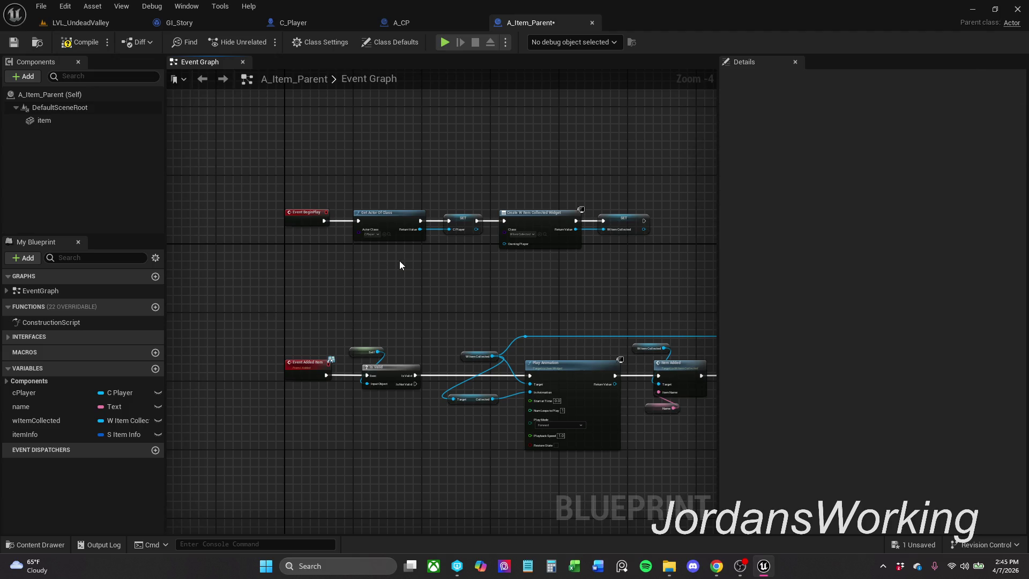
drag(317, 212, 659, 279)
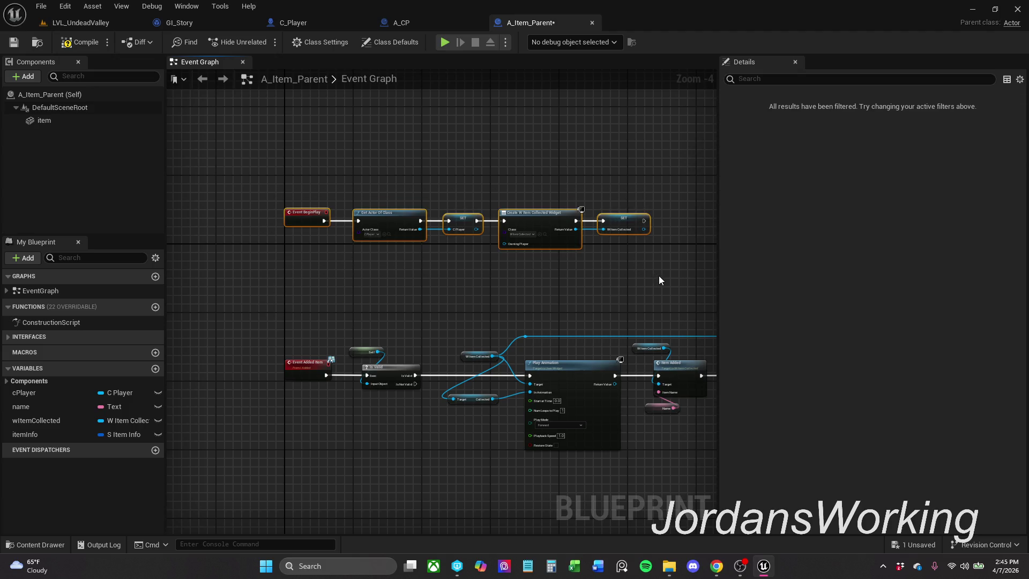
click(510, 305)
mouse_move(415, 324)
mouse_down()
mouse_move(303, 239)
mouse_move(218, 193)
mouse_move(248, 200)
mouse_up()
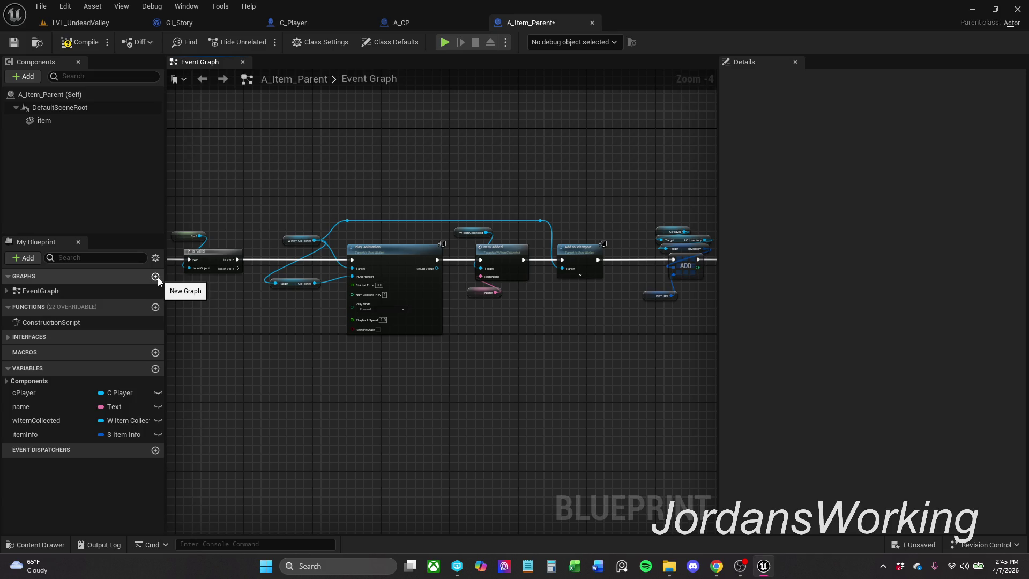
- Add a new graph named ItemGraph to A_Item_Parent and compile the blueprint
drag(244, 293, 378, 280)
scroll(269, 256, up, 1)
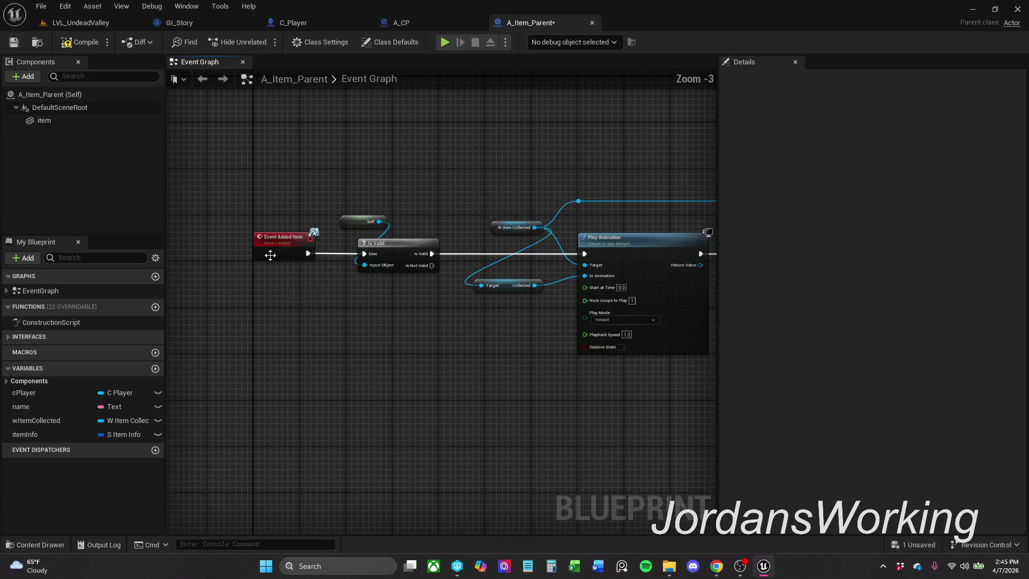
click(155, 277)
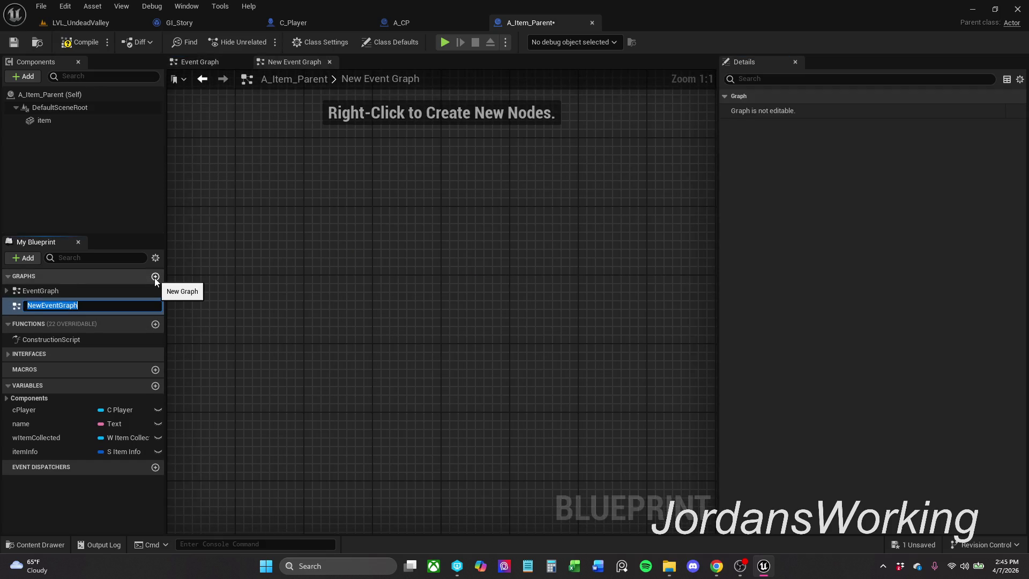
text(AddedIte)
key(Escape)
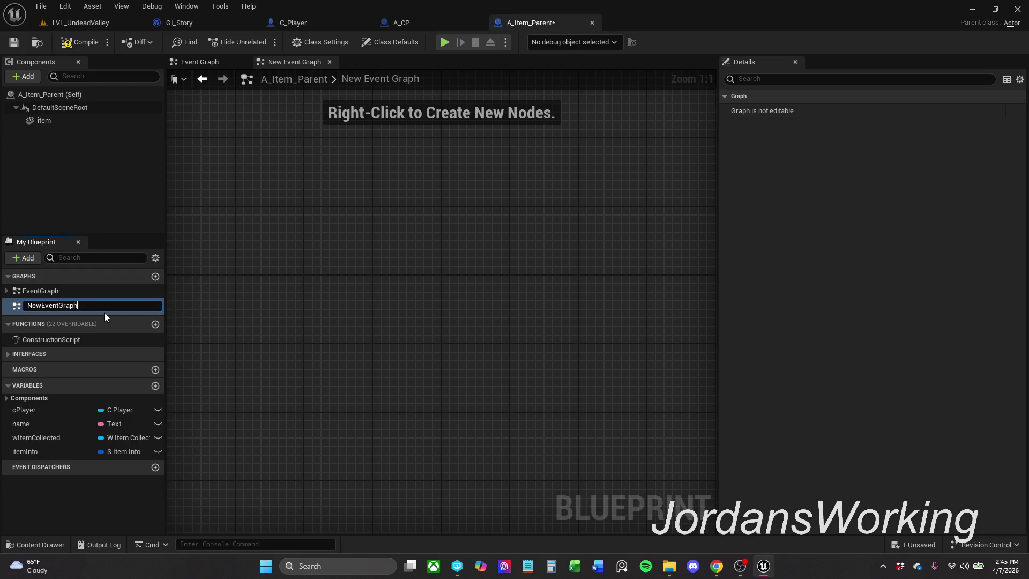
drag(64, 306, 3, 314)
key(BackSpace)
text(emG)
key(Return)
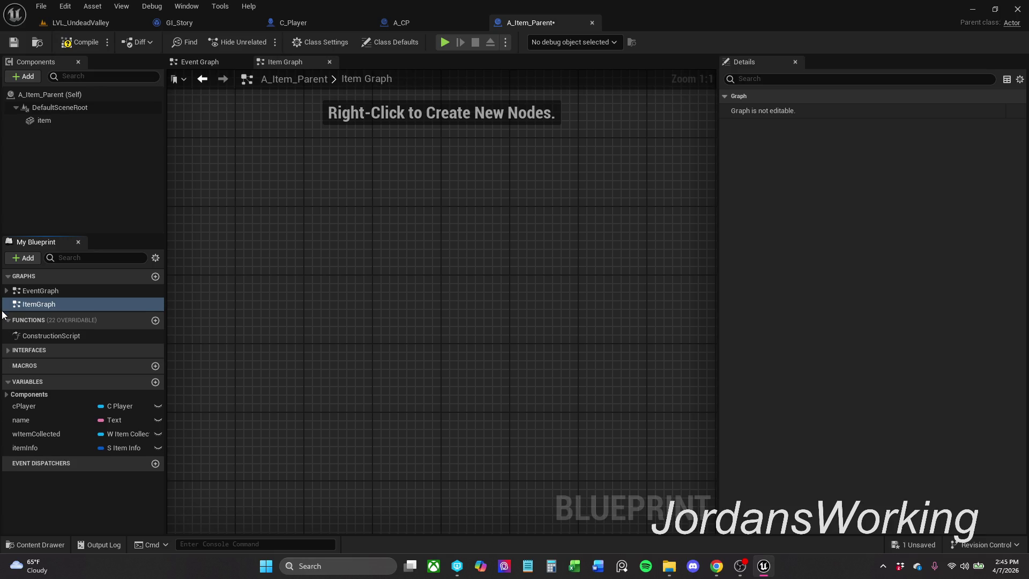
click(79, 42)
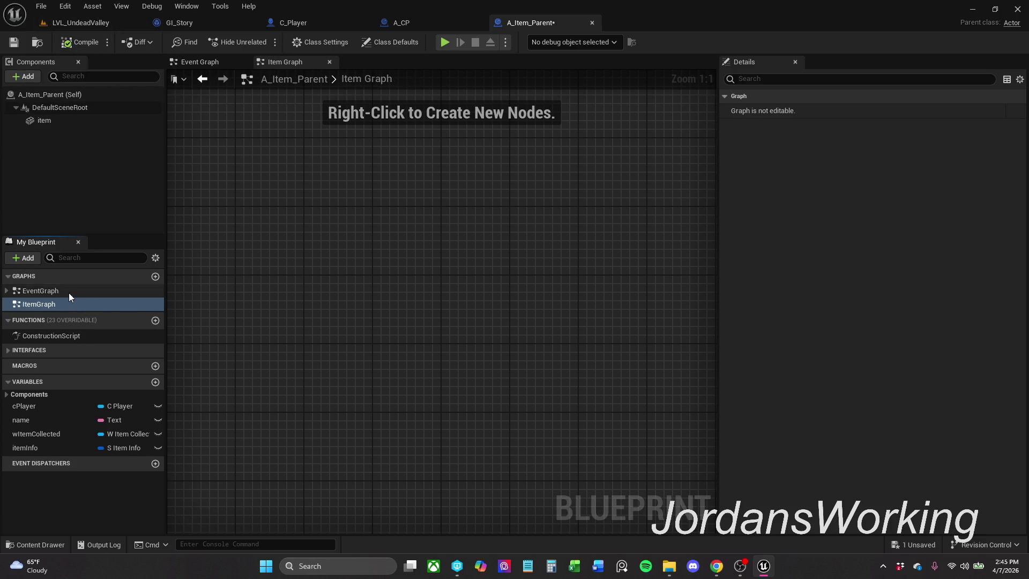
- Back in the Event Graph, cut the lower Event Added Item node row and open ItemGraph
double_click(70, 292)
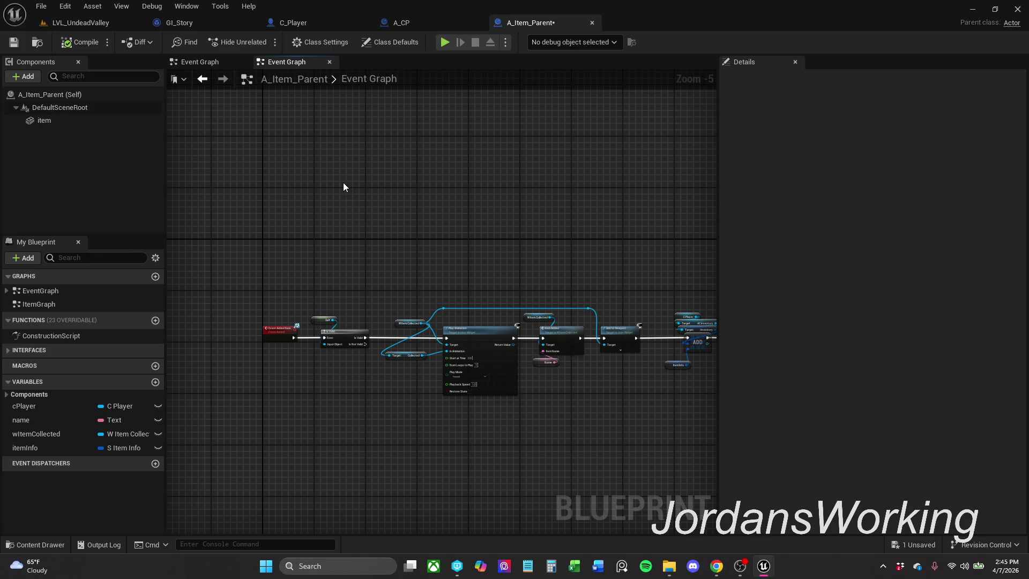
key(ctrl+v)
scroll(280, 202, up, 4)
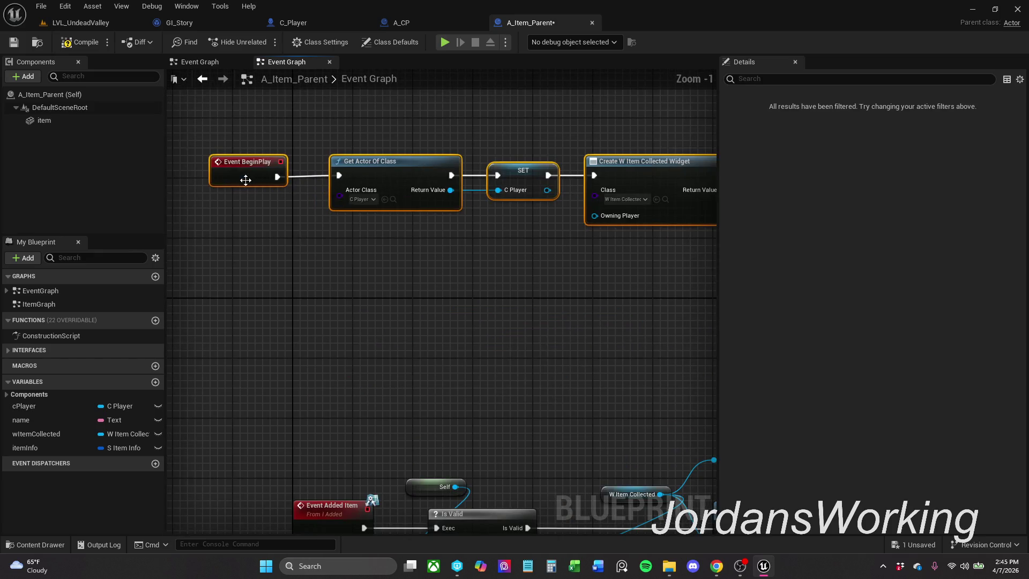
scroll(338, 253, down, 6)
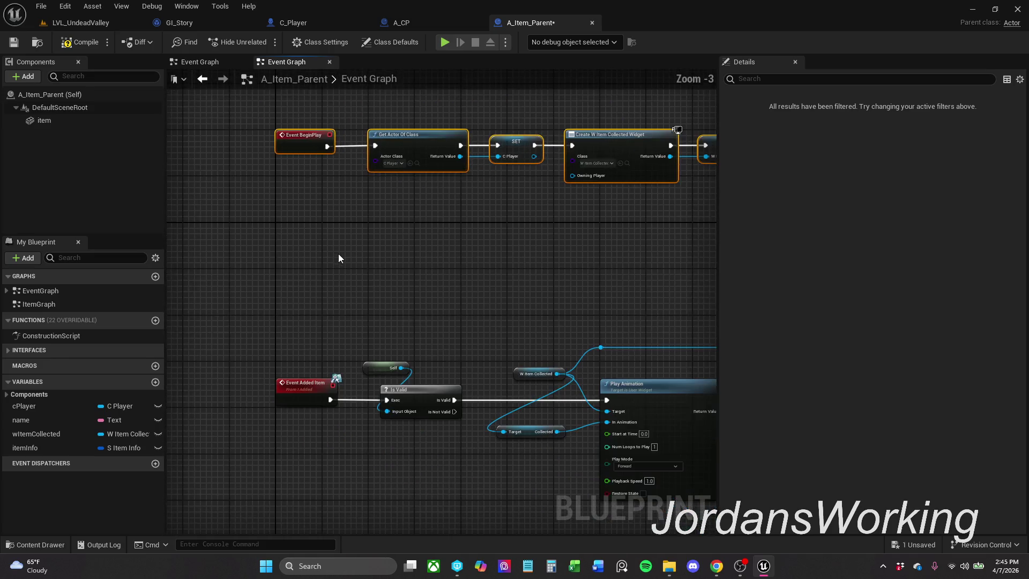
mouse_move(203, 219)
mouse_down()
mouse_move(609, 402)
mouse_move(592, 362)
mouse_up()
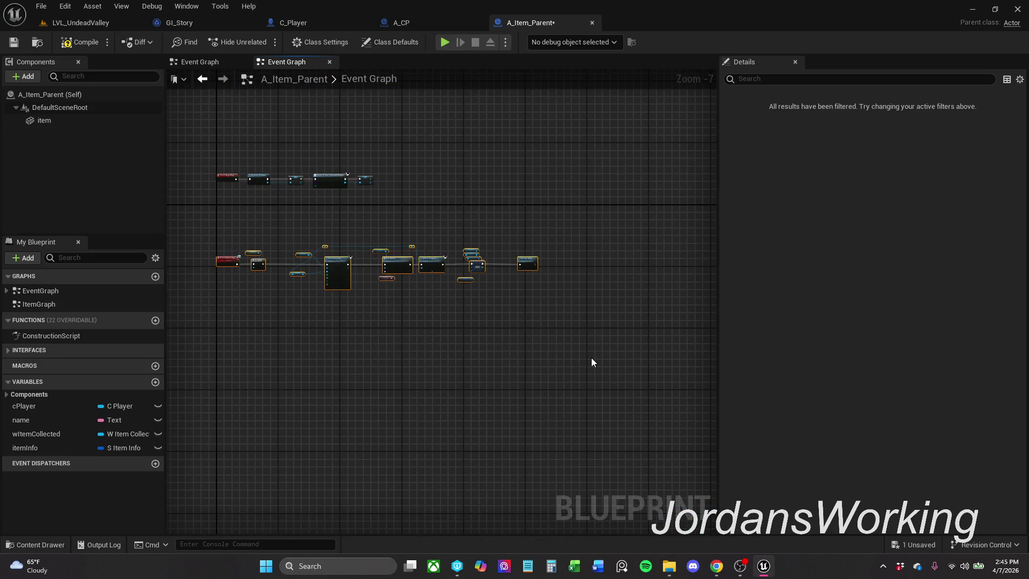
key(ctrl+x)
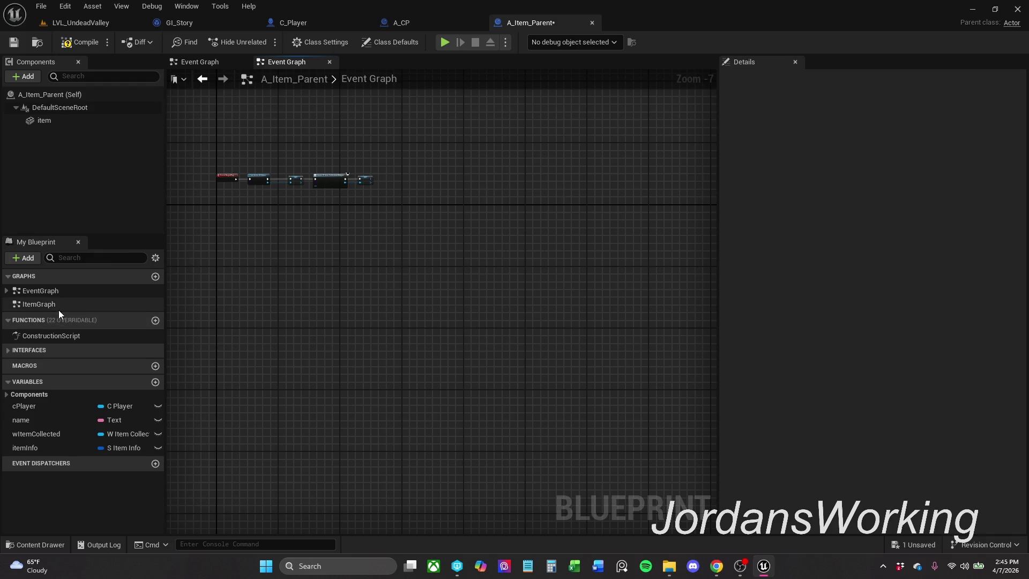
double_click(59, 306)
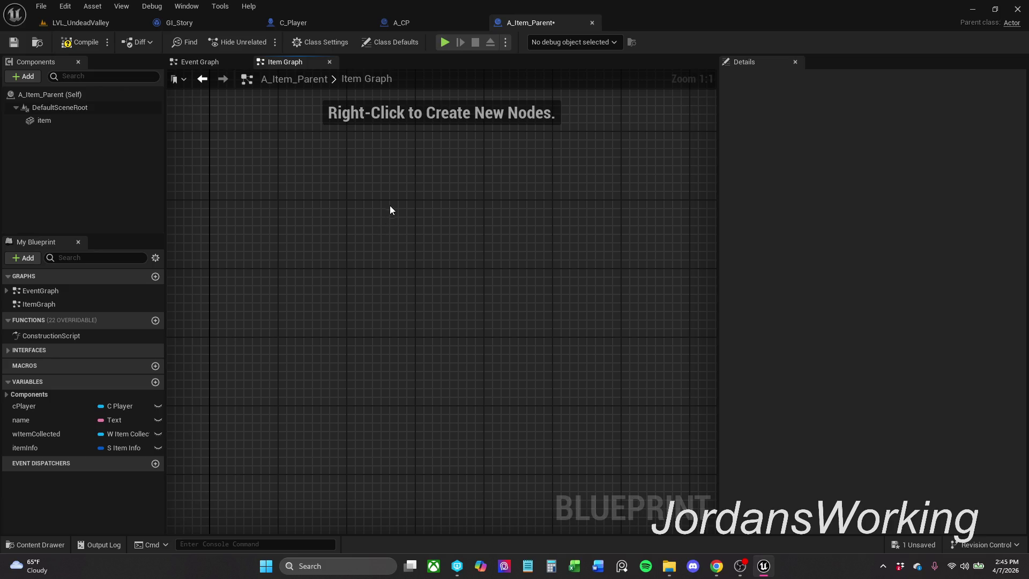
- Paste the Added Item chain into ItemGraph, tidy the widget getters, then compile and save
key(ctrl+v)
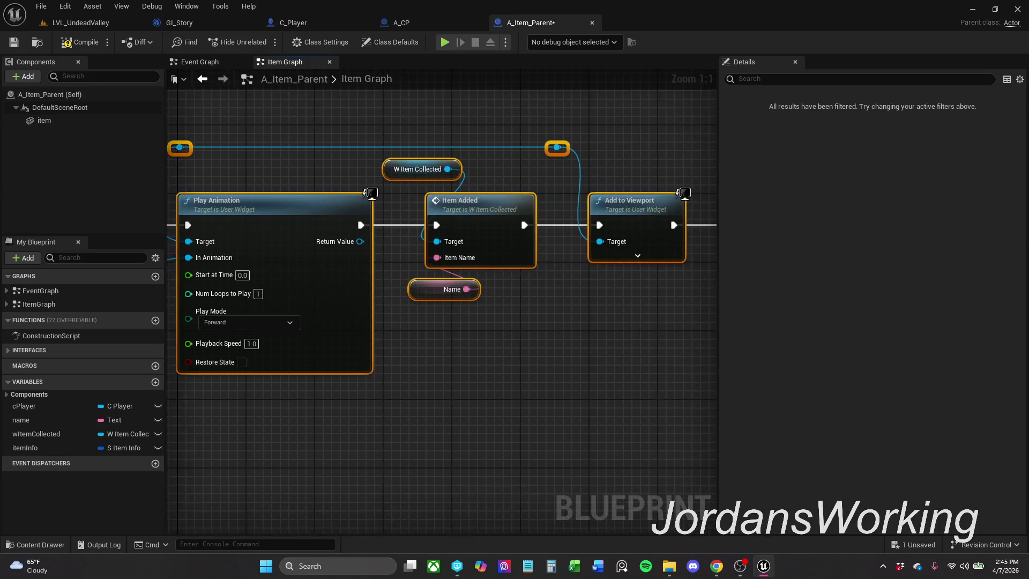
scroll(372, 354, down, 1)
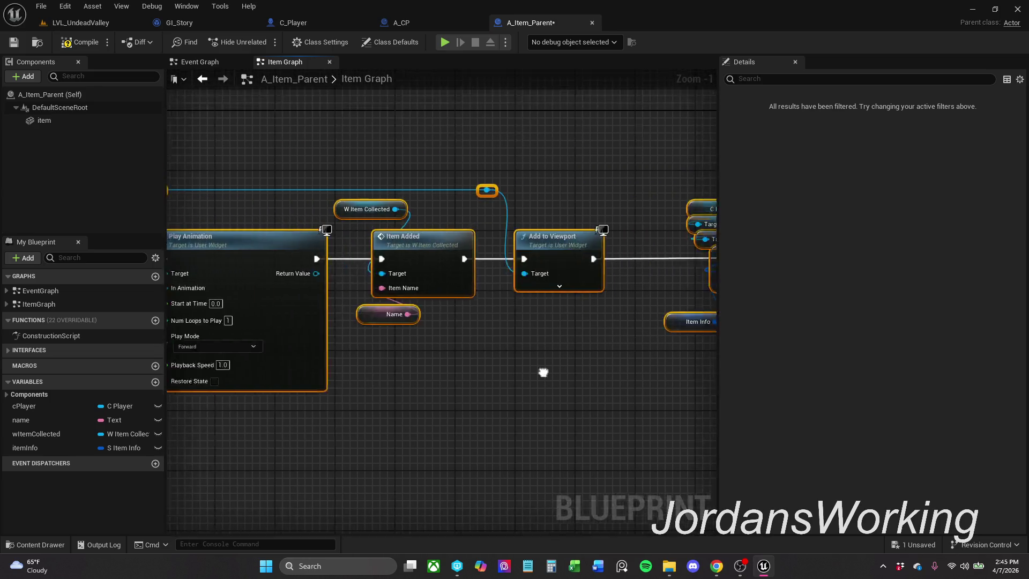
drag(523, 372, 587, 311)
click(418, 203)
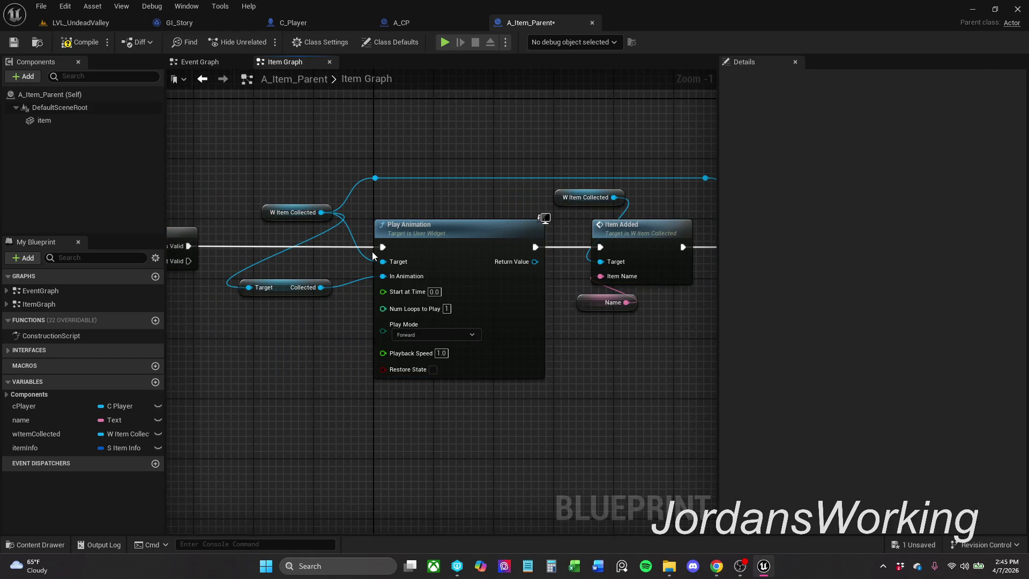
drag(283, 288, 299, 304)
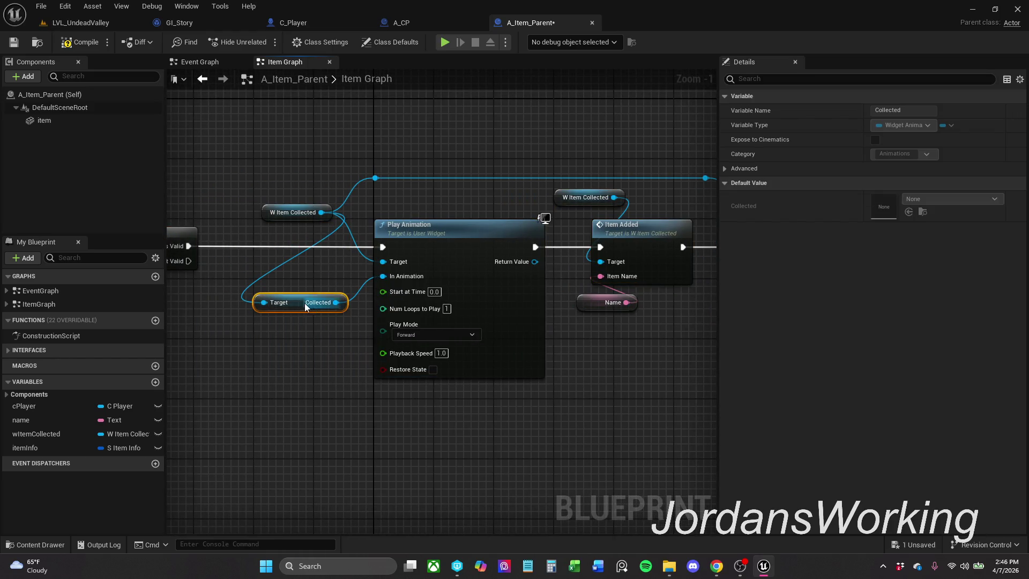
drag(270, 214, 254, 199)
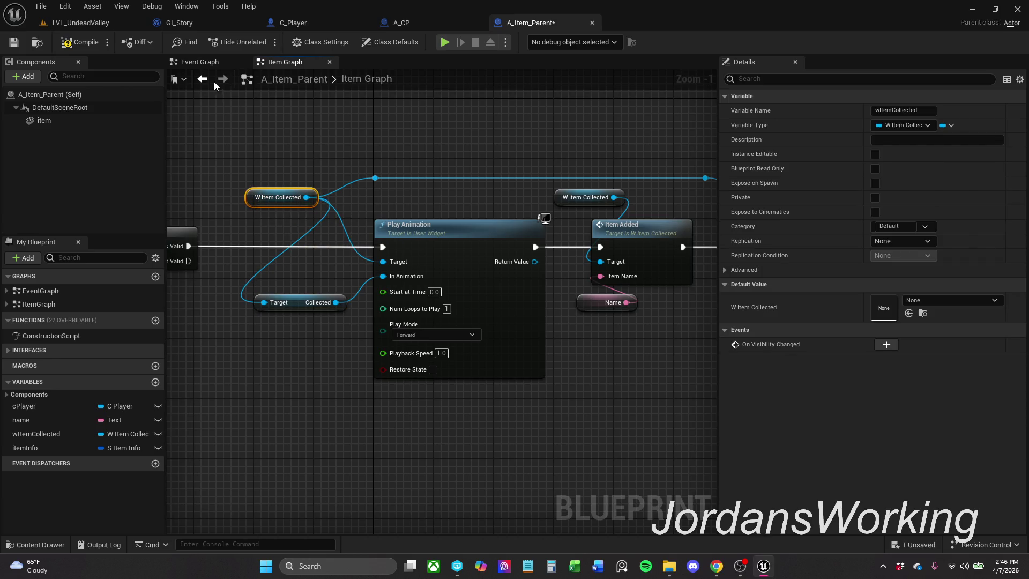
click(79, 46)
click(13, 42)
- Jump from the Item Added node to the ItemAdded event in W_Item_Collected
mouse_move(447, 163)
mouse_down()
mouse_move(641, 126)
mouse_move(336, 134)
mouse_up()
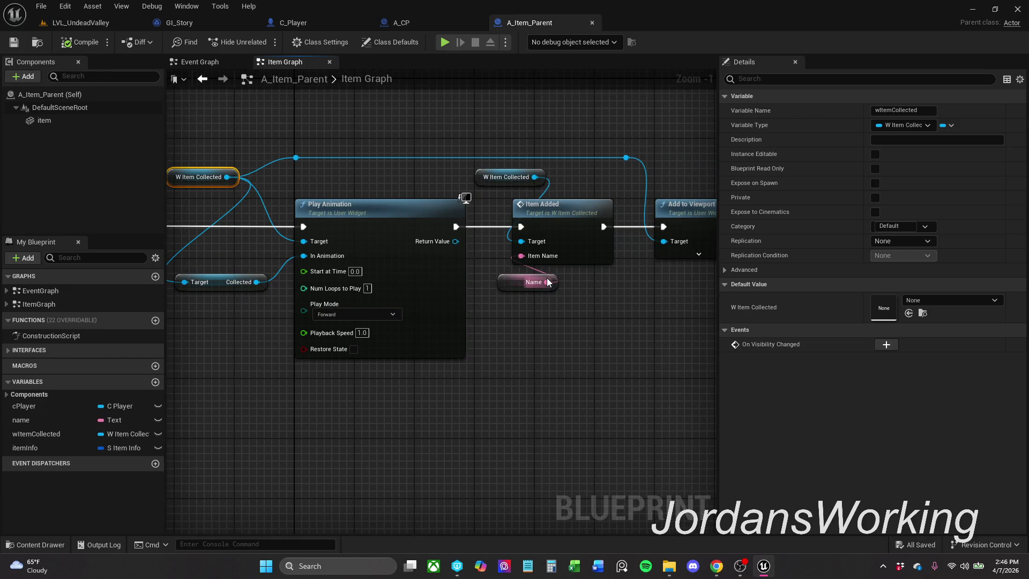
double_click(557, 238)
mouse_move(568, 224)
mouse_down()
mouse_move(537, 197)
mouse_move(487, 187)
mouse_up()
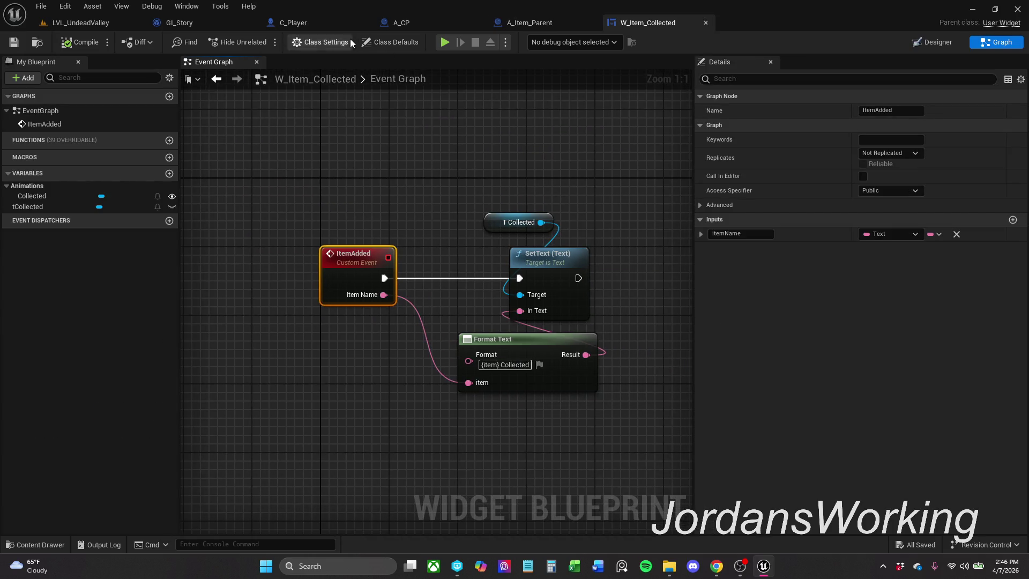
click(556, 21)
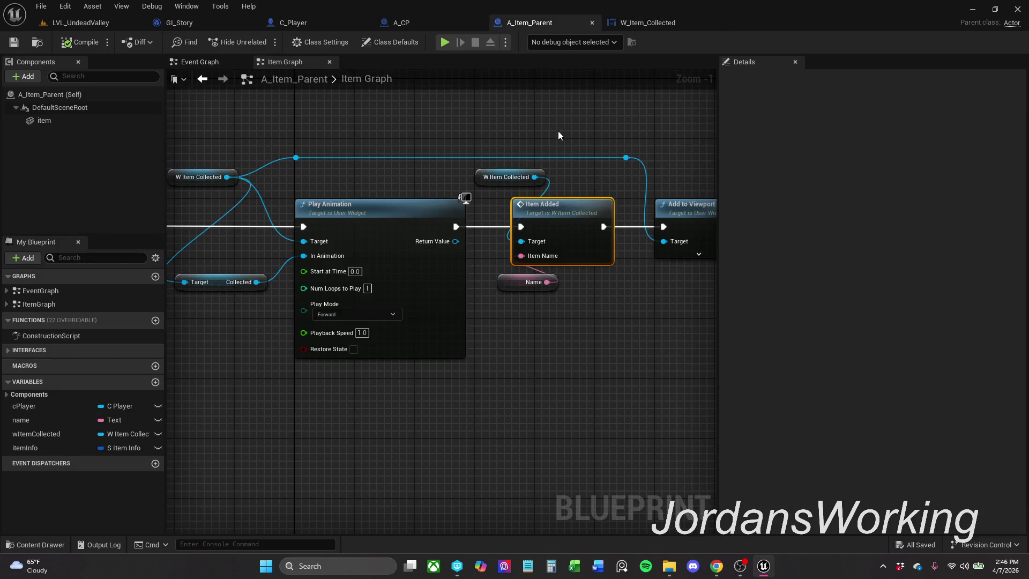
- Shift the Item Added nodes right and delete the Name variable getter
scroll(557, 135, down, 3)
mouse_move(392, 140)
mouse_down()
mouse_move(445, 220)
mouse_move(728, 301)
mouse_up()
scroll(532, 307, up, 3)
drag(568, 210, 643, 209)
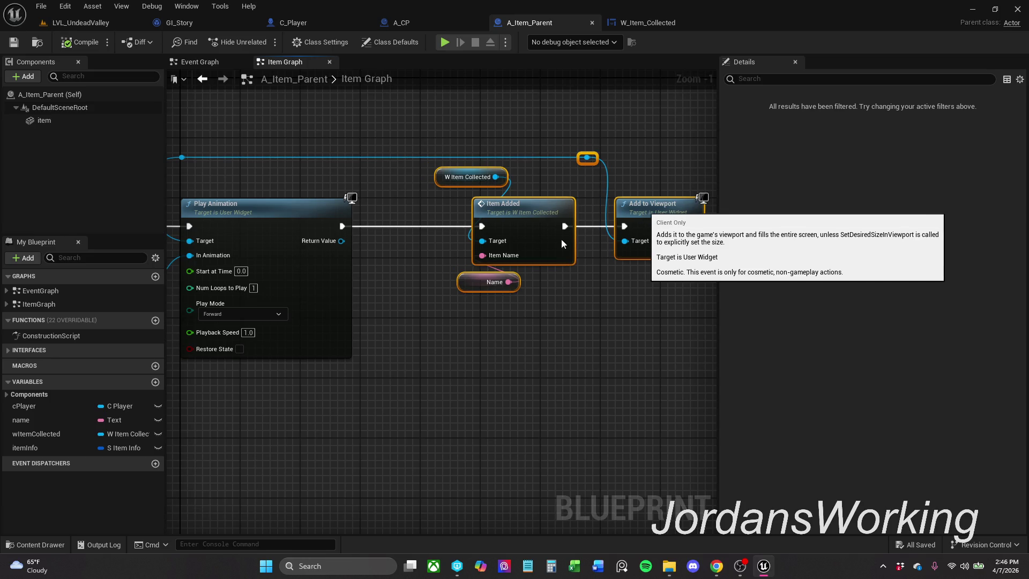
click(494, 282)
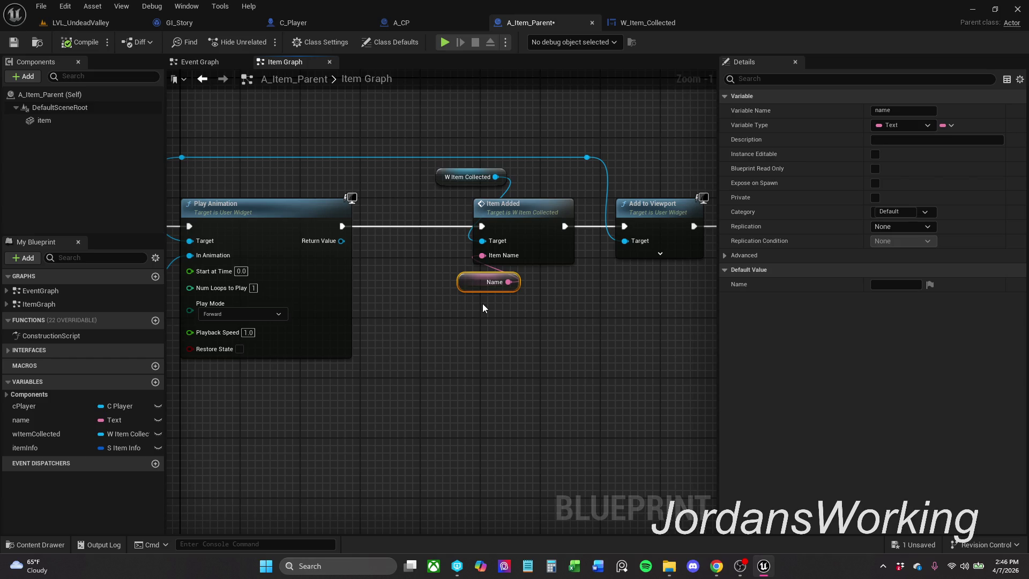
key(Delete)
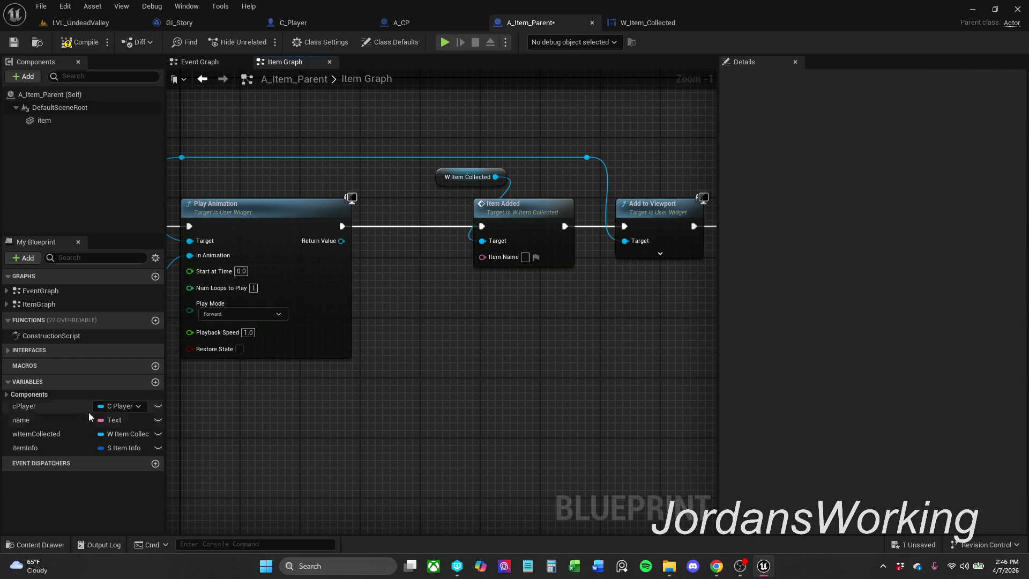
- Add an Item Info getter with Break S_Item_Info, wiring its Name into Item Added's Item Name
mouse_move(51, 447)
mouse_down()
mouse_move(388, 382)
mouse_move(449, 387)
mouse_move(395, 401)
mouse_up()
click(424, 398)
text(break)
key(Return)
mouse_move(484, 420)
mouse_down()
mouse_move(506, 420)
mouse_move(461, 288)
mouse_move(482, 257)
mouse_up()
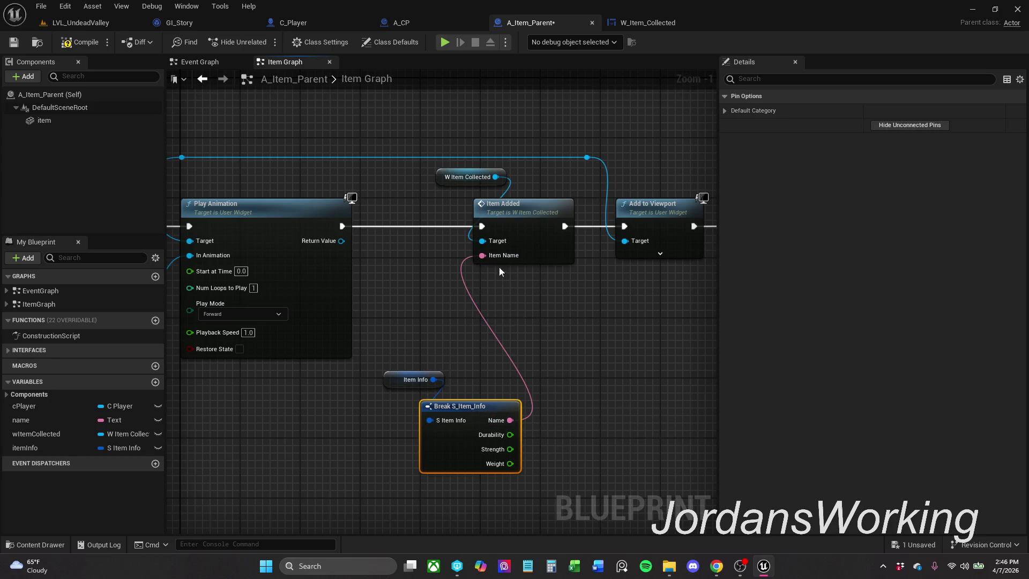
drag(462, 408, 455, 400)
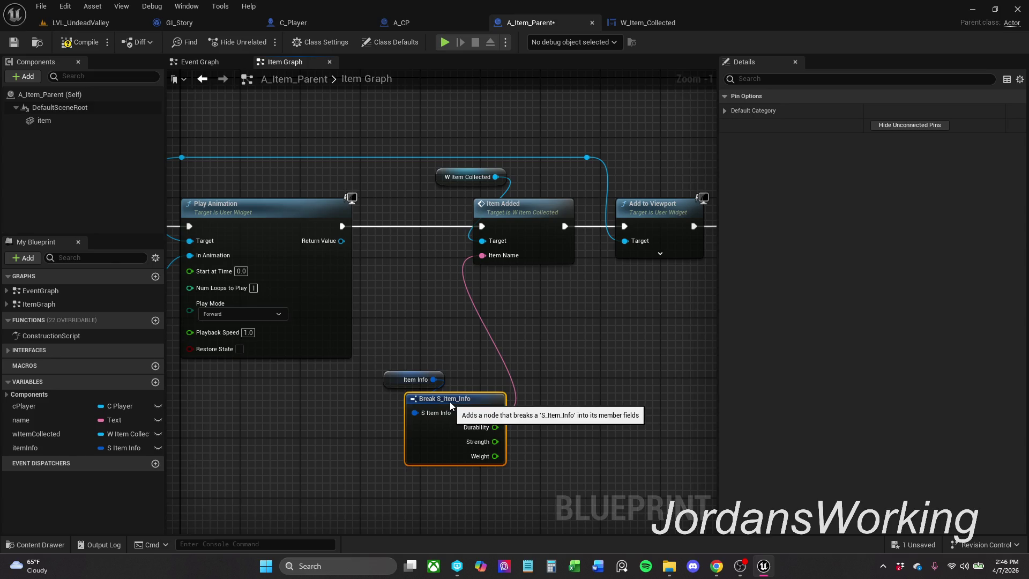
drag(539, 436, 382, 369)
mouse_move(434, 433)
mouse_down()
mouse_move(483, 365)
mouse_move(464, 351)
mouse_up()
- Compile and save A_Item_Parent, then inspect the name variable's properties
click(84, 44)
click(13, 41)
scroll(408, 284, down, 2)
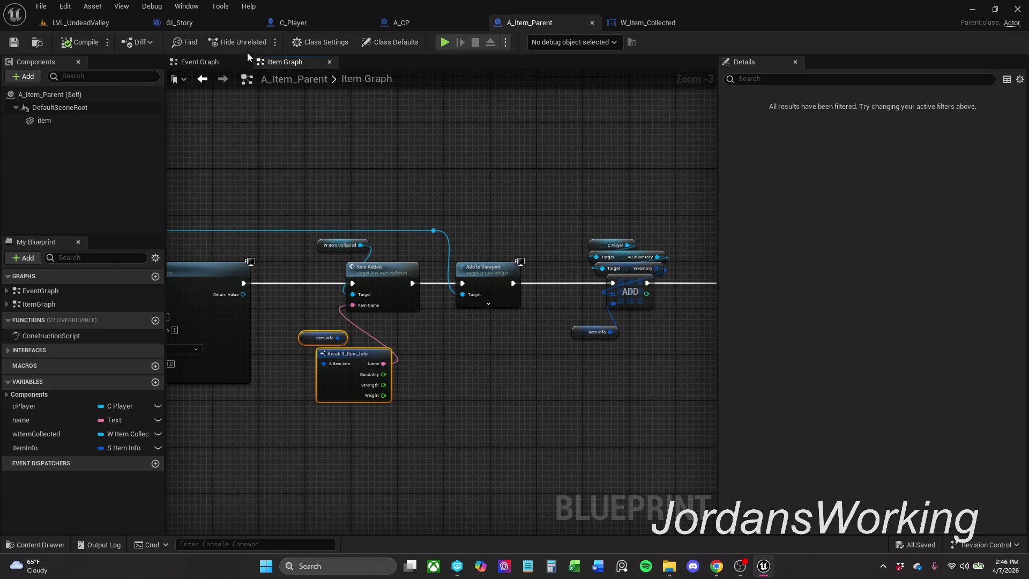
click(54, 420)
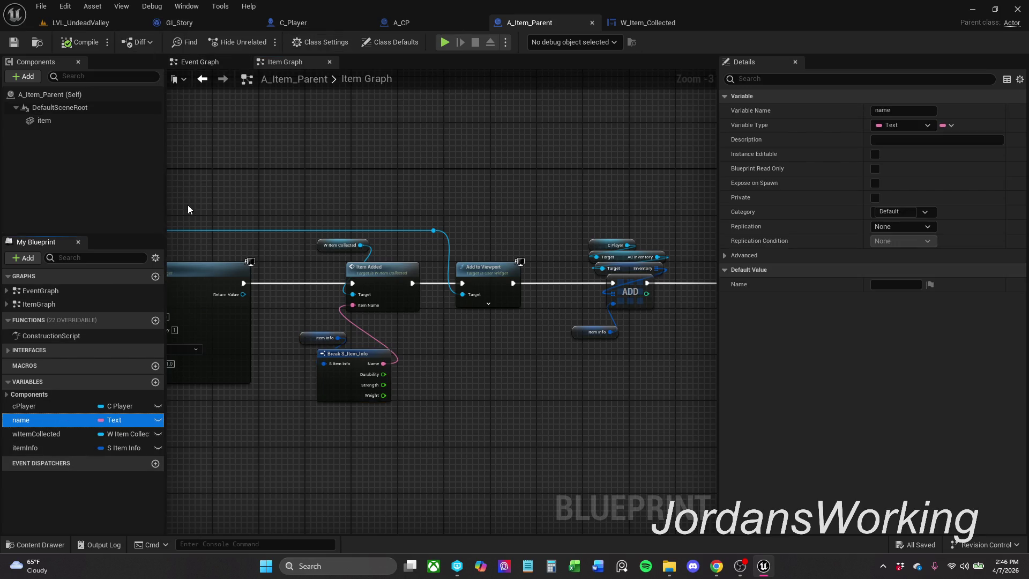
- Open the A_Item_Sword blueprint from Actors/_Items in the Content Drawer
click(35, 544)
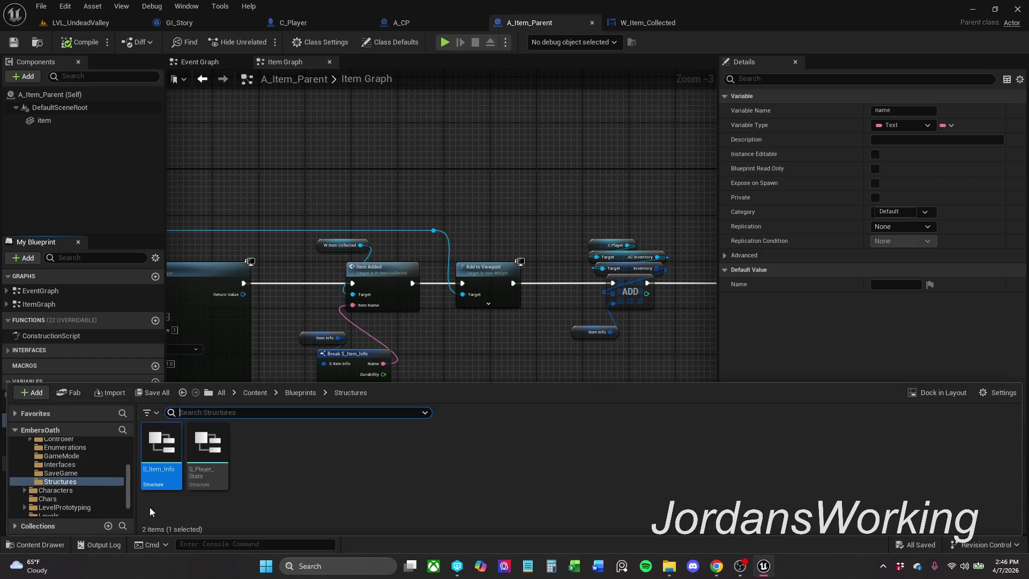
click(255, 393)
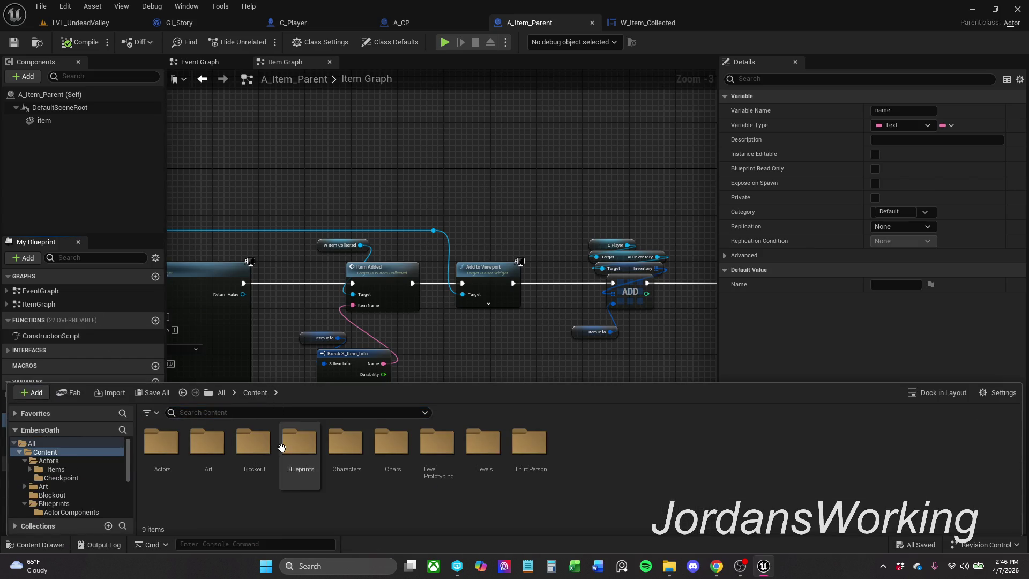
double_click(173, 464)
double_click(162, 462)
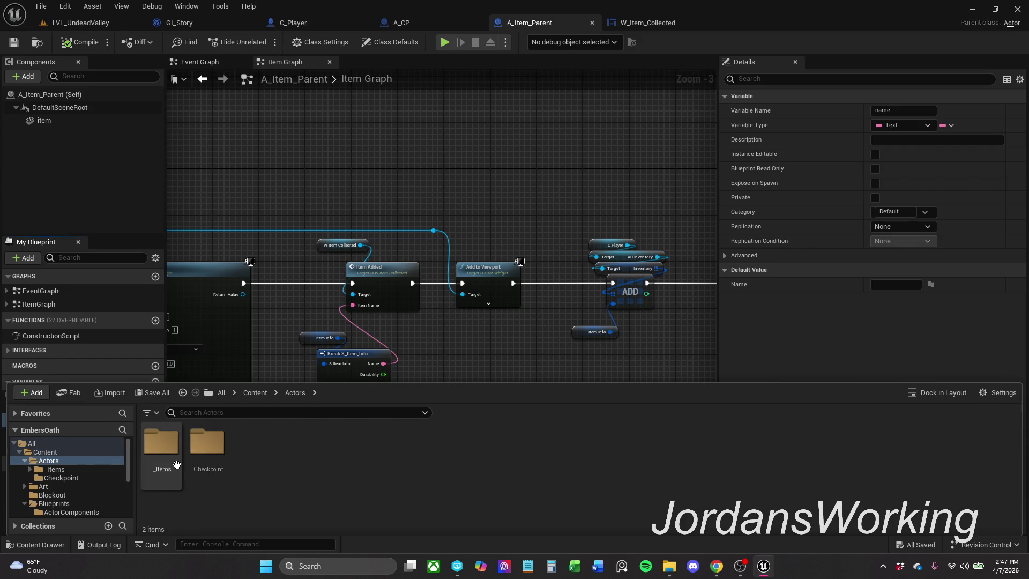
double_click(211, 456)
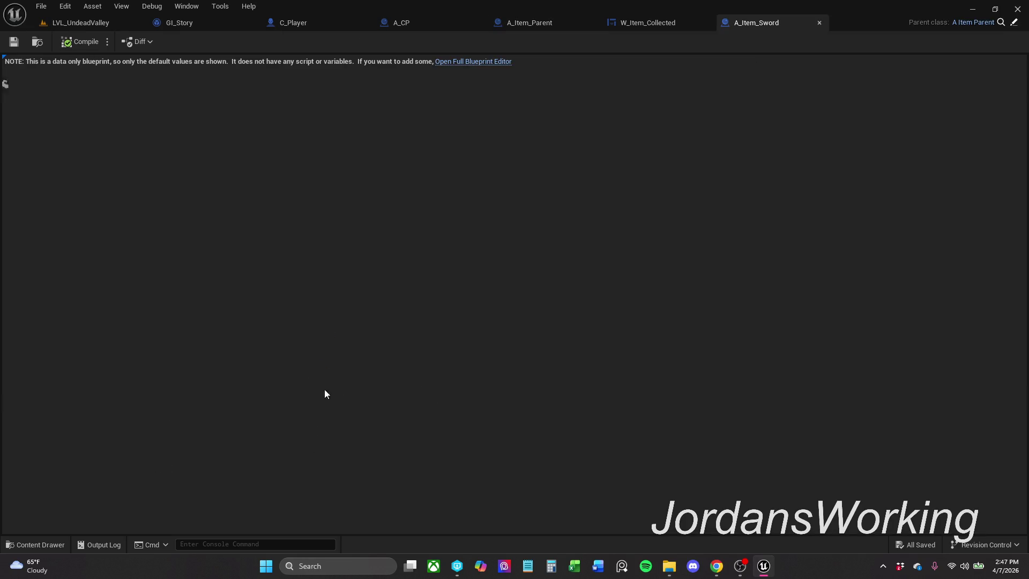
- Clear the Name default, set Item Info's name to Sword, and save
click(436, 111)
key(BackSpace)
click(7, 156)
click(434, 170)
text(Sword)
key(Return)
click(14, 41)
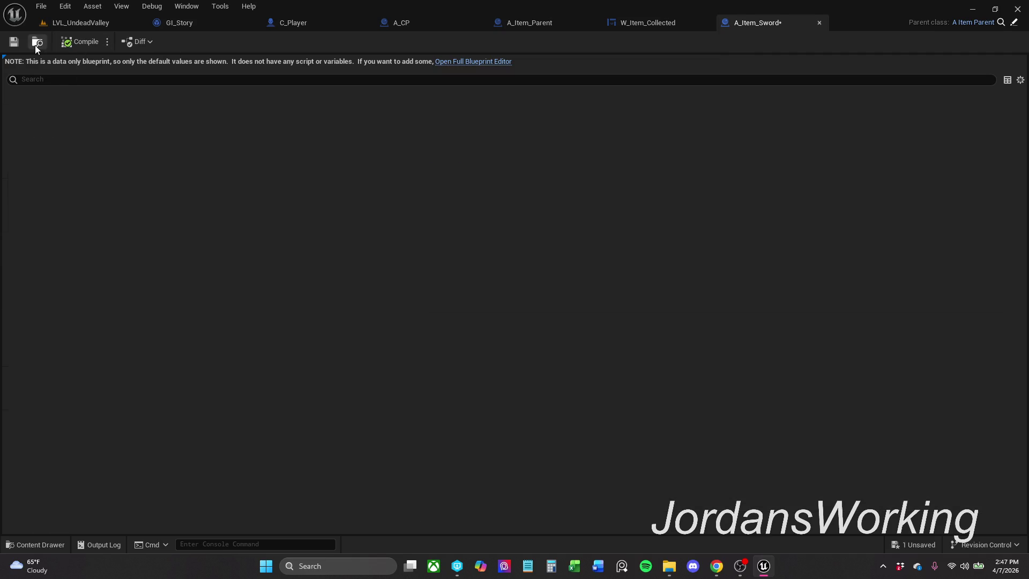
- Check A_Item_Sword in the full blueprint editor, save again, and close its tab
click(473, 61)
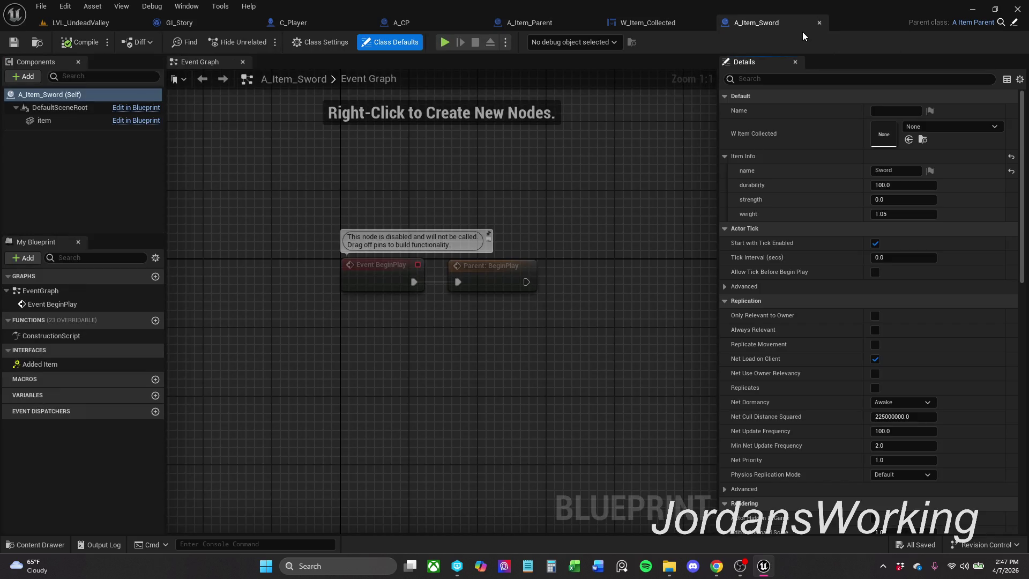
drag(287, 360, 522, 250)
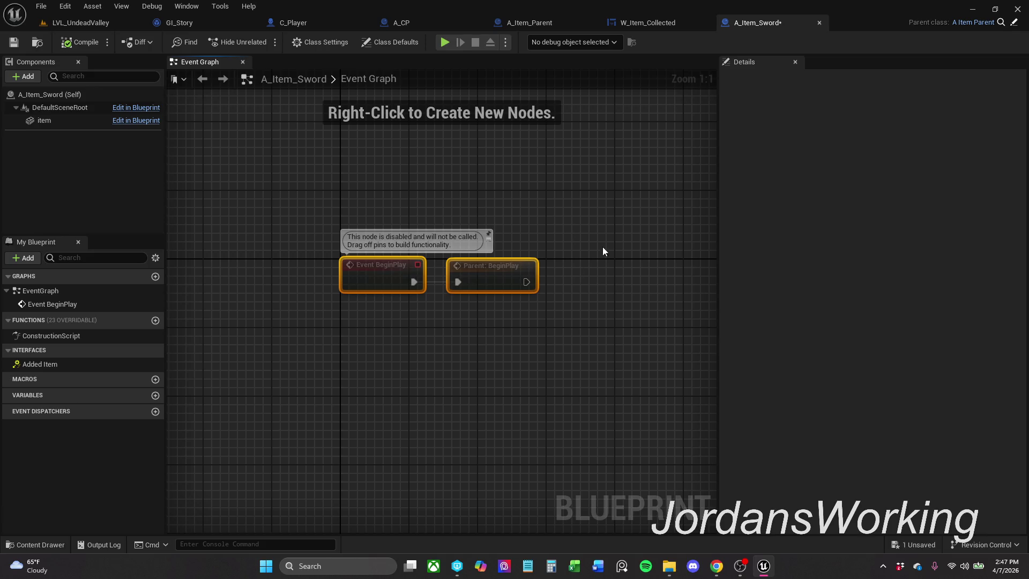
click(450, 182)
click(14, 42)
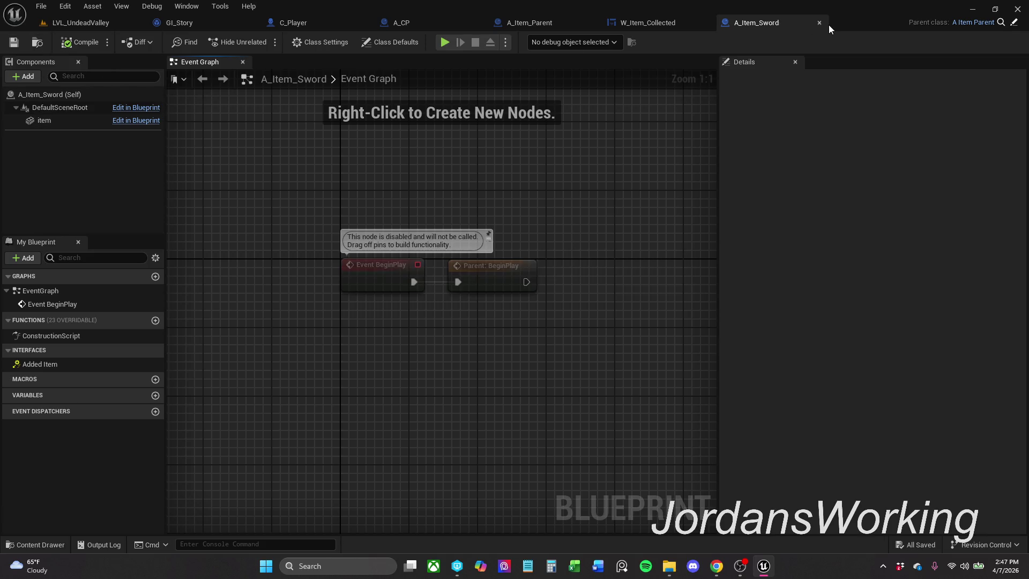
click(818, 22)
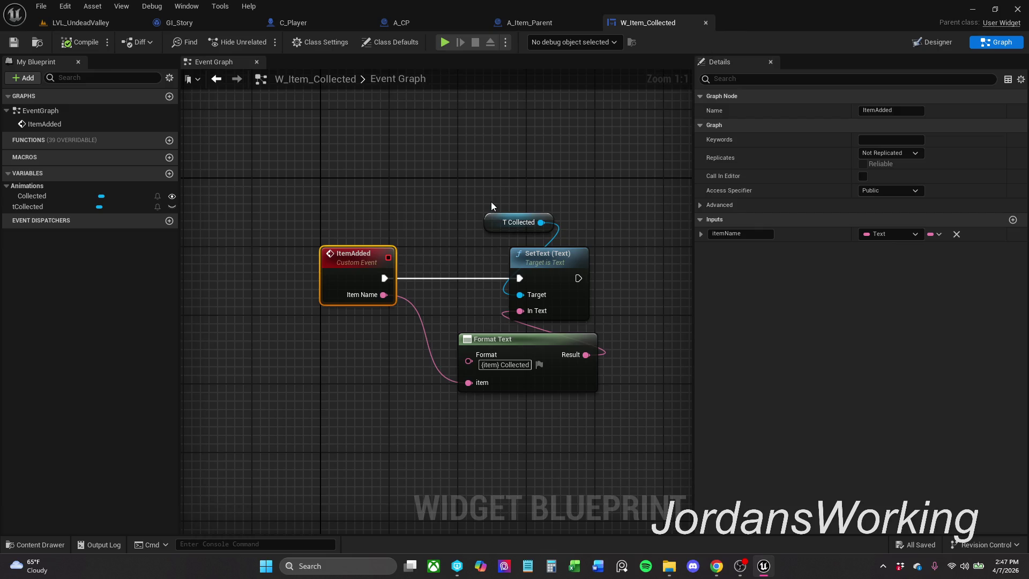
- Close W_Item_Collected and run a brief play test, resuming and then stopping it
click(705, 23)
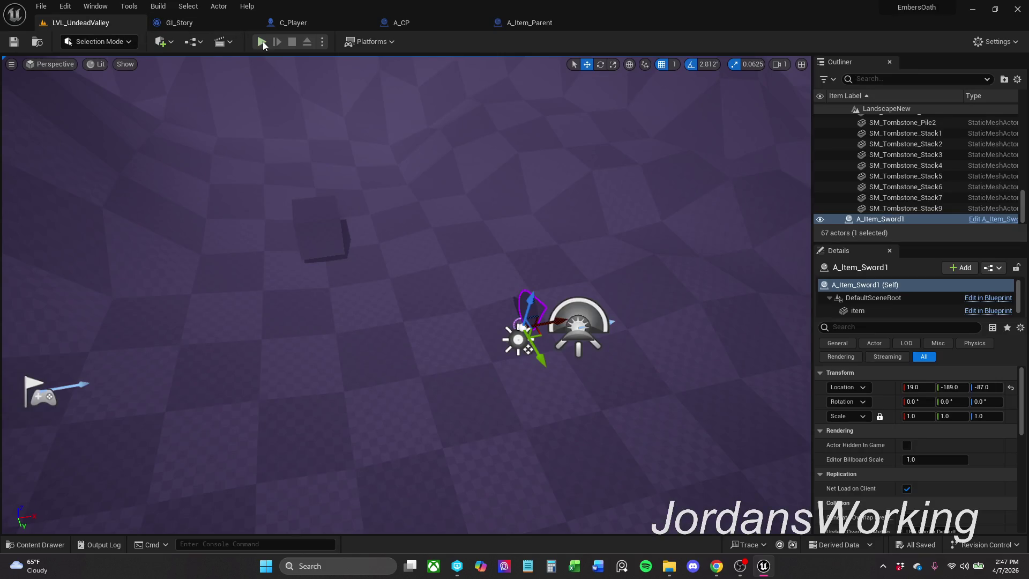
click(284, 22)
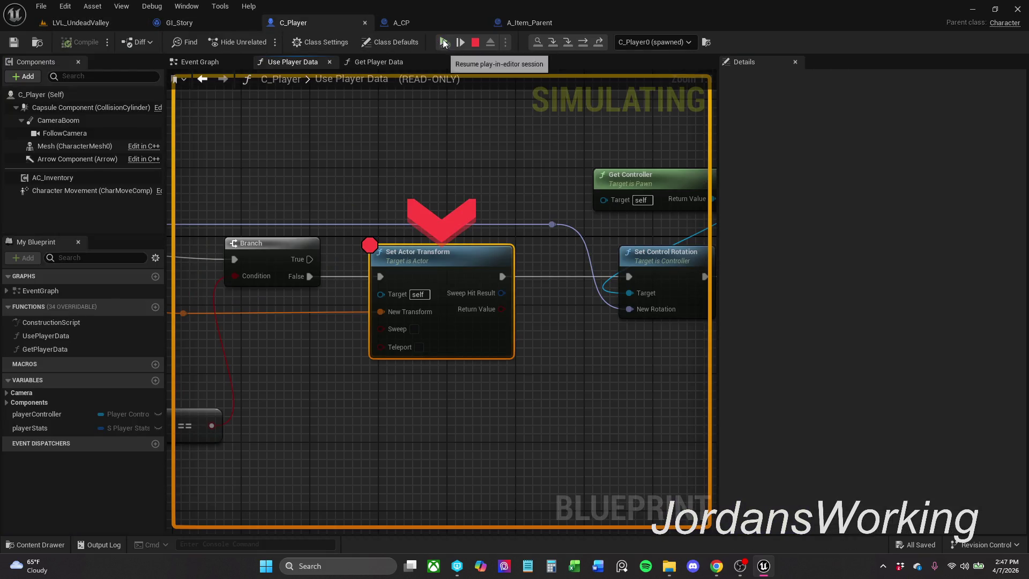
click(444, 42)
key(Escape)
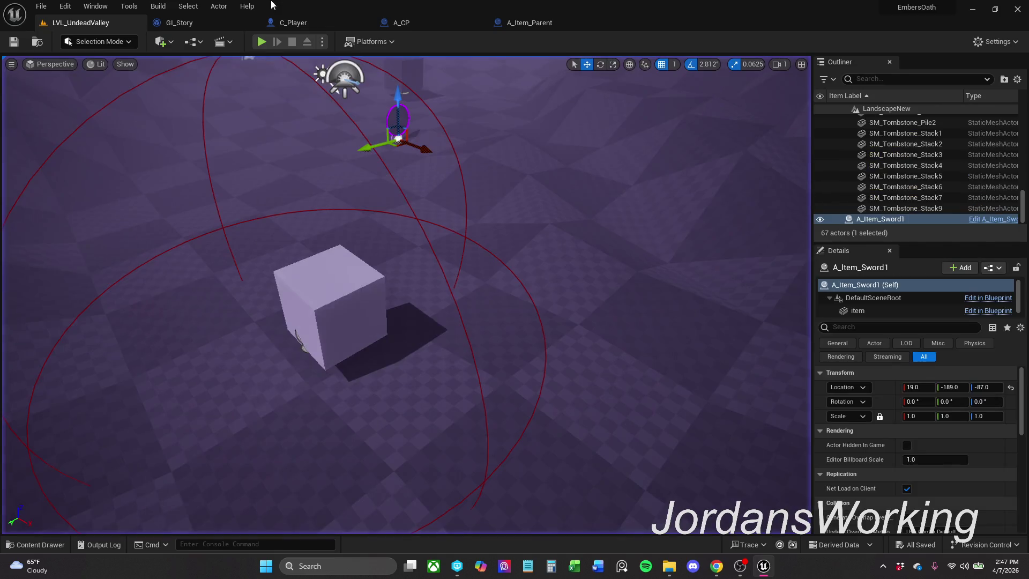
- Open the C_Player Blueprint on its Event Graph
click(558, 24)
click(308, 23)
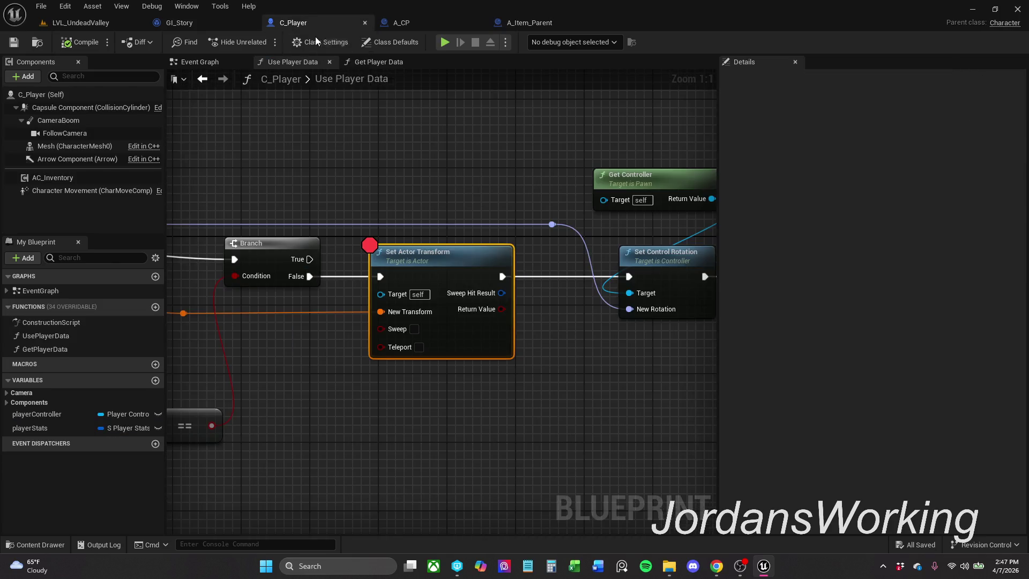
click(199, 62)
- Add an F key event node to C_Player's Event Graph and position it
scroll(591, 187, down, 4)
scroll(592, 187, down, 2)
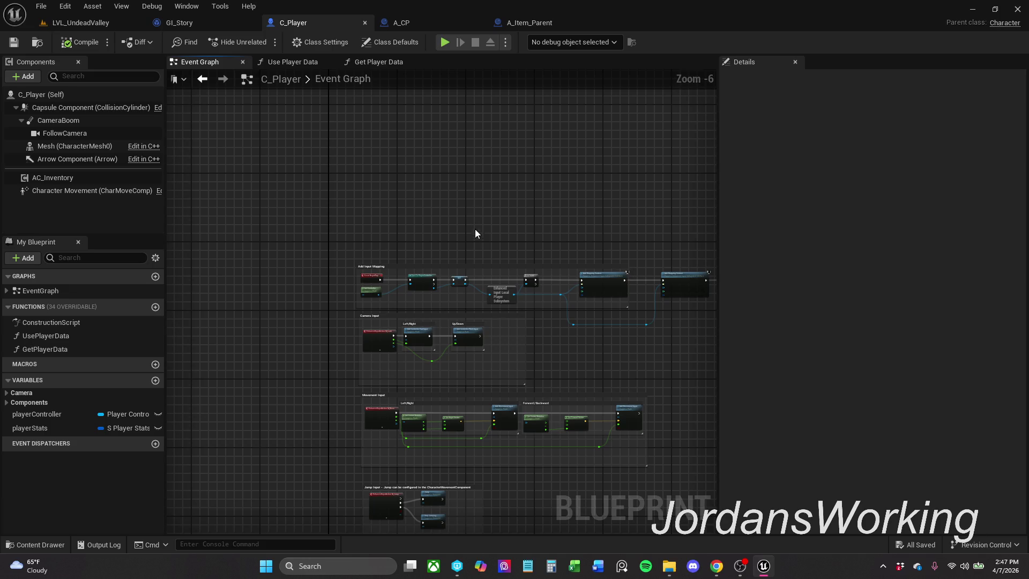
scroll(375, 254, up, 3)
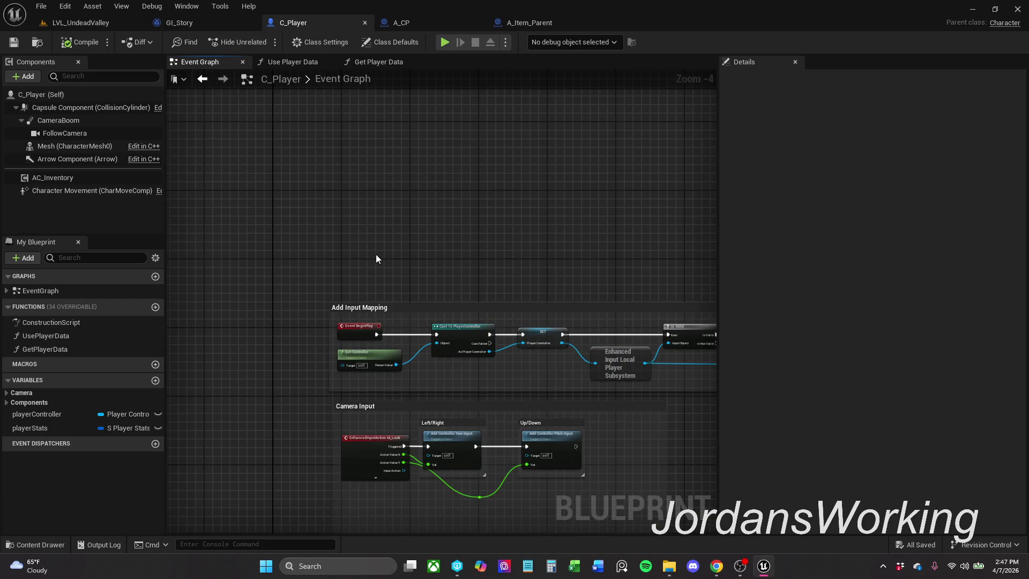
right_click(392, 231)
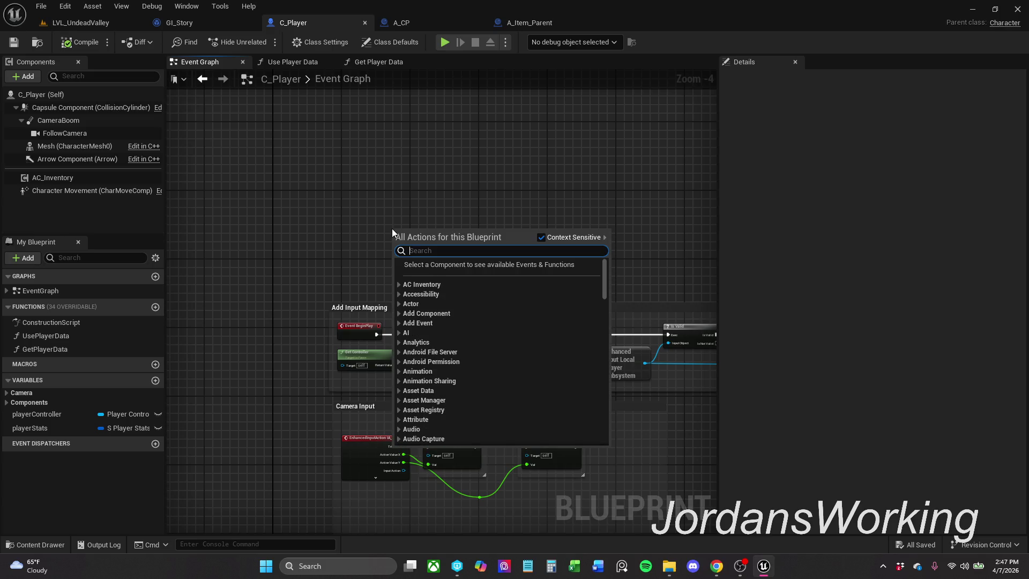
text(F key)
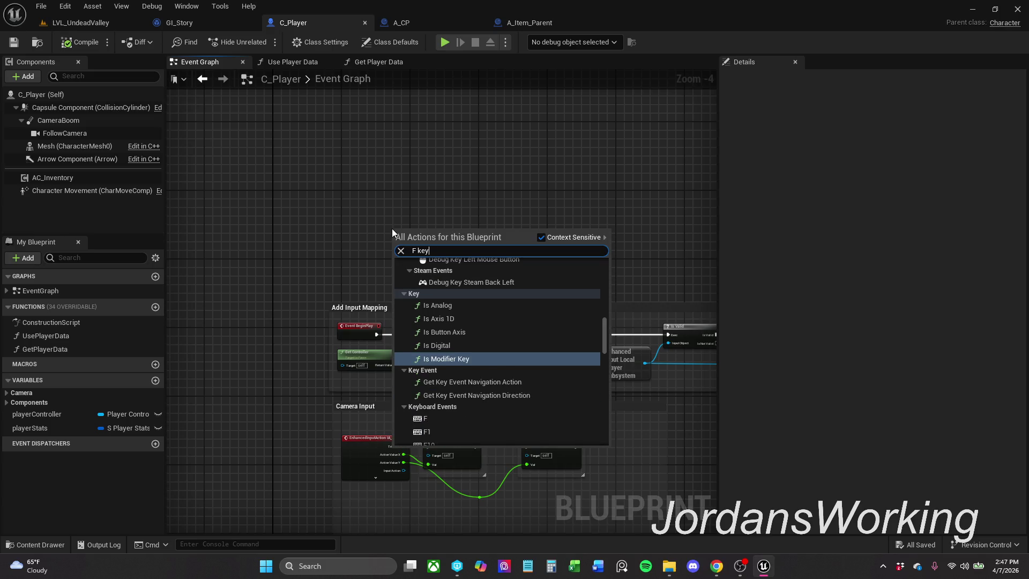
click(434, 413)
drag(406, 247, 359, 213)
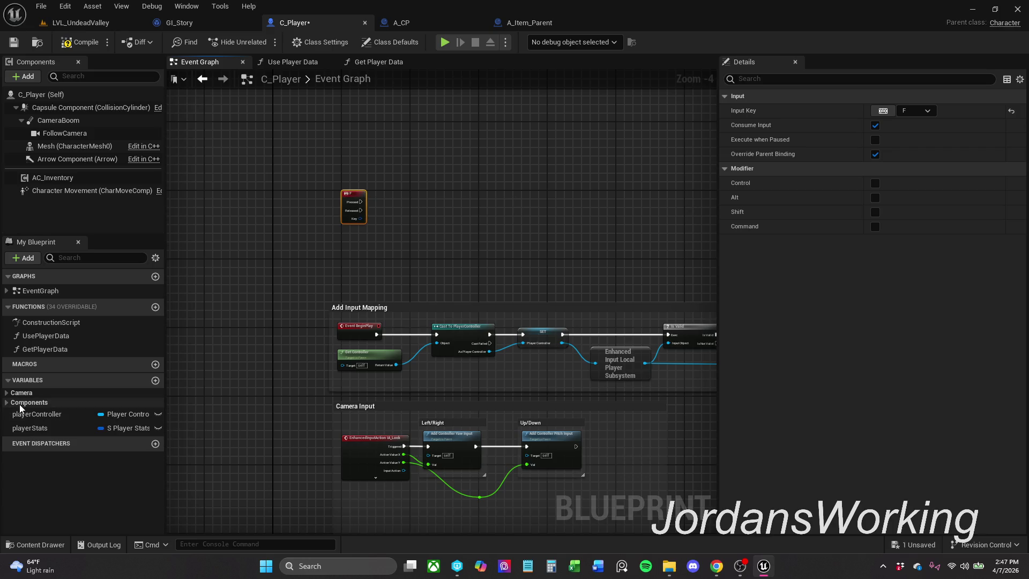
- Drag the AC_Inventory component into the graph as a reference node
click(76, 428)
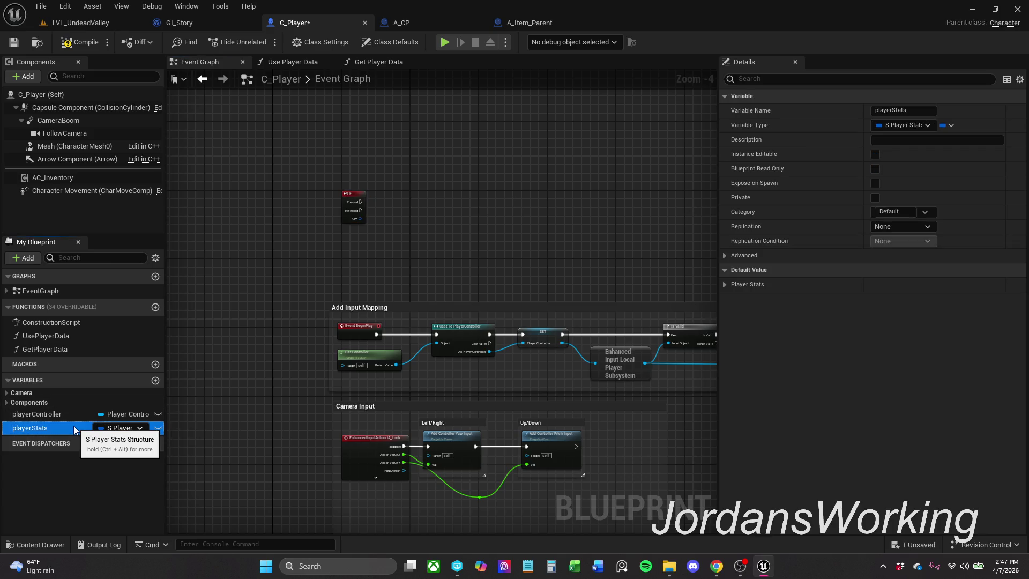
drag(271, 345, 272, 279)
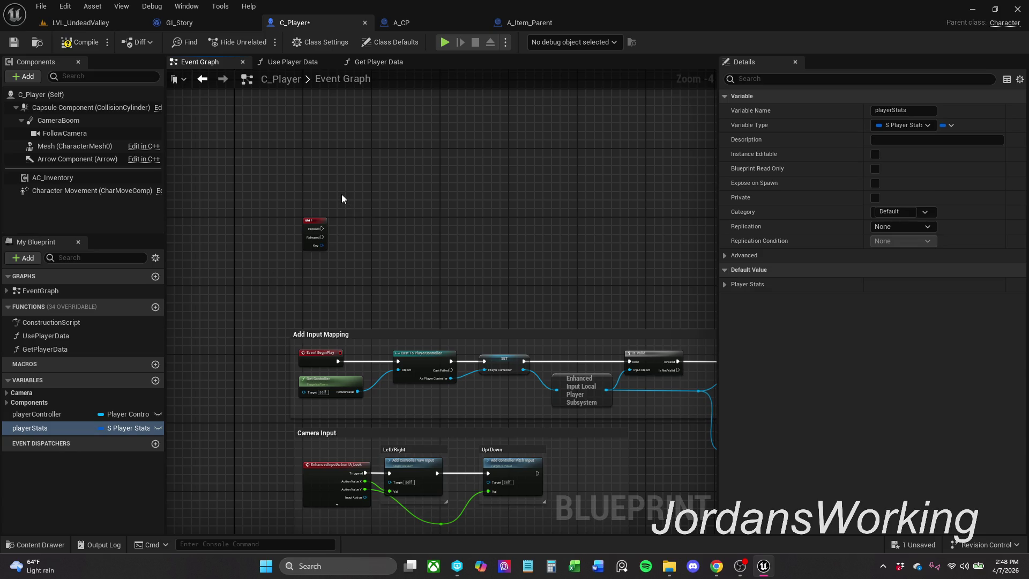
mouse_move(52, 177)
mouse_down()
mouse_move(421, 178)
mouse_move(336, 175)
mouse_move(342, 204)
mouse_up()
scroll(341, 191, up, 4)
- Add a Get Inventory node wired to AC Inventory and adjust its position
text(get)
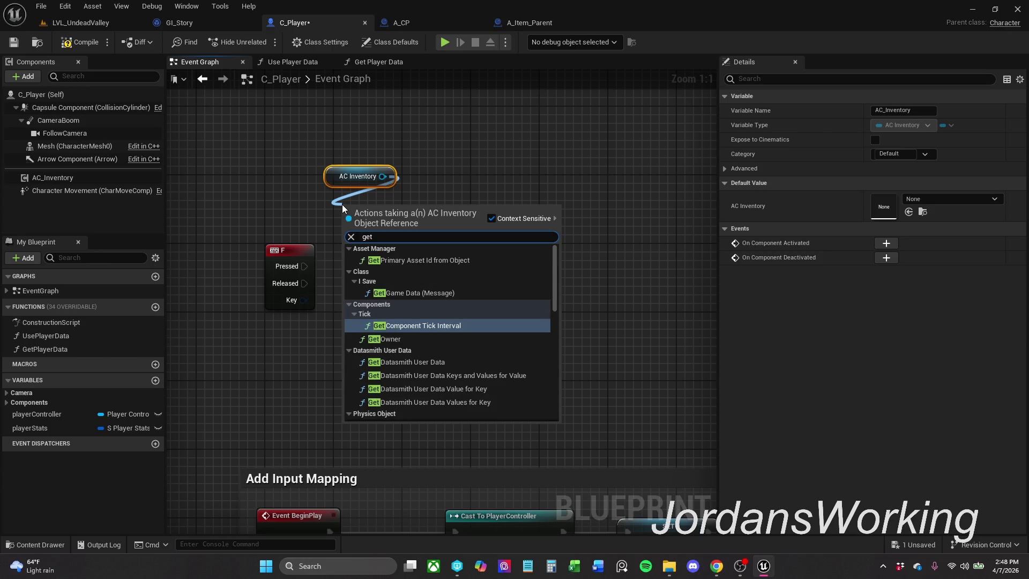
text( inve)
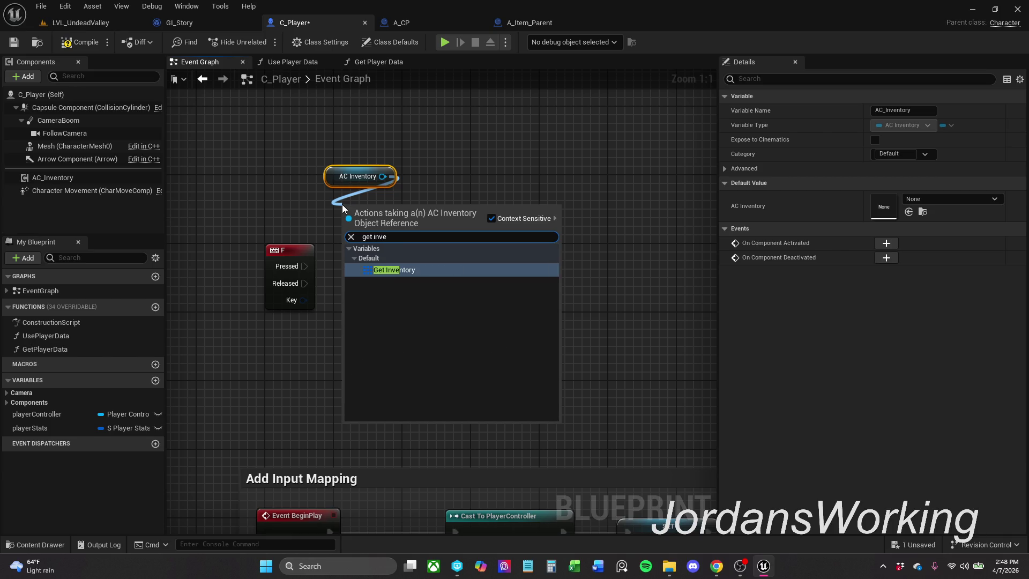
key(Return)
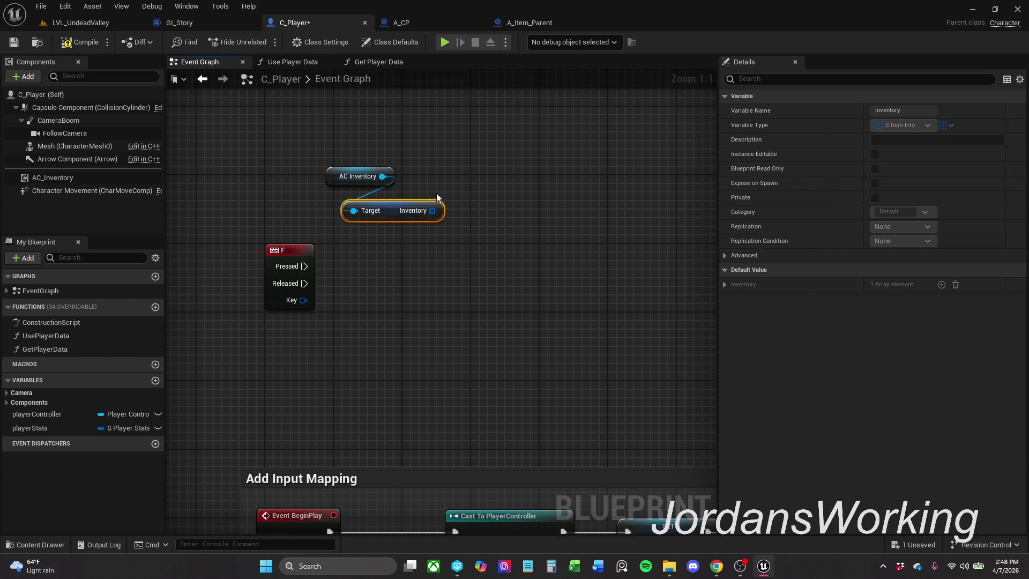
mouse_move(331, 176)
mouse_down()
mouse_move(324, 193)
mouse_move(331, 186)
mouse_up()
click(367, 173)
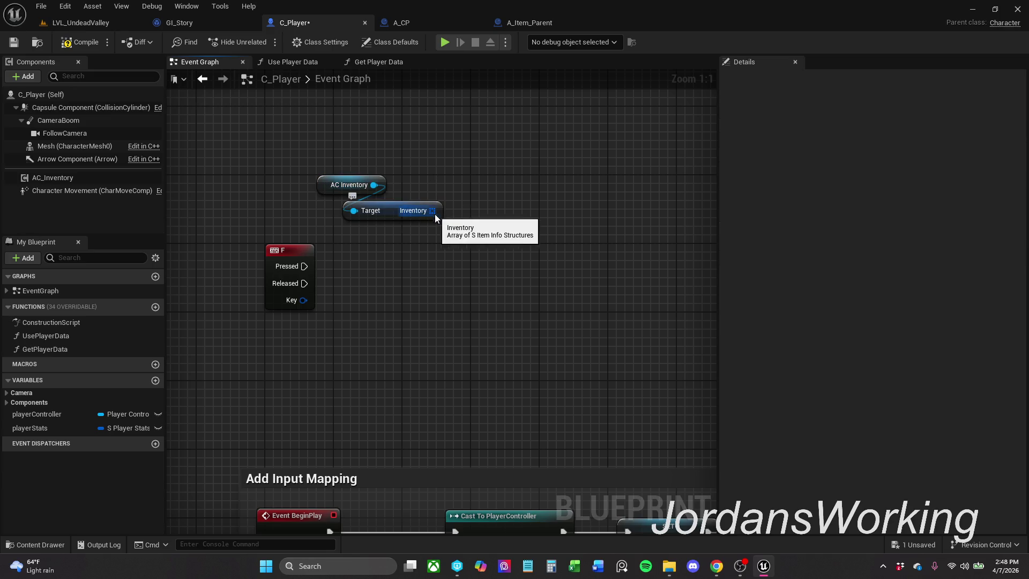
- Add a For Each Loop over Inventory, triggered by the F key's Pressed pin
mouse_move(430, 210)
mouse_down()
mouse_move(397, 273)
mouse_move(384, 257)
mouse_up()
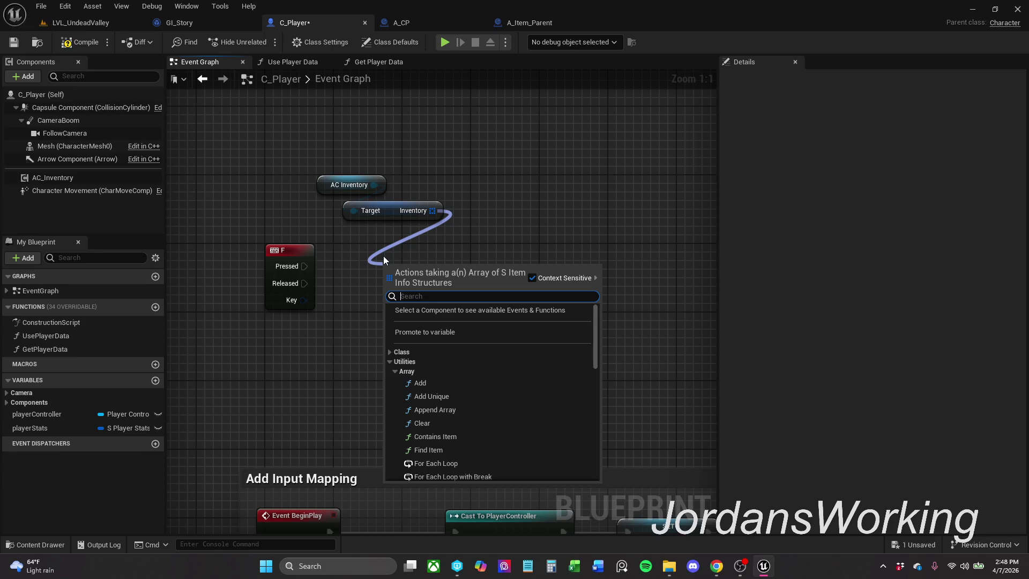
text(for each)
key(Return)
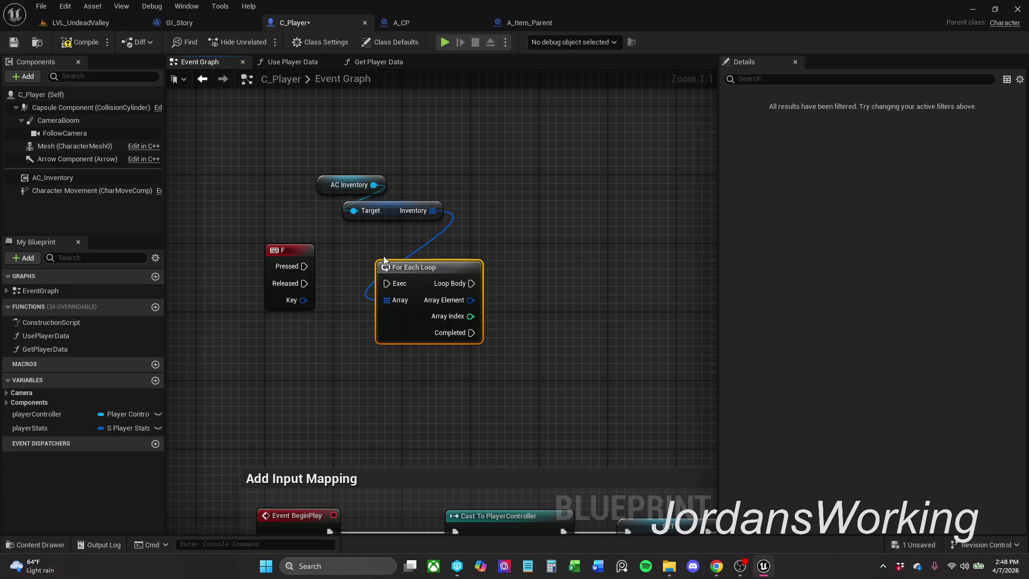
drag(387, 283, 304, 266)
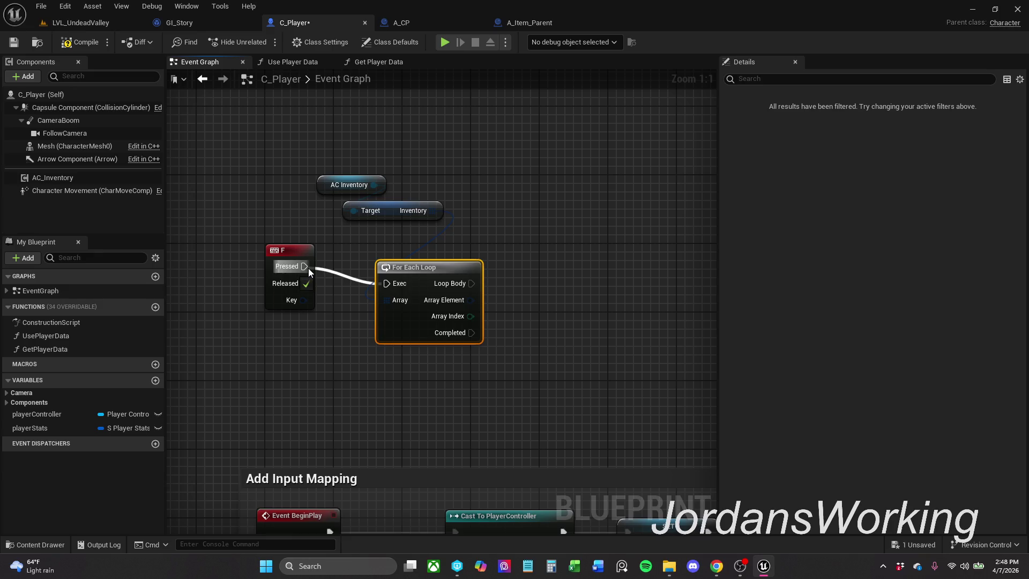
mouse_move(426, 262)
mouse_down()
mouse_move(425, 246)
mouse_move(355, 191)
mouse_move(401, 221)
mouse_up()
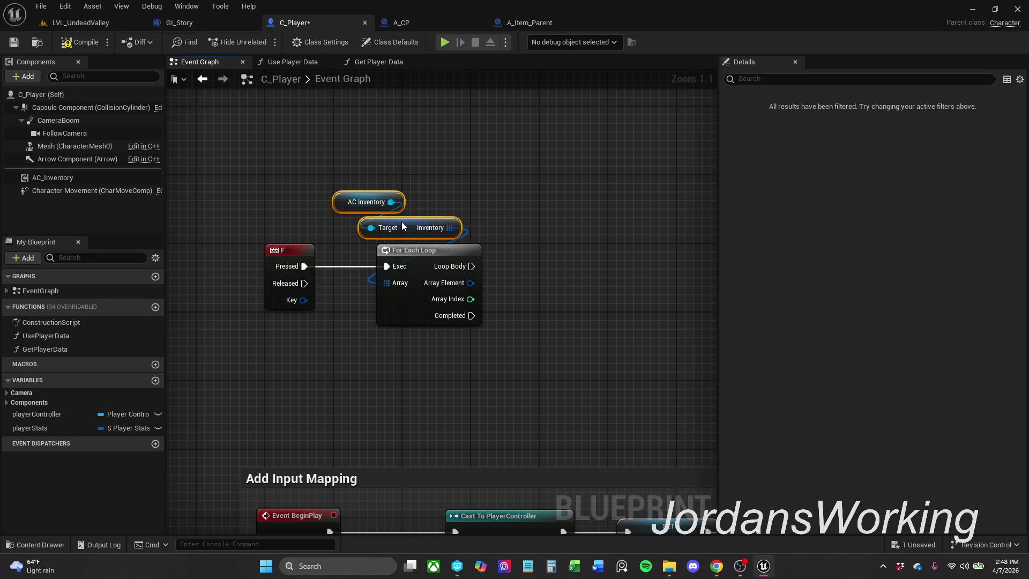
click(465, 182)
click(435, 234)
click(438, 201)
click(367, 205)
drag(365, 203, 382, 204)
click(471, 174)
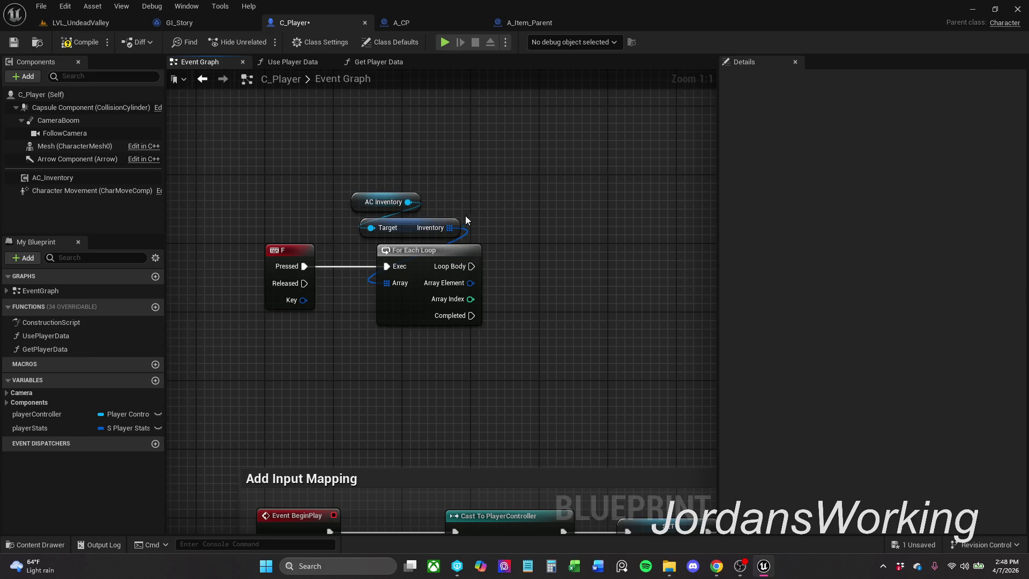
- Break each Array Element with a Break S_Item_Info node and rearrange the node group
drag(470, 283, 516, 295)
text(br)
key(Return)
drag(278, 182, 565, 402)
mouse_move(423, 311)
mouse_down()
mouse_move(396, 262)
mouse_move(400, 162)
mouse_up()
click(371, 297)
drag(371, 297, 203, 331)
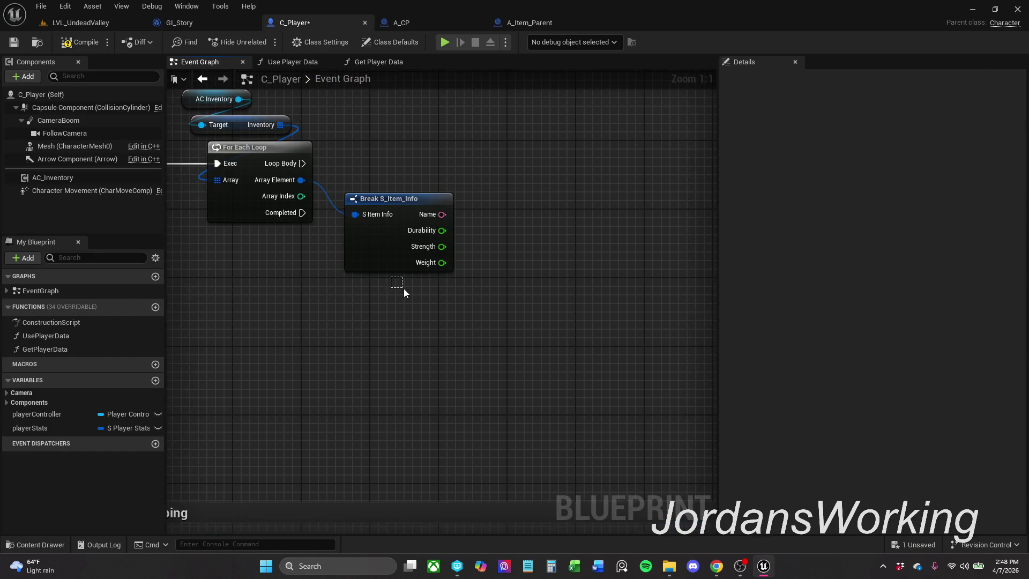
drag(403, 288, 409, 272)
- Place a Print String node, discarding an accidental Print Text node
mouse_move(541, 190)
mouse_down()
mouse_move(426, 237)
mouse_move(451, 204)
mouse_up()
text(print)
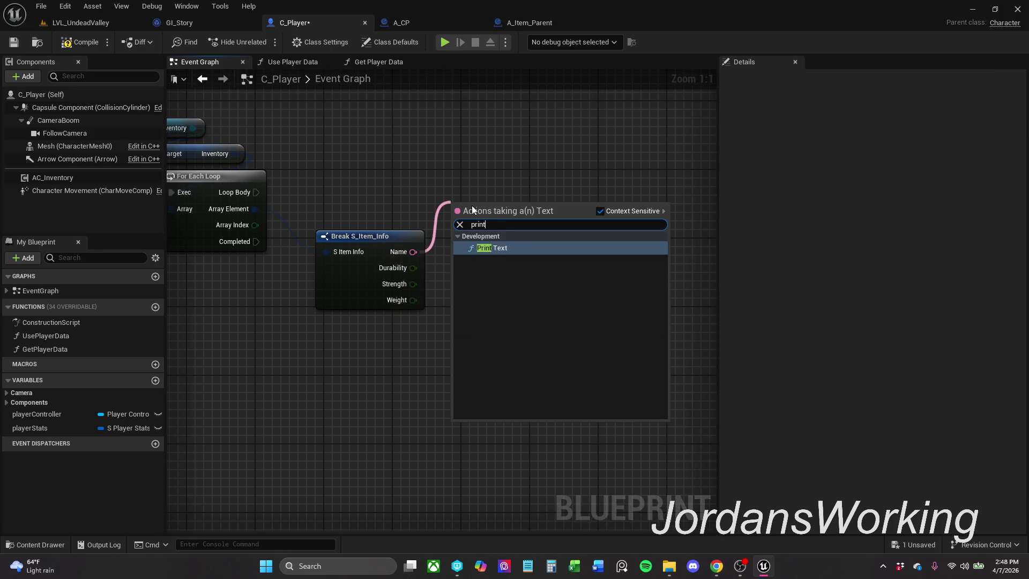
key(Return)
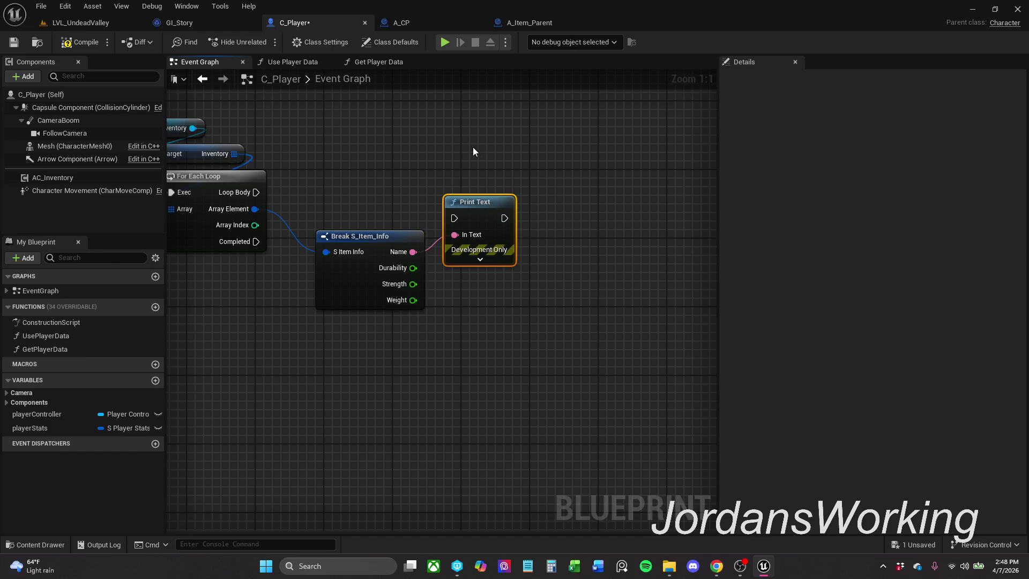
key(Delete)
right_click(489, 177)
text(print string)
key(Return)
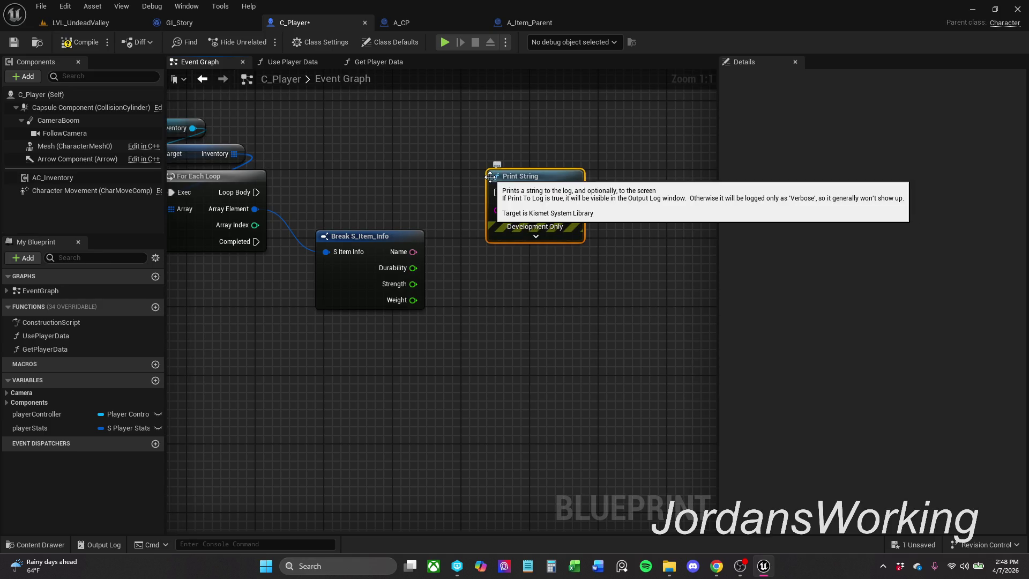
- Wire Loop Body and the item's Name into Print String, then save C_Player
drag(496, 192, 256, 192)
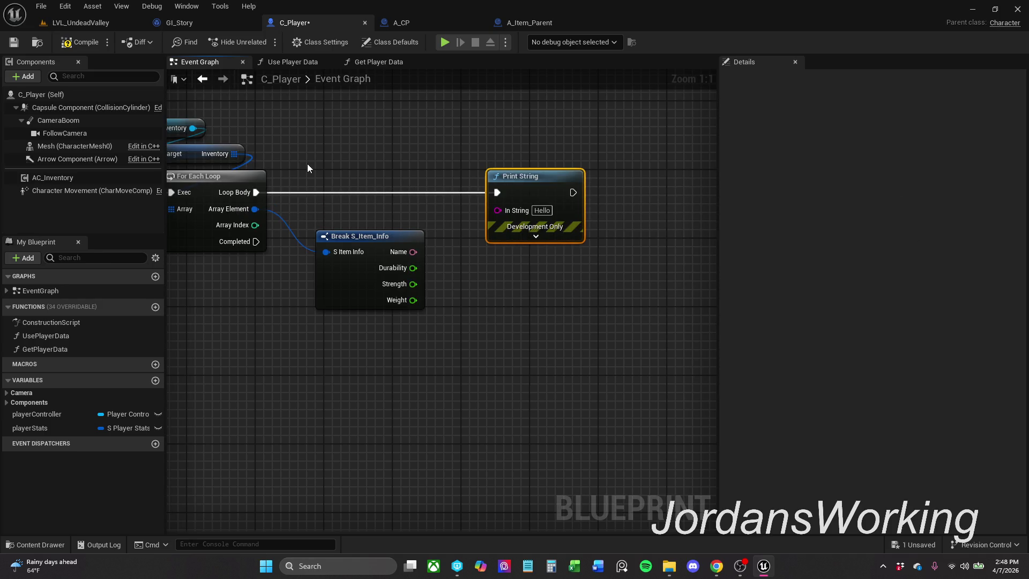
shift+click(262, 180)
click(446, 249)
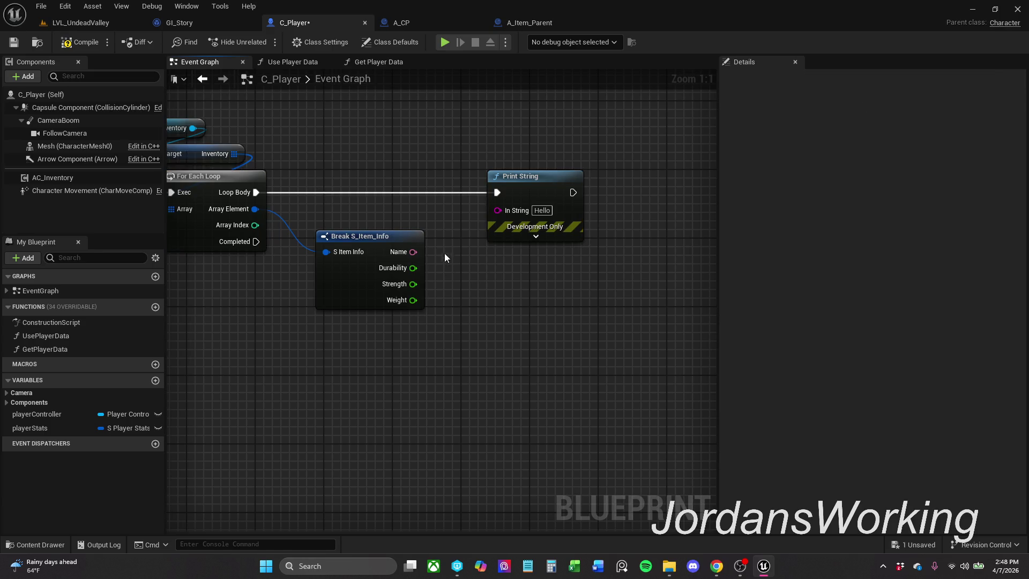
mouse_move(413, 252)
mouse_down()
mouse_move(565, 182)
mouse_move(596, 184)
mouse_up()
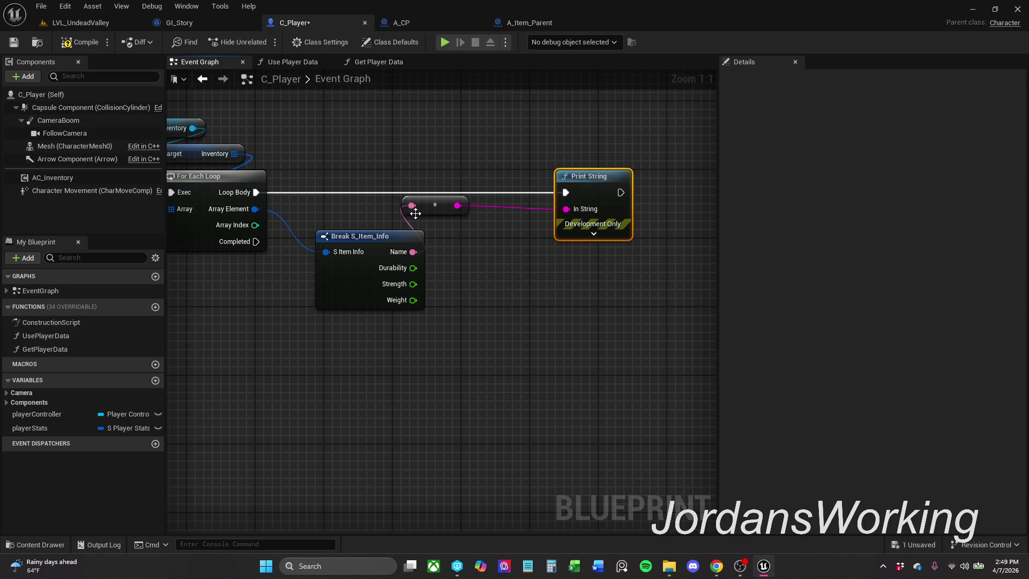
mouse_move(433, 207)
mouse_down()
mouse_move(474, 231)
mouse_move(477, 214)
mouse_move(492, 226)
mouse_up()
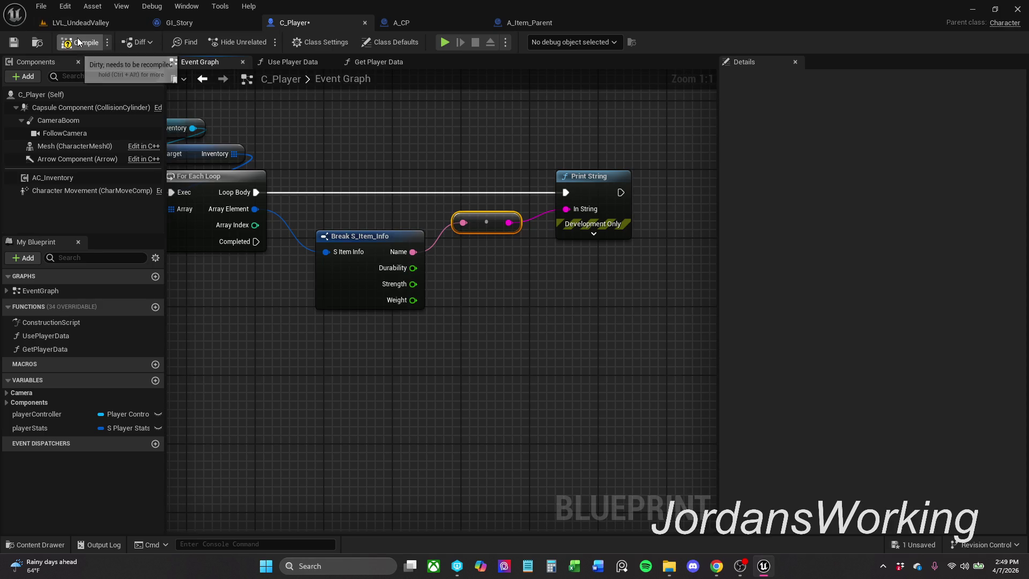
click(13, 42)
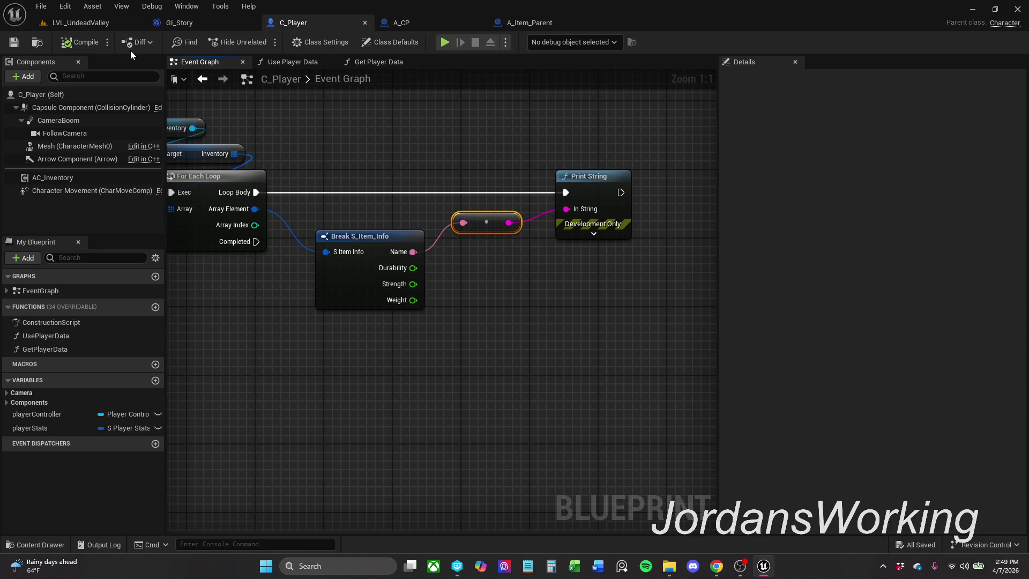
- Play LVL_UndeadValley, stop, and start the play session again
click(128, 24)
click(265, 44)
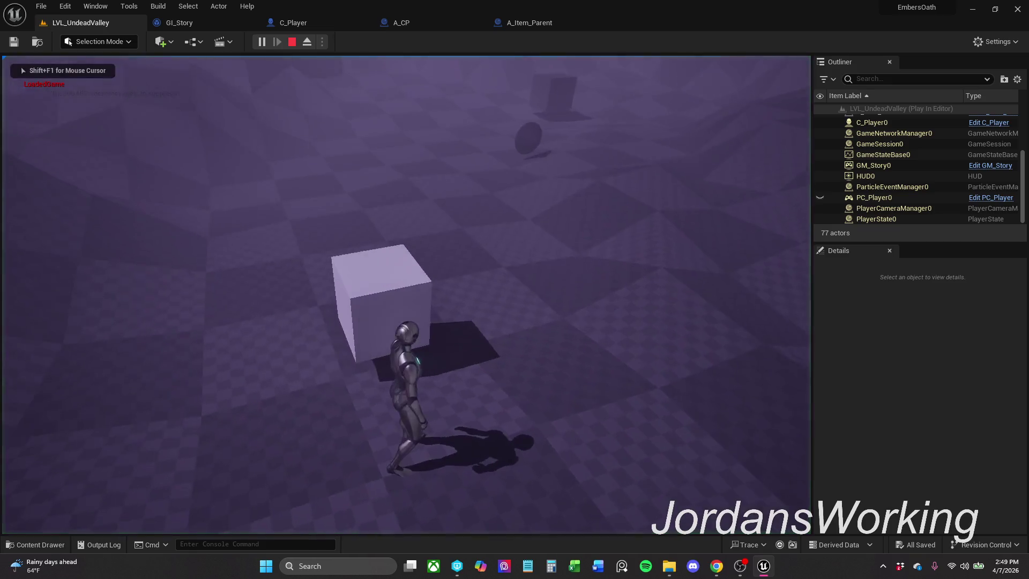
key(Escape)
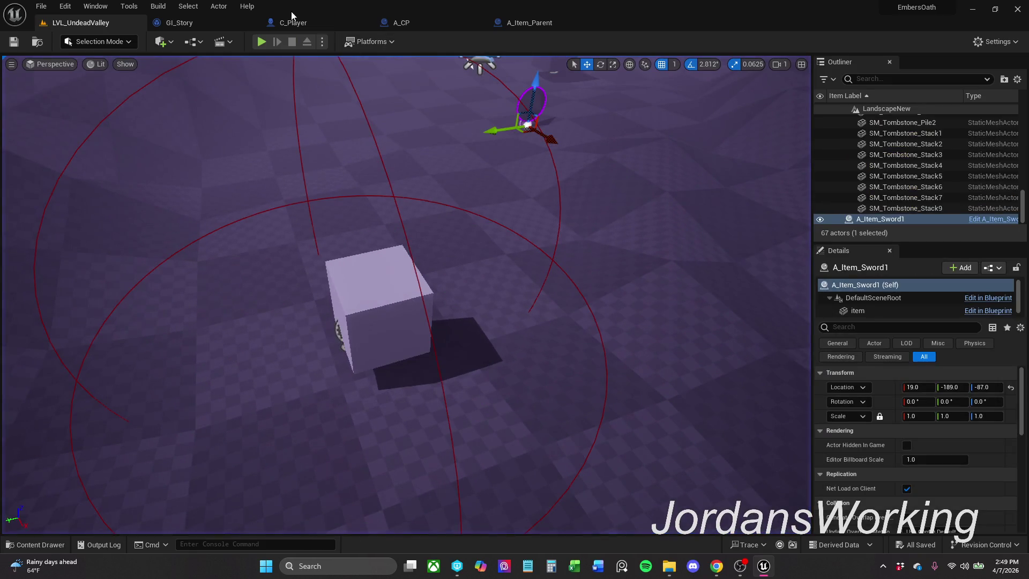
click(266, 43)
- Remove the Set Actor Transform breakpoint, resume the game, and run the character forward
right_click(454, 250)
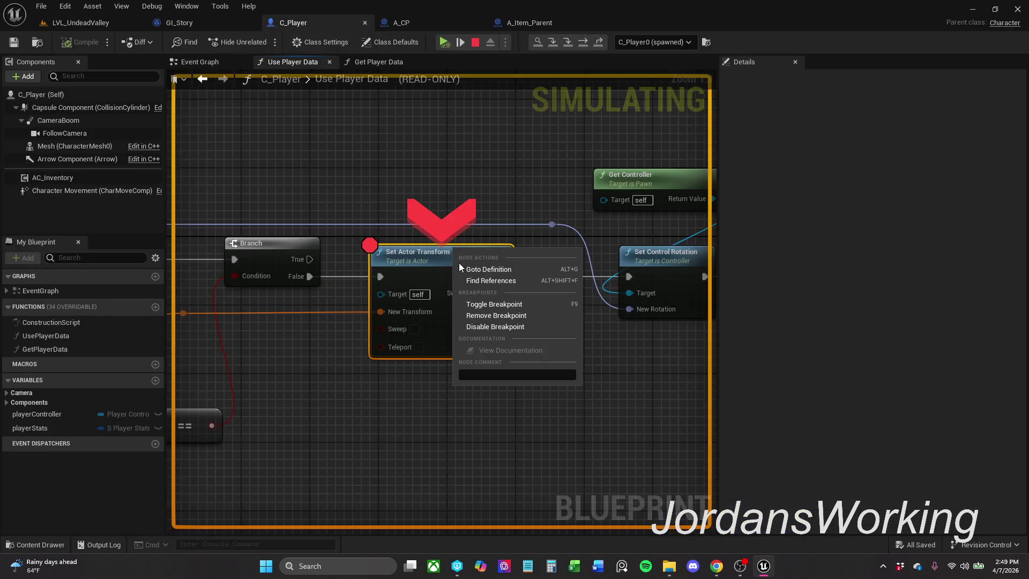
click(503, 307)
click(446, 42)
key(w)
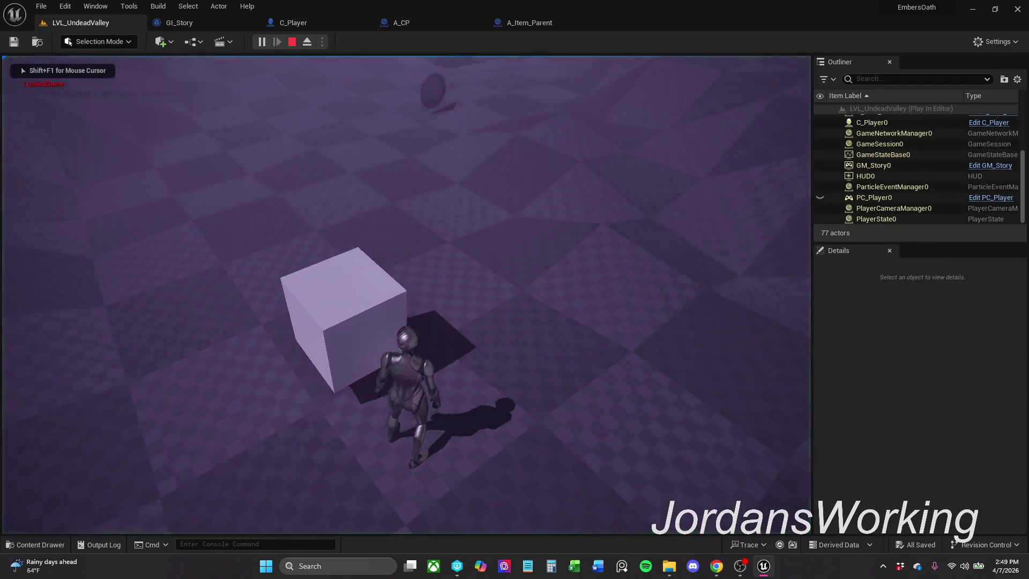